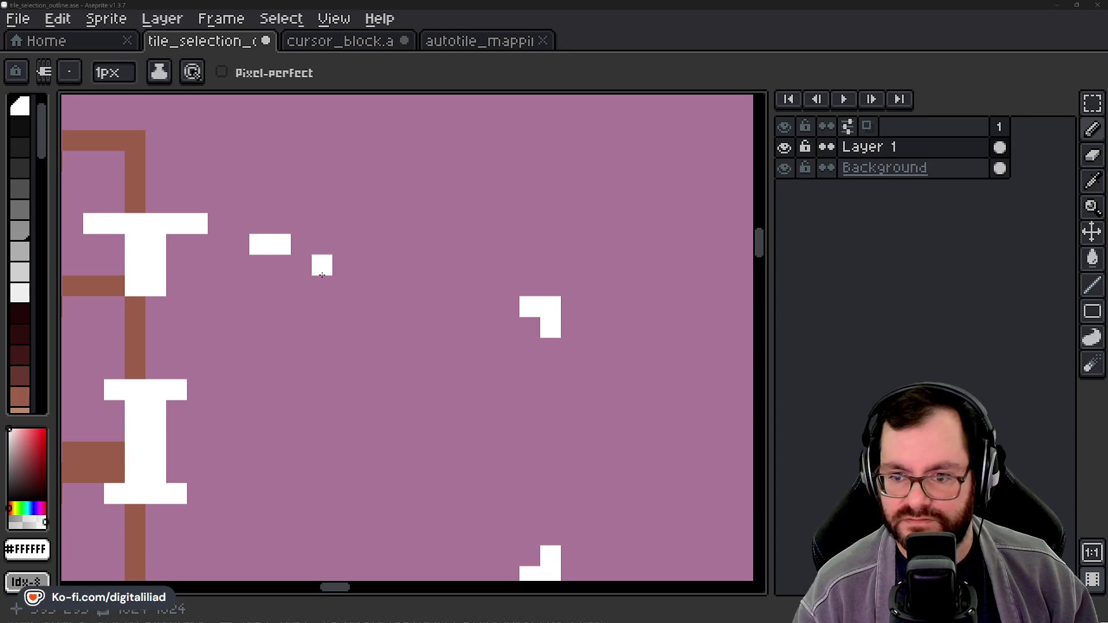
Step: Draw a white corner bracket beside the brown tile, with a vertical stem for the lower bracket
mouse_move(342, 265)
mouse_down()
mouse_move(507, 306)
mouse_move(537, 331)
mouse_move(548, 392)
mouse_up()
drag(425, 408, 369, 291)
drag(486, 418, 494, 372)
mouse_move(456, 467)
mouse_down()
mouse_move(425, 433)
mouse_move(560, 398)
mouse_up()
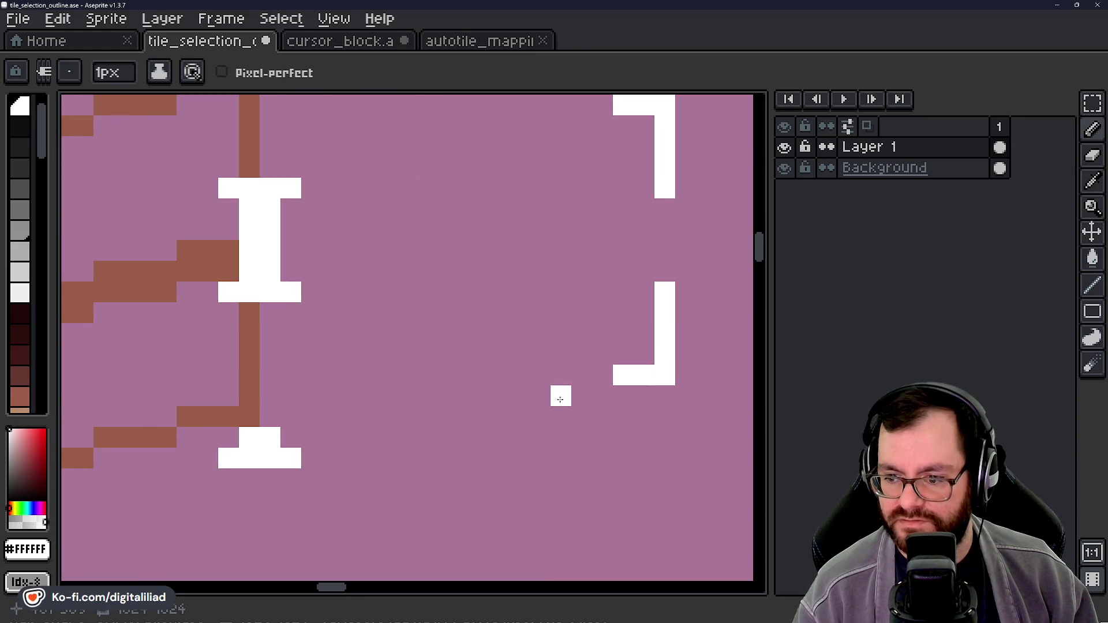
Step: Add white dash pixels along the tile edge and two short bars forming an equals mark
click(540, 396)
click(540, 313)
mouse_move(542, 313)
mouse_down()
mouse_move(517, 376)
mouse_move(534, 311)
mouse_up()
drag(542, 357, 524, 357)
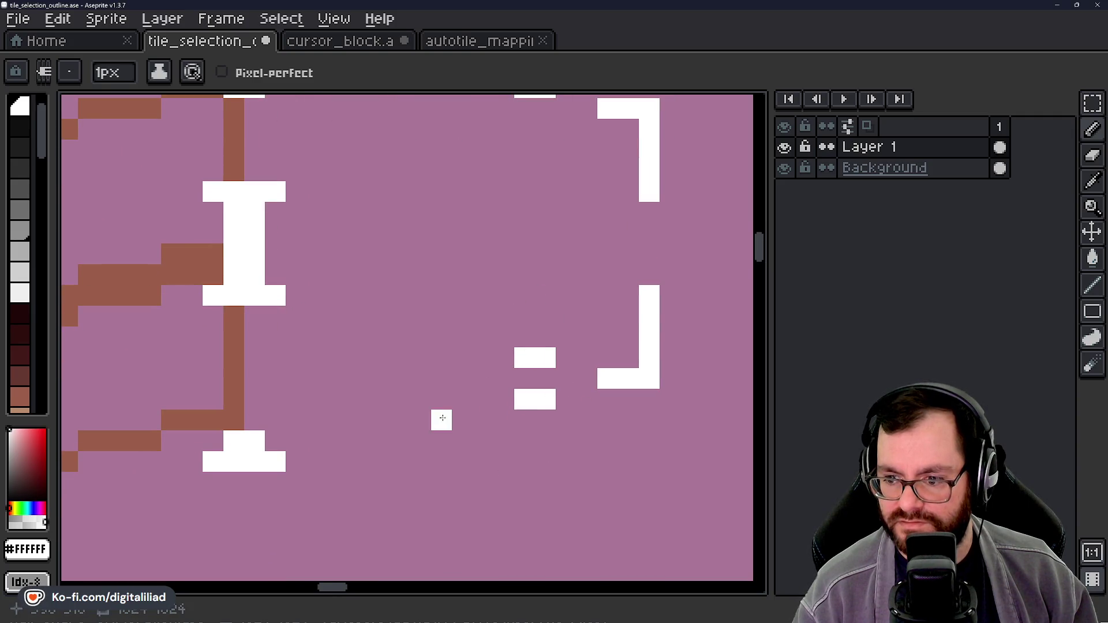
drag(441, 420, 487, 381)
Step: Paint white dashes along the lower edge and two dashes along the diagonal edge
click(507, 384)
click(417, 428)
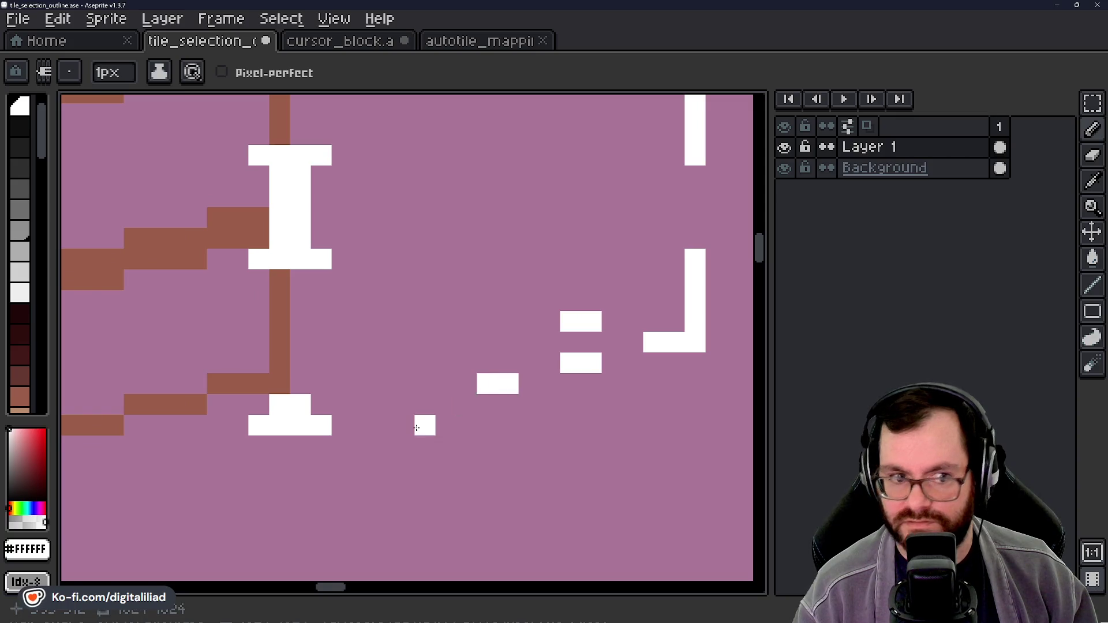
drag(416, 429, 437, 422)
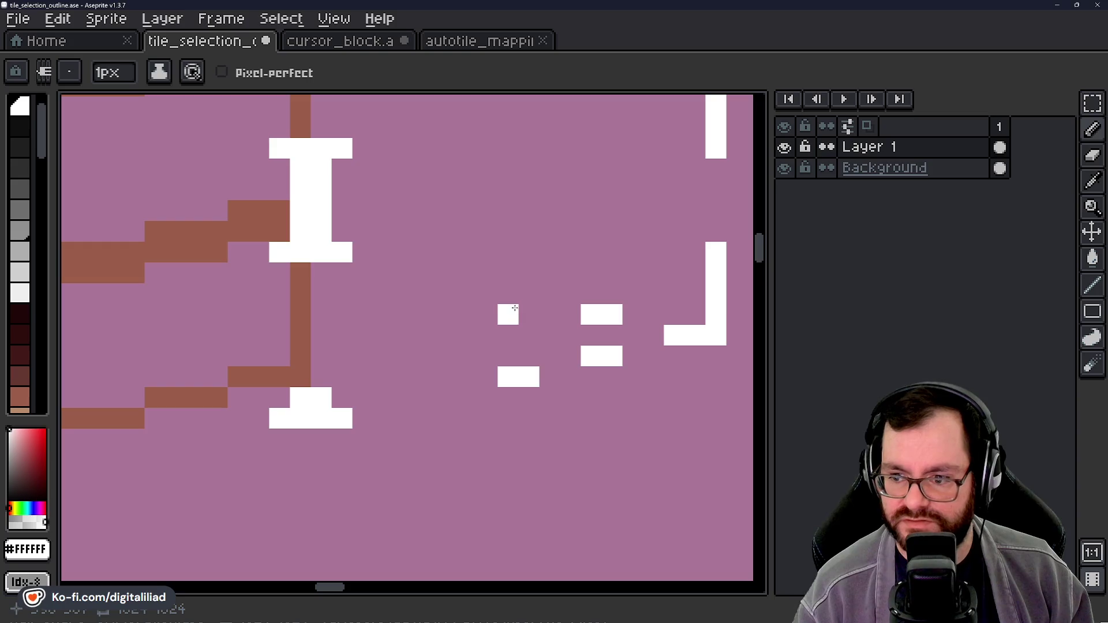
drag(525, 299, 508, 294)
drag(446, 273, 432, 271)
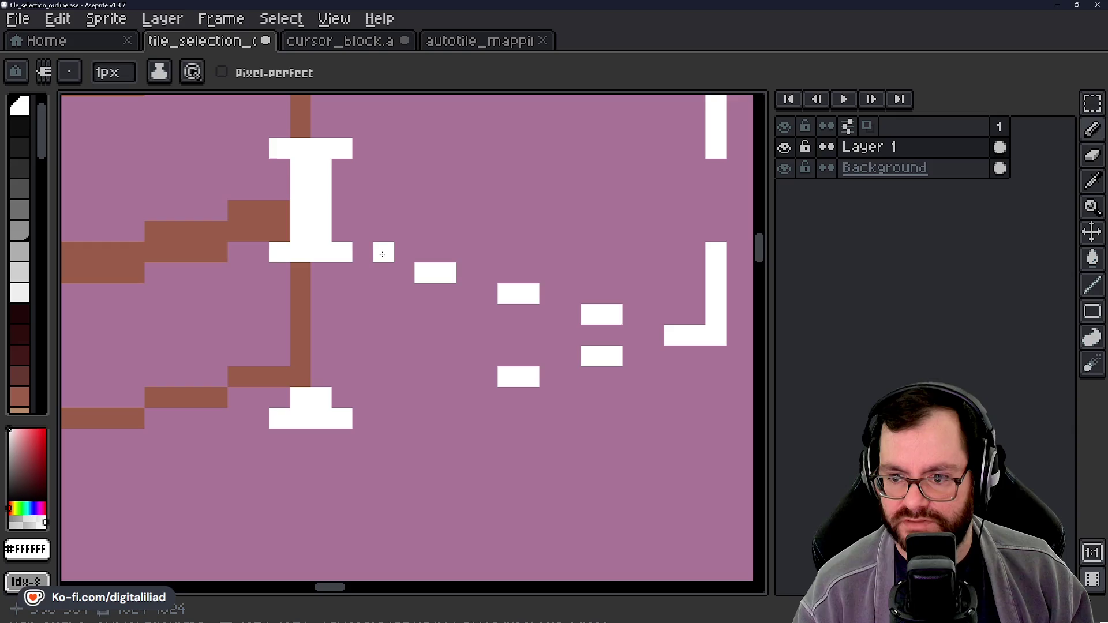
scroll(375, 266, down, 1)
scroll(330, 275, up, 2)
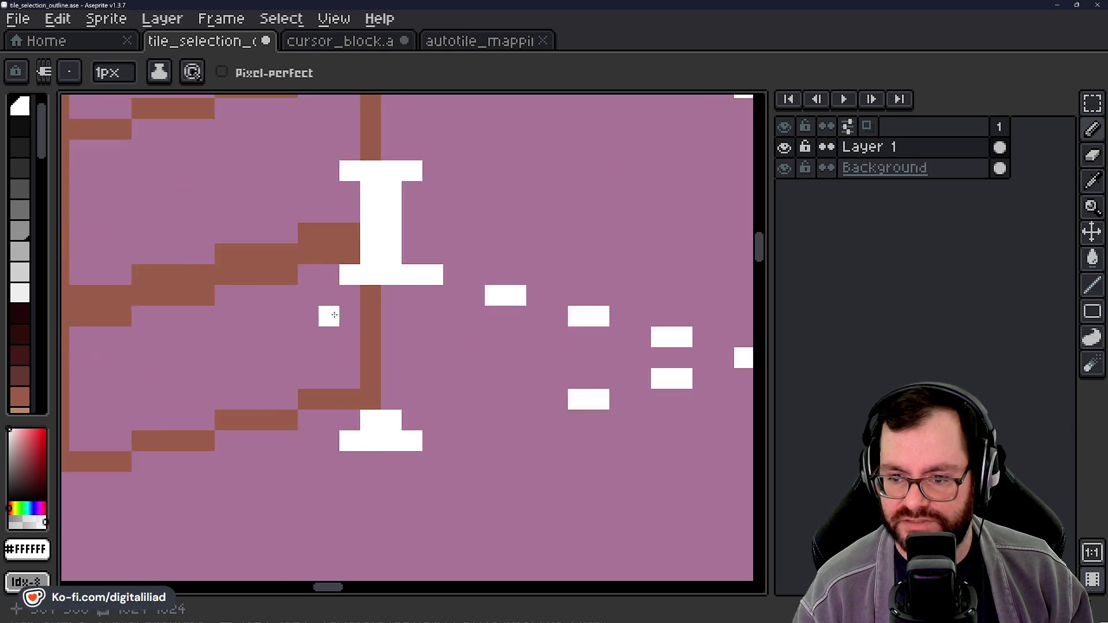
scroll(382, 314, down, 3)
scroll(447, 295, up, 2)
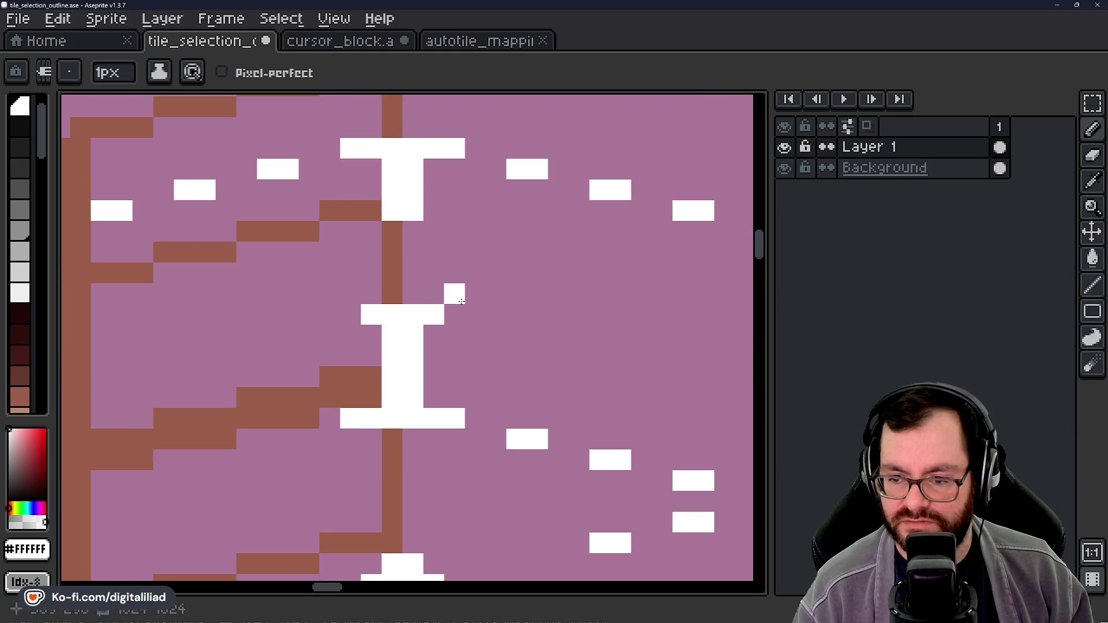
scroll(449, 310, down, 2)
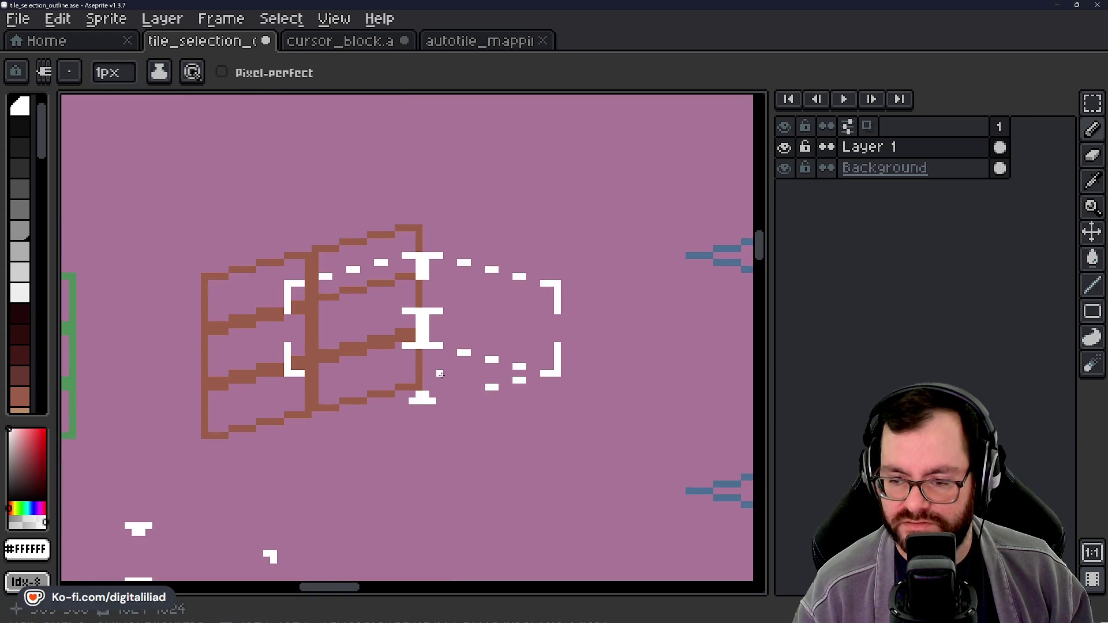
Step: Paint two-pixel white dashes along the brown tile's upper edge
scroll(324, 325, up, 3)
click(354, 266)
click(436, 287)
click(458, 287)
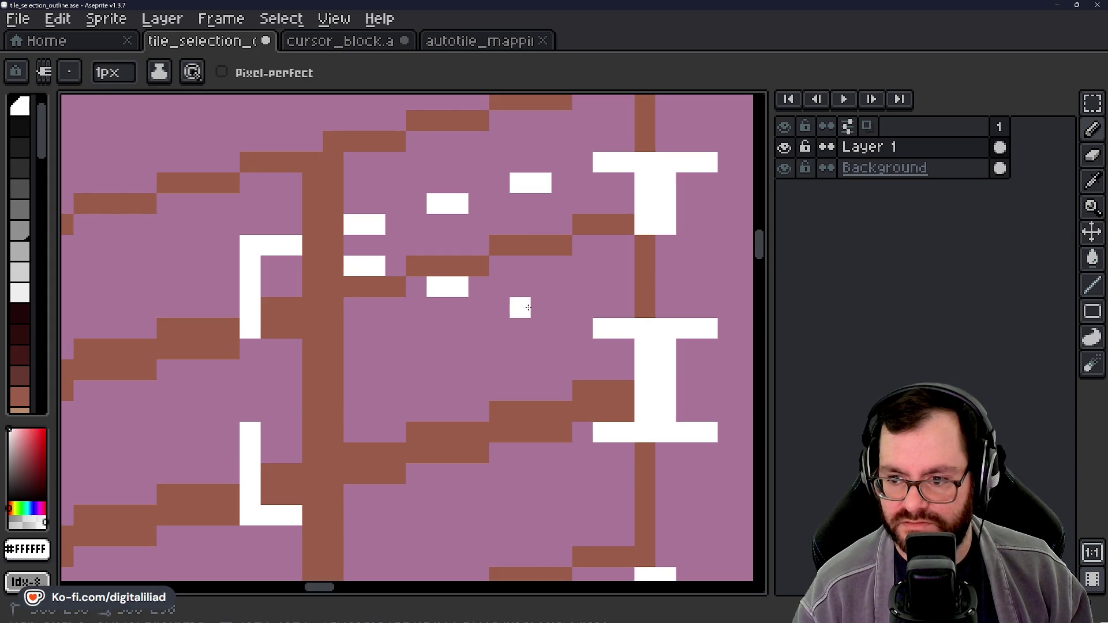
scroll(474, 308, down, 3)
scroll(450, 306, up, 3)
click(372, 306)
click(403, 305)
click(465, 284)
click(487, 284)
click(549, 263)
click(570, 263)
scroll(549, 306, down, 2)
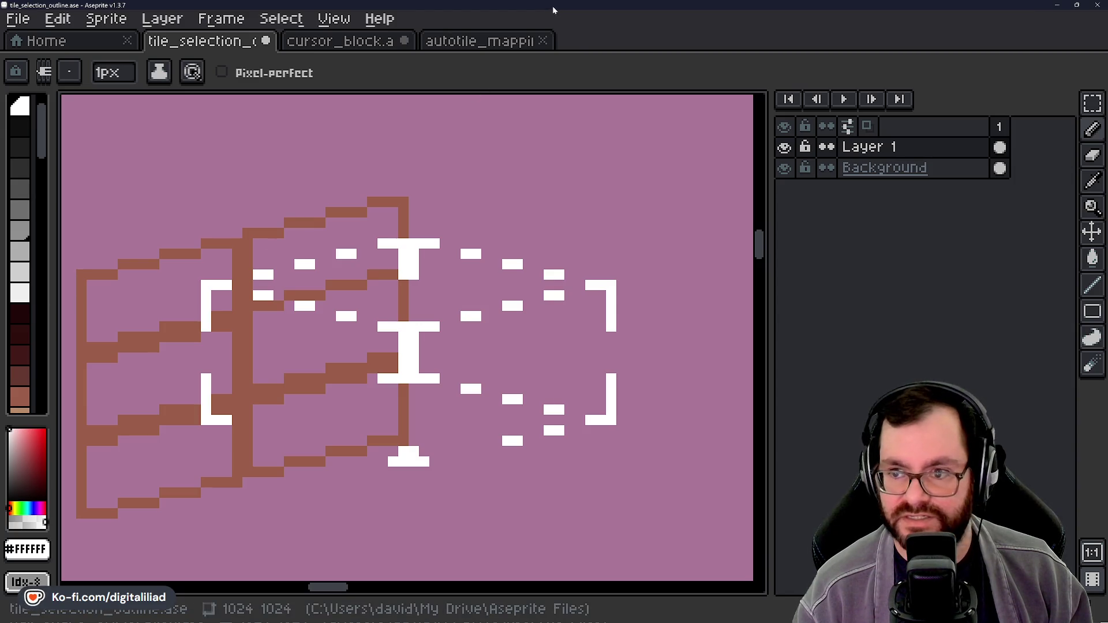
Step: Add white dashes along the lower edge, moving a misplaced dash pixel one step left
scroll(462, 202, up, 3)
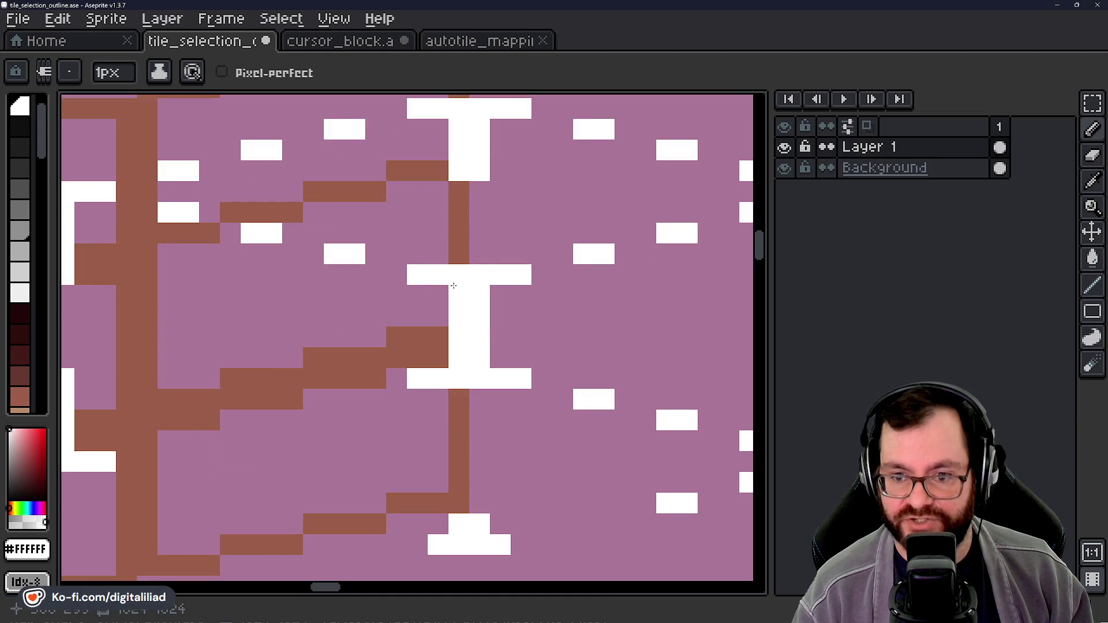
scroll(331, 309, down, 3)
scroll(331, 309, left, 1)
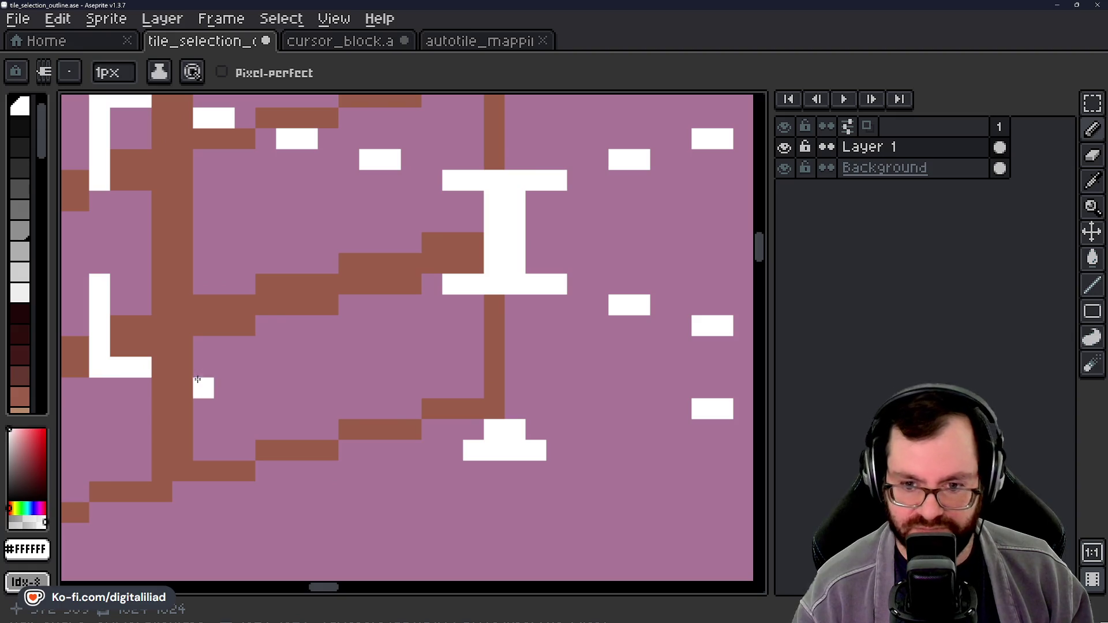
drag(203, 388, 225, 388)
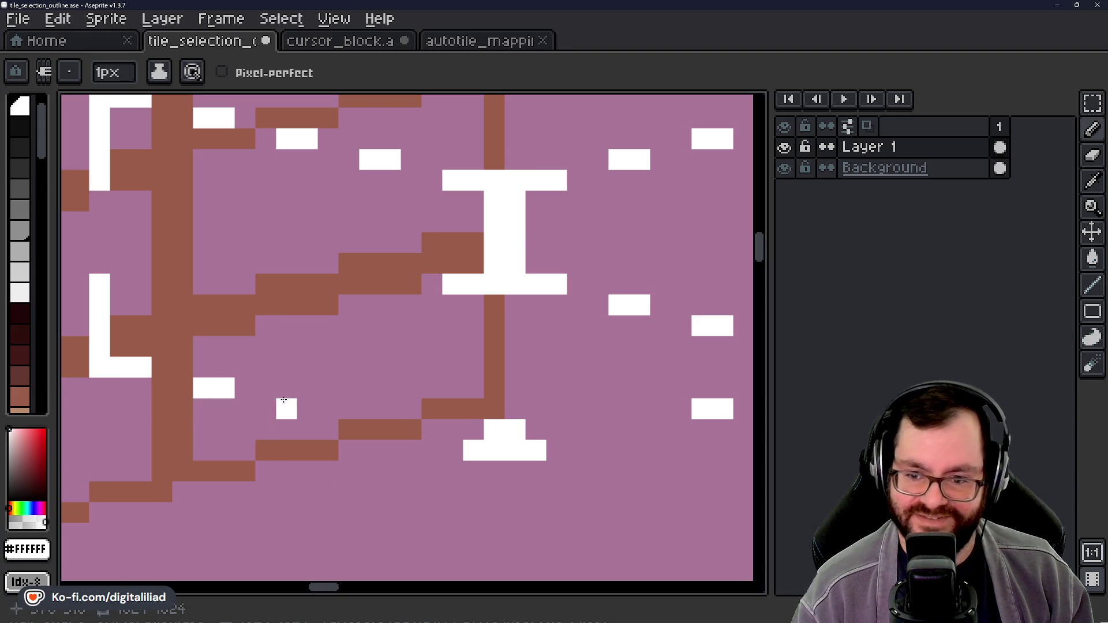
drag(287, 408, 307, 409)
drag(391, 429, 411, 429)
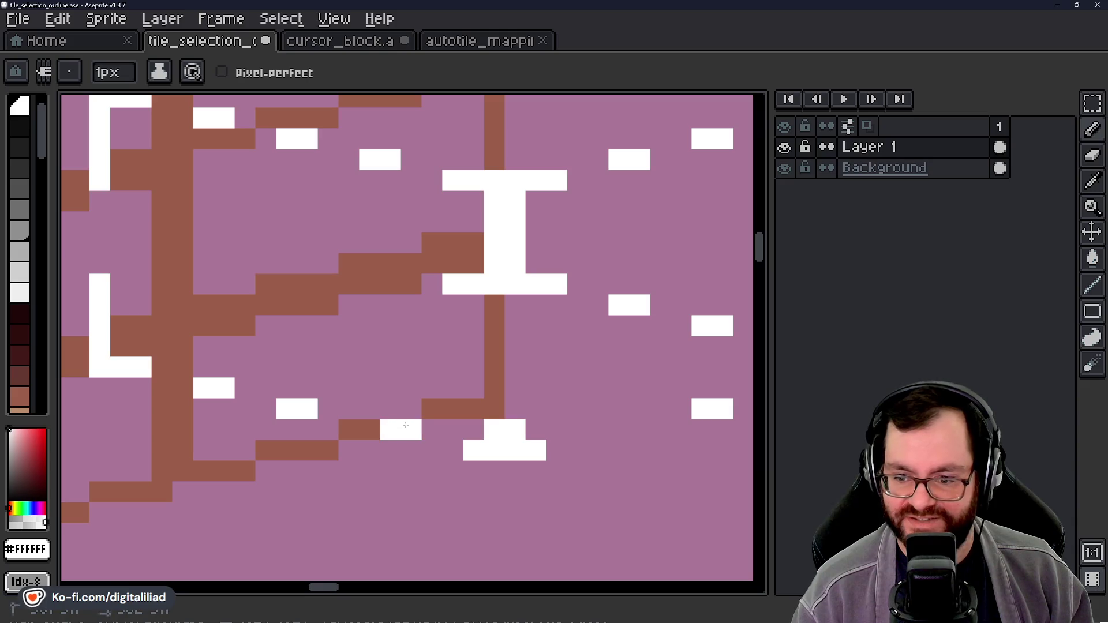
key(v)
key(ctrl+z)
click(369, 429)
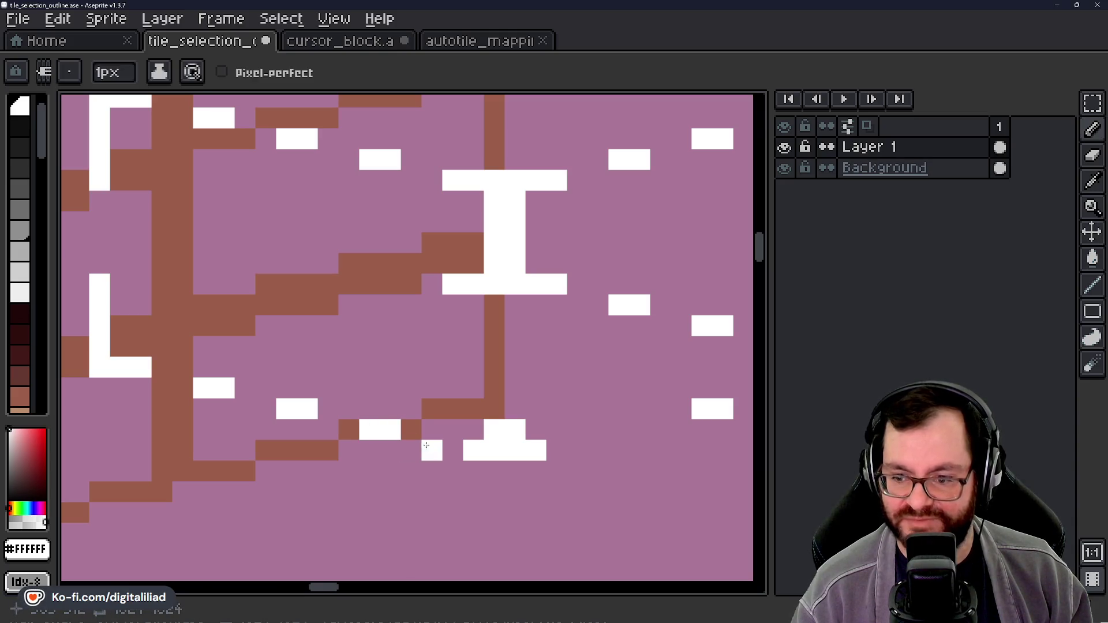
Step: Draw the white vertical bar below the I-beam and widen its base by one pixel
drag(524, 449, 446, 448)
drag(417, 408, 420, 371)
drag(478, 408, 348, 420)
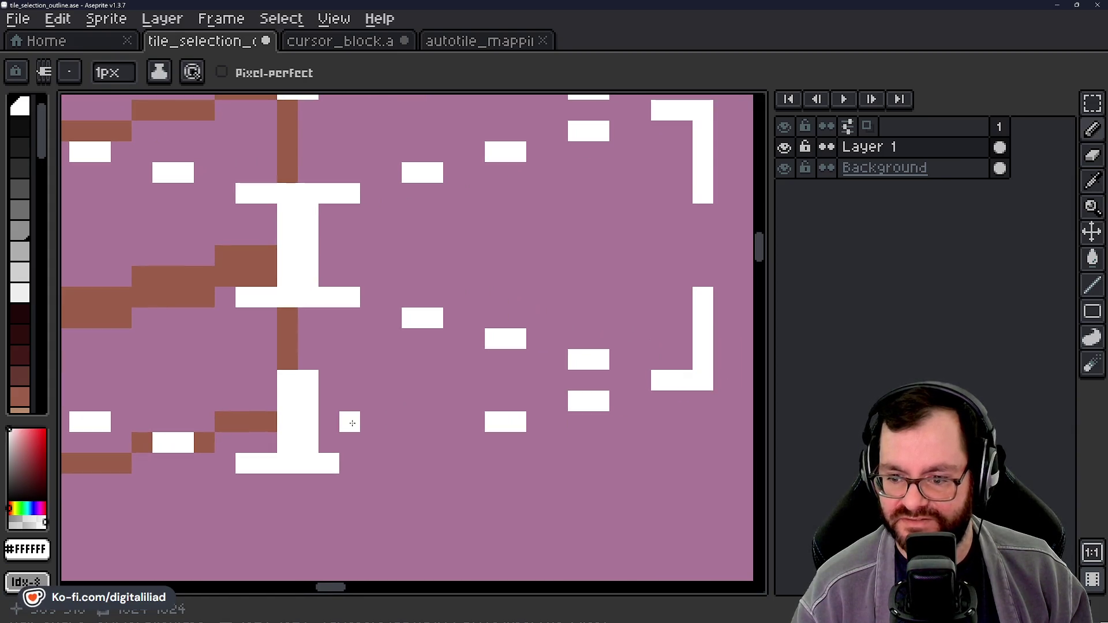
click(350, 464)
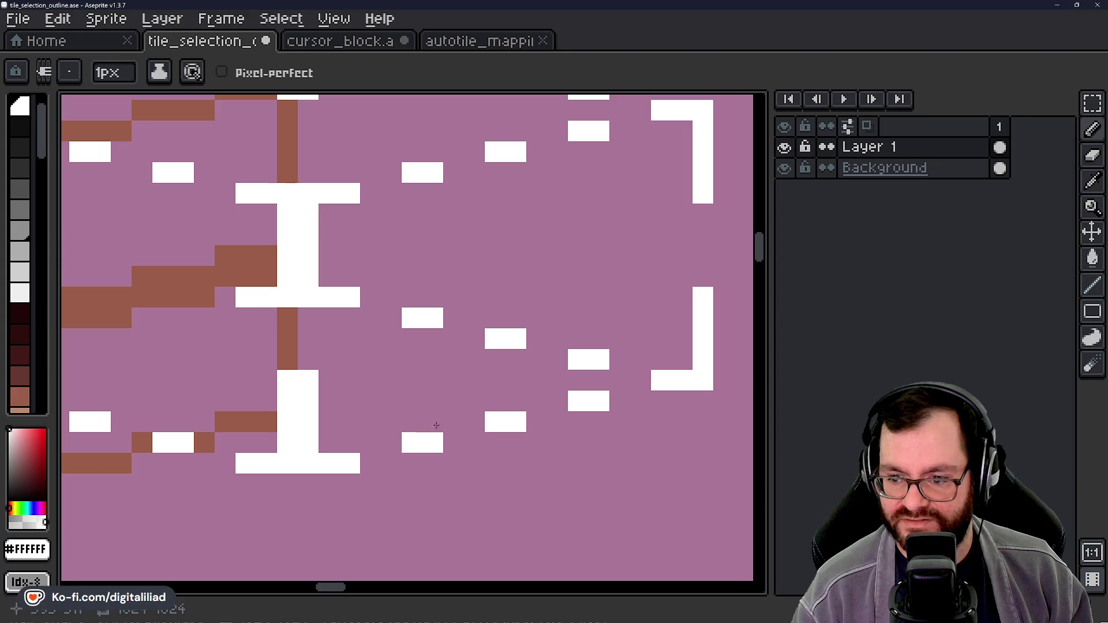
scroll(477, 356, down, 3)
scroll(478, 385, down, 1)
scroll(317, 375, up, 3)
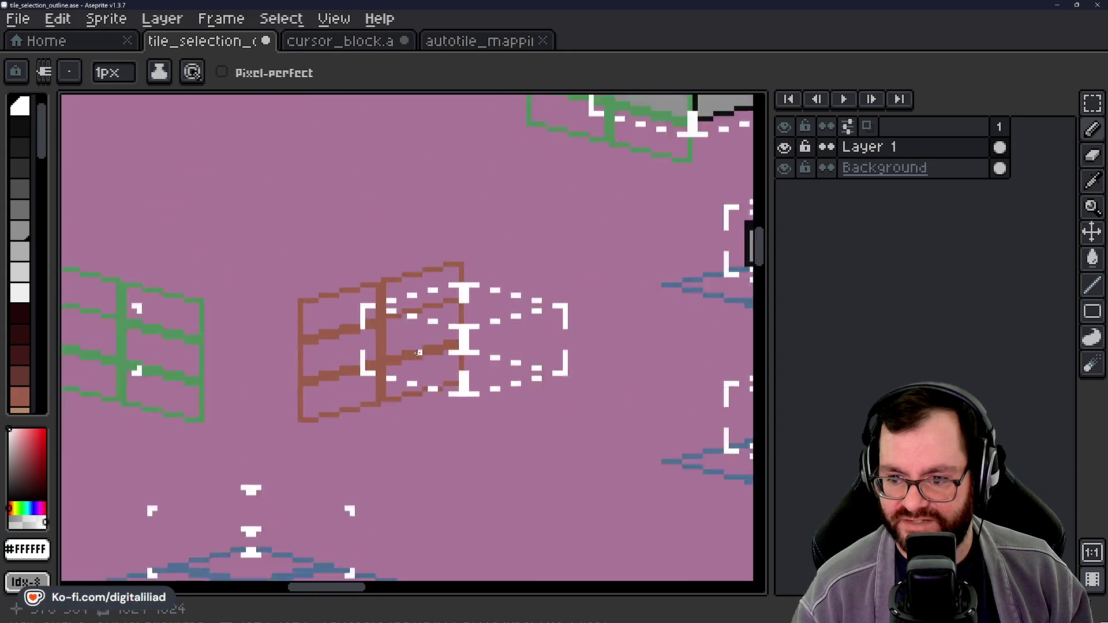
Step: Add white dashes on the brown tile's left side
drag(327, 385, 348, 385)
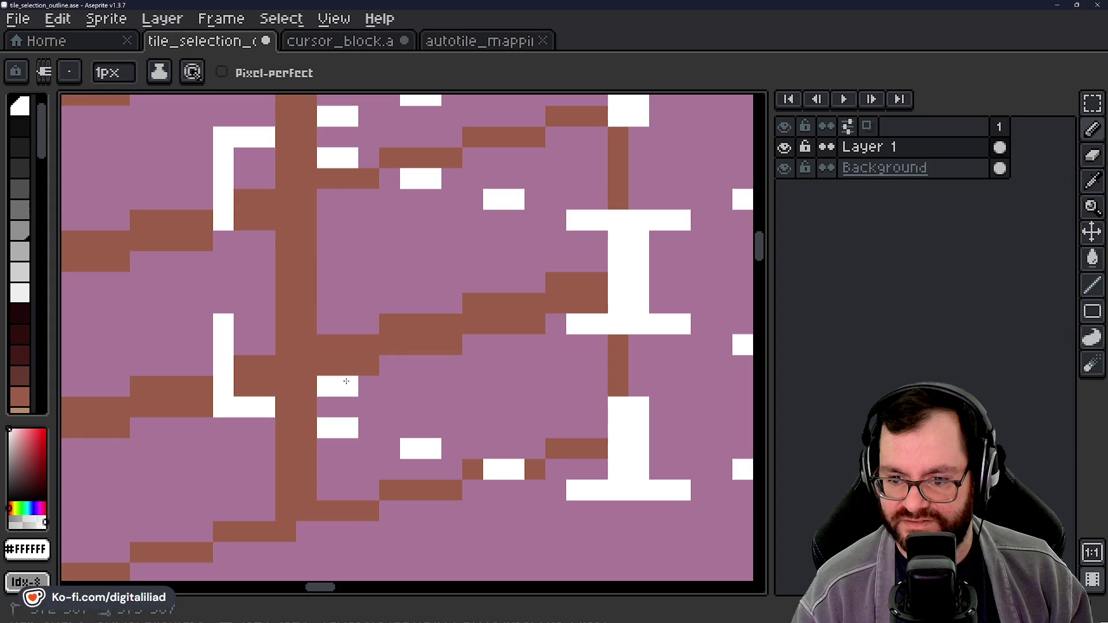
click(410, 366)
mouse_move(514, 387)
mouse_down()
mouse_move(378, 393)
mouse_move(332, 381)
mouse_up()
scroll(367, 295, down, 2)
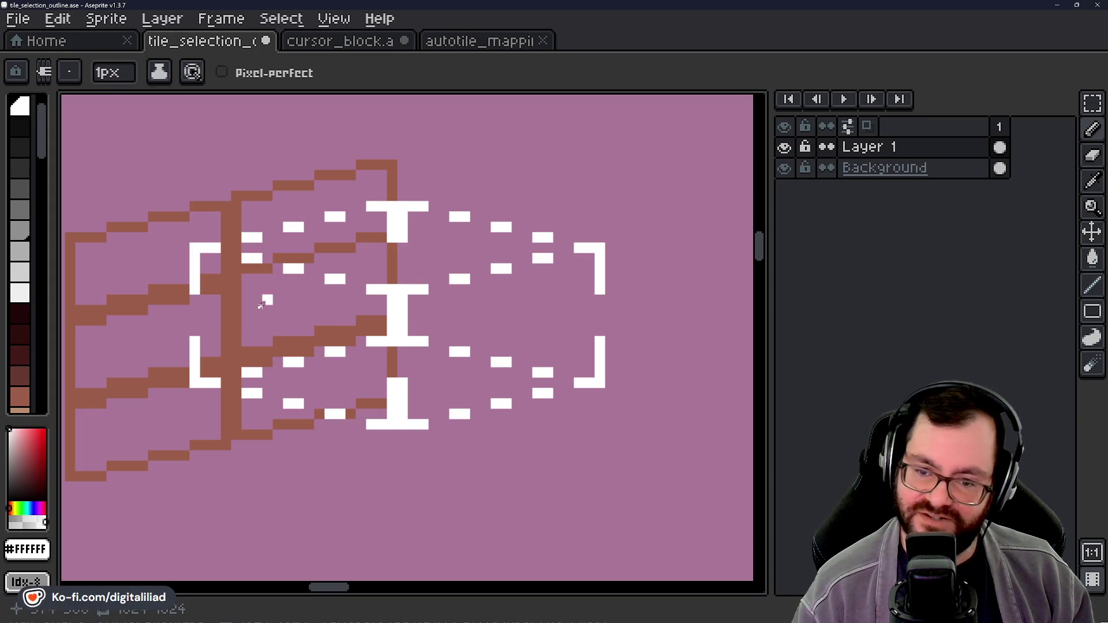
Step: Zoom out, pan across the sprite sheet, and zoom in centred on the green and brown tiles
scroll(343, 335, down, 2)
scroll(361, 346, up, 2)
scroll(404, 352, down, 3)
scroll(415, 355, down, 2)
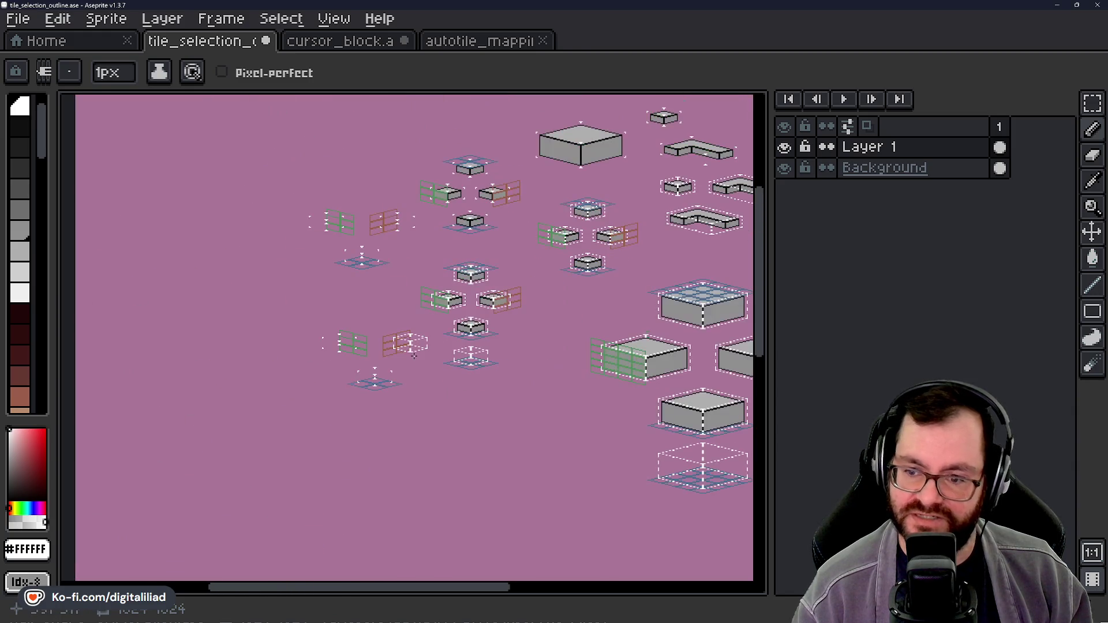
scroll(456, 364, right, 4)
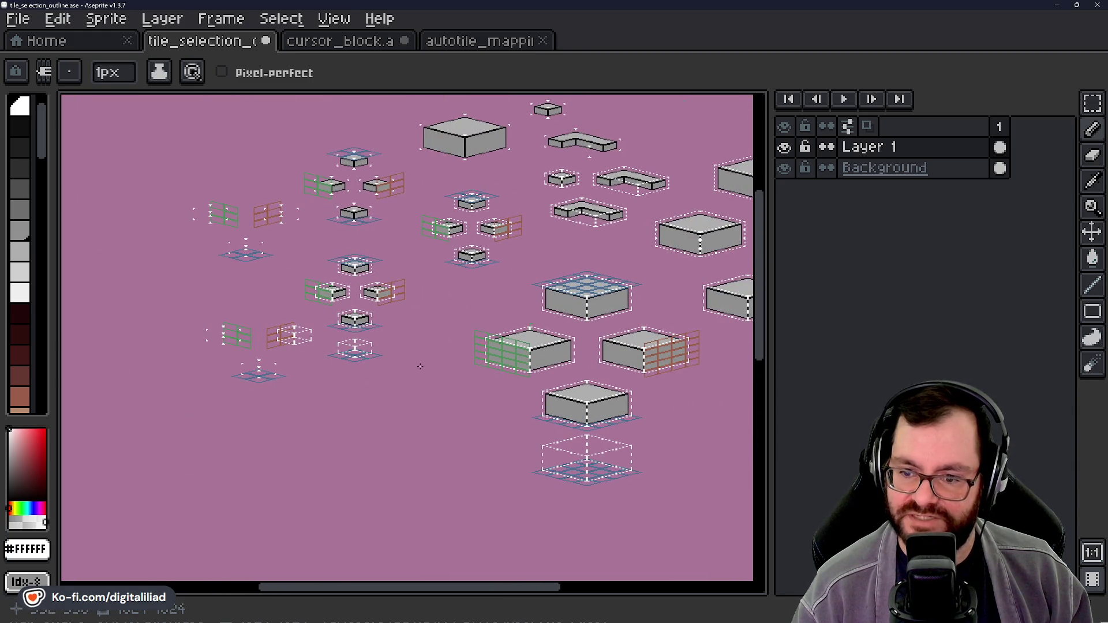
mouse_move(410, 329)
mouse_down()
mouse_move(312, 352)
mouse_move(431, 322)
mouse_move(467, 324)
mouse_up()
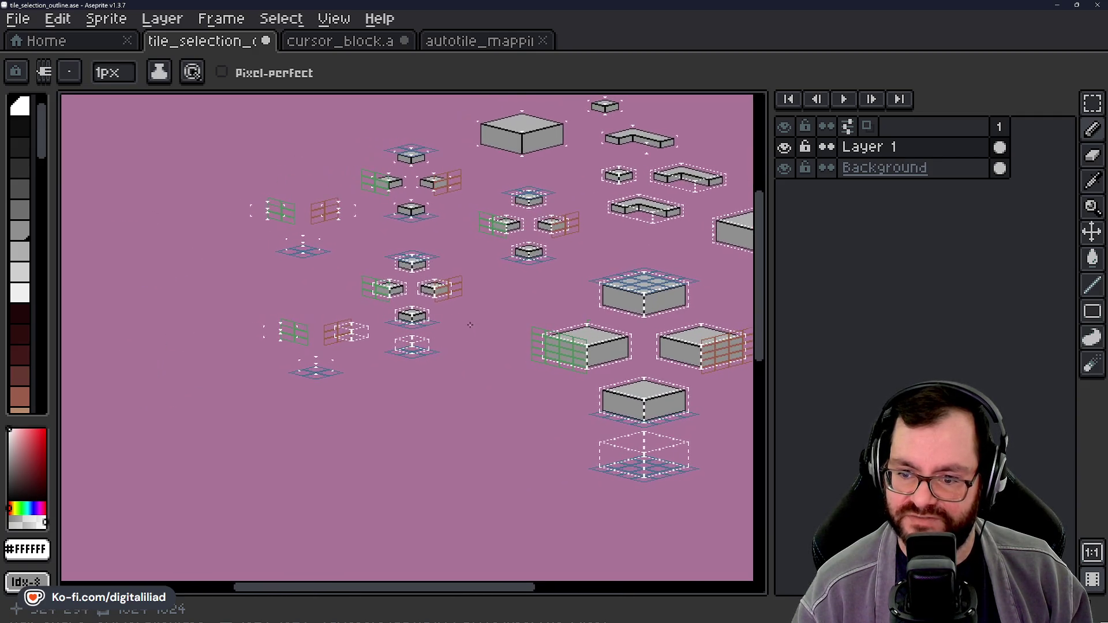
scroll(286, 341, up, 3)
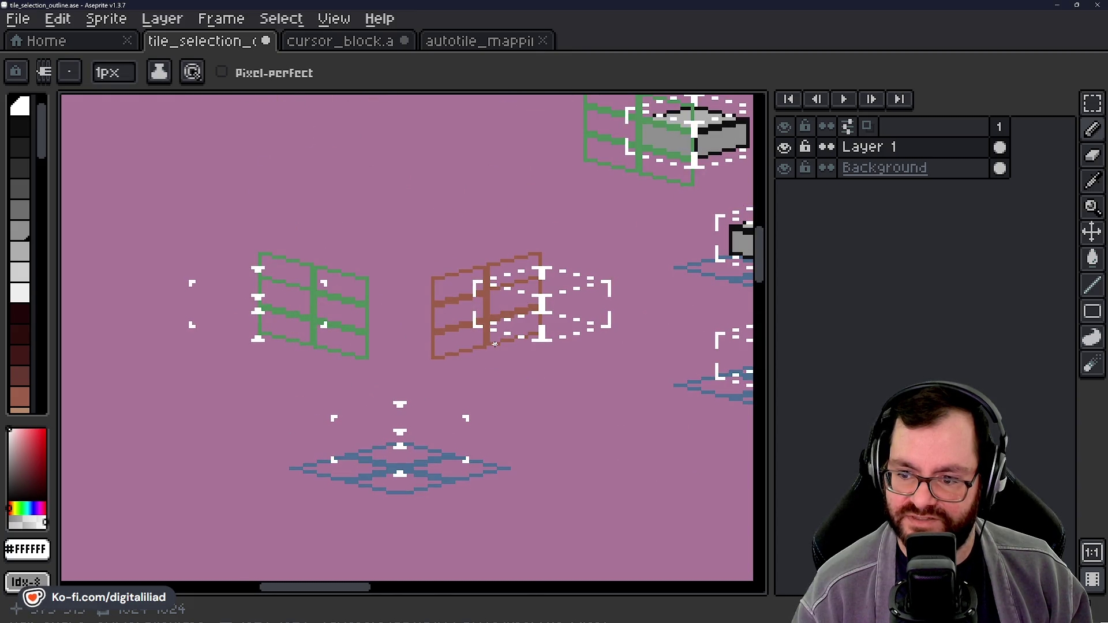
scroll(494, 344, up, 1)
drag(514, 371, 583, 341)
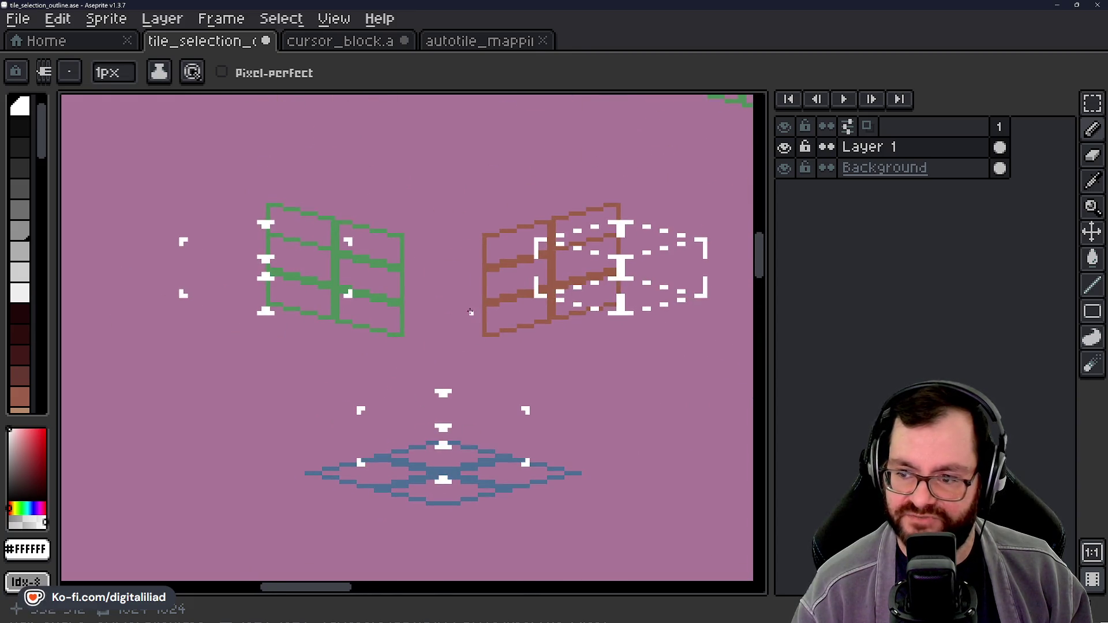
scroll(288, 300, up, 4)
Step: Extend the white T's stem, add two dashes on the green tile edge, and lengthen the L bracket
mouse_move(287, 278)
mouse_down()
mouse_move(273, 307)
mouse_move(283, 308)
mouse_up()
drag(356, 269, 480, 296)
click(521, 310)
mouse_move(543, 351)
mouse_down()
mouse_move(494, 336)
mouse_move(497, 322)
mouse_up()
click(498, 350)
drag(478, 458, 447, 370)
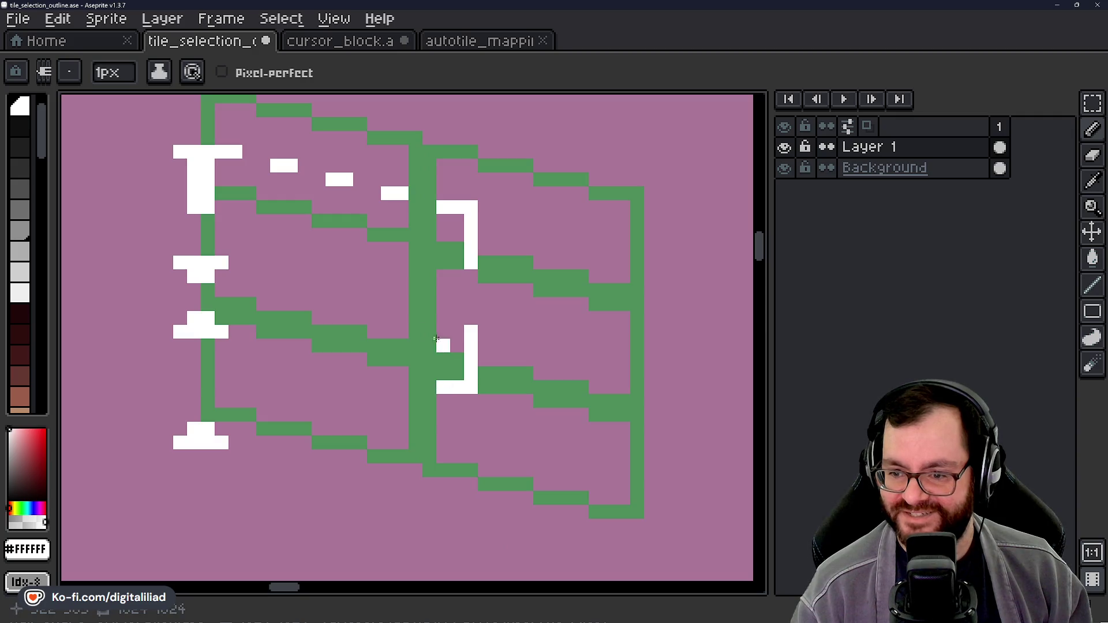
Step: Draw the next white I-beam with its stem, widened top bar and corner pixels
drag(386, 358, 460, 467)
mouse_move(393, 441)
mouse_down()
mouse_move(462, 426)
mouse_move(418, 423)
mouse_up()
click(335, 382)
mouse_move(335, 367)
mouse_down()
mouse_move(375, 342)
mouse_move(468, 340)
mouse_up()
click(349, 381)
click(399, 337)
click(395, 394)
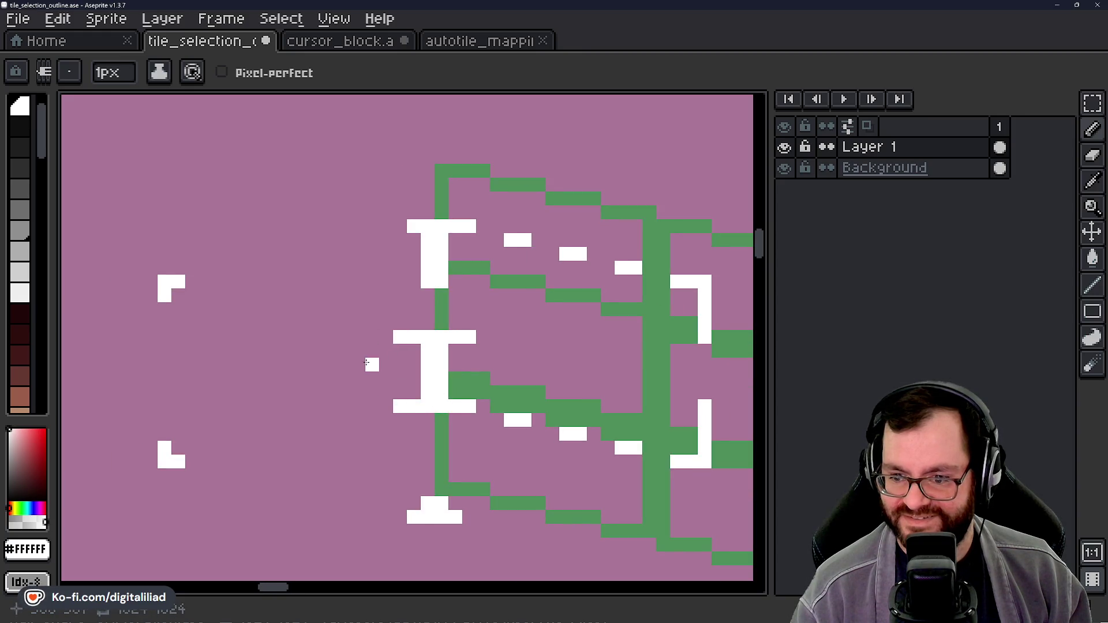
Step: Paint dash pixels left of the upper I-beam and extend the left bracket's top by one pixel
drag(366, 363, 432, 435)
drag(420, 314, 410, 312)
drag(498, 354, 430, 341)
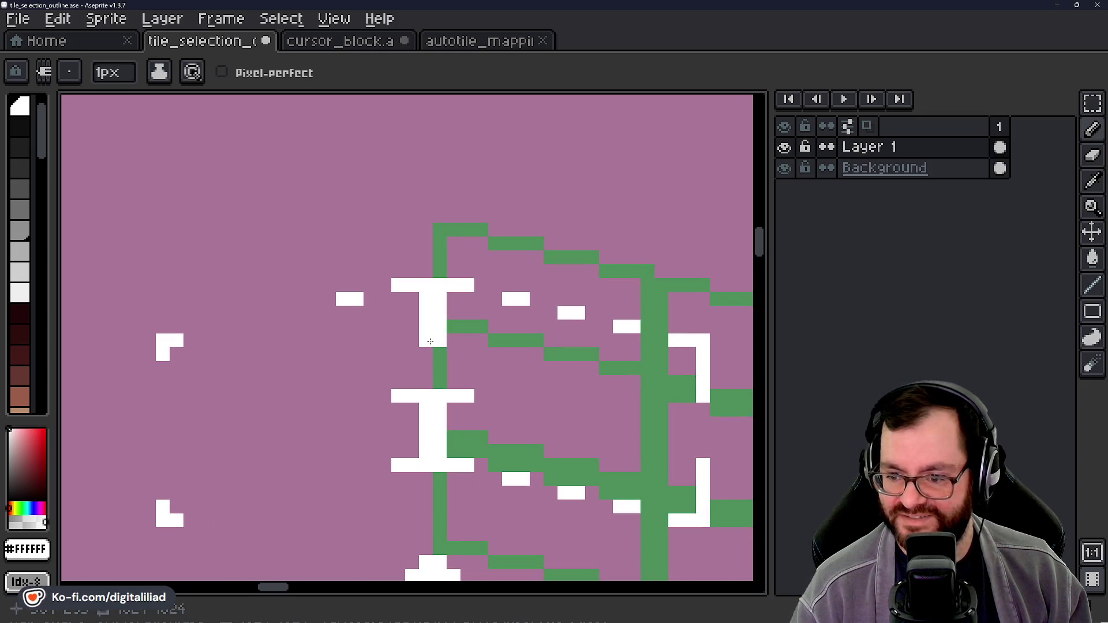
scroll(423, 342, left, 4)
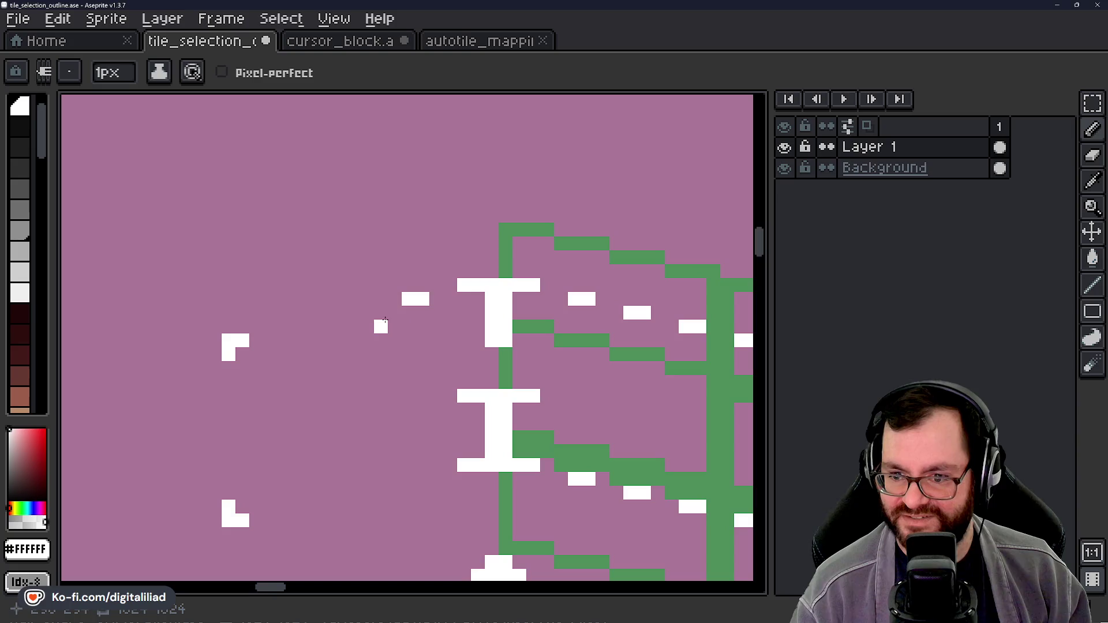
click(353, 313)
scroll(346, 347, left, 4)
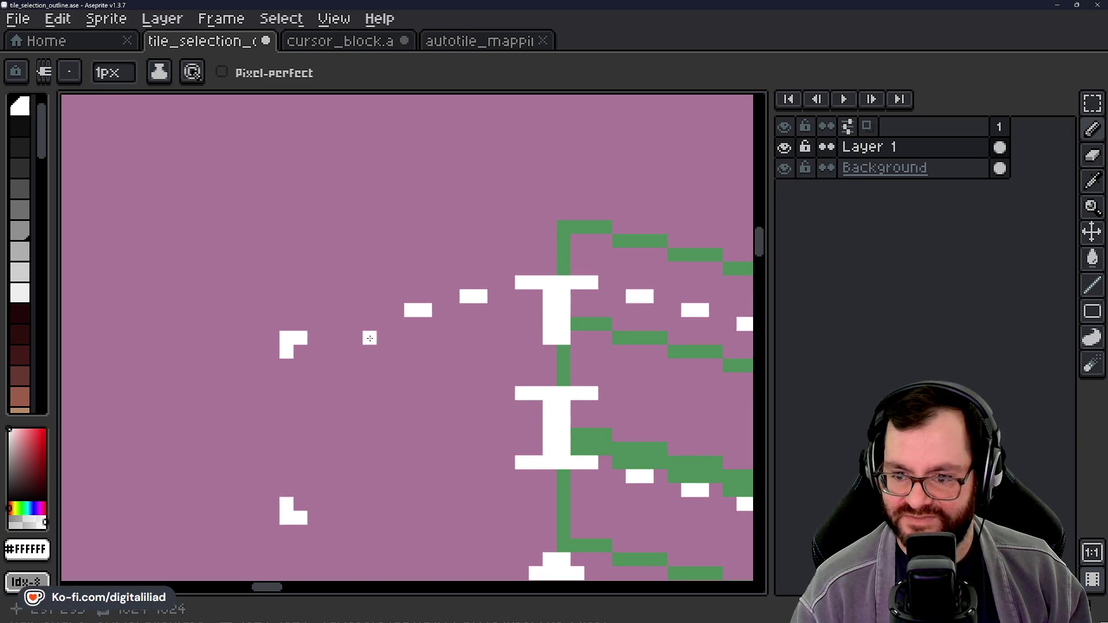
click(314, 339)
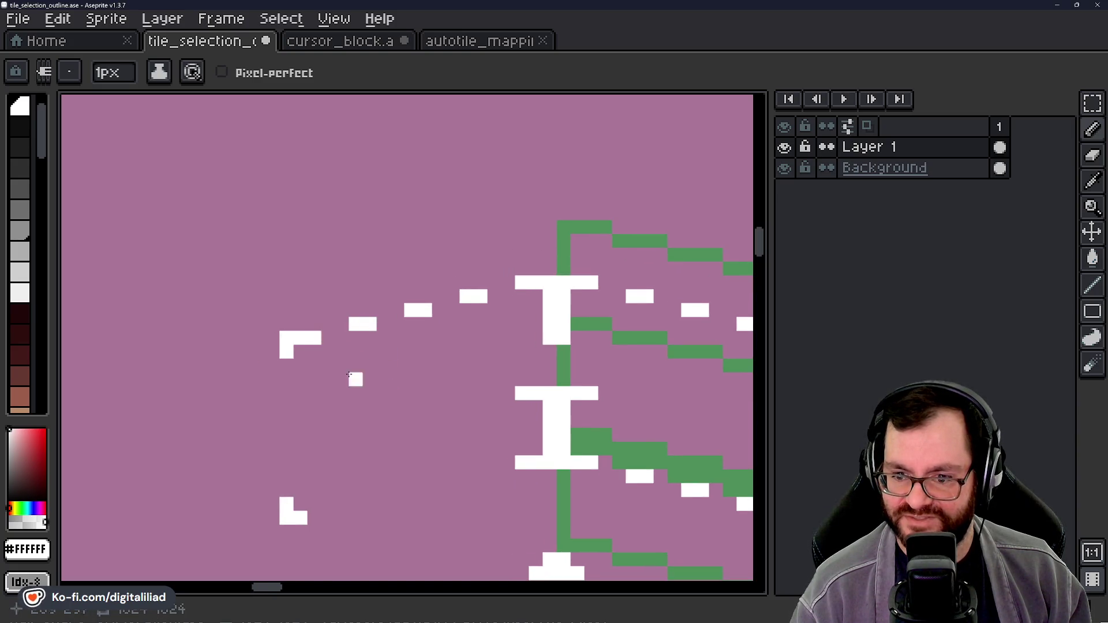
scroll(404, 392, left, 4)
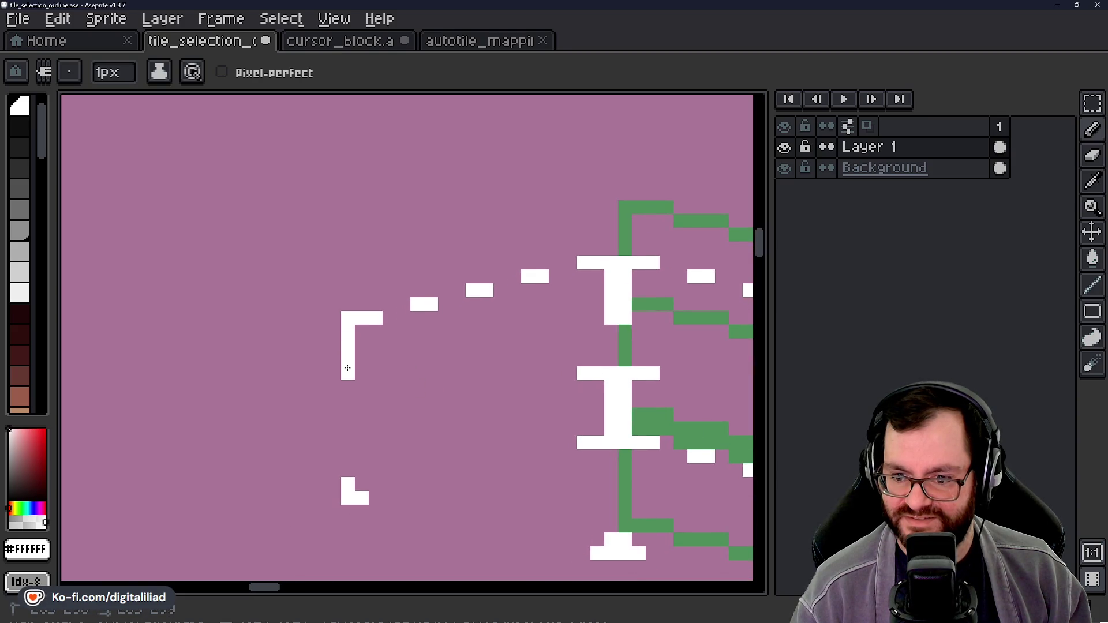
scroll(408, 420, down, 4)
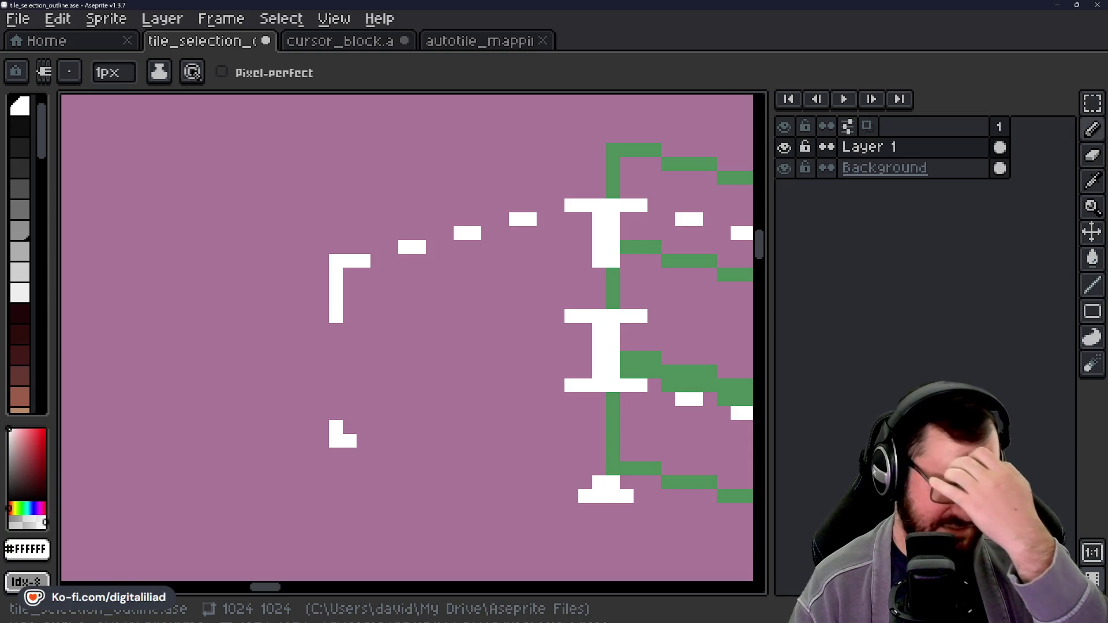
Step: Draw the lower-left bracket's vertical side and two-pixel white dashes along the bottom edge
click(318, 398)
key(ctrl+z)
drag(336, 414, 341, 390)
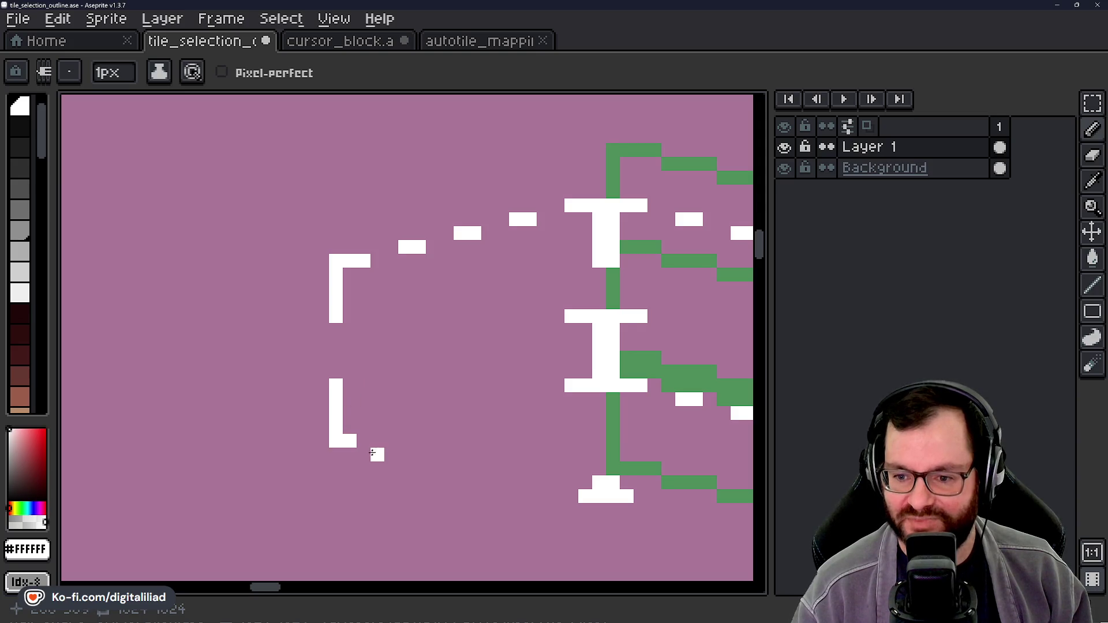
click(406, 442)
drag(406, 441, 356, 405)
click(370, 416)
click(410, 430)
click(425, 430)
Step: Continue the bottom-edge dashes and turn the green pixels atop the bottom I stem white
click(466, 444)
drag(466, 444, 437, 427)
click(490, 440)
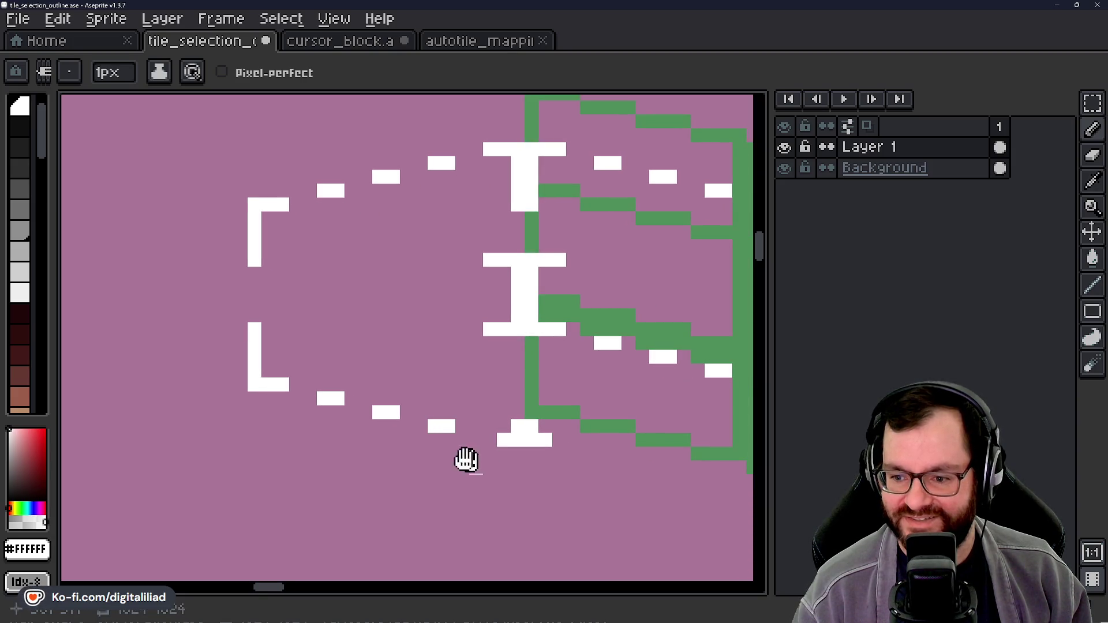
drag(474, 462, 411, 444)
click(499, 434)
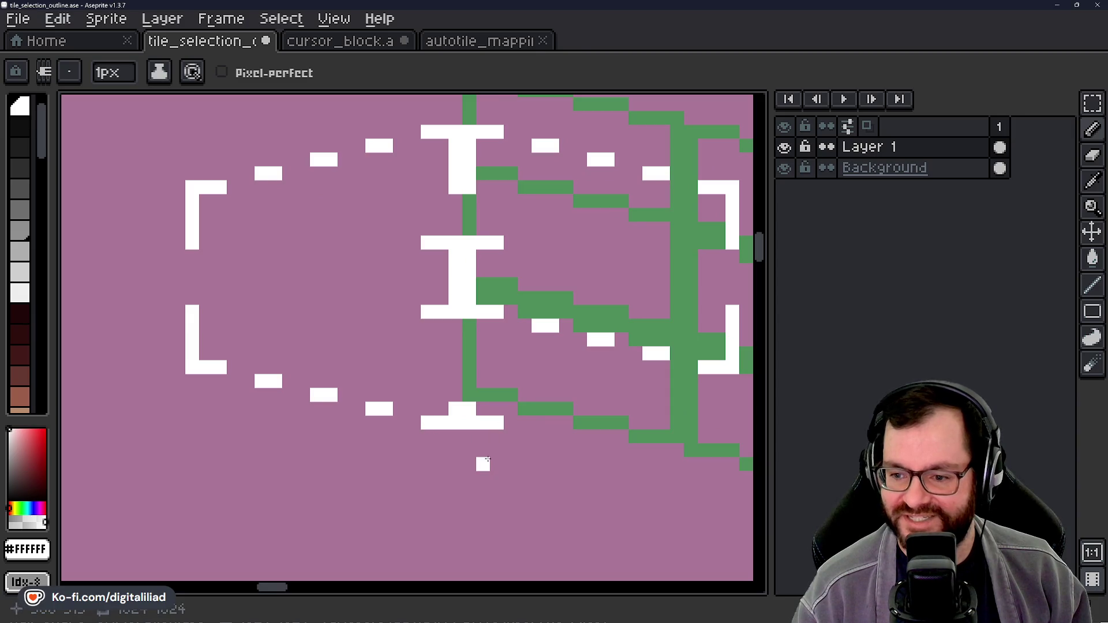
drag(489, 456, 444, 468)
click(418, 407)
click(411, 394)
click(411, 379)
click(425, 379)
mouse_move(492, 378)
mouse_down()
mouse_move(447, 385)
mouse_move(269, 349)
mouse_up()
click(270, 392)
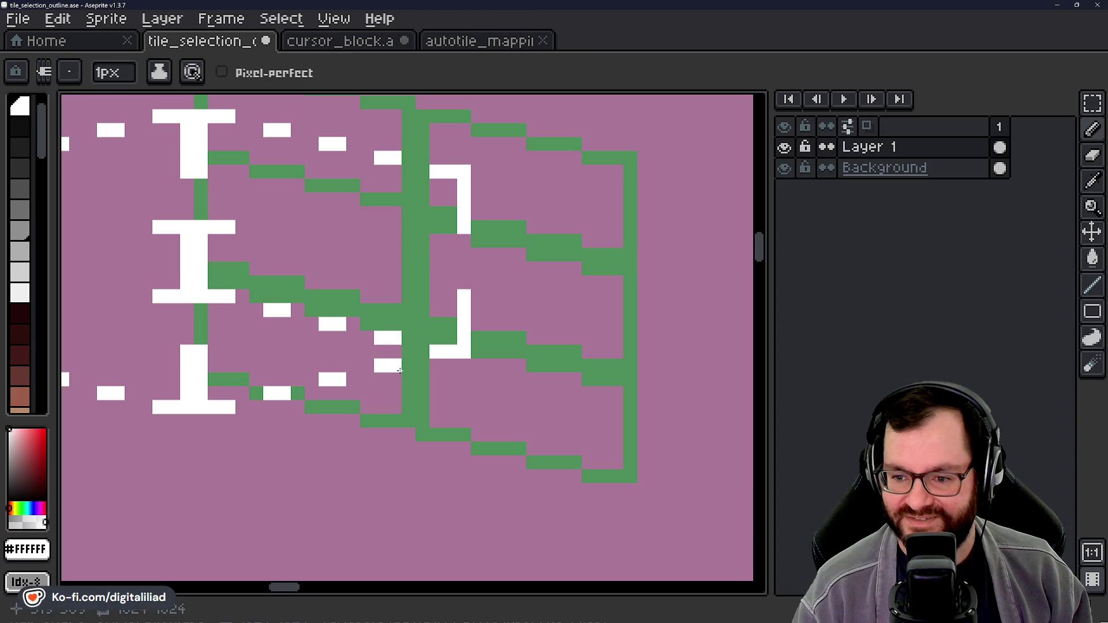
Step: Add a white pixel near the left bracket and more dash pixels beside the existing ones
scroll(346, 364, down, 2)
drag(303, 350, 335, 357)
scroll(219, 378, up, 3)
click(239, 373)
click(343, 353)
click(405, 332)
click(425, 332)
scroll(392, 410, down, 3)
scroll(352, 323, up, 5)
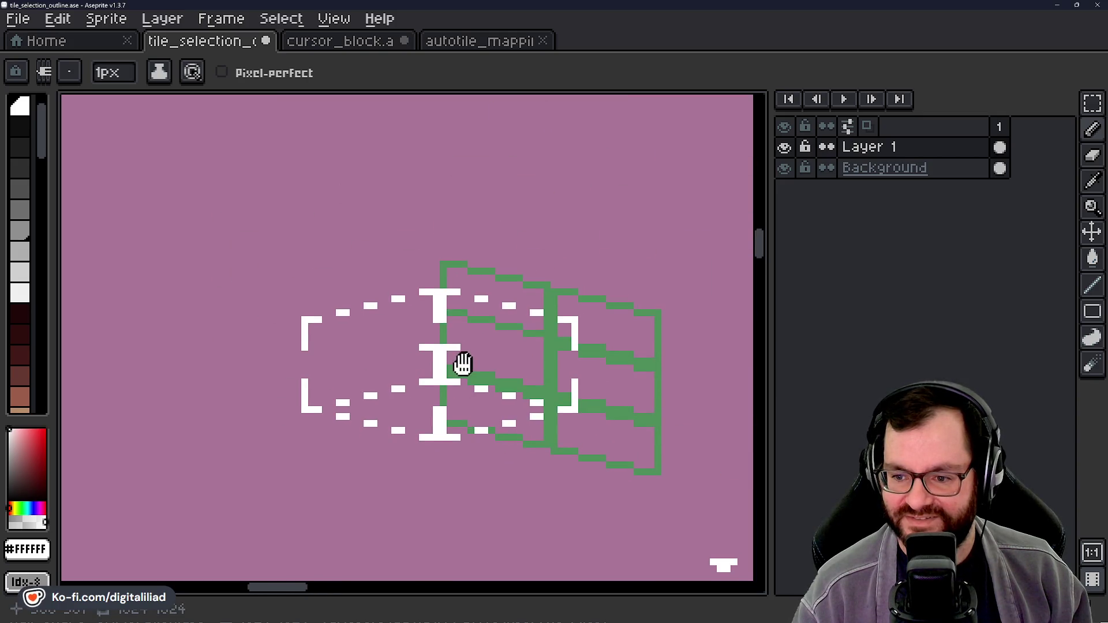
Step: Paint the remaining short two-pixel white dashes around the left bracket
drag(335, 309, 353, 309)
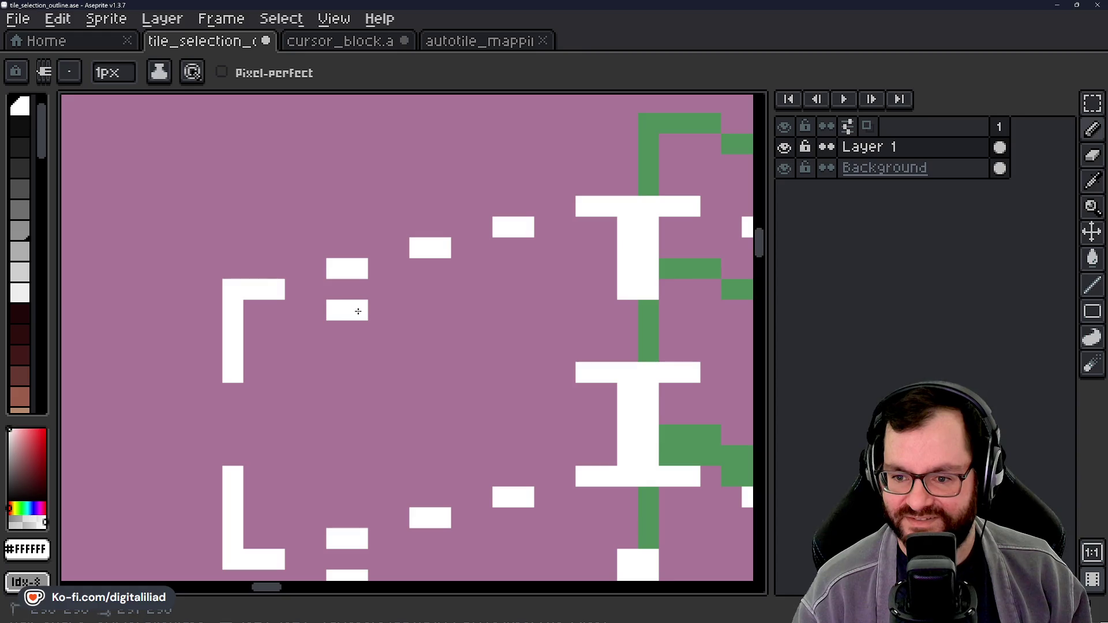
drag(418, 328, 434, 329)
drag(459, 392, 355, 377)
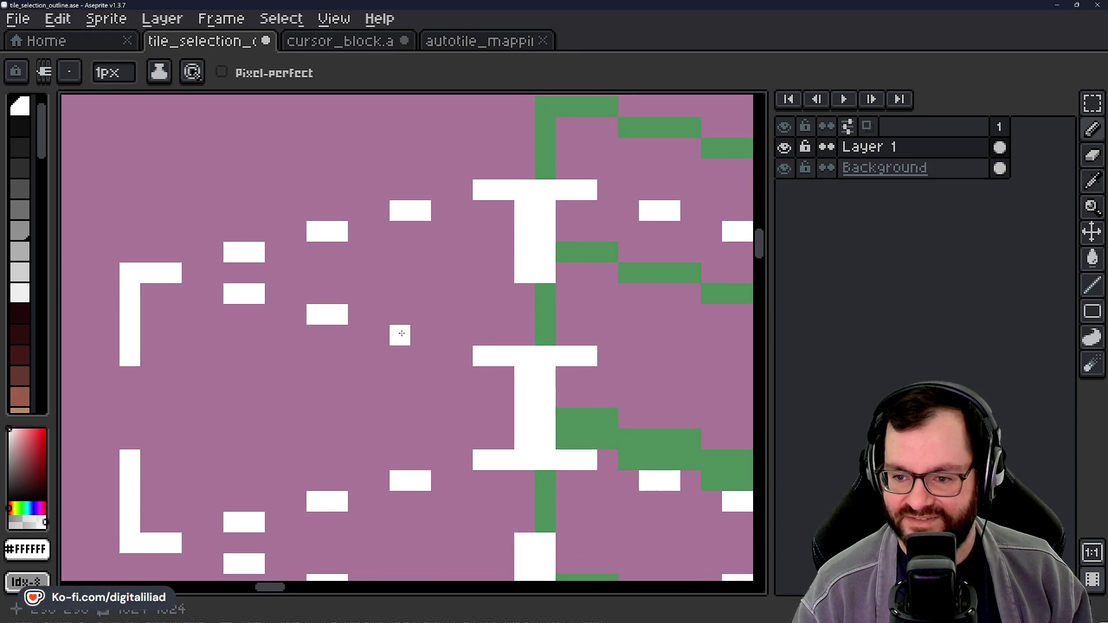
drag(420, 339, 255, 386)
mouse_move(462, 350)
mouse_down()
mouse_move(477, 346)
mouse_move(408, 379)
mouse_move(360, 380)
mouse_up()
drag(426, 337, 444, 340)
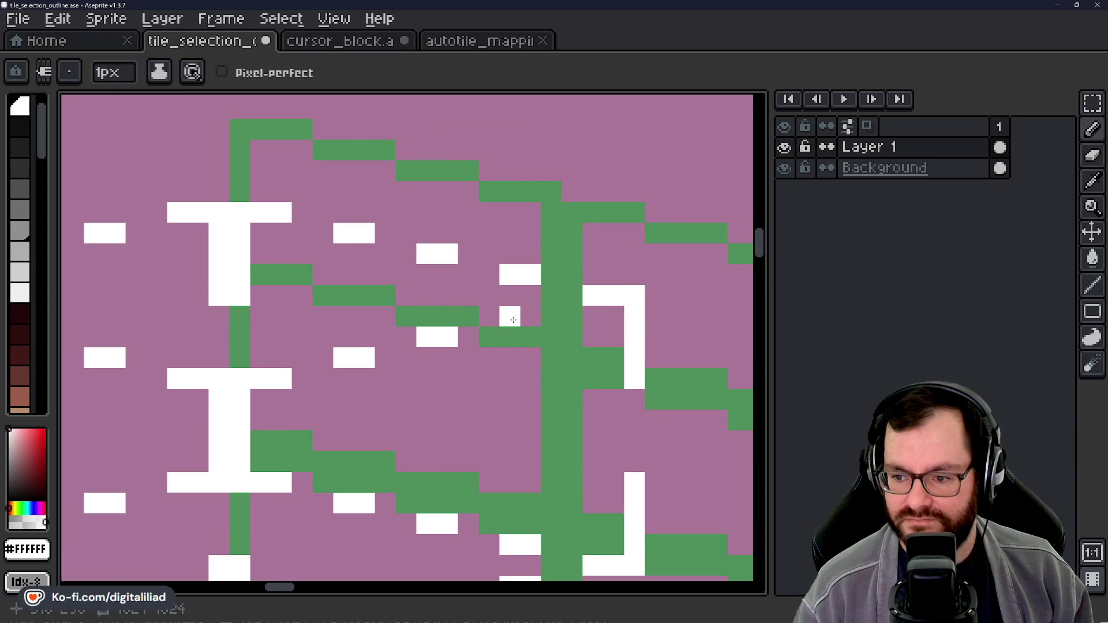
scroll(523, 317, down, 3)
scroll(507, 361, down, 5)
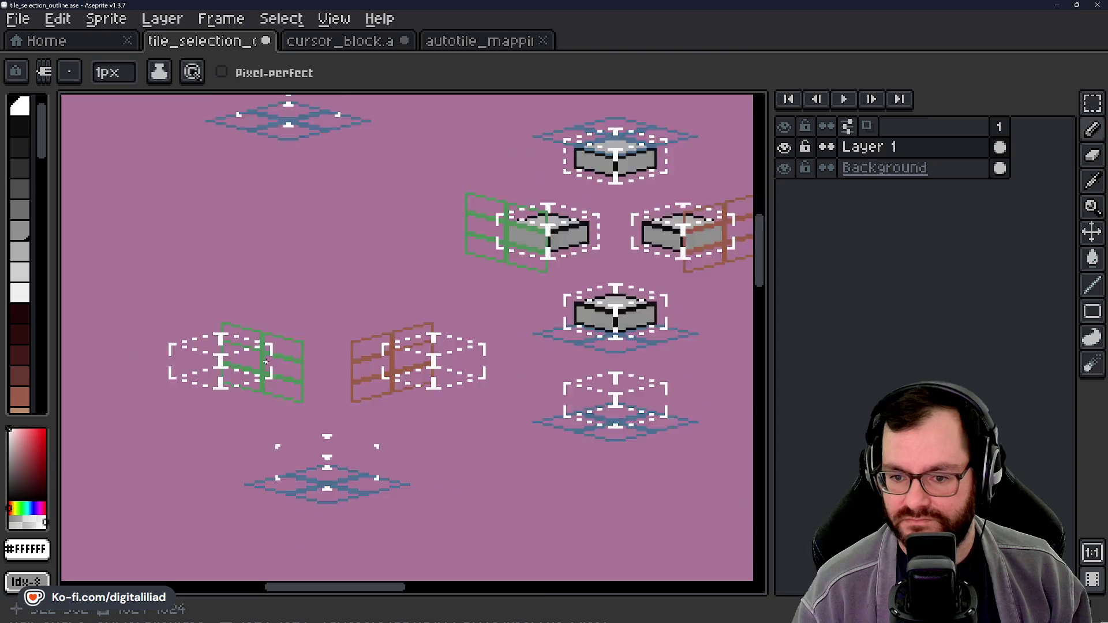
scroll(356, 402, up, 2)
Step: Save tile_selection_outline.ase and zoom out to review the whole tile sheet
key(v)
key(ctrl+s)
key(b)
scroll(260, 335, up, 5)
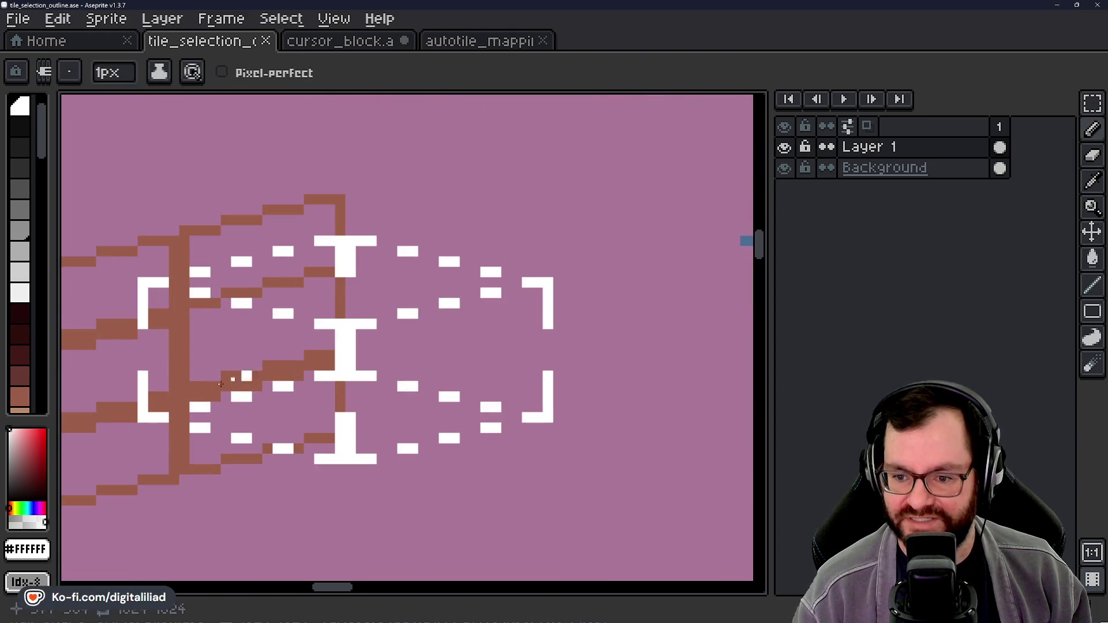
scroll(321, 334, up, 3)
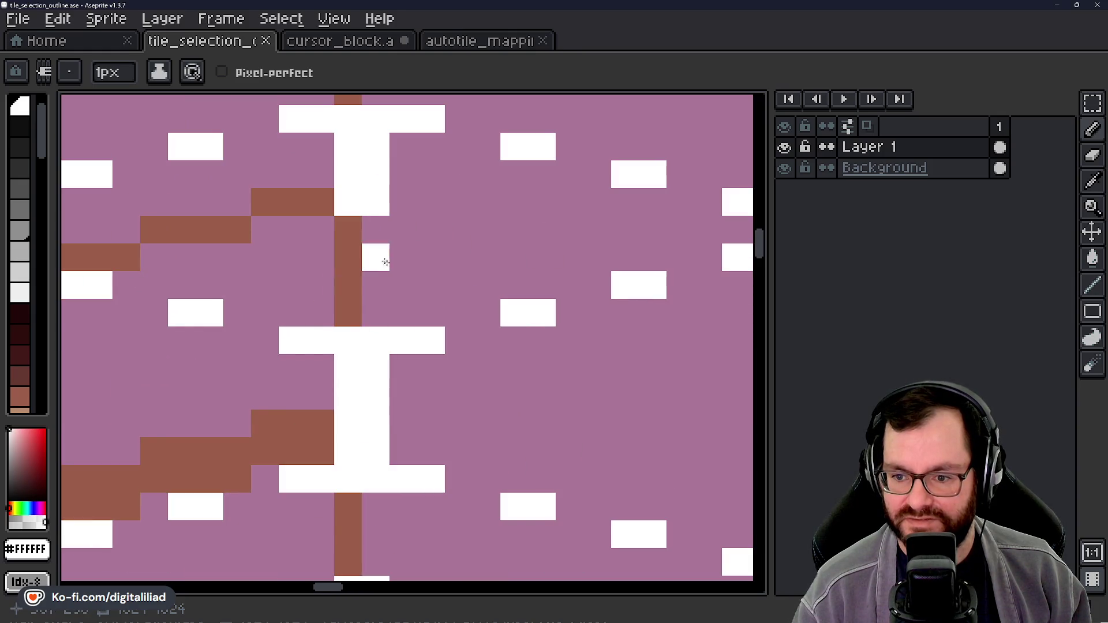
scroll(385, 328, down, 2)
scroll(385, 328, down, 1)
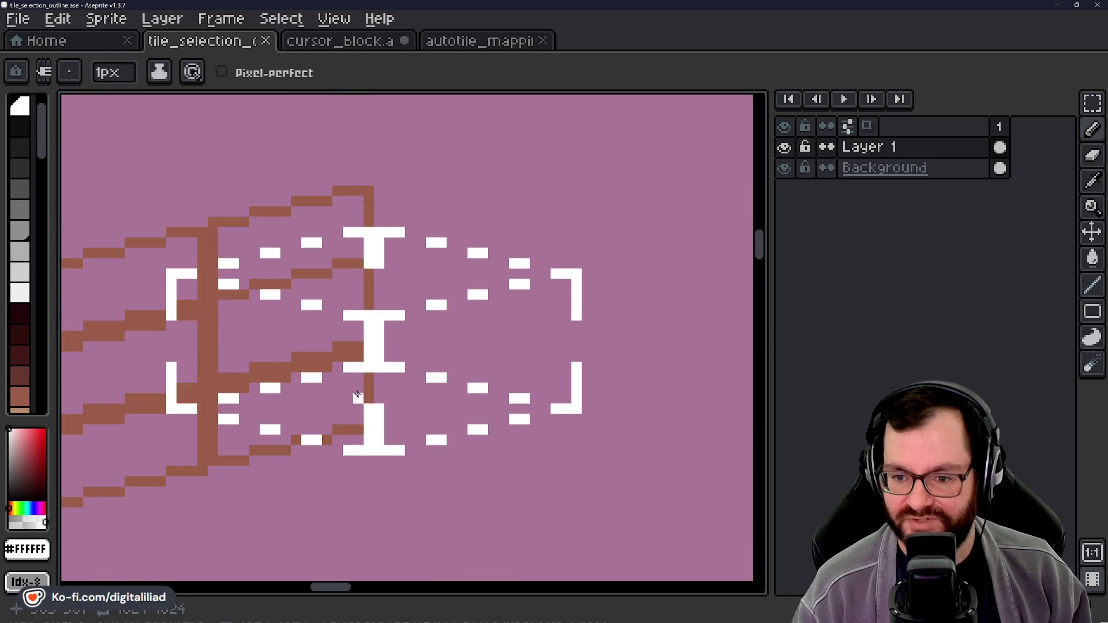
scroll(525, 407, down, 4)
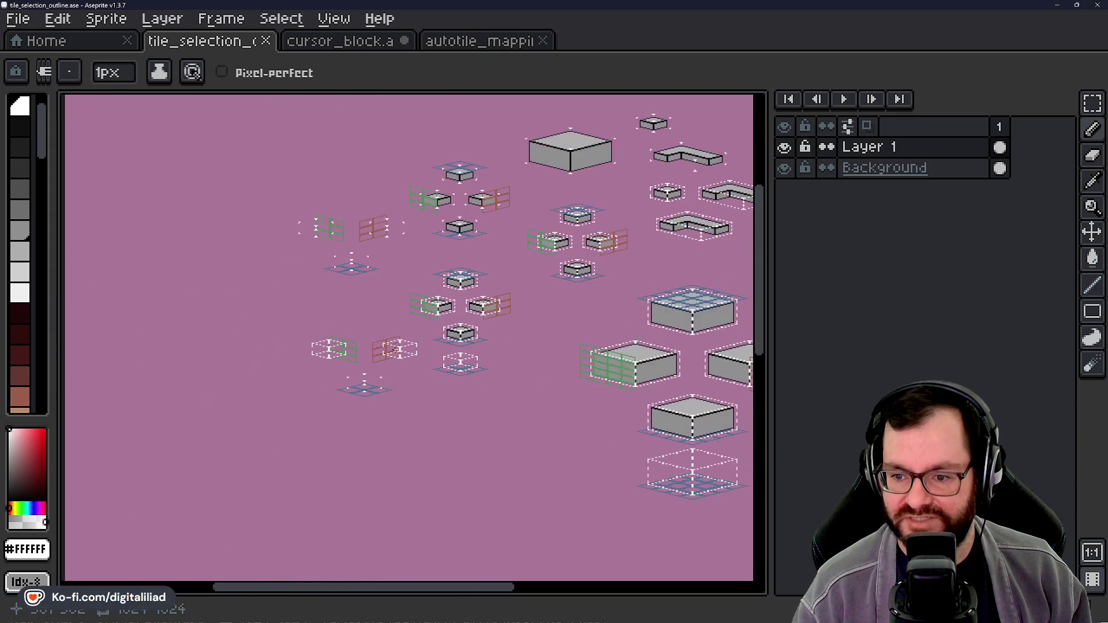
drag(440, 389, 348, 386)
drag(390, 429, 384, 427)
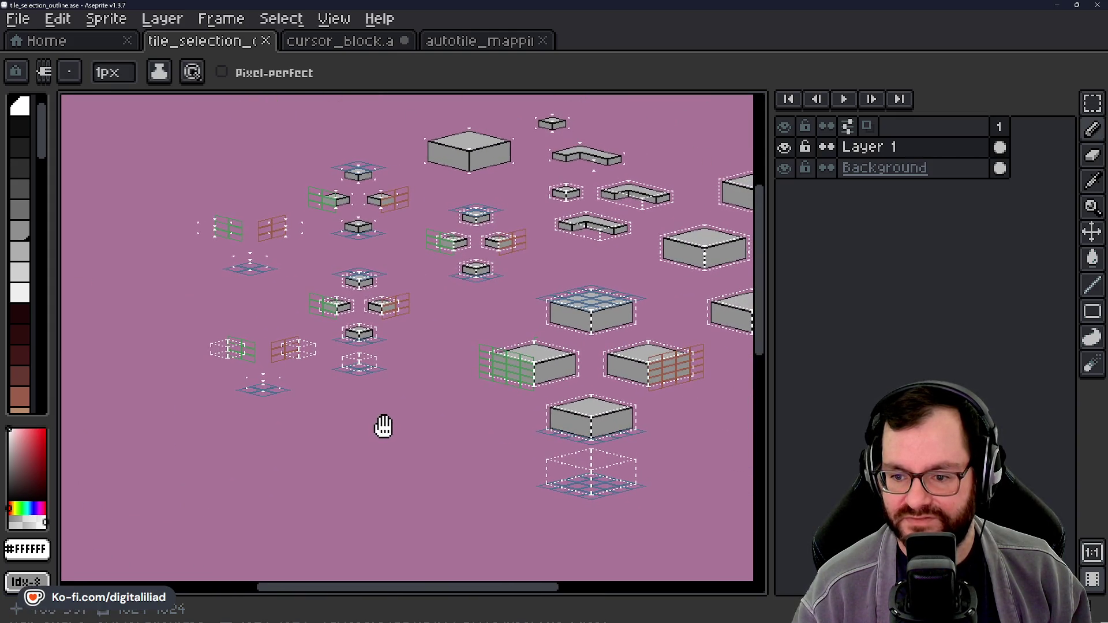
scroll(380, 423, up, 6)
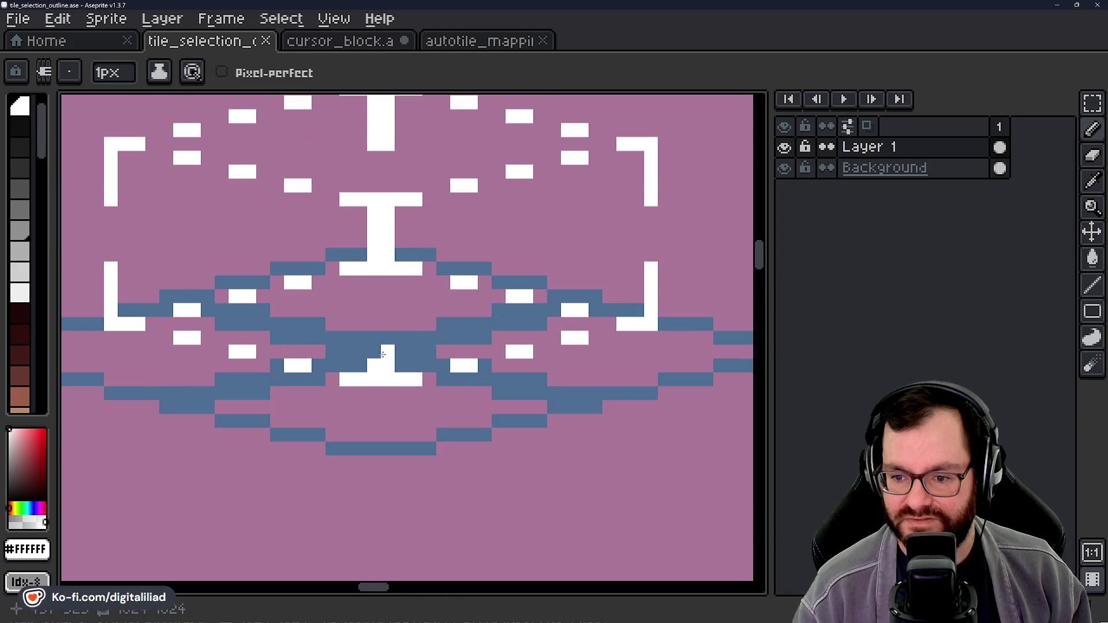
Step: Extend the white T stem on the blue-outlined tile downward by two pixels
scroll(371, 319, down, 4)
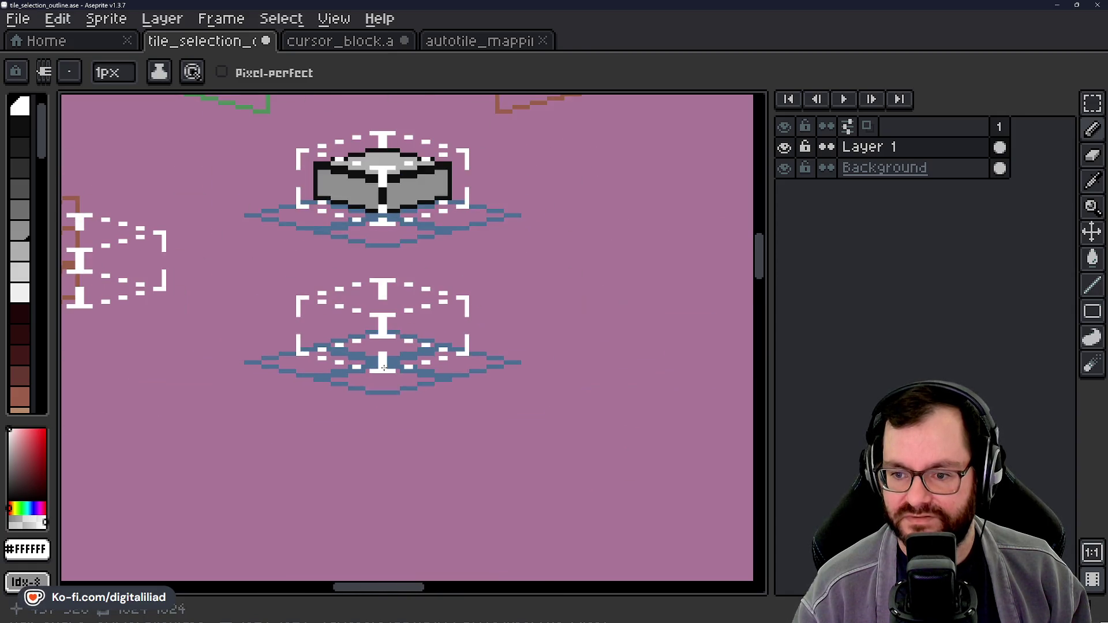
scroll(389, 276, up, 3)
scroll(389, 276, up, 1)
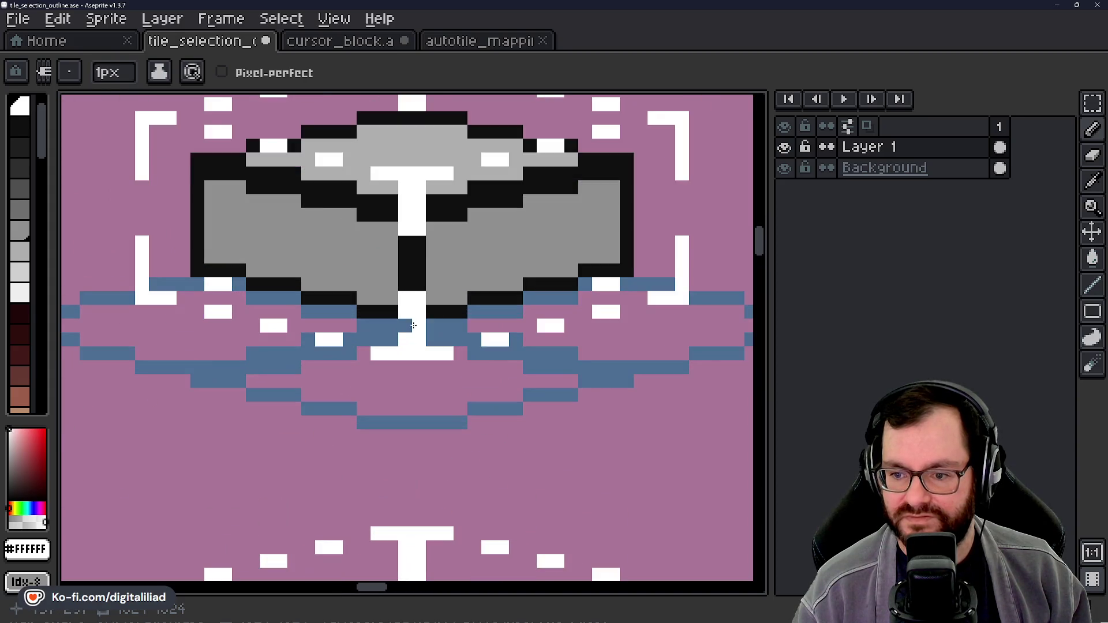
scroll(404, 323, down, 3)
scroll(406, 365, down, 1)
mouse_move(369, 400)
mouse_down()
mouse_move(379, 392)
mouse_move(360, 434)
mouse_up()
scroll(408, 168, up, 2)
scroll(409, 250, up, 3)
click(409, 261)
click(393, 261)
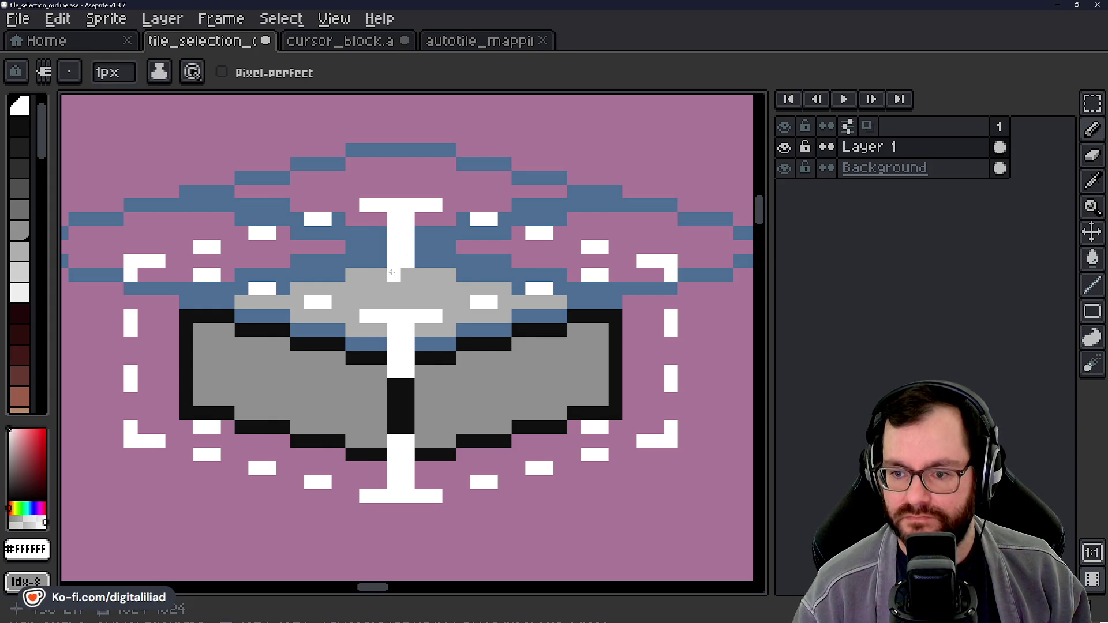
Step: Sample the outline blue and paint the lower part of the white stem blue
scroll(390, 271, down, 5)
scroll(416, 366, up, 2)
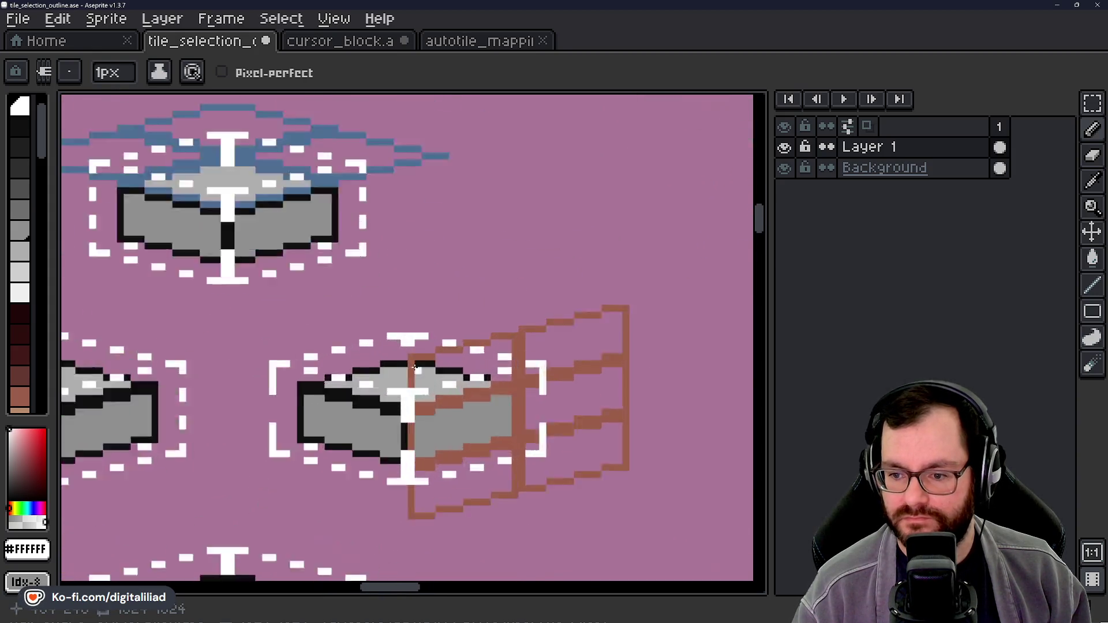
scroll(416, 367, up, 2)
scroll(391, 359, down, 3)
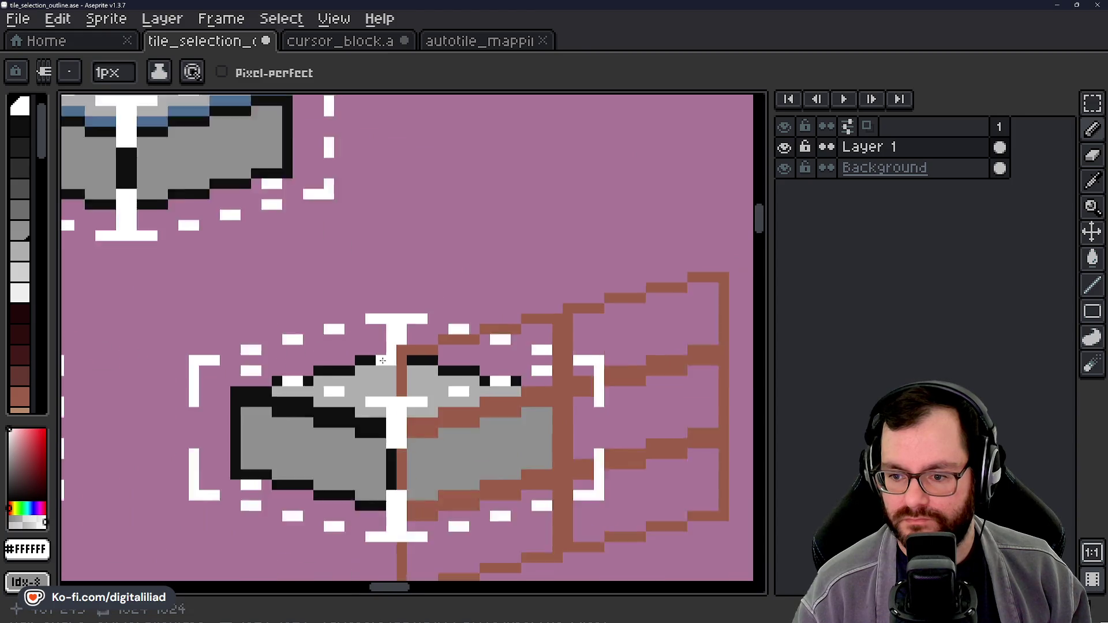
scroll(421, 354, up, 3)
scroll(405, 304, up, 1)
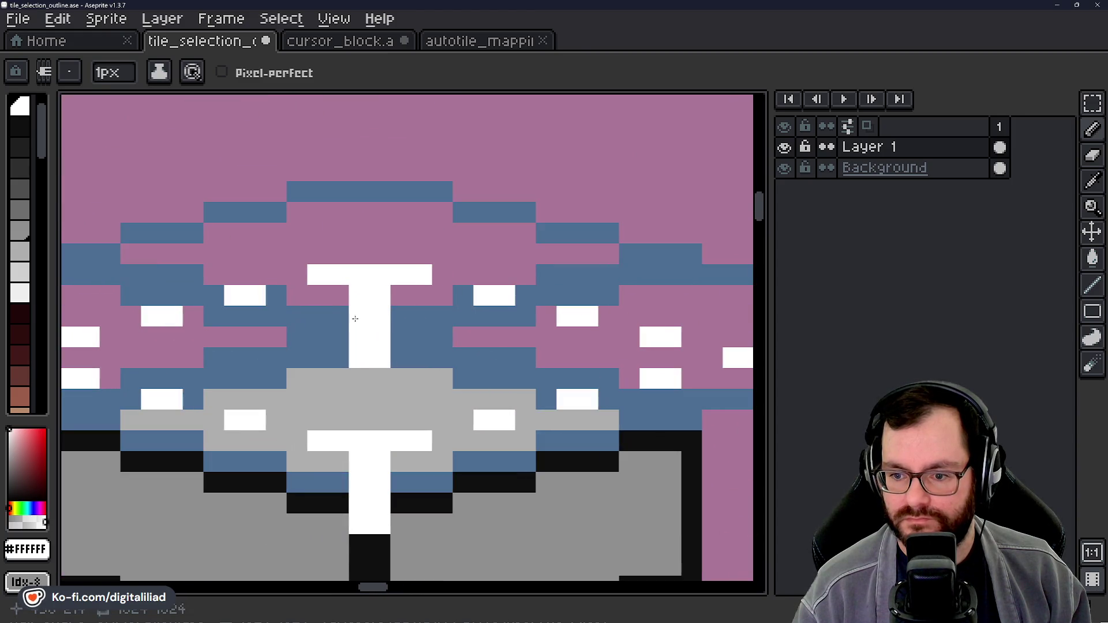
alt+click(433, 341)
mouse_move(387, 338)
mouse_down()
mouse_move(359, 352)
mouse_move(382, 355)
mouse_up()
scroll(382, 354, down, 5)
scroll(469, 284, down, 2)
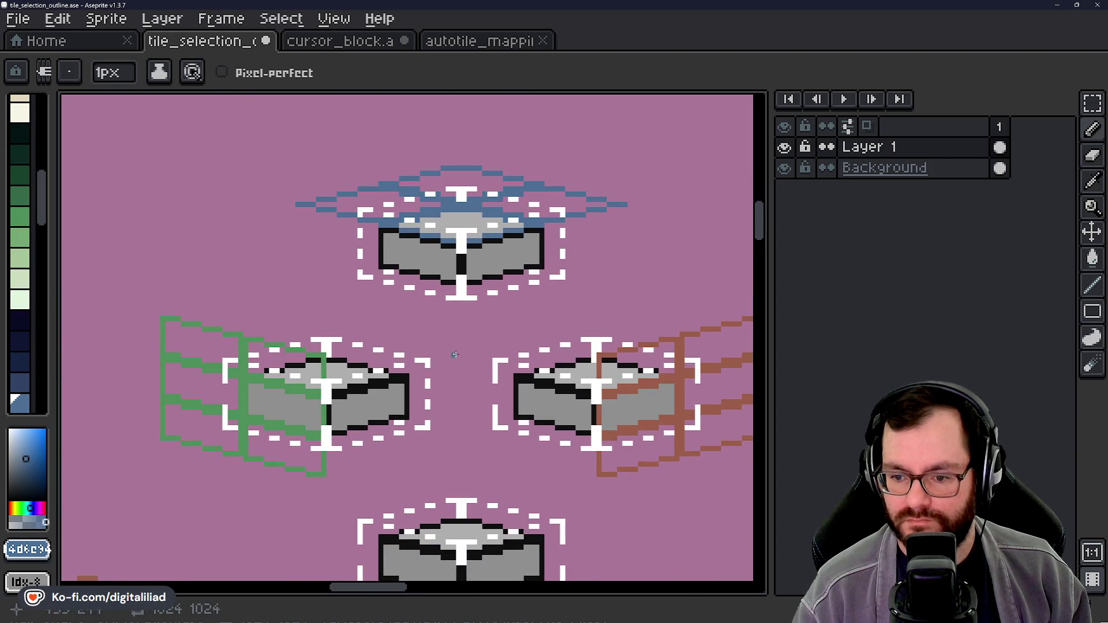
Step: Sample white from the T shape and paint the stray blue pixel white
scroll(485, 296, down, 1)
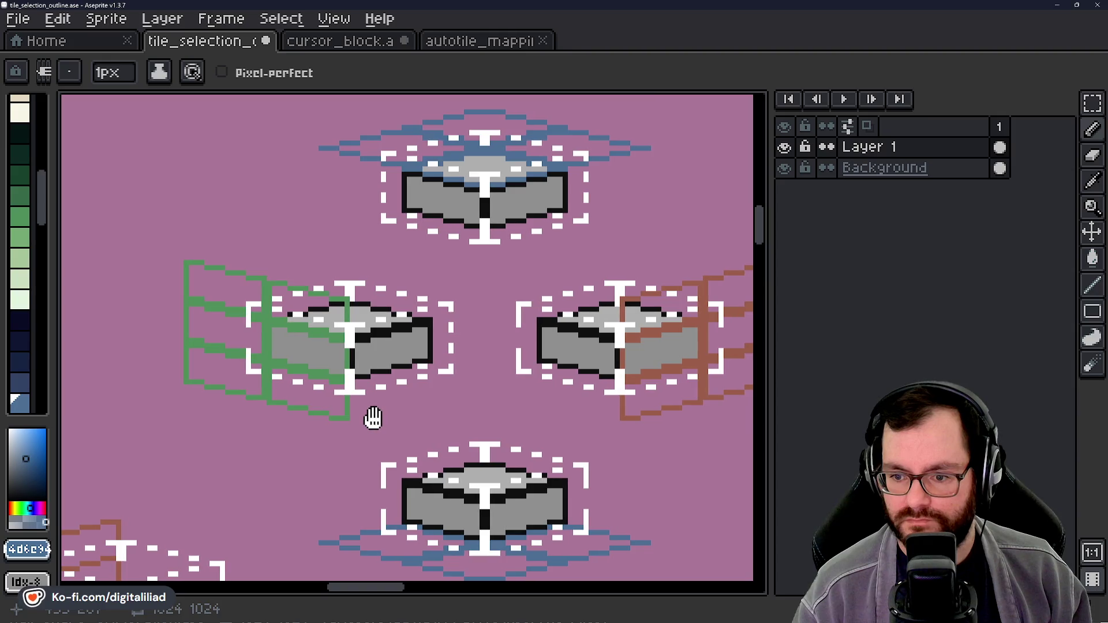
scroll(371, 299, up, 3)
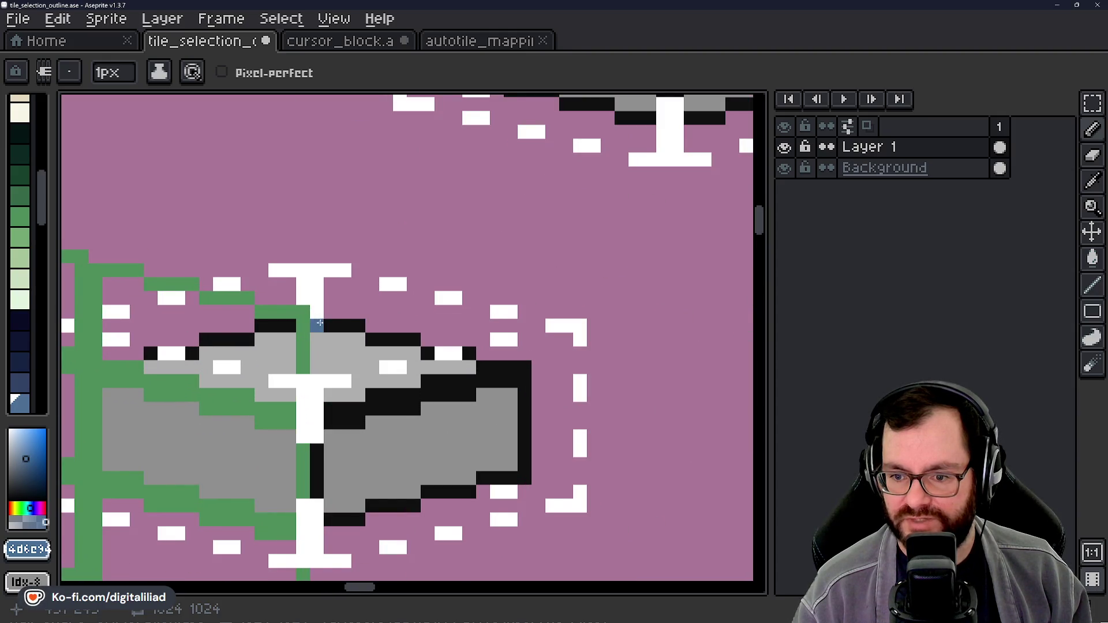
alt+click(318, 284)
click(318, 325)
Step: Bring the next tile into view and sample black from its edge
scroll(636, 350, down, 5)
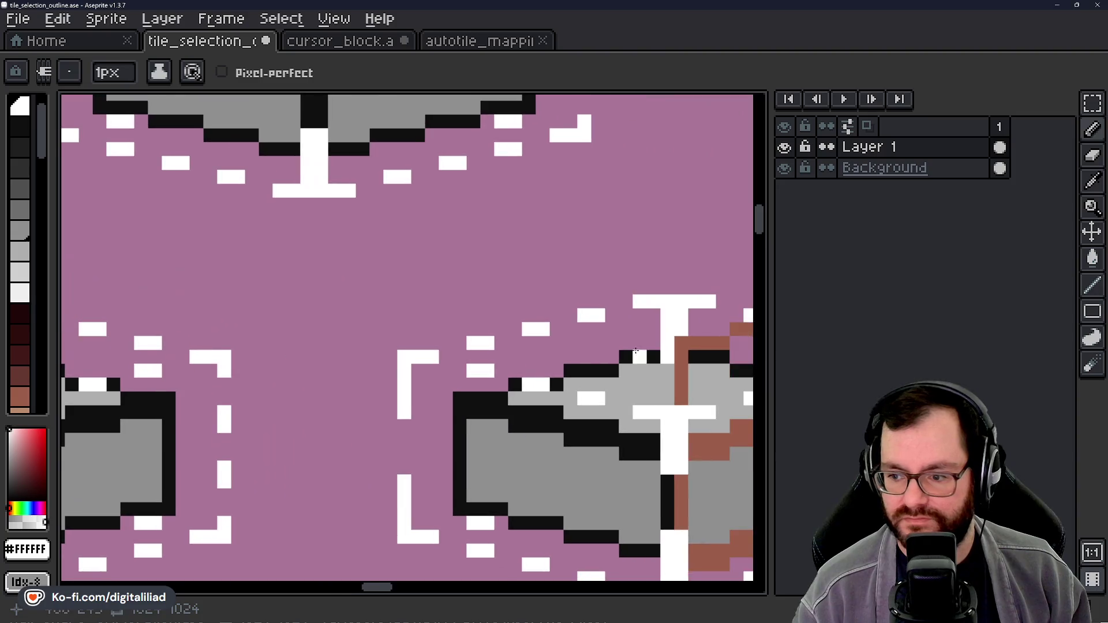
drag(636, 350, 370, 367)
alt+click(367, 367)
scroll(392, 317, down, 1)
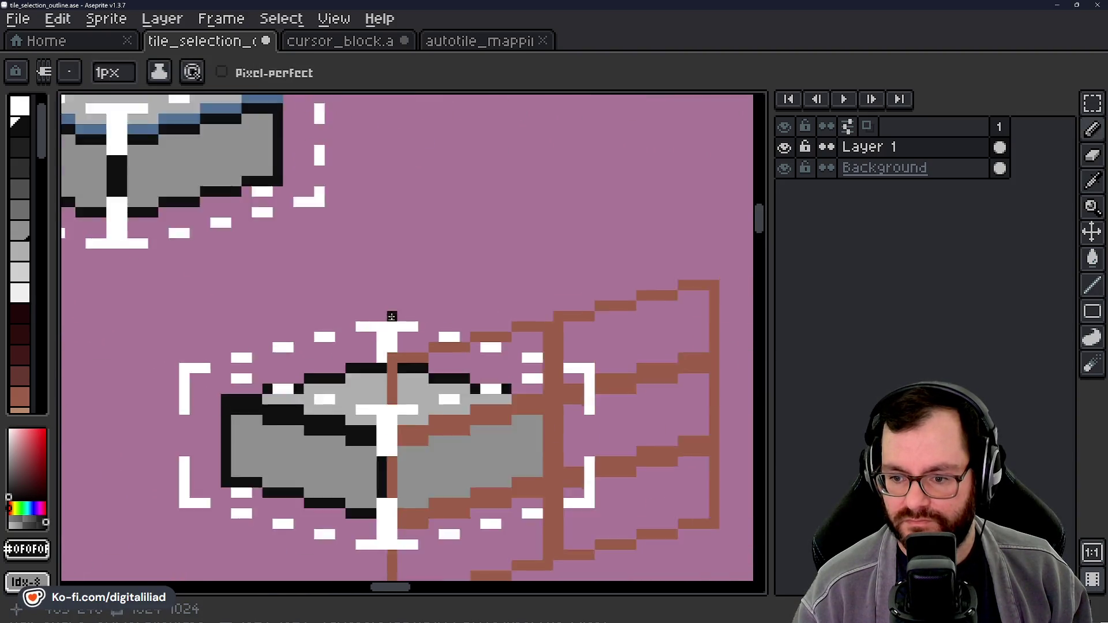
scroll(392, 318, down, 1)
Step: Pan to the brown tile and sample its brown outline colour
mouse_move(211, 477)
mouse_down()
mouse_move(321, 390)
mouse_move(461, 346)
mouse_up()
mouse_move(474, 436)
mouse_down()
mouse_move(382, 364)
mouse_move(536, 318)
mouse_up()
drag(370, 332, 427, 354)
scroll(362, 334, up, 2)
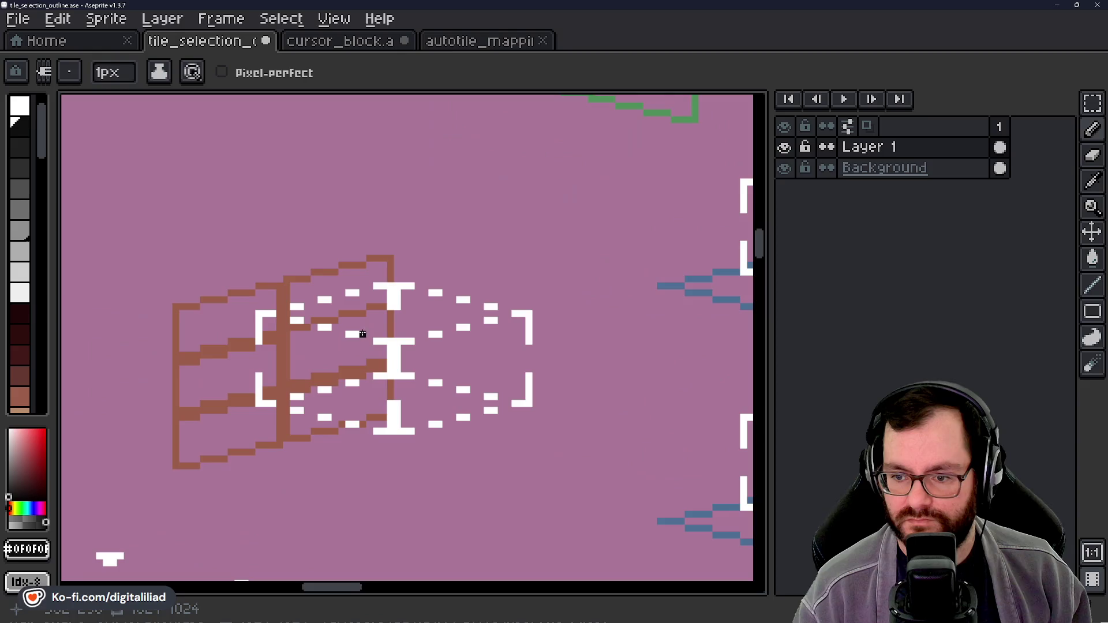
scroll(362, 334, up, 1)
scroll(461, 303, down, 4)
scroll(453, 292, up, 5)
alt+click(437, 225)
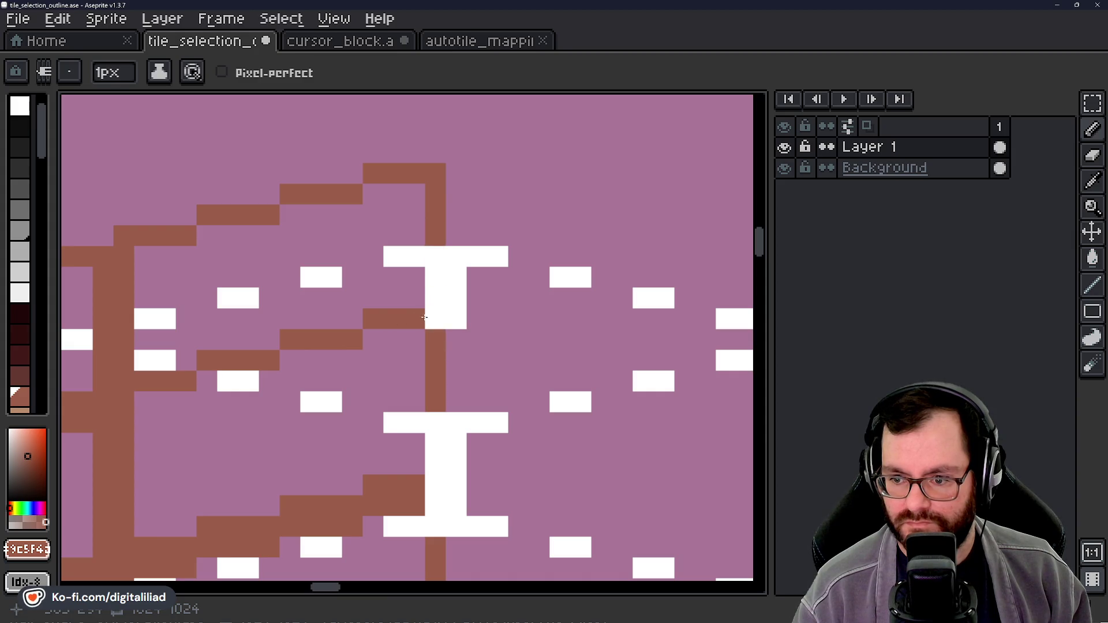
Step: Sample the green outline colour from the neighbouring tile
scroll(569, 323, down, 4)
mouse_move(248, 364)
mouse_down()
mouse_move(519, 379)
mouse_move(304, 391)
mouse_move(514, 395)
mouse_up()
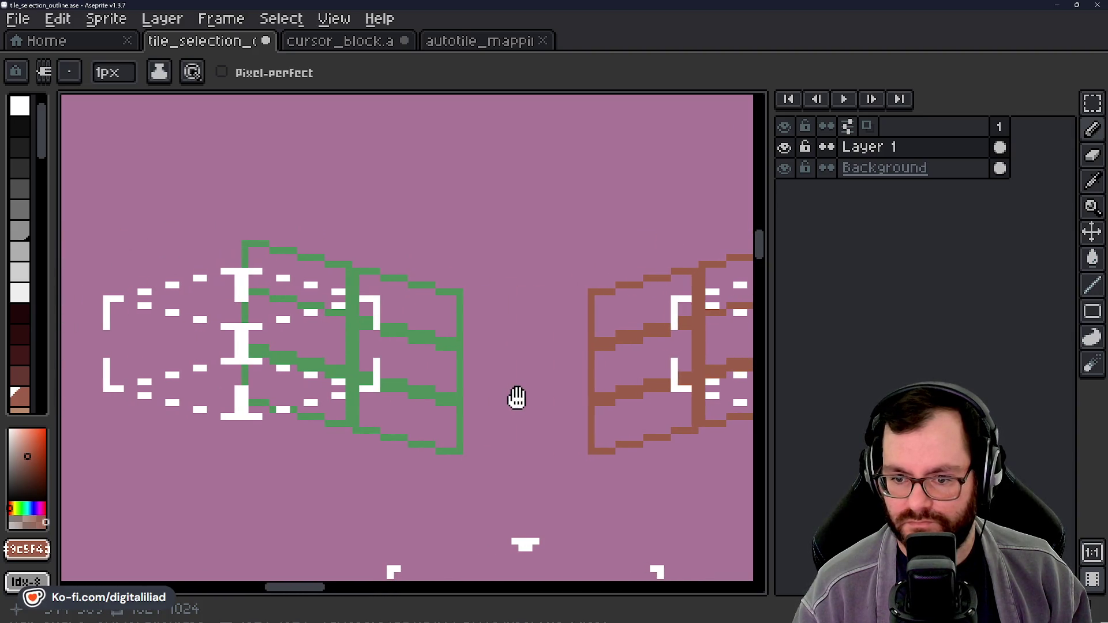
scroll(263, 317, up, 4)
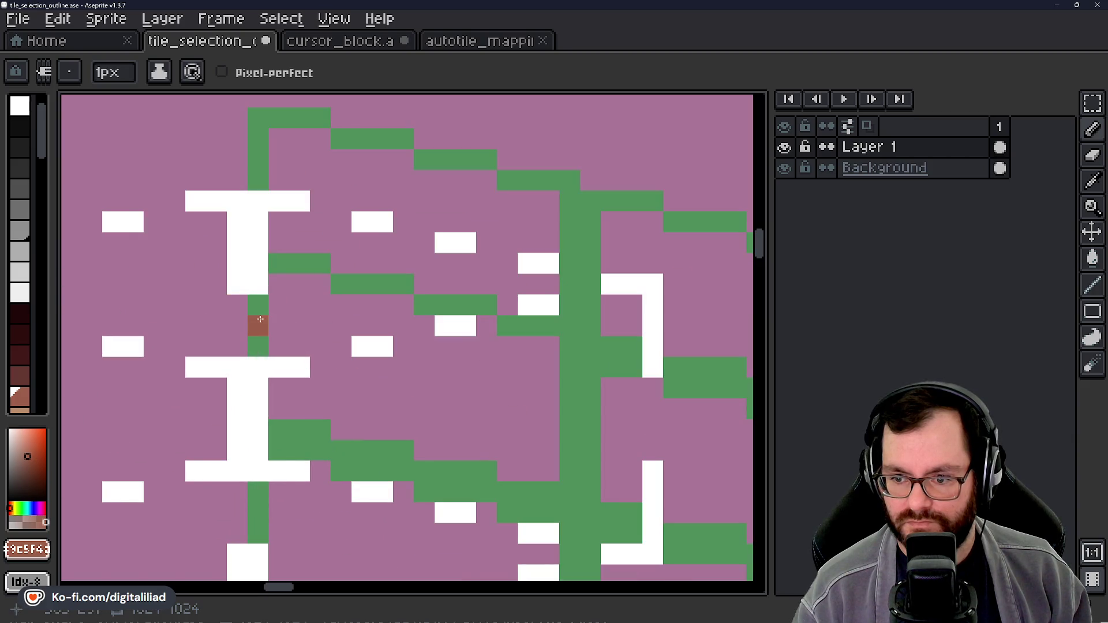
alt+click(267, 306)
Step: Sample white from the existing bracket art as the drawing colour
scroll(322, 322, down, 3)
drag(426, 353, 95, 354)
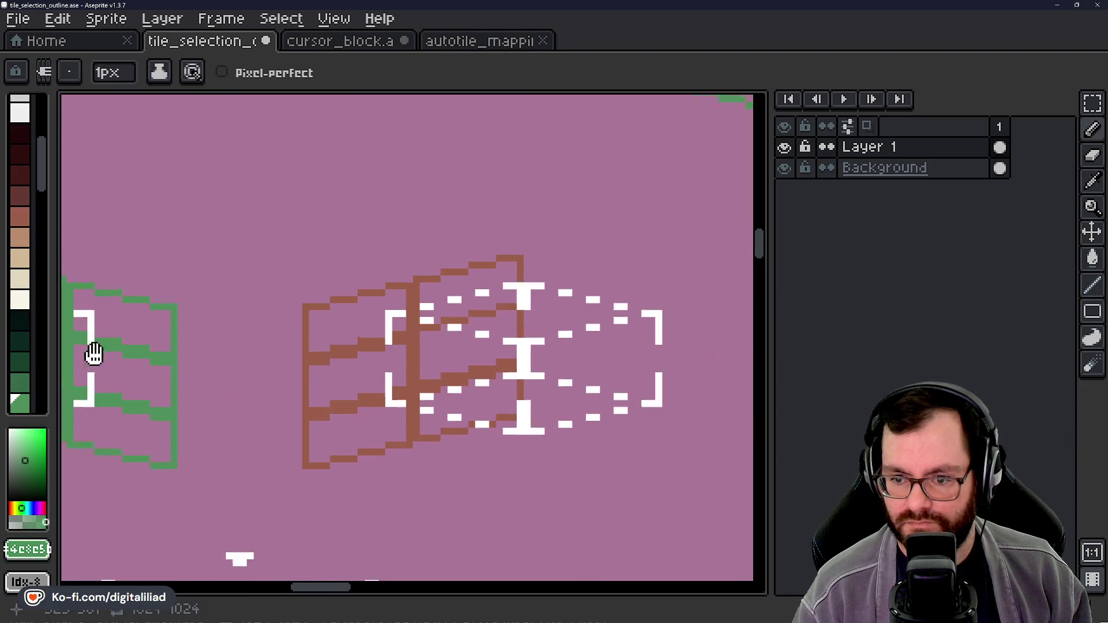
scroll(517, 316, up, 2)
alt+click(547, 288)
Step: Pan across the grey block graphics and the green, brown and blue tiles
scroll(546, 319, down, 1)
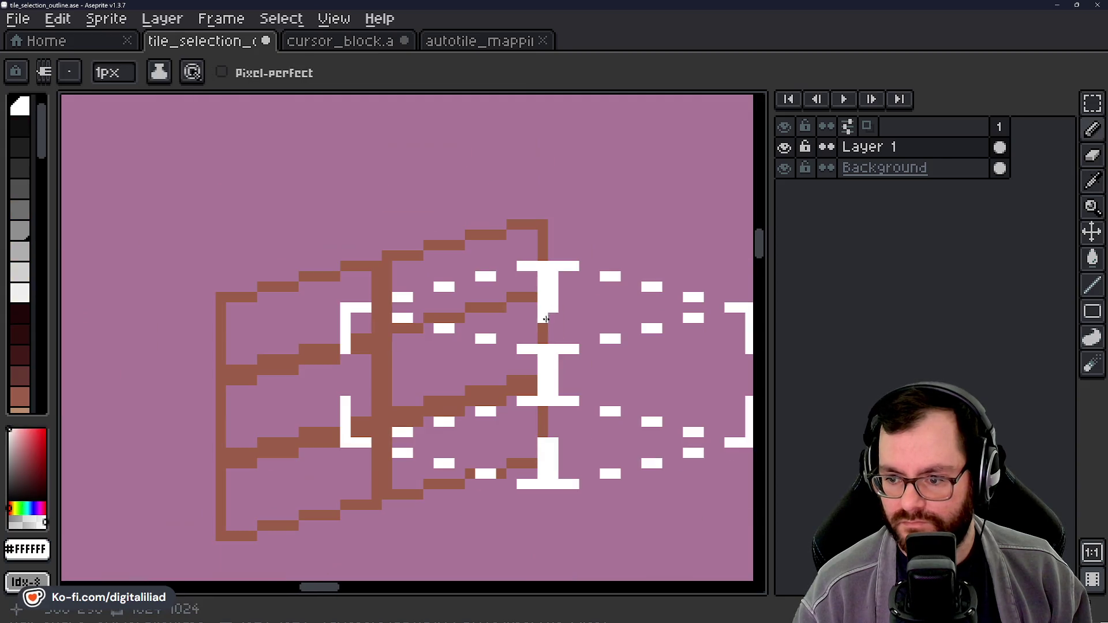
scroll(532, 288, down, 2)
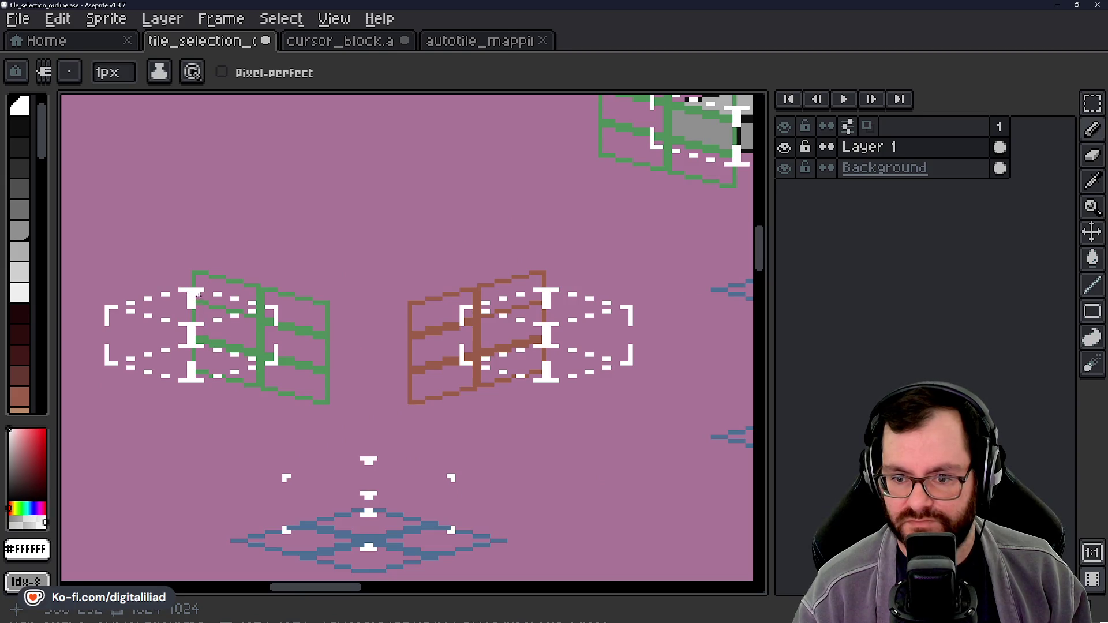
mouse_move(505, 420)
mouse_down()
mouse_move(215, 390)
mouse_move(173, 495)
mouse_up()
mouse_move(236, 449)
mouse_down()
mouse_move(353, 448)
mouse_move(551, 226)
mouse_move(523, 308)
mouse_up()
scroll(478, 354, down, 3)
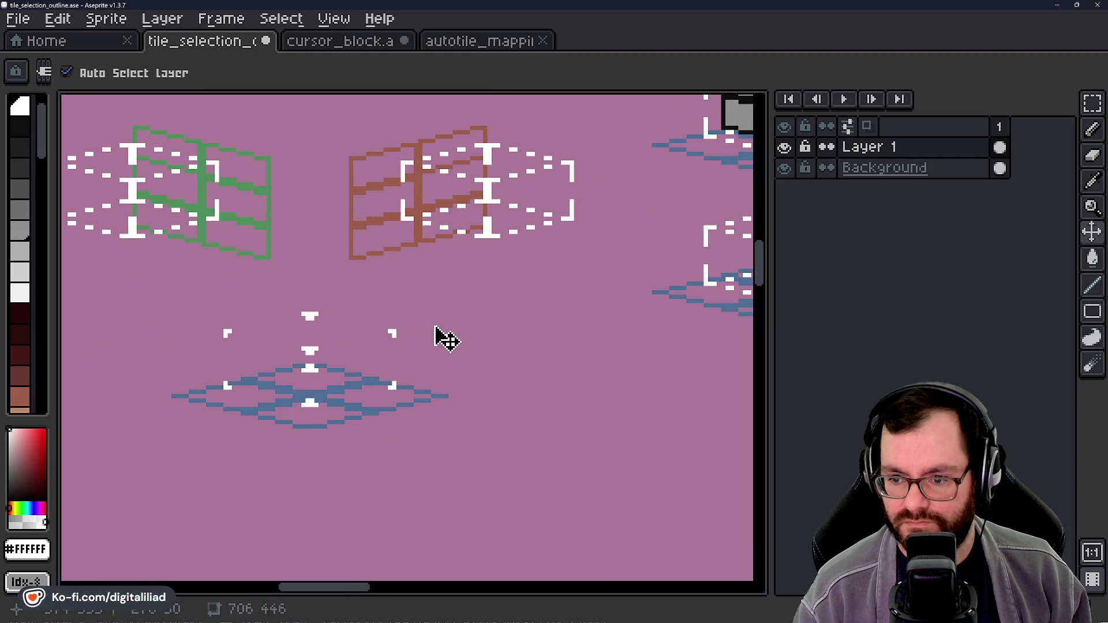
Step: Save tile_selection_outline.ase and zoom in on the blue diamond tile
key(ctrl+s)
drag(432, 307, 433, 337)
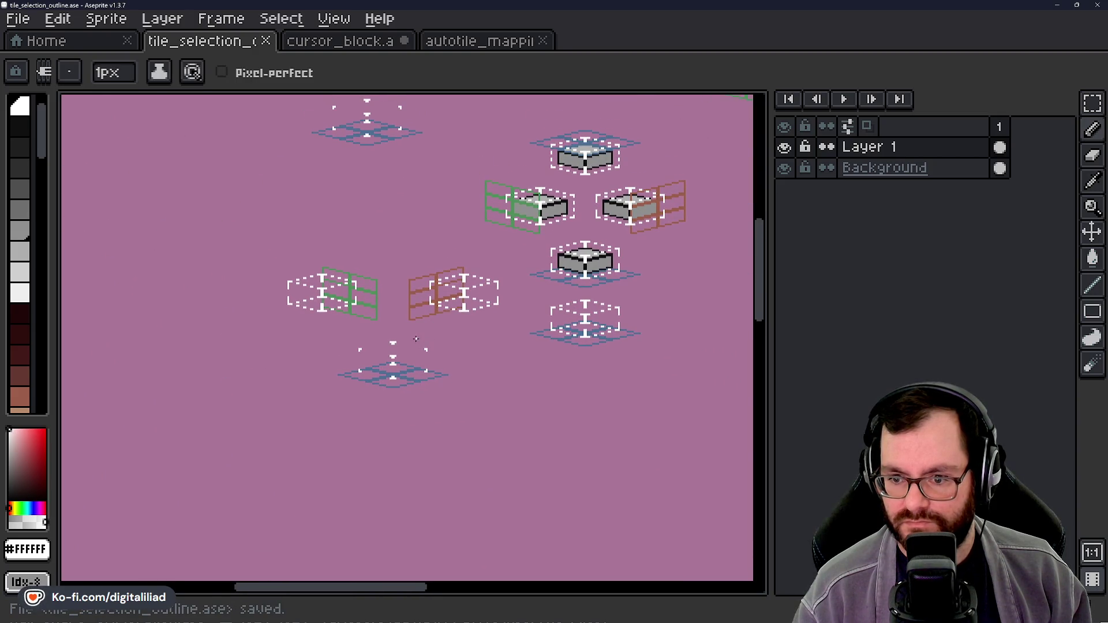
scroll(416, 340, down, 1)
scroll(289, 324, up, 5)
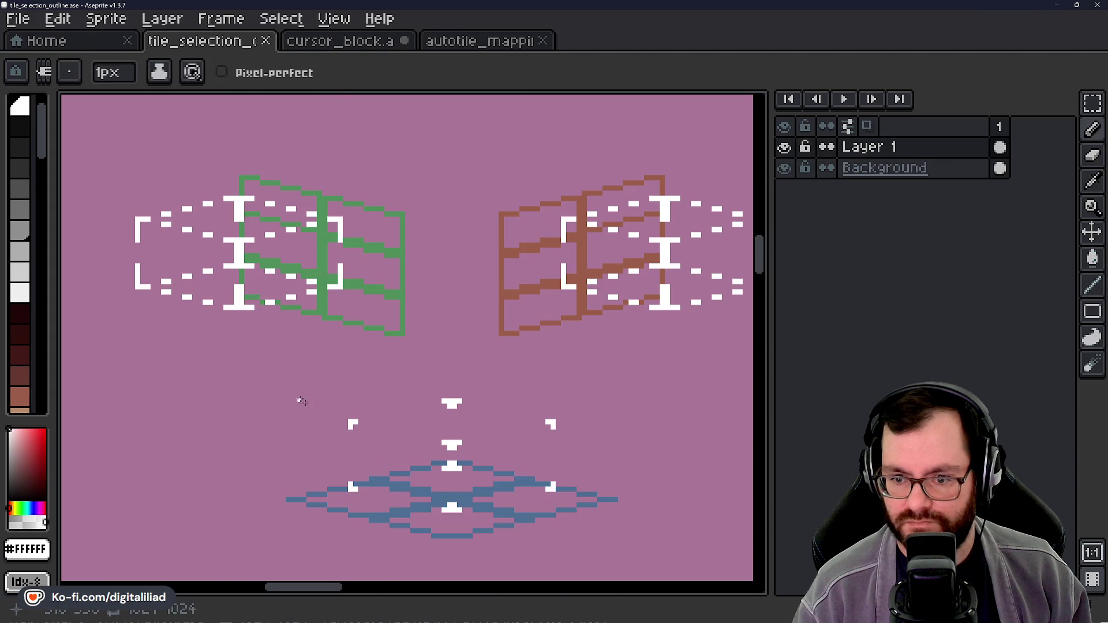
scroll(293, 392, up, 3)
Step: Draw a white Г-shaped corner above the blue diamond's left end, undoing a stray pixel
mouse_move(388, 358)
mouse_down()
mouse_move(388, 387)
mouse_move(415, 413)
mouse_move(399, 360)
mouse_up()
click(402, 358)
key(ctrl+z)
click(416, 331)
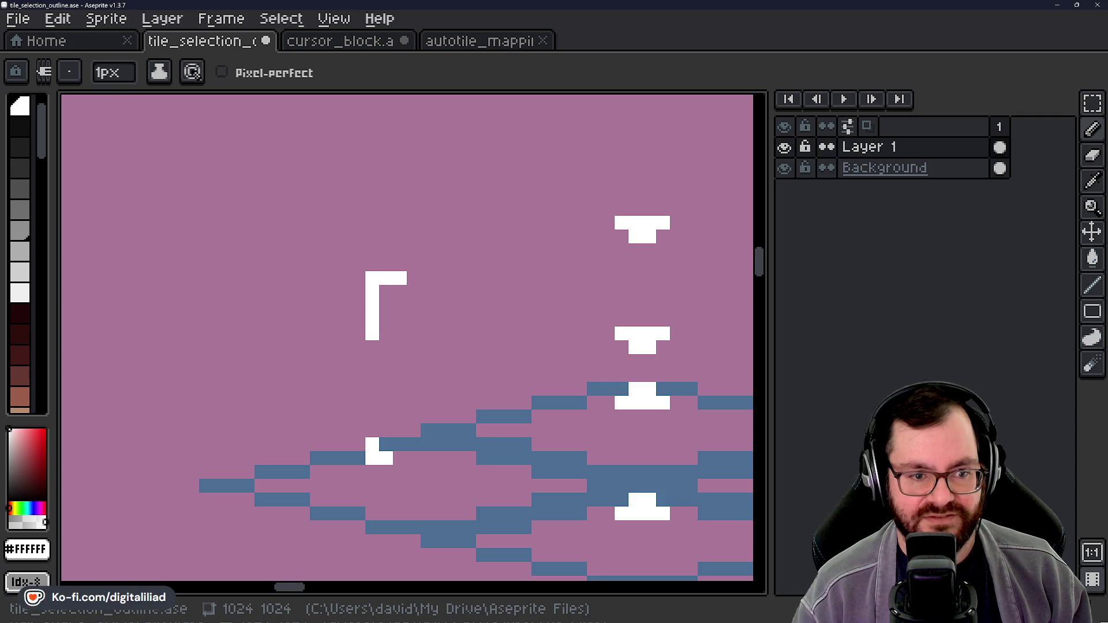
Step: Draw the white bracket's left side and dash pixels along the diamond's lower-left edge
drag(401, 363, 356, 333)
drag(334, 375, 334, 404)
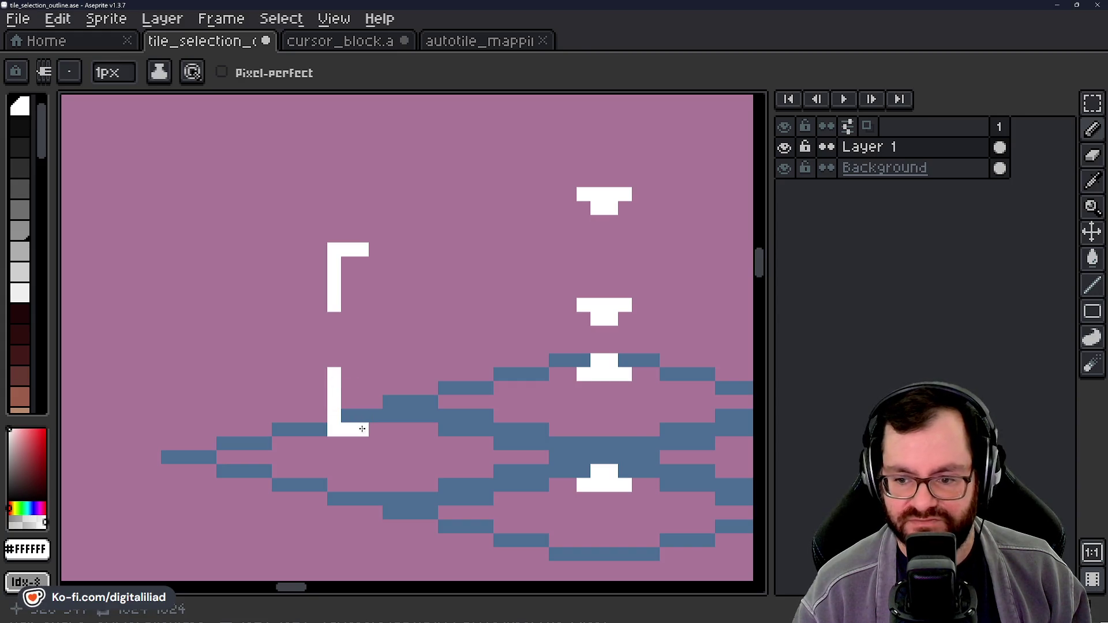
mouse_move(428, 471)
mouse_down()
mouse_move(371, 445)
mouse_move(424, 444)
mouse_up()
mouse_move(495, 481)
mouse_down()
mouse_move(438, 457)
mouse_move(426, 435)
mouse_up()
click(468, 449)
click(500, 419)
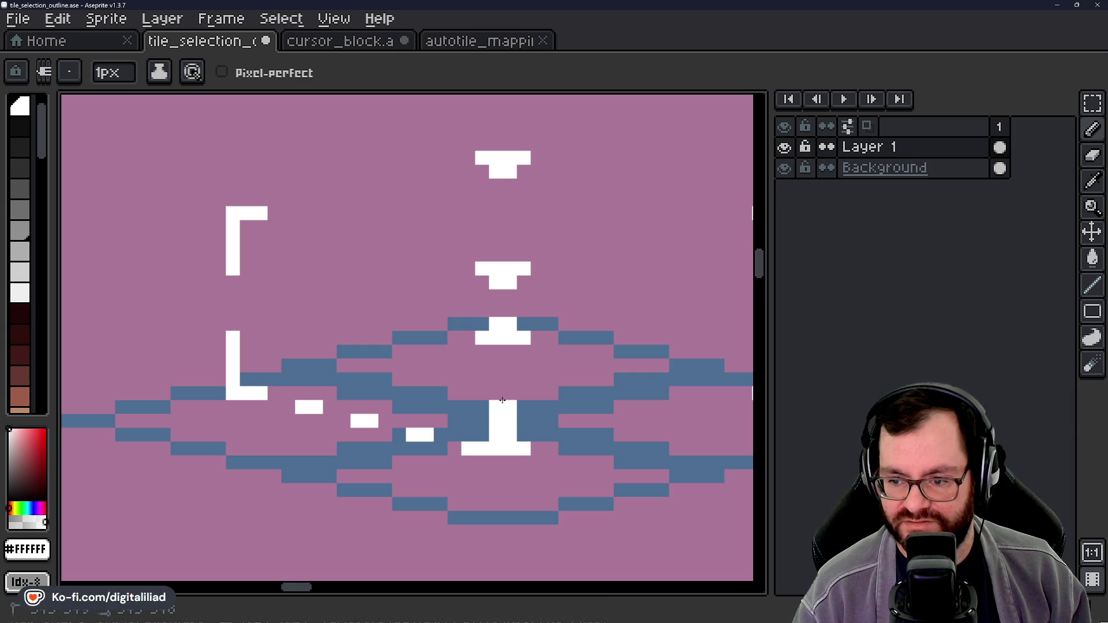
Step: Lengthen the upper T marker's stem and widen its top bar on both sides
drag(507, 475, 435, 474)
mouse_move(471, 406)
mouse_down()
mouse_move(471, 442)
mouse_move(431, 425)
mouse_move(462, 286)
mouse_up()
scroll(462, 286, up, 1)
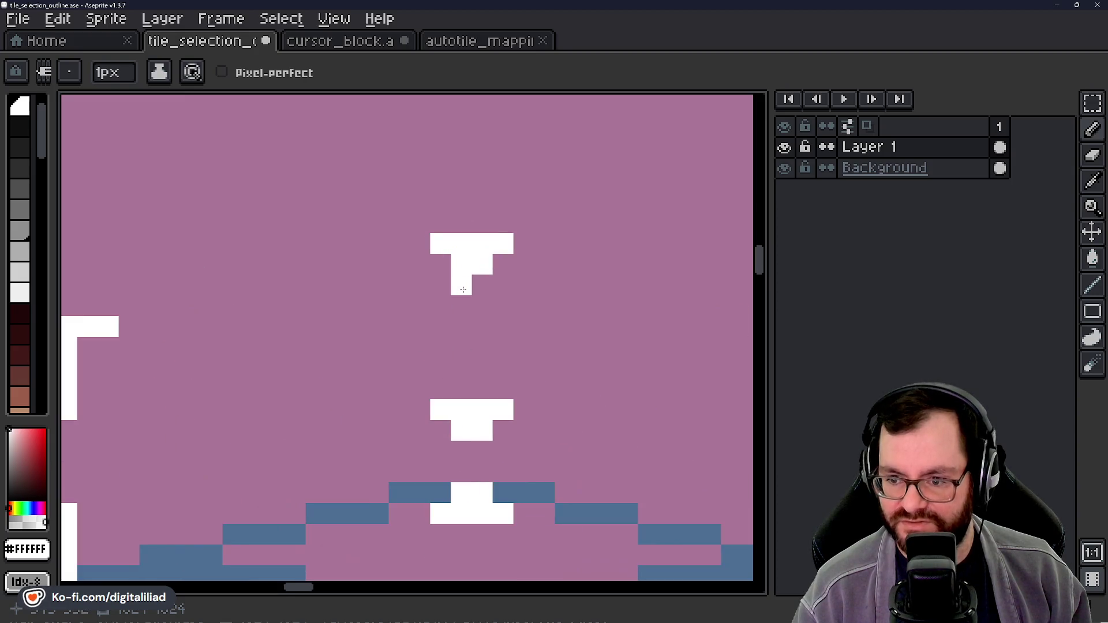
click(482, 327)
click(461, 327)
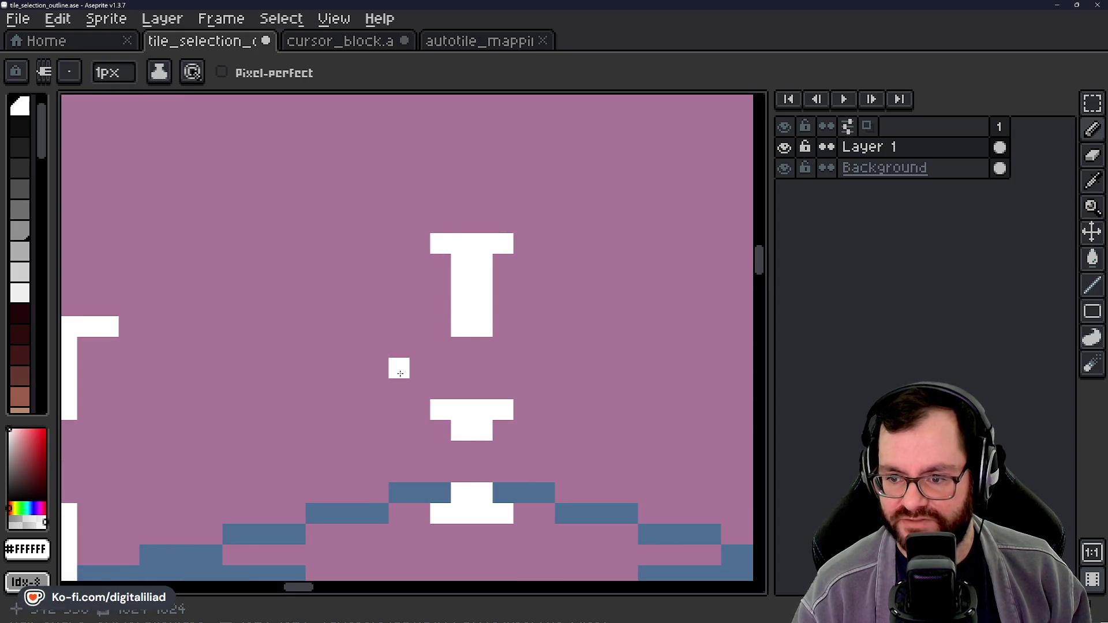
click(419, 243)
click(524, 243)
Step: Fill the middle marker's stem gap into a full I-beam and widen its top bar
drag(528, 349, 493, 255)
scroll(447, 302, down, 1)
scroll(439, 354, up, 1)
mouse_move(434, 306)
mouse_down()
mouse_move(454, 327)
mouse_move(454, 305)
mouse_up()
click(501, 262)
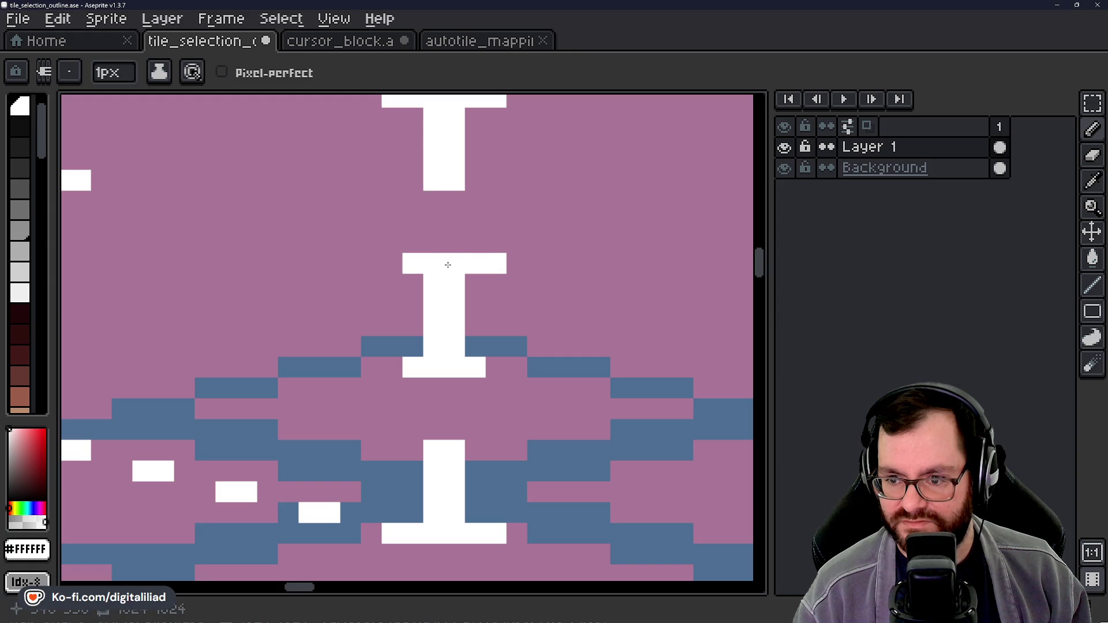
drag(446, 234, 442, 343)
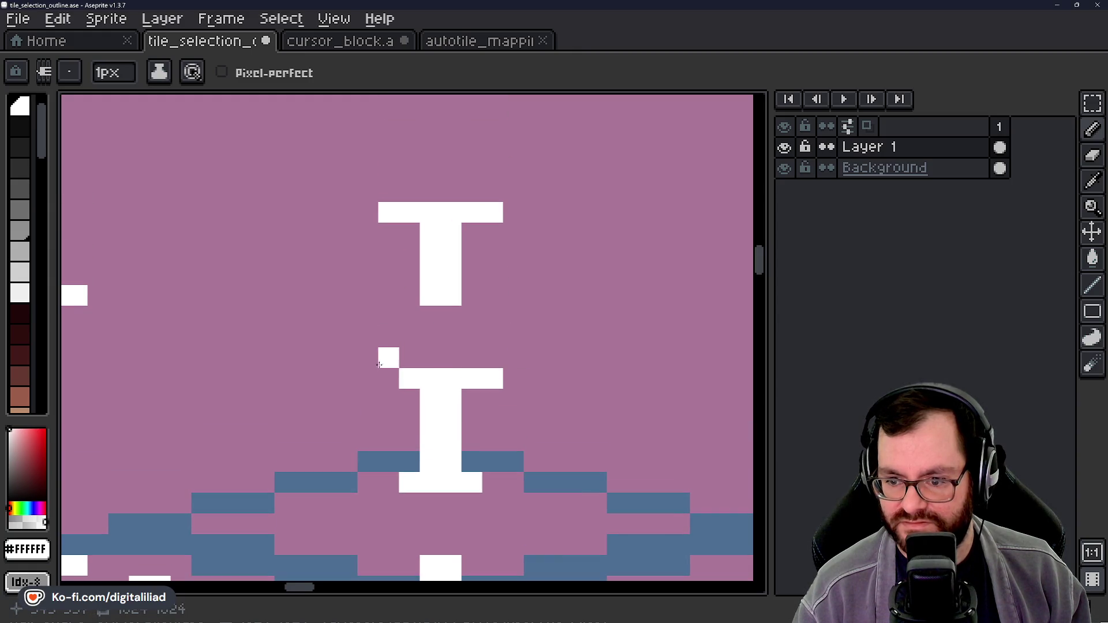
scroll(387, 430, down, 1)
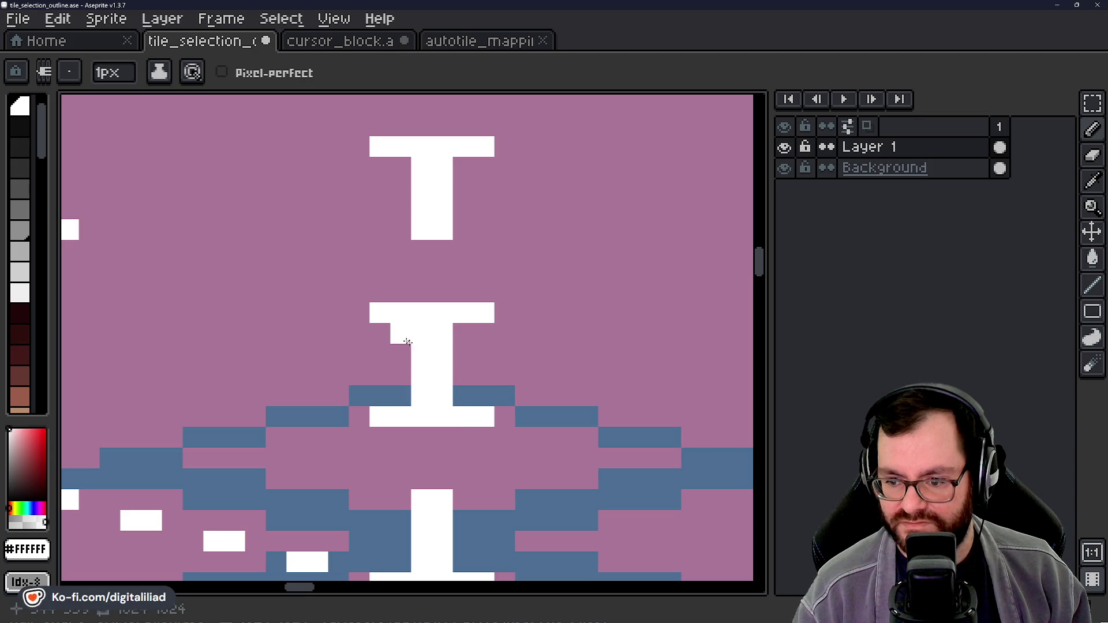
scroll(407, 341, down, 1)
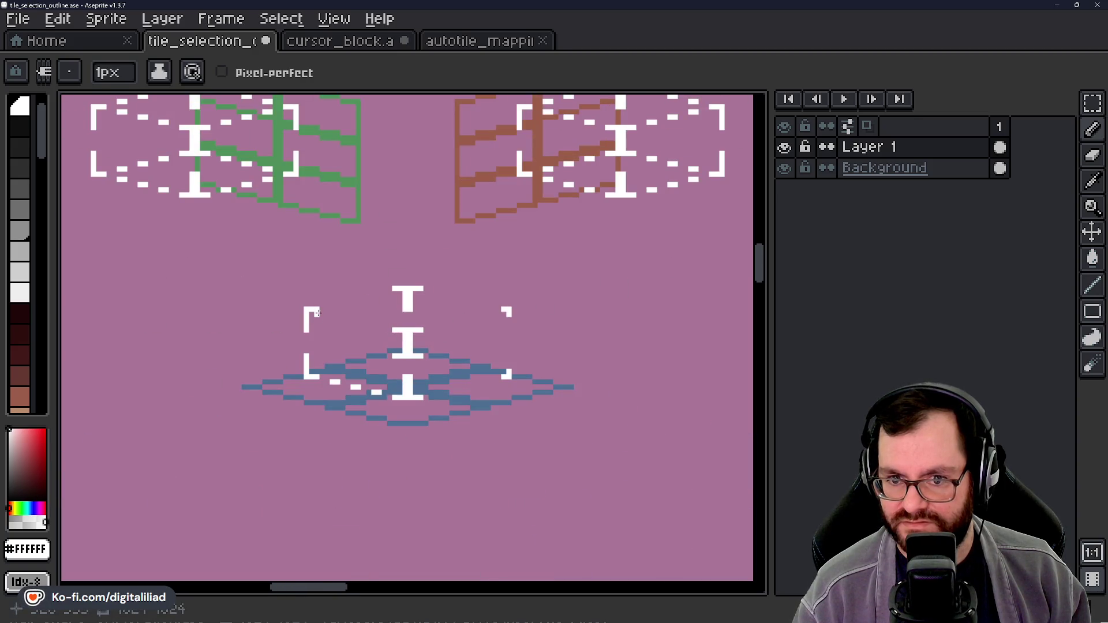
Step: Paint white dash pixels along the bracket's upper edge, correcting one misplaced pixel
scroll(318, 314, up, 1)
scroll(356, 294, up, 1)
drag(353, 288, 374, 288)
drag(397, 369, 357, 420)
click(381, 318)
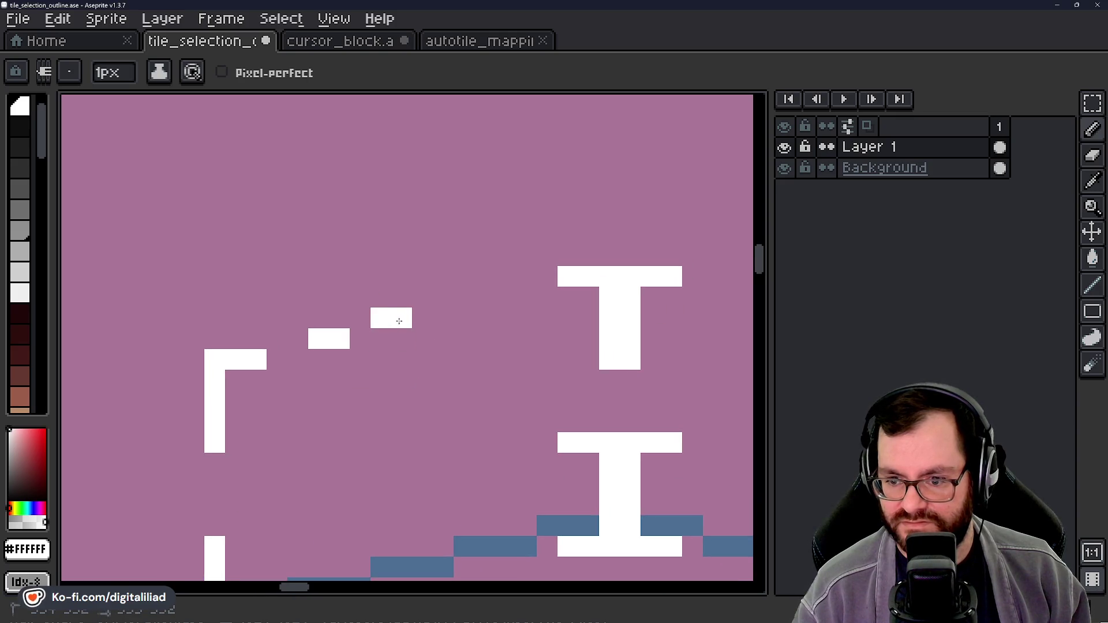
key(ctrl+z)
click(418, 316)
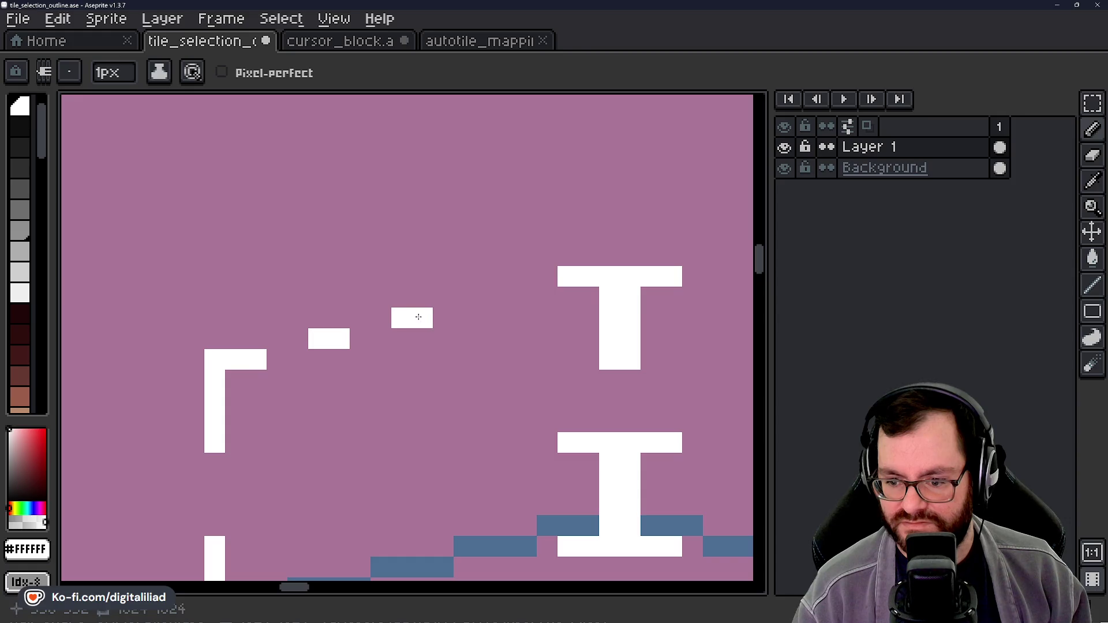
drag(421, 381, 333, 396)
drag(396, 312, 417, 311)
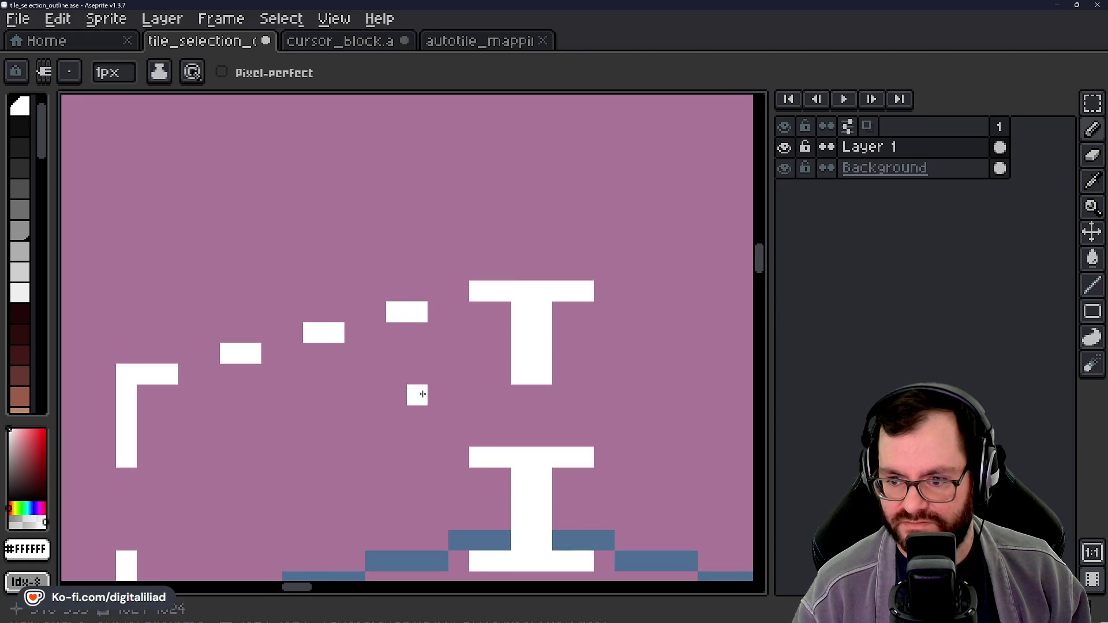
Step: Add a dash pixel beside the right corner bracket, redrawing it one cell further left
drag(422, 392, 357, 329)
mouse_move(446, 324)
mouse_down()
mouse_move(284, 317)
mouse_move(373, 307)
mouse_move(353, 297)
mouse_up()
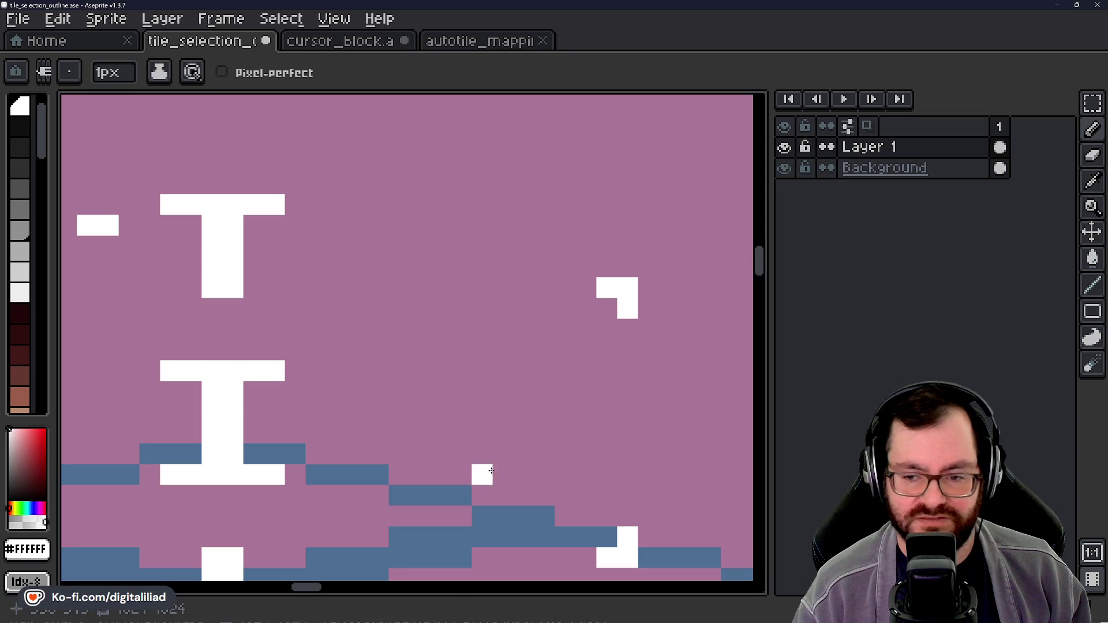
drag(411, 364, 312, 368)
click(487, 292)
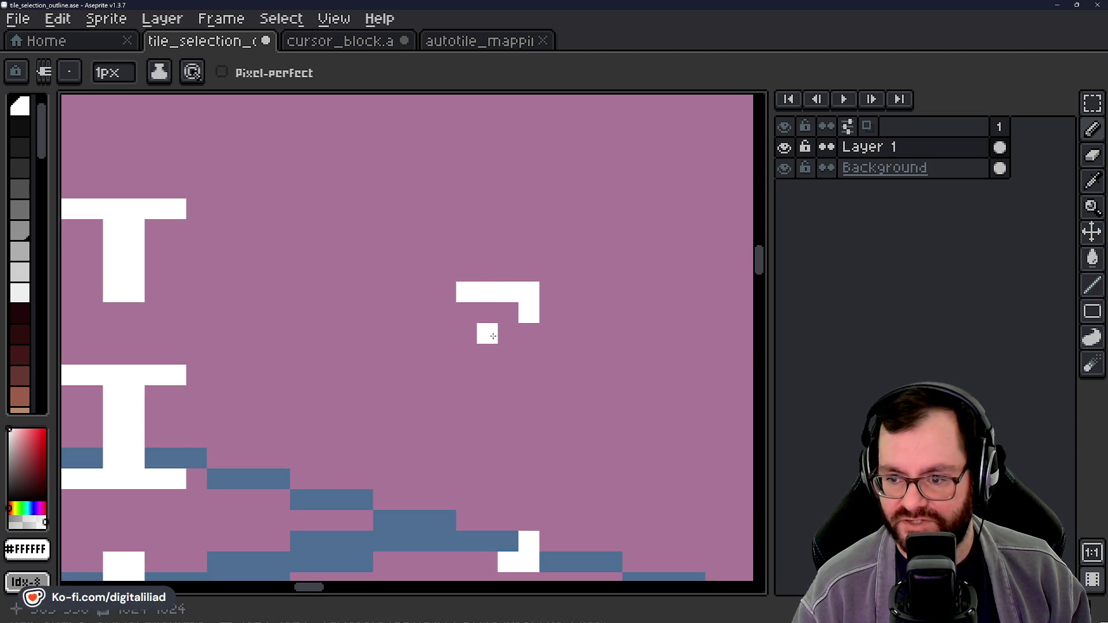
key(ctrl+z)
key(ctrl+z)
click(466, 313)
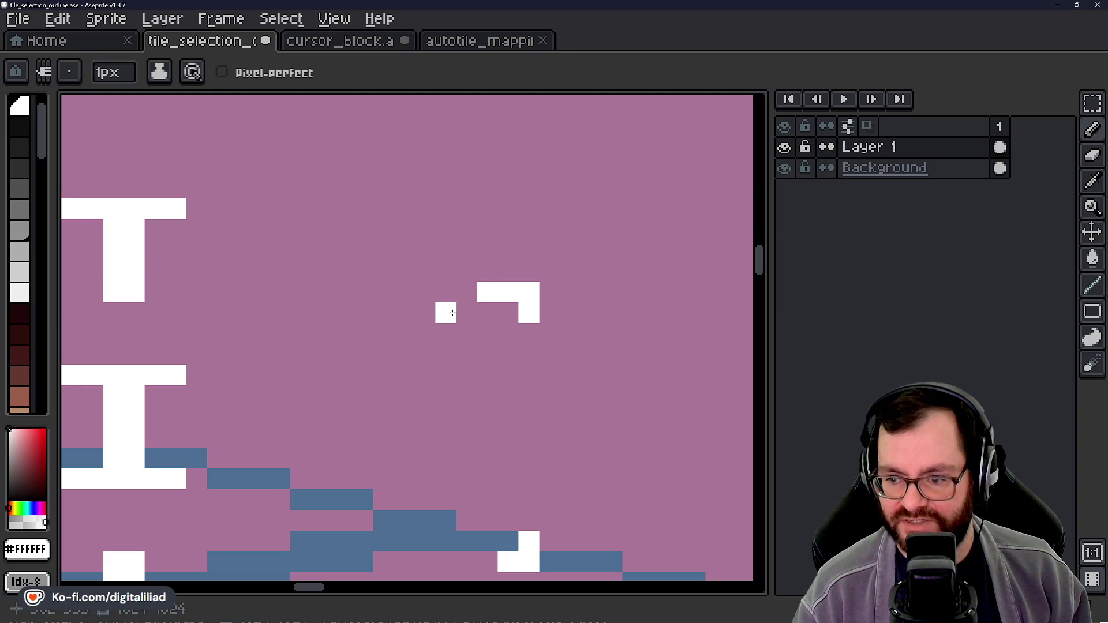
scroll(456, 335, down, 3)
drag(436, 367, 441, 370)
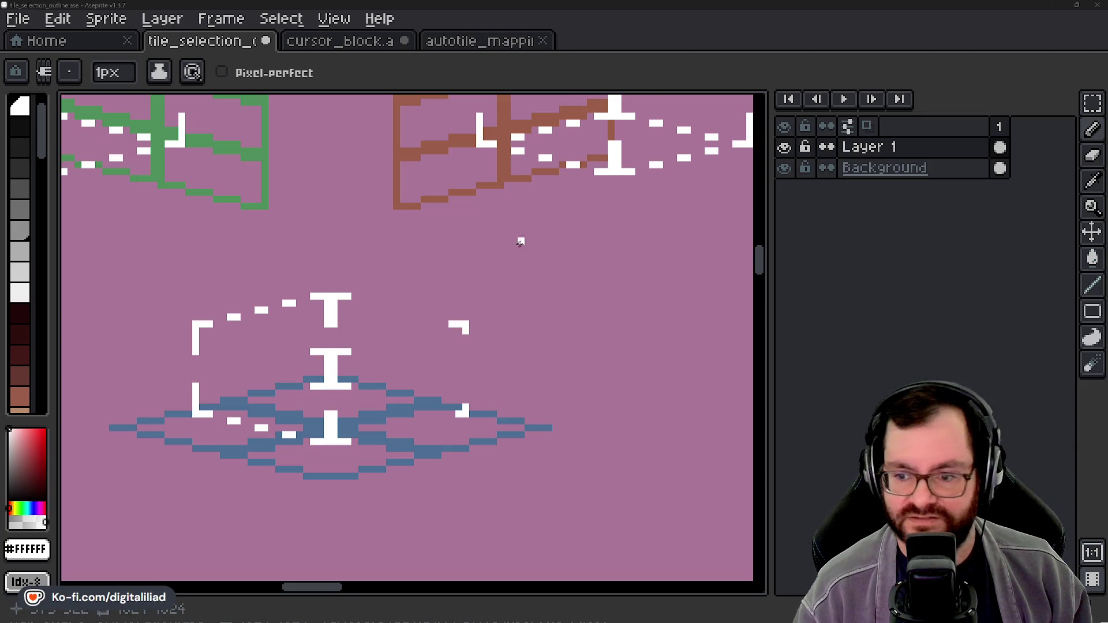
Step: Paint two-pixel white dashes along the upper-right edge
scroll(438, 314, up, 2)
click(410, 322)
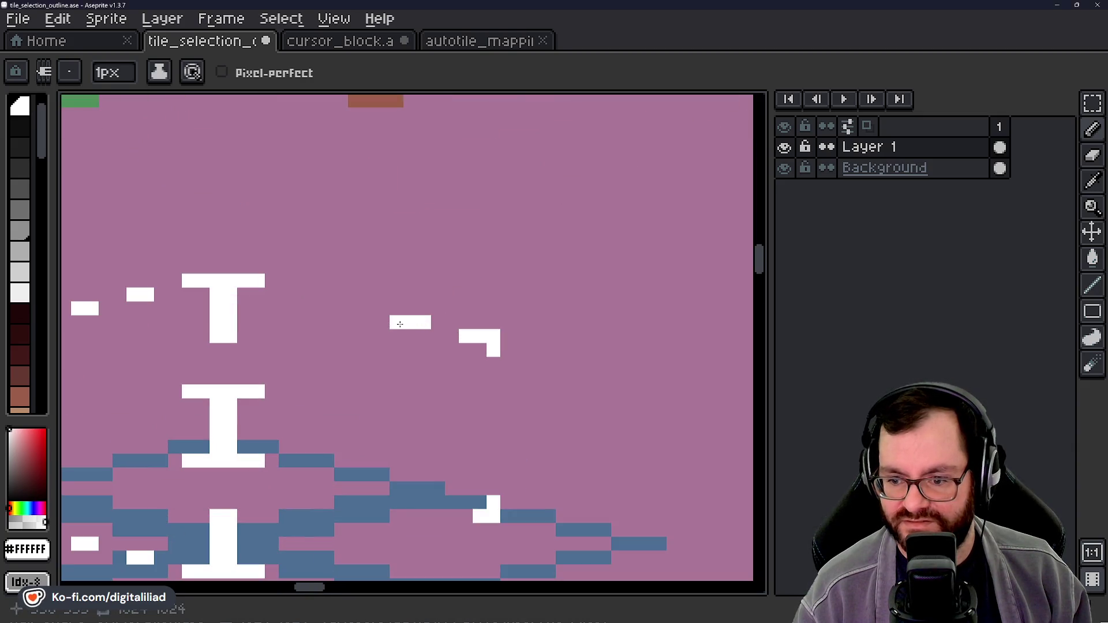
drag(389, 346, 470, 349)
click(451, 316)
click(435, 312)
click(393, 298)
click(380, 297)
Step: Survey the centre T and I markers, then add dash pixels along the lower-right edge
scroll(562, 243, down, 1)
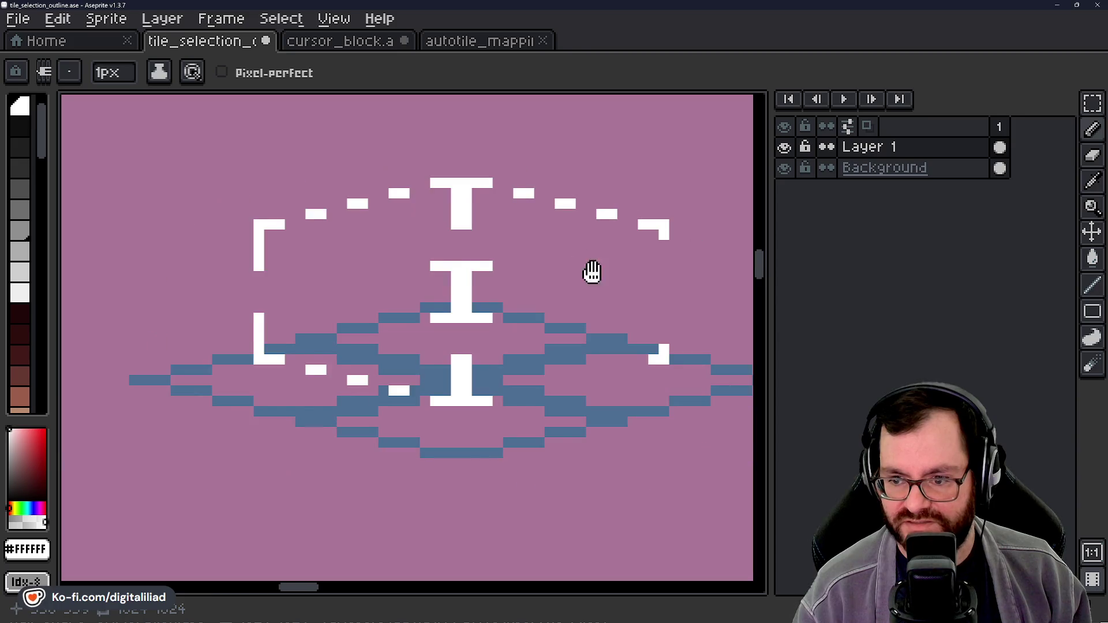
drag(593, 272, 432, 309)
scroll(432, 288, up, 2)
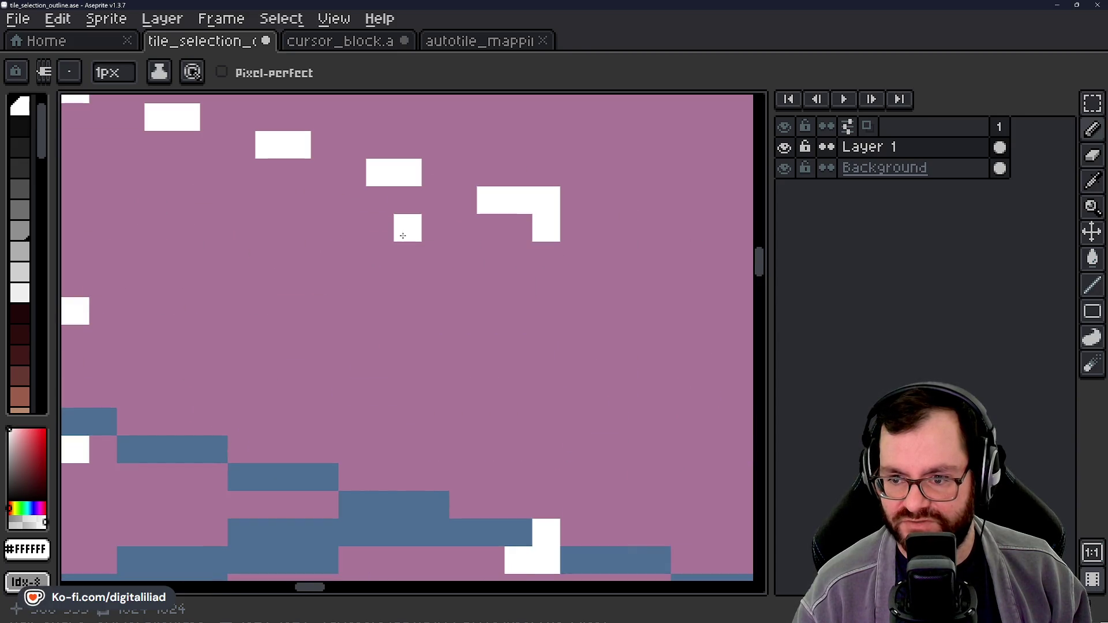
drag(366, 298, 496, 330)
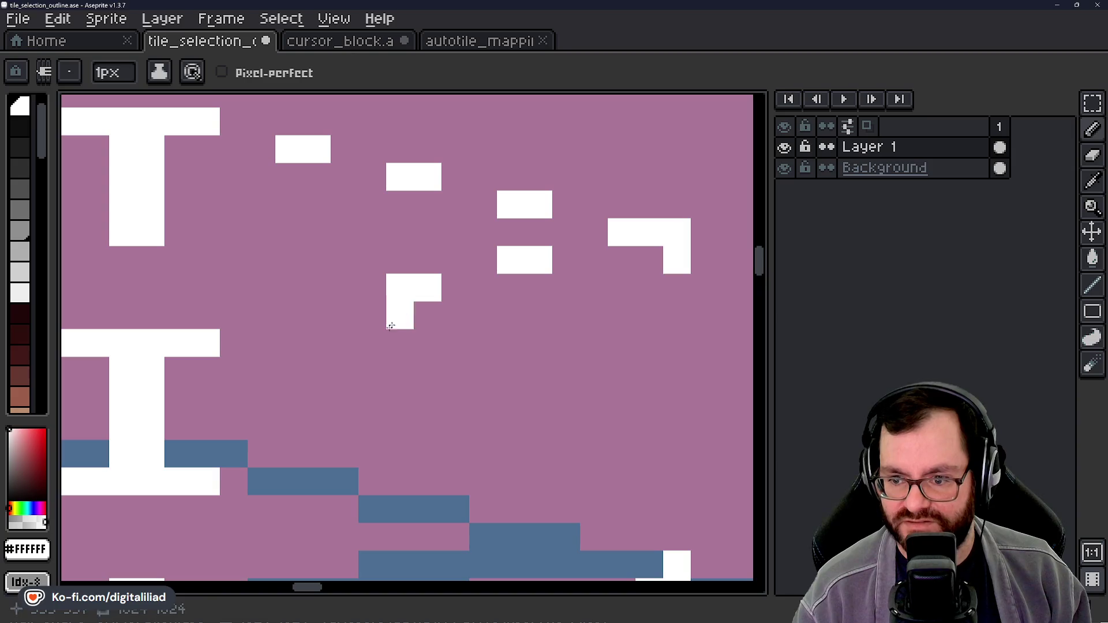
drag(393, 324, 467, 335)
drag(353, 362, 476, 353)
drag(203, 364, 450, 364)
drag(287, 336, 349, 356)
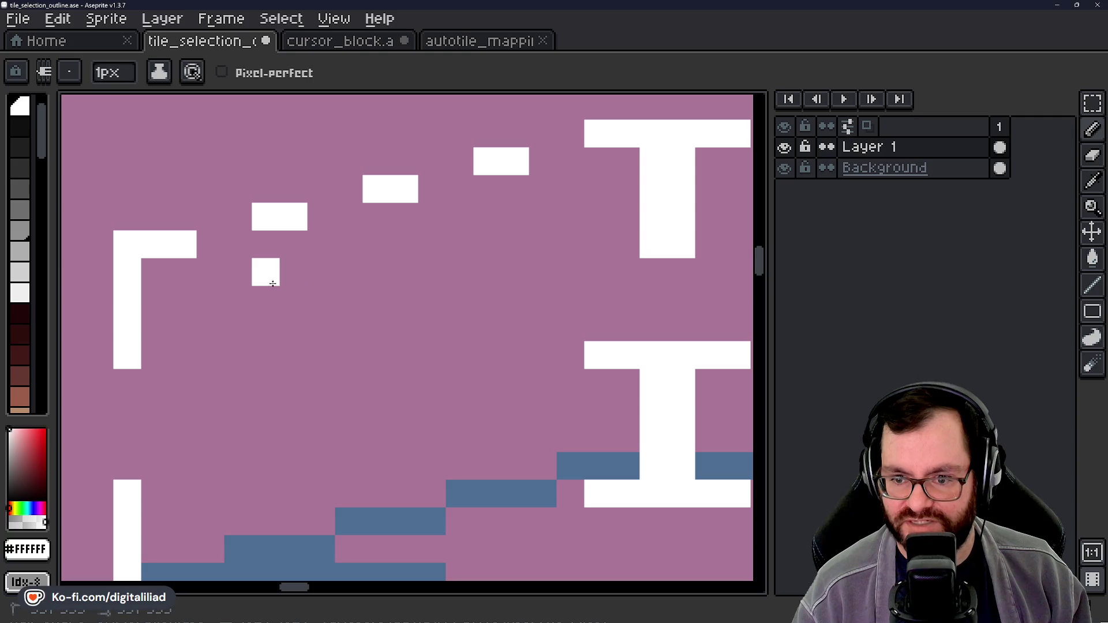
drag(410, 338, 323, 320)
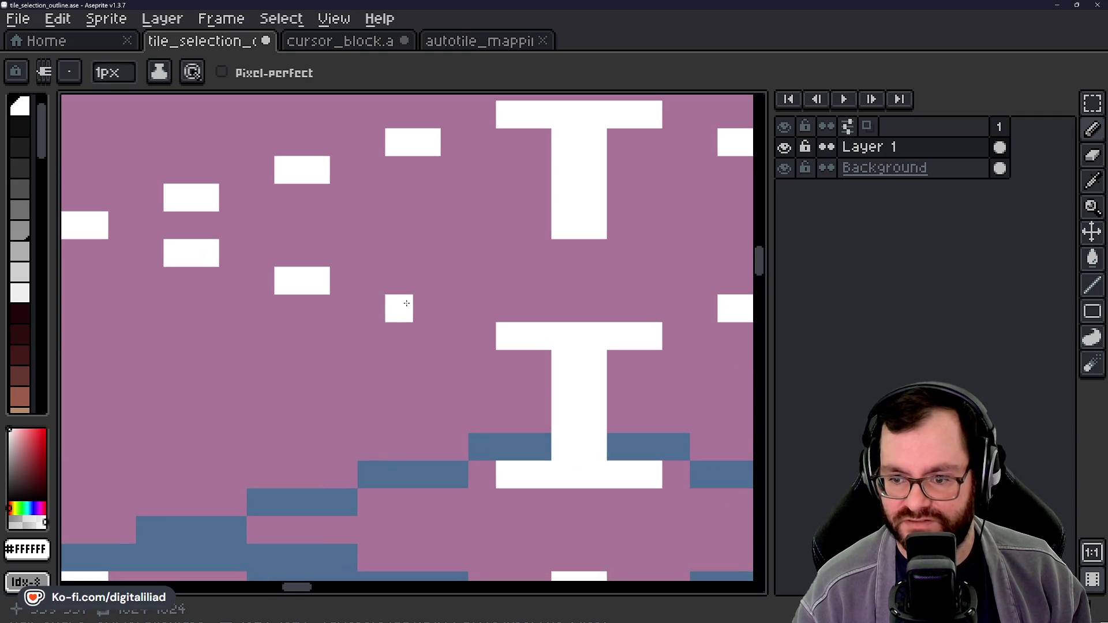
scroll(419, 315, down, 3)
scroll(309, 405, up, 3)
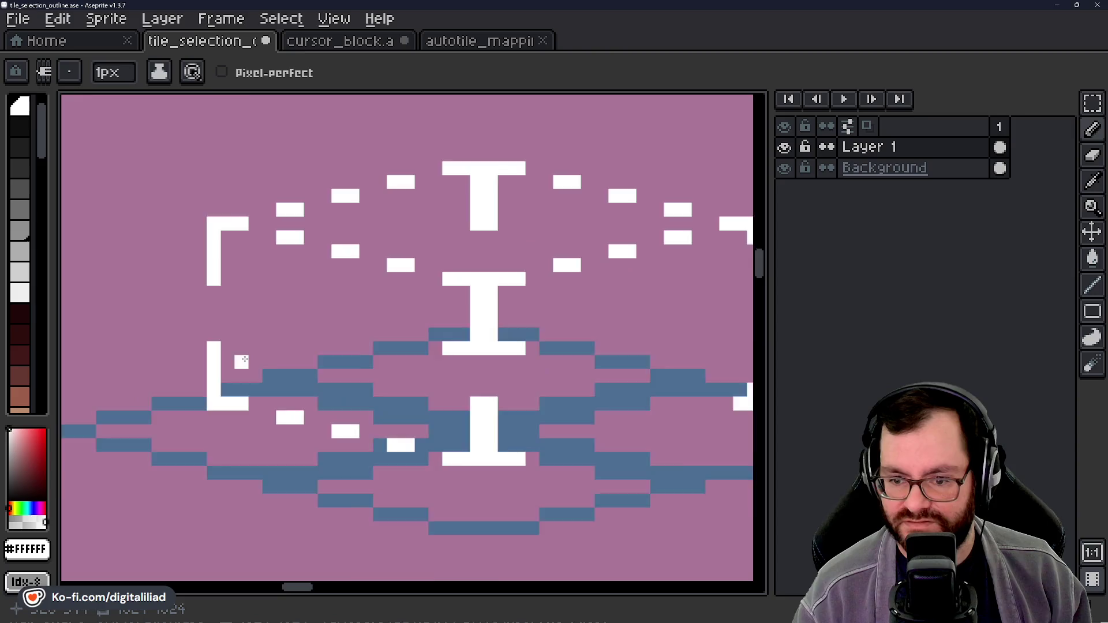
click(349, 420)
Step: Paint white dashes along the lower edge, lengthening one by a pixel
mouse_move(433, 392)
mouse_down()
mouse_move(452, 391)
mouse_move(191, 385)
mouse_up()
click(231, 345)
drag(479, 367, 248, 366)
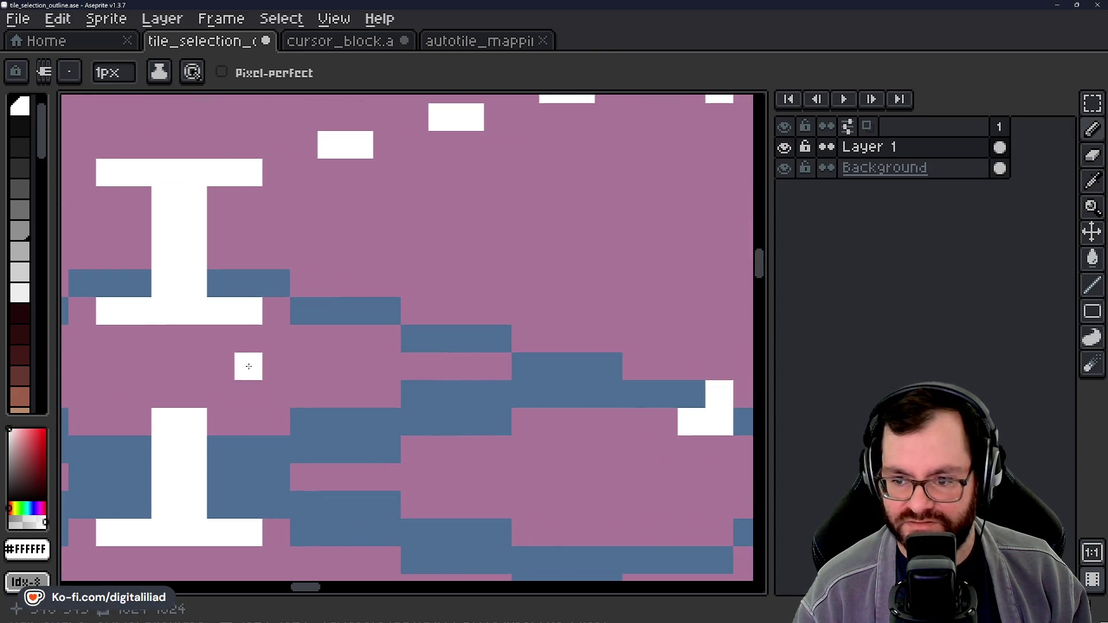
mouse_move(331, 338)
mouse_down()
mouse_move(359, 338)
mouse_move(294, 357)
mouse_up()
drag(370, 352, 351, 352)
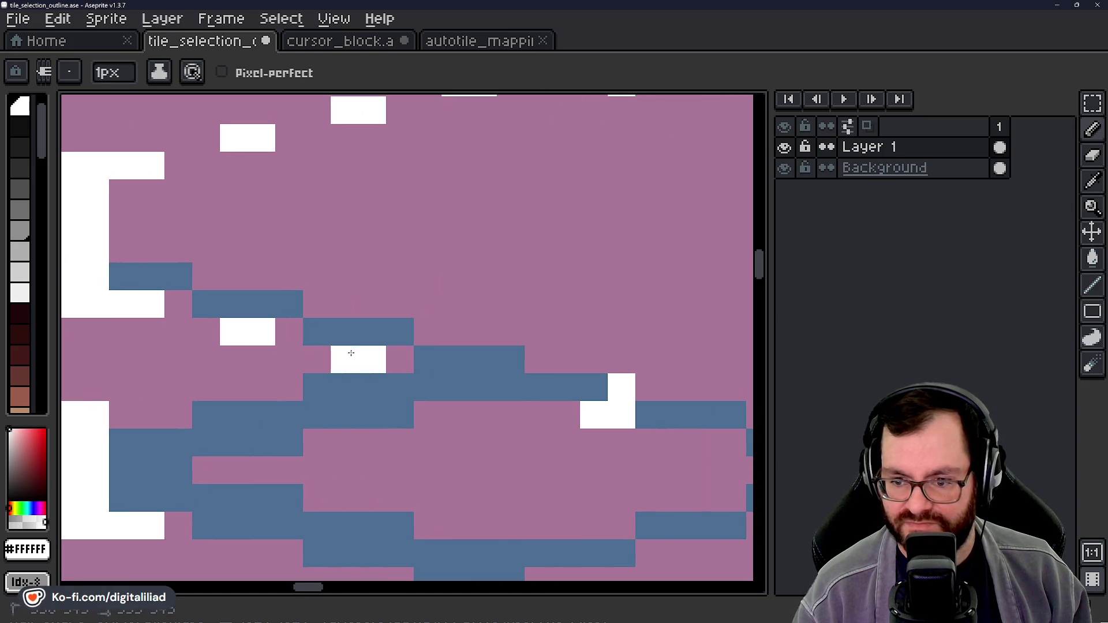
Step: Paint the remaining white dash pixels along the next bracket side
drag(499, 444, 437, 403)
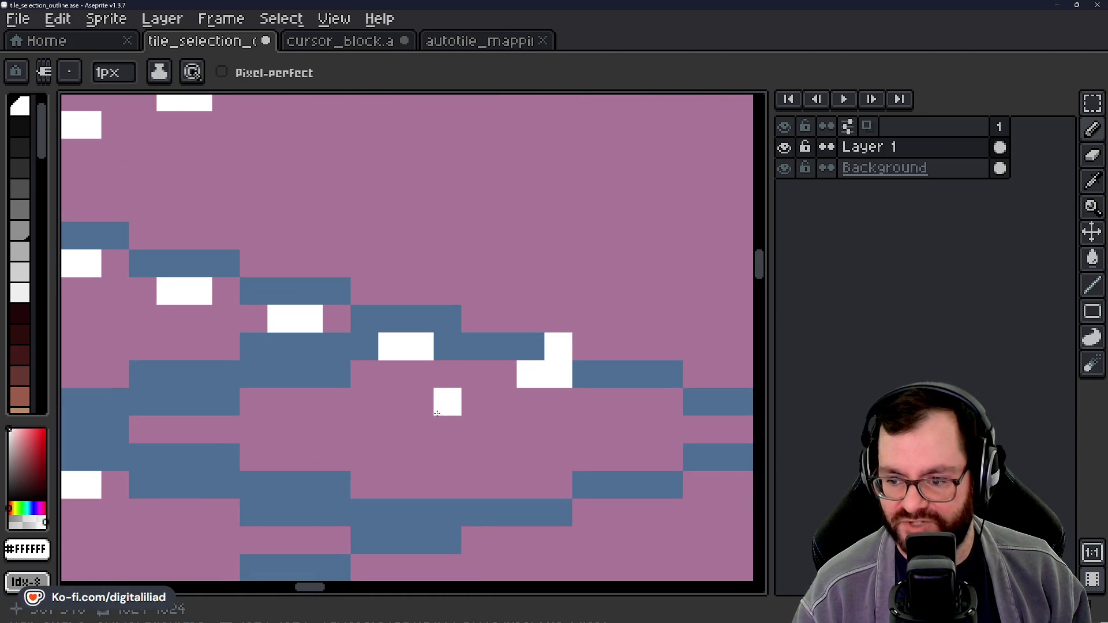
scroll(473, 392, right, 5)
scroll(473, 393, up, 2)
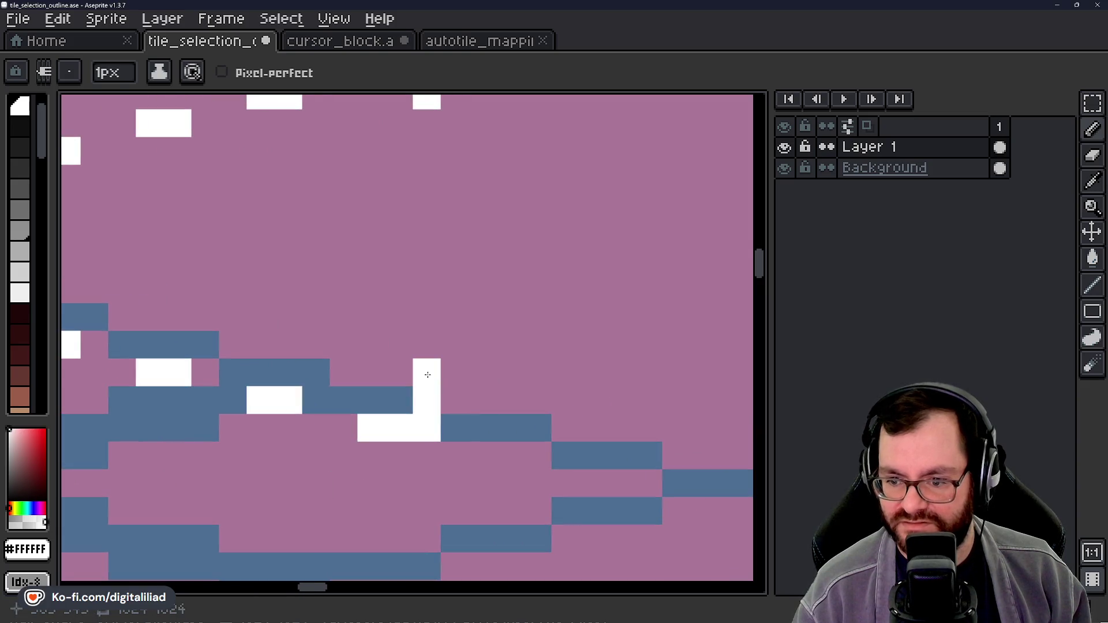
scroll(424, 319, up, 5)
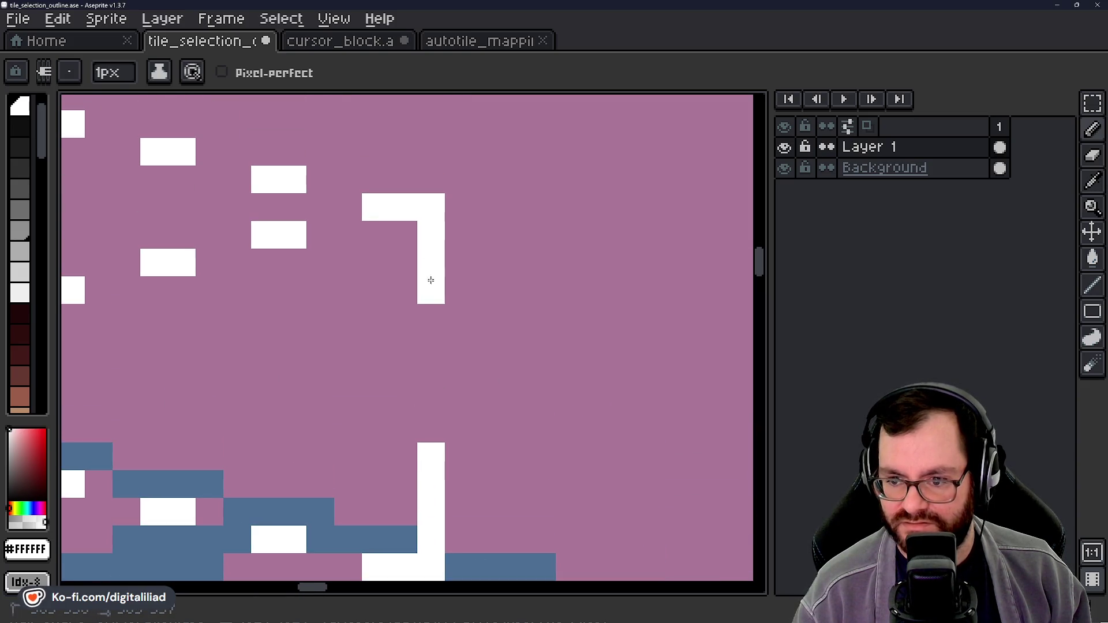
drag(339, 444, 514, 236)
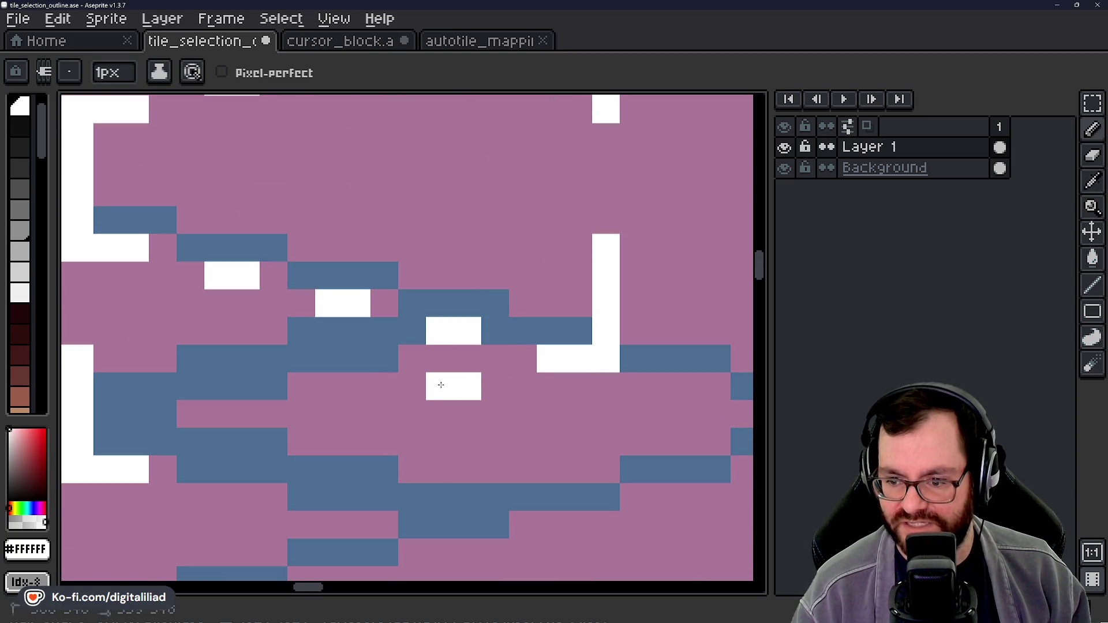
drag(330, 470, 426, 414)
click(447, 360)
click(420, 361)
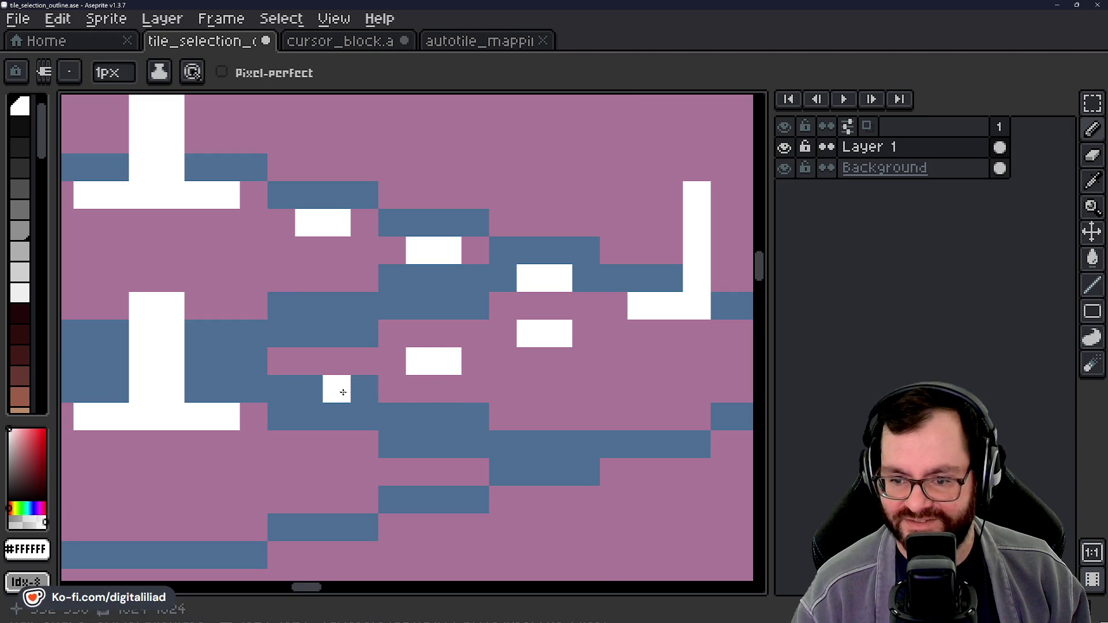
scroll(321, 393, down, 5)
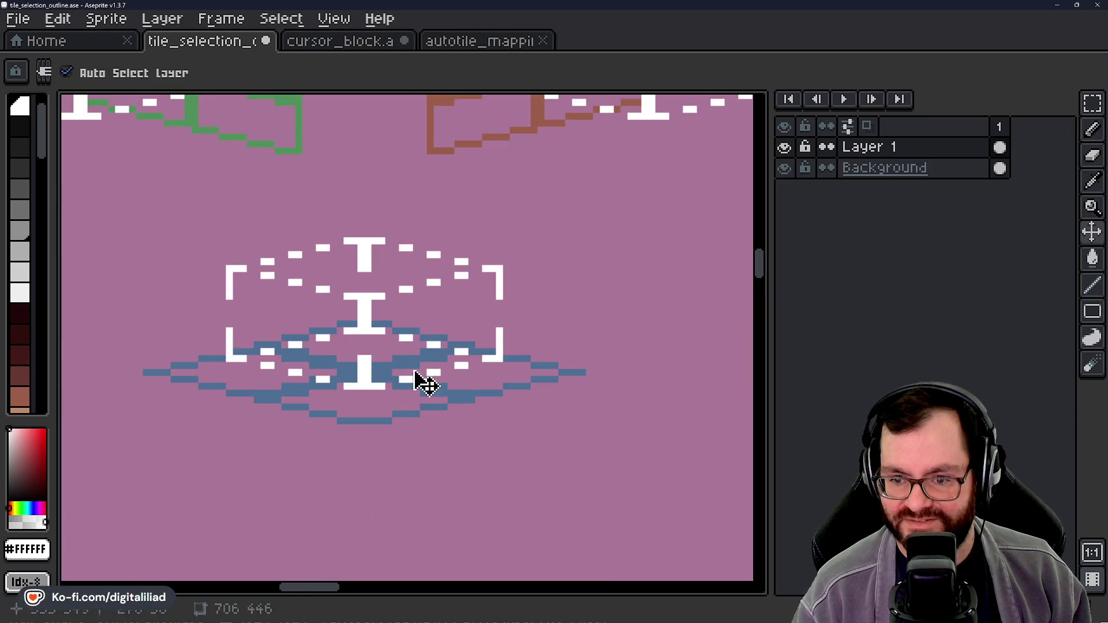
Step: Save the tile selection outline and pan across the tile icon sheet
key(ctrl+s)
scroll(352, 370, down, 5)
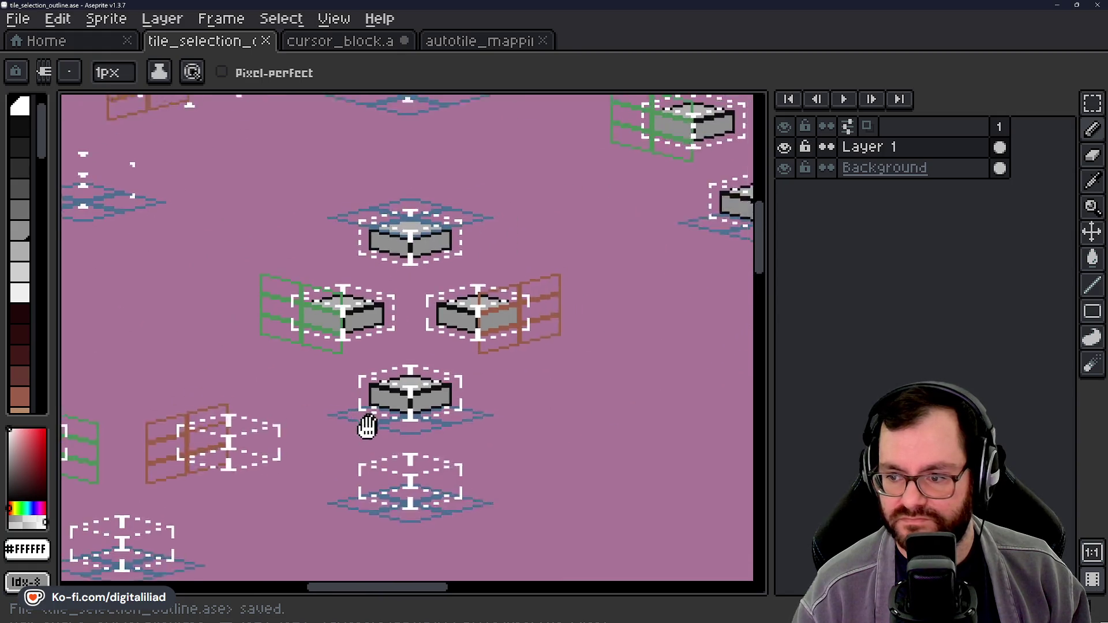
drag(372, 417, 497, 452)
scroll(396, 452, down, 5)
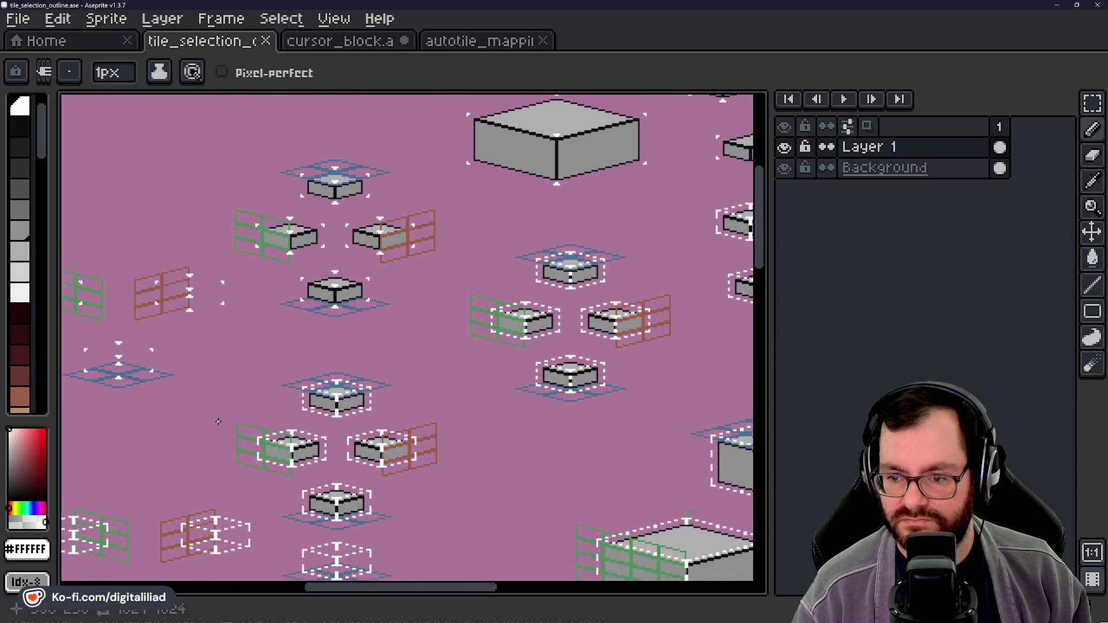
mouse_move(482, 490)
mouse_down()
mouse_move(519, 326)
mouse_move(539, 448)
mouse_move(346, 430)
mouse_move(564, 384)
mouse_move(428, 413)
mouse_up()
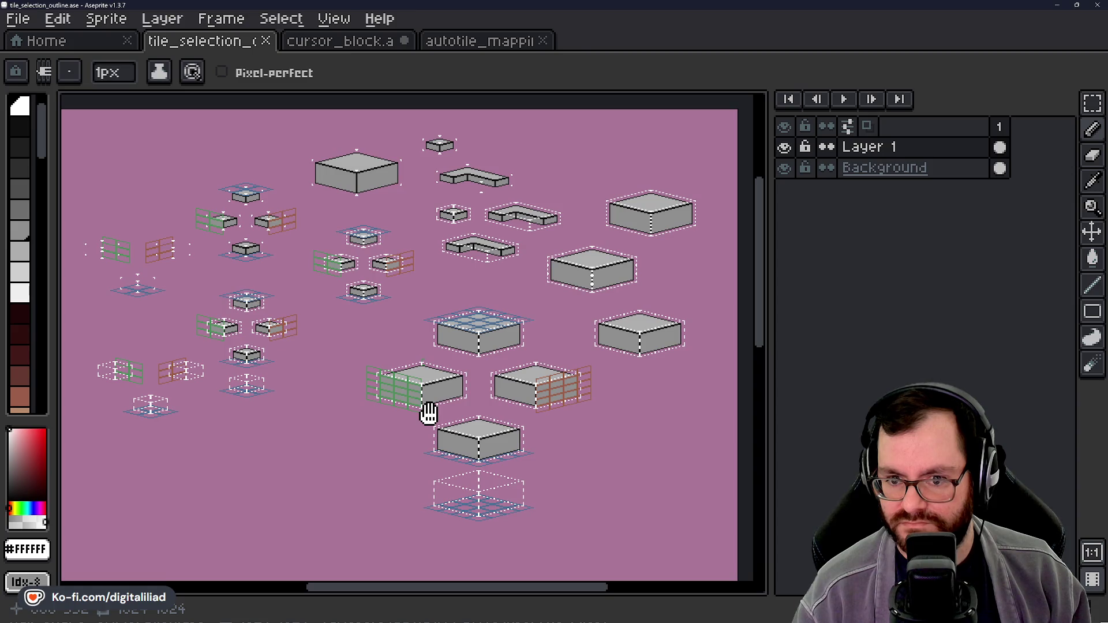
drag(429, 413, 521, 388)
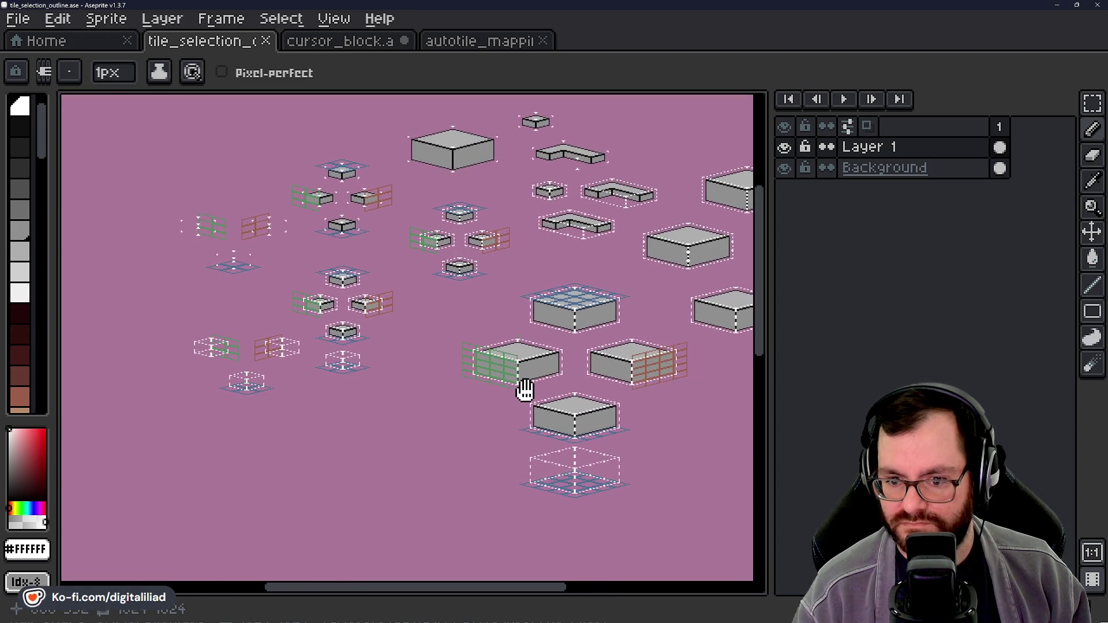
Step: Switch to cursor_block.ase and bring its tile grid into view
click(330, 42)
scroll(464, 245, down, 3)
mouse_move(460, 279)
mouse_down()
mouse_move(420, 438)
mouse_move(442, 357)
mouse_up()
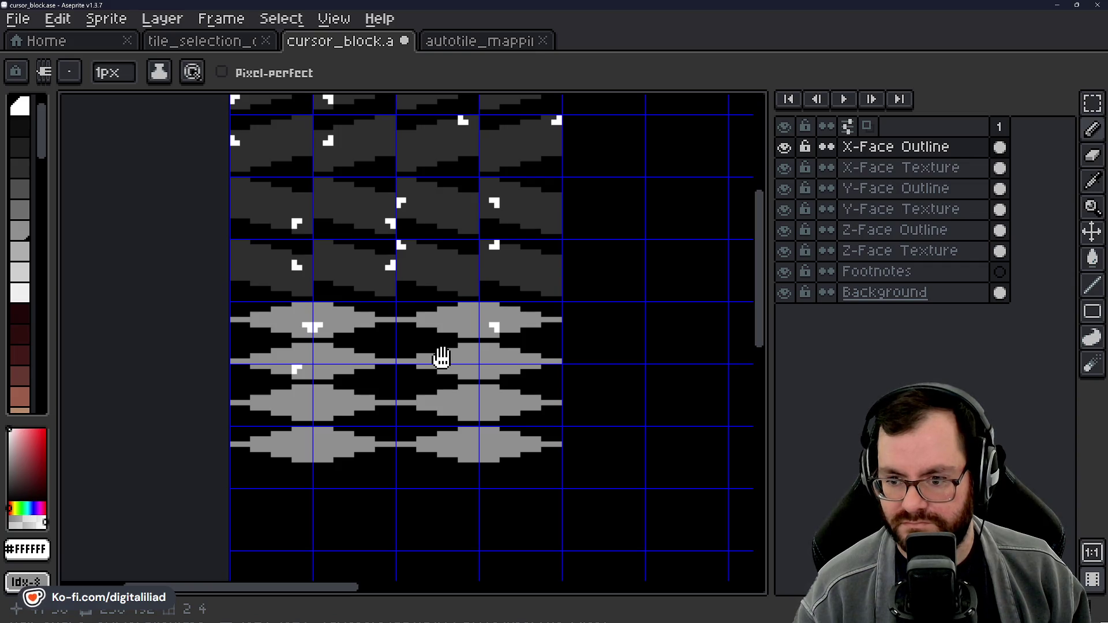
Step: Save the cursor_block sprite
scroll(336, 329, up, 2)
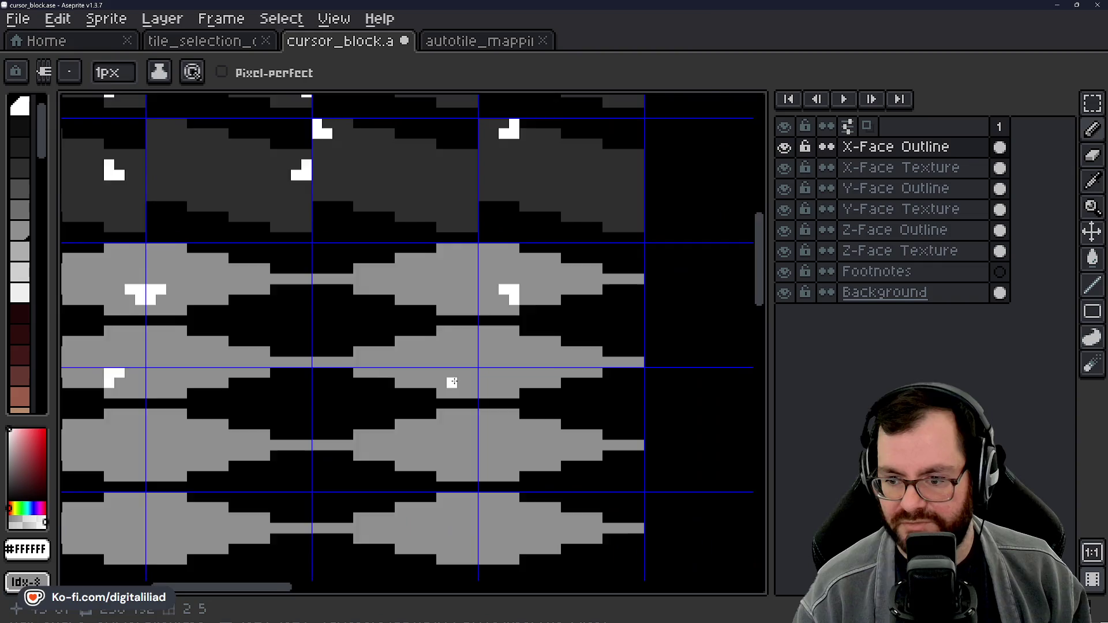
scroll(506, 375, up, 2)
scroll(435, 376, down, 3)
scroll(438, 378, up, 3)
scroll(499, 345, down, 2)
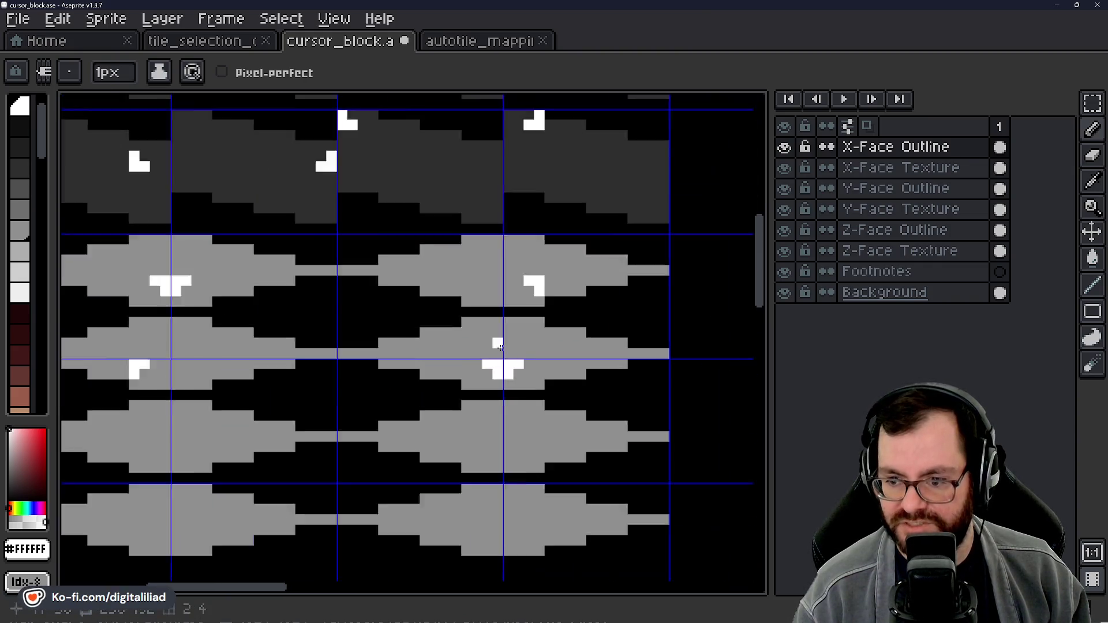
scroll(500, 345, down, 2)
key(ctrl+s)
Step: Compare the corner marks in tile_selection_outline, finishing back on the cursor_block sprite
click(237, 46)
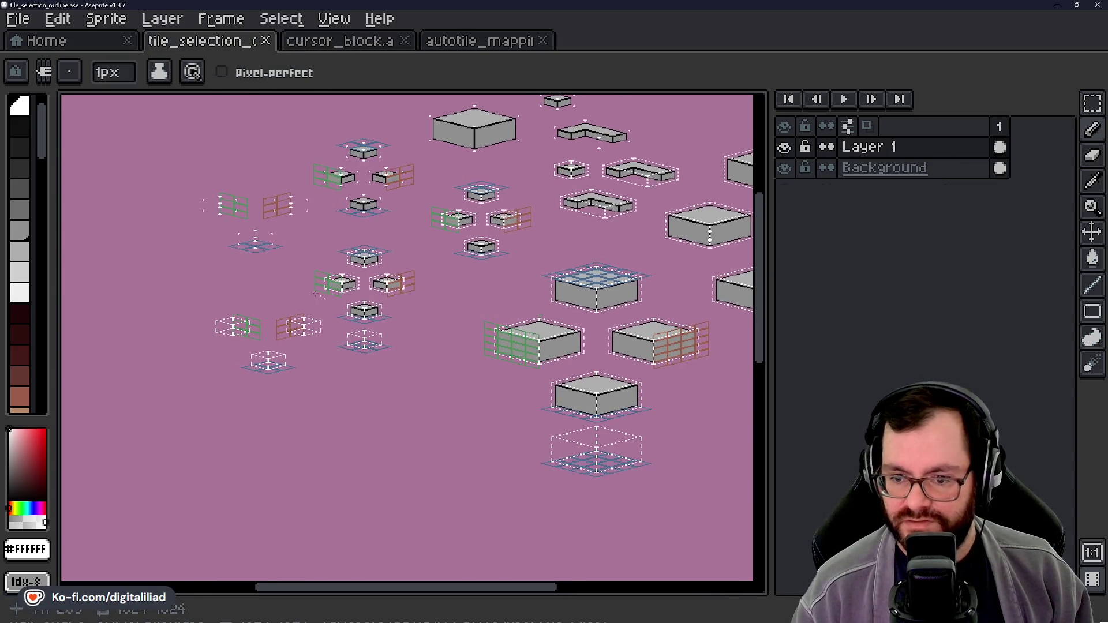
scroll(442, 363, up, 6)
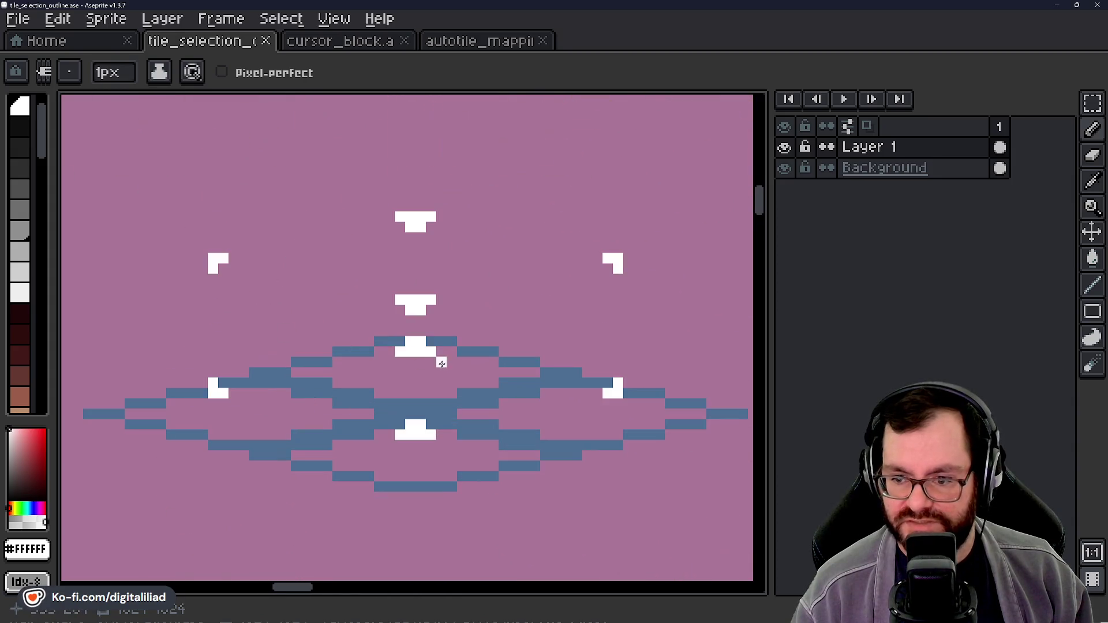
click(369, 43)
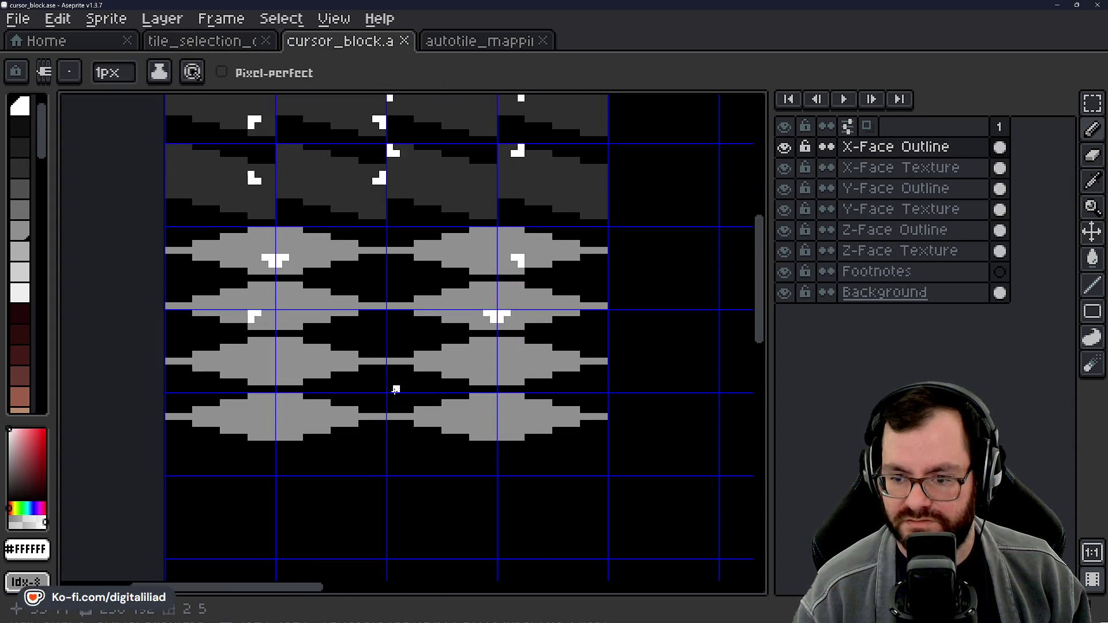
scroll(334, 346, up, 4)
scroll(334, 290, down, 5)
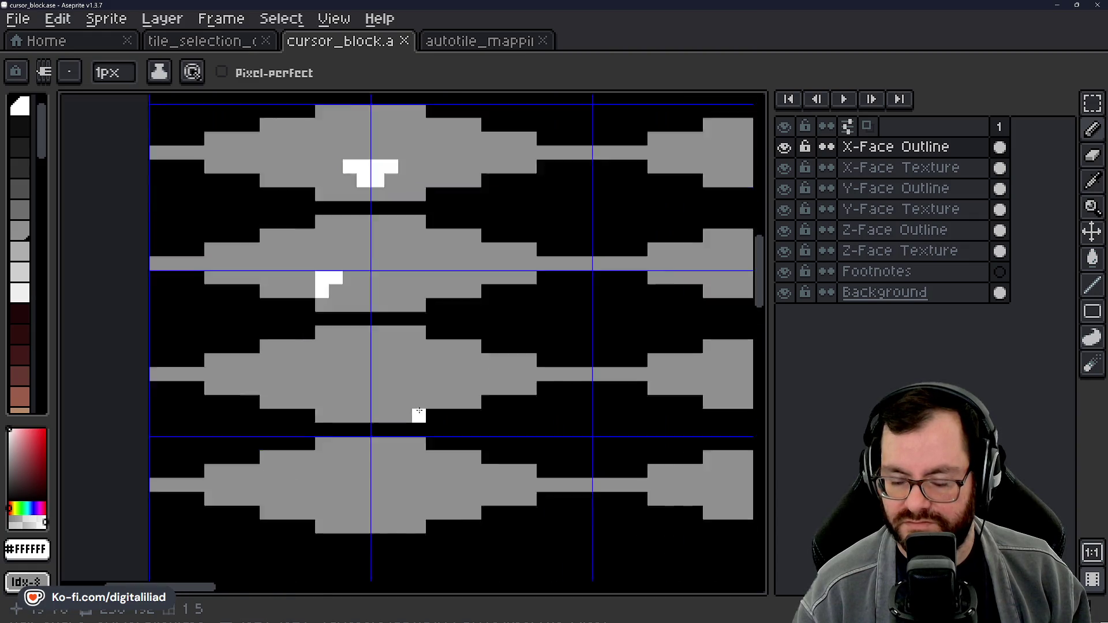
click(210, 44)
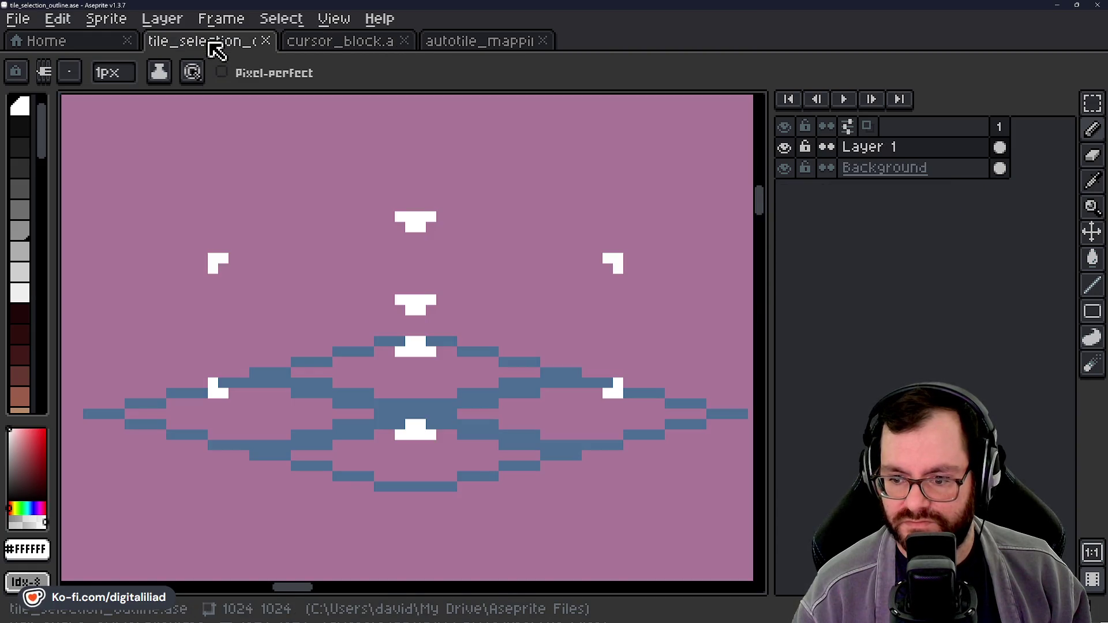
click(386, 49)
scroll(473, 219, up, 3)
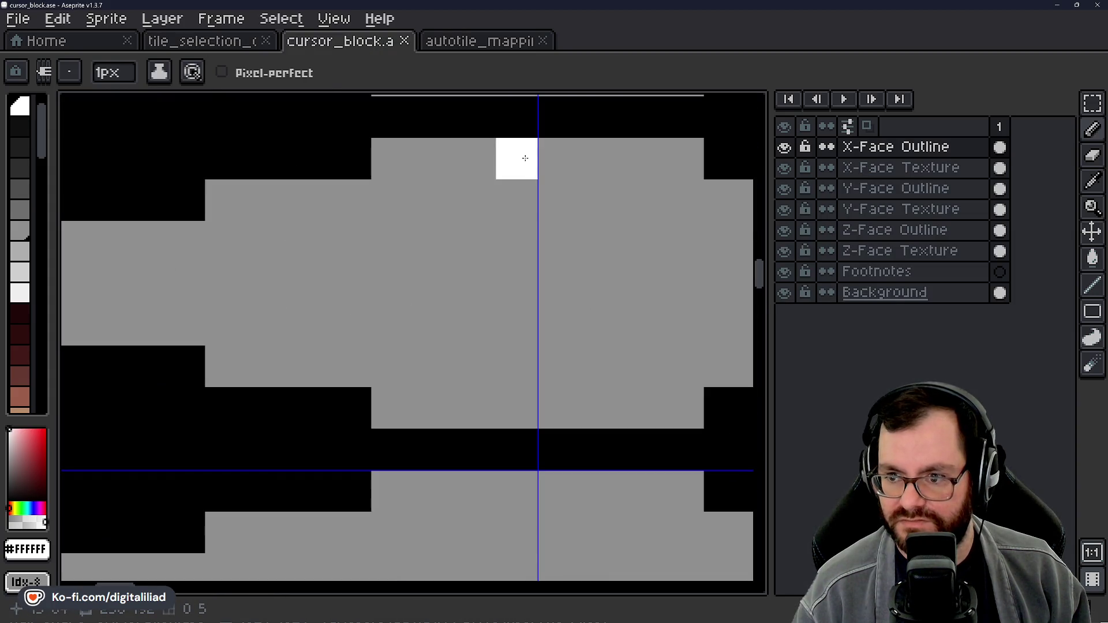
Step: Paint a white cross-shaped corner mark pixel by pixel on a grey tile
click(559, 158)
click(517, 200)
click(559, 200)
click(475, 200)
click(601, 201)
click(568, 257)
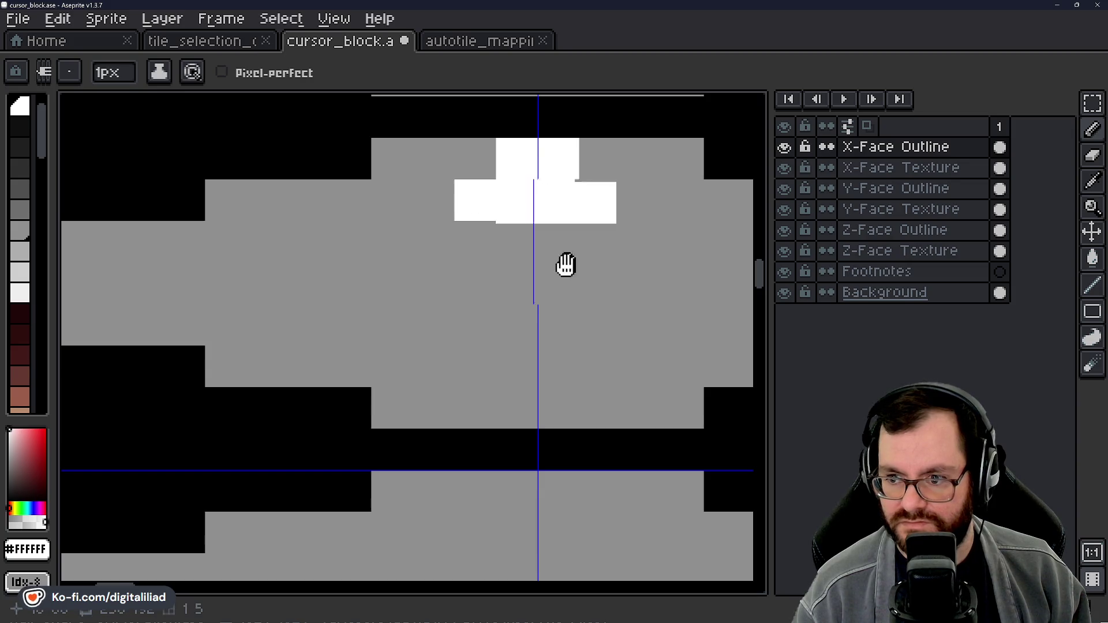
Step: Draw a white T mark on another grey tile, undoing and redrawing the misdrawn stroke
scroll(329, 277, down, 2)
scroll(94, 309, up, 2)
mouse_move(401, 322)
mouse_down()
mouse_move(378, 339)
mouse_move(502, 351)
mouse_up()
key(ctrl+z)
mouse_move(402, 326)
mouse_down()
mouse_move(381, 364)
mouse_move(469, 361)
mouse_up()
scroll(470, 361, down, 2)
drag(365, 341, 439, 352)
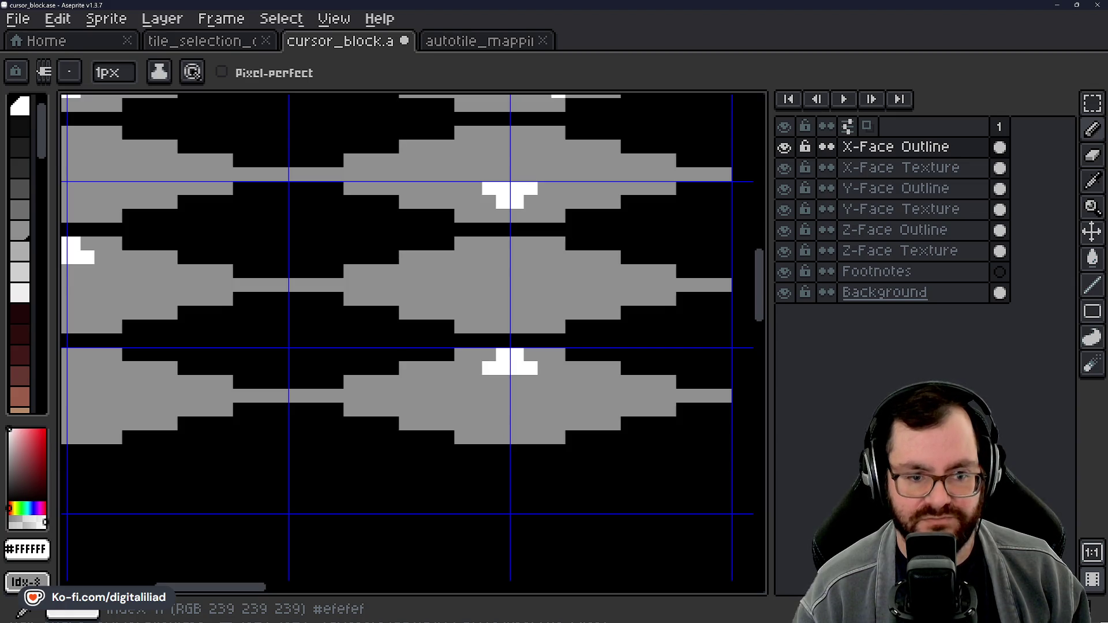
scroll(336, 272, down, 4)
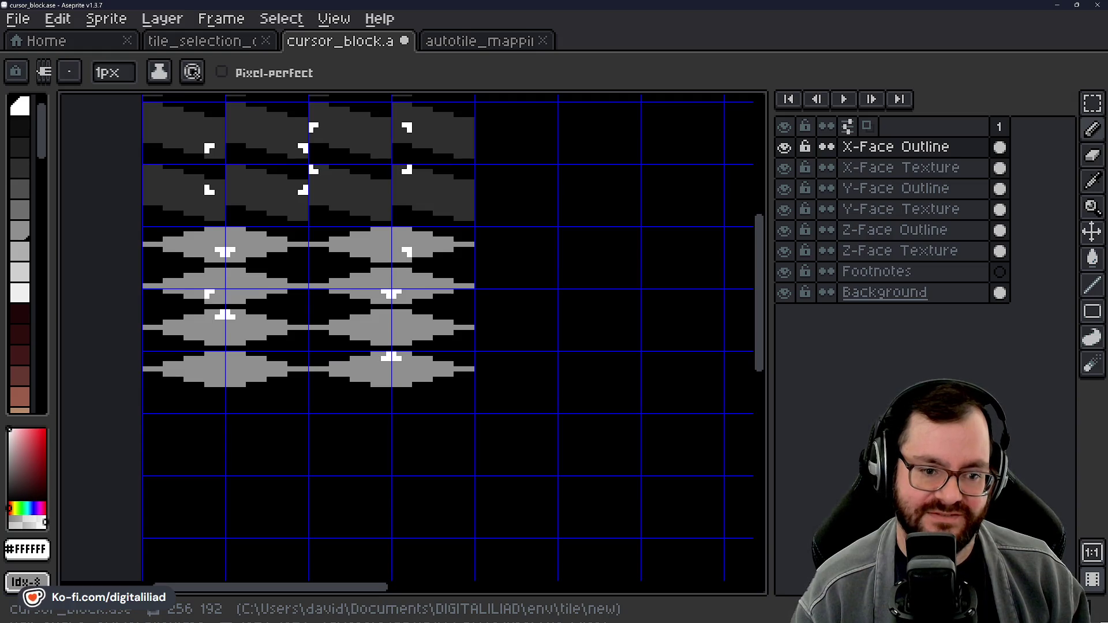
Step: Zoom out to review the whole tile_selection_outline sheet of isometric box tiles
scroll(354, 297, down, 3)
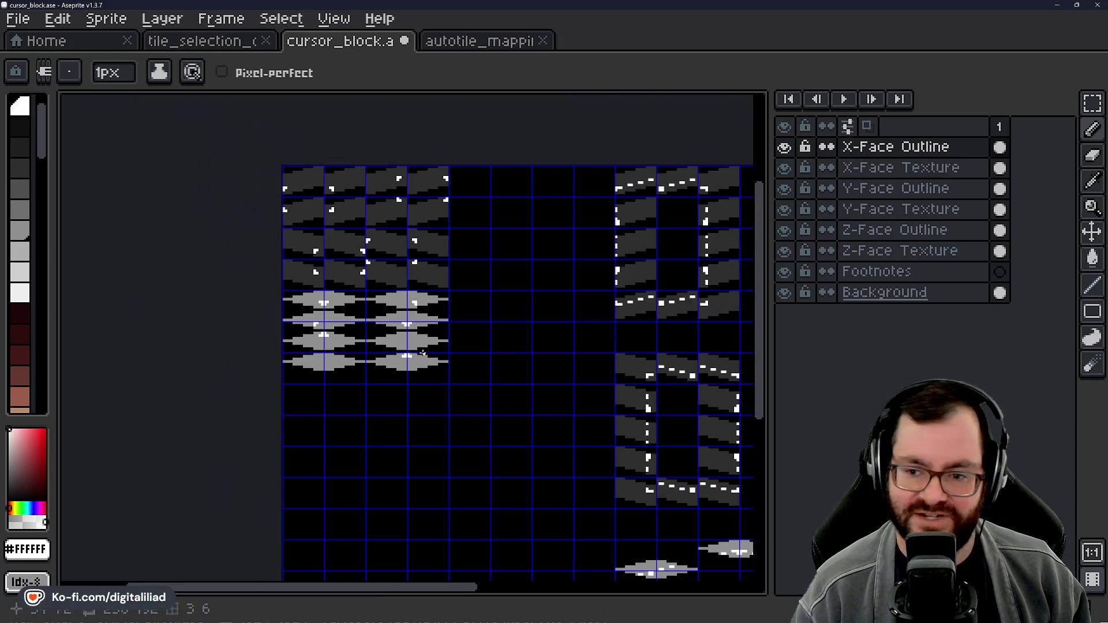
click(231, 41)
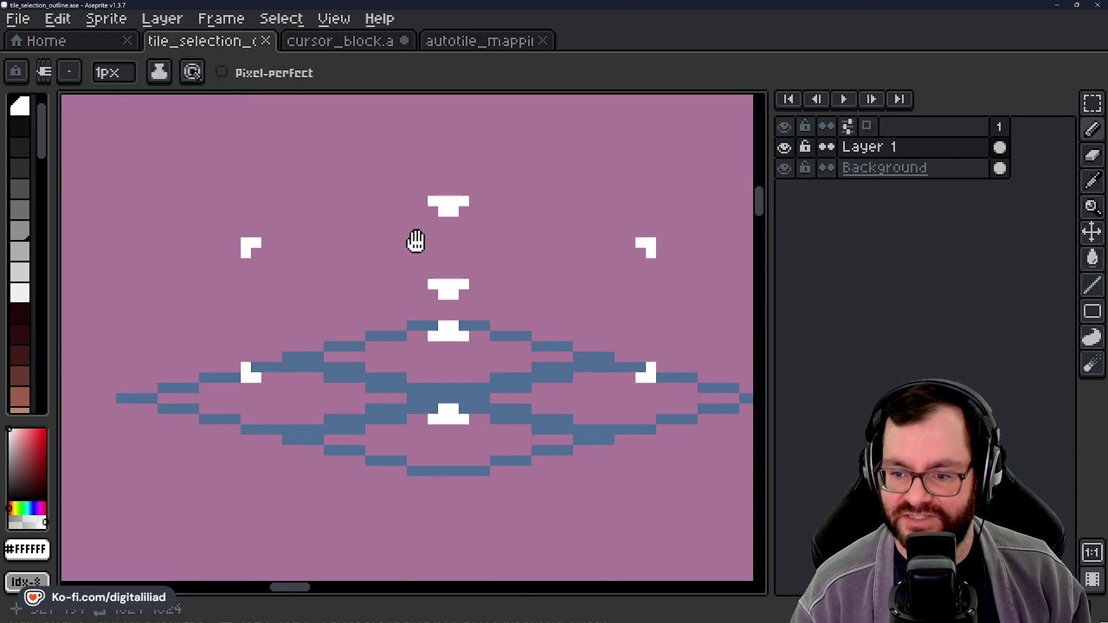
scroll(415, 240, down, 4)
scroll(524, 301, down, 3)
mouse_move(592, 448)
mouse_down()
mouse_move(434, 398)
mouse_move(484, 415)
mouse_move(490, 371)
mouse_move(378, 231)
mouse_up()
scroll(521, 433, up, 2)
Step: Return to the Pencil and bring the Rider code editor to the front
key(b)
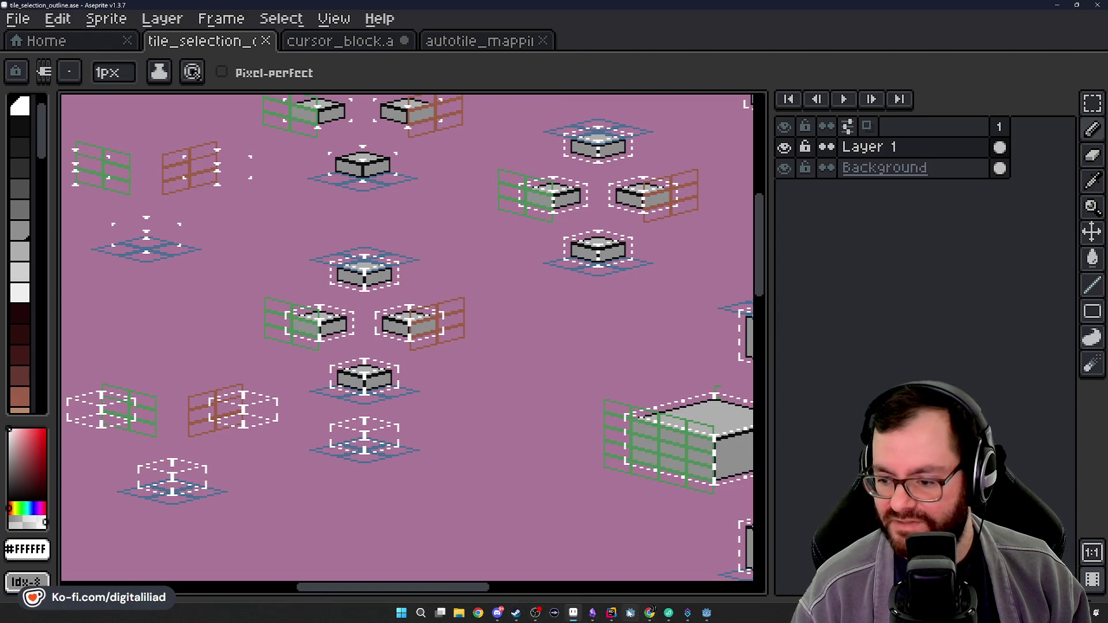
mouse_move(495, 333)
mouse_down()
mouse_move(404, 343)
mouse_move(378, 376)
mouse_move(581, 428)
mouse_up()
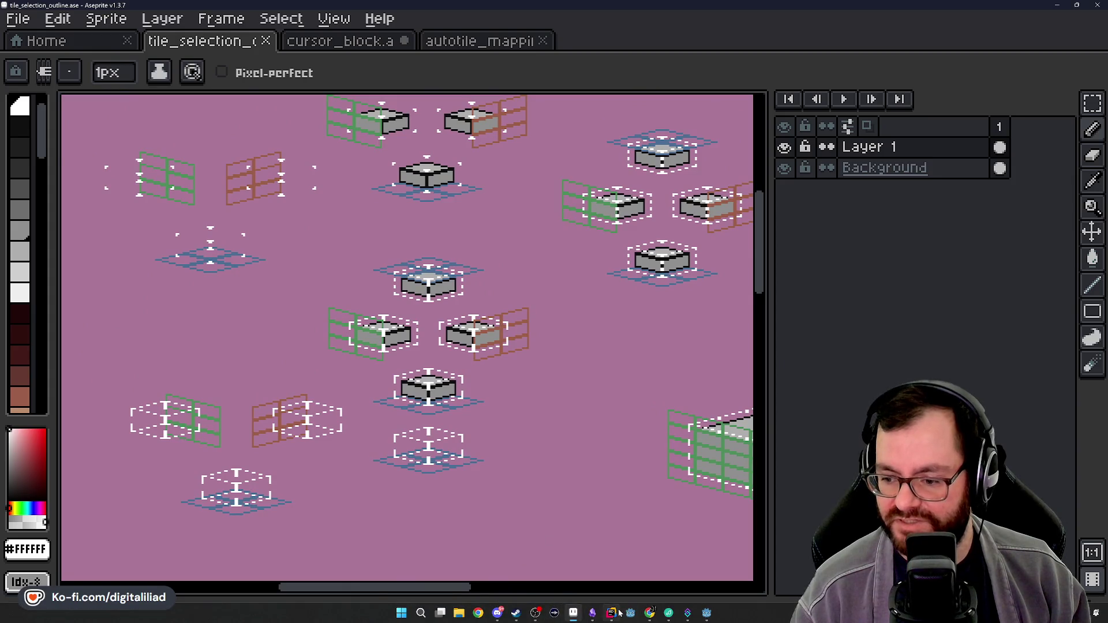
click(620, 613)
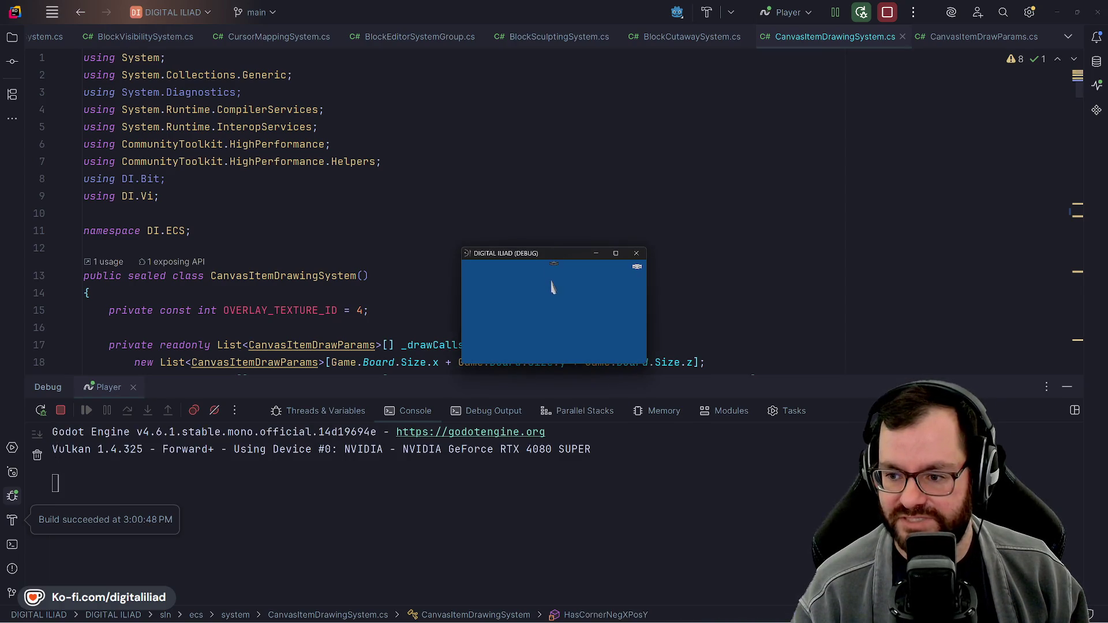
Step: Maximize the DIGITAL ILIAD (DEBUG) game window to fill the screen
click(617, 254)
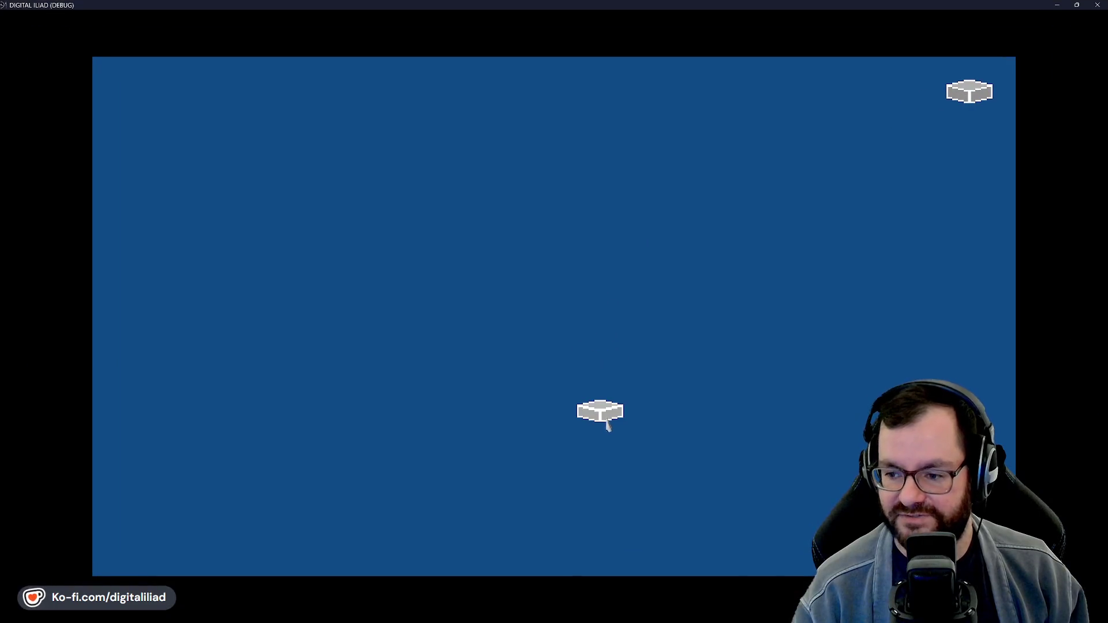
Step: Place grey slabs from the back corner and fill the upper slab's notch into a two-storey room
click(597, 411)
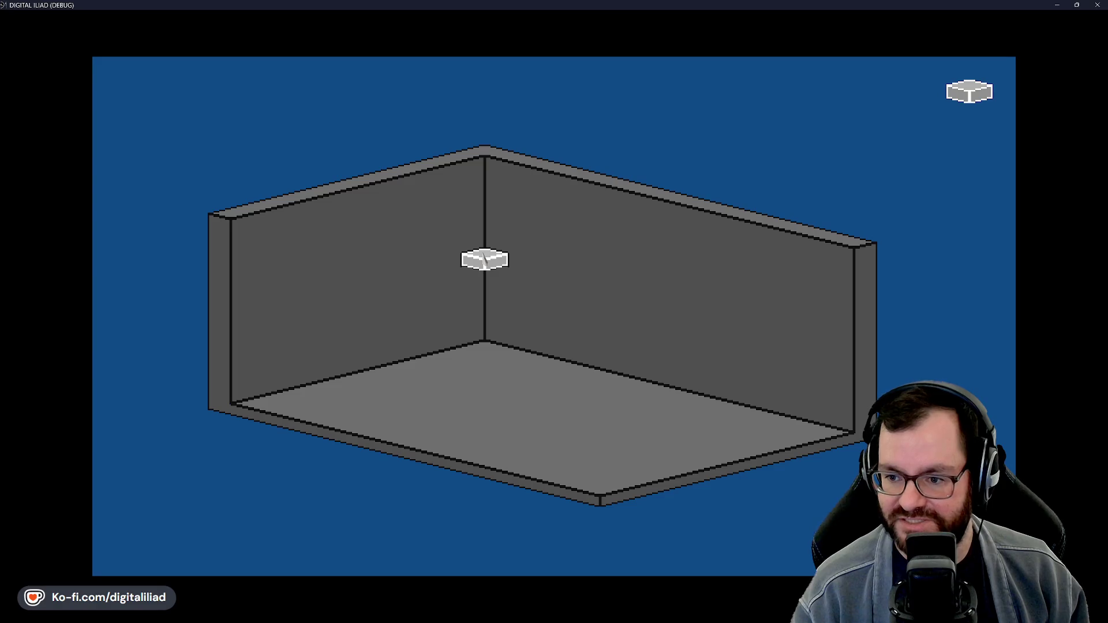
mouse_move(516, 309)
mouse_down()
mouse_move(638, 401)
mouse_move(616, 399)
mouse_up()
click(413, 421)
mouse_move(481, 155)
mouse_down()
mouse_move(556, 302)
mouse_move(600, 314)
mouse_move(366, 266)
mouse_move(384, 223)
mouse_move(364, 200)
mouse_up()
mouse_move(383, 243)
mouse_down()
mouse_move(435, 316)
mouse_move(710, 383)
mouse_move(718, 374)
mouse_up()
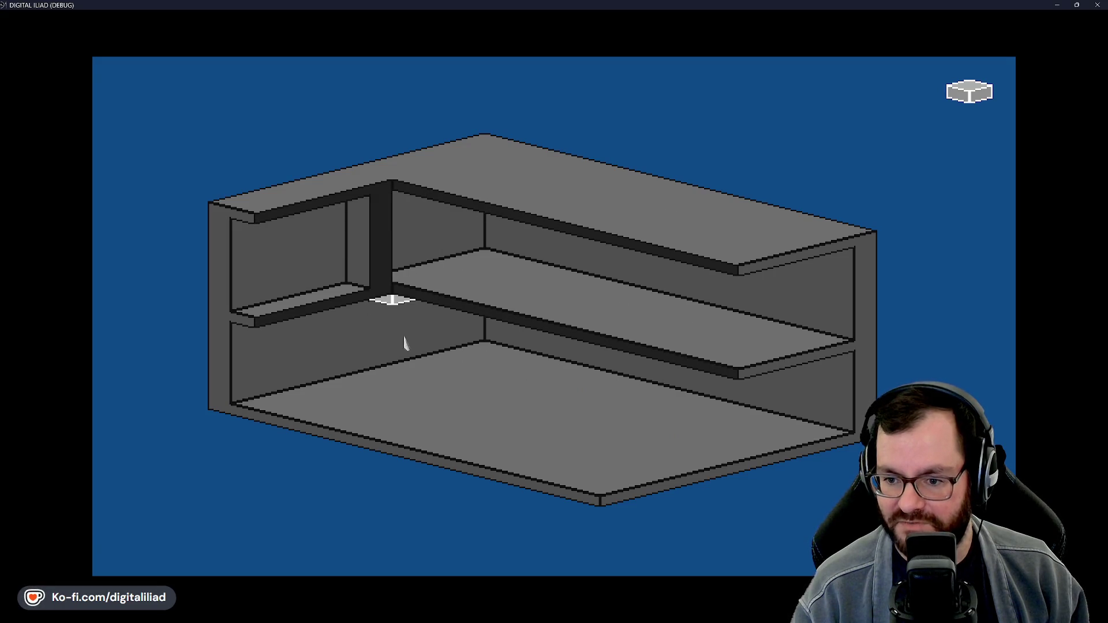
Step: Mark block regions across the left and right rooms, fill them solid, then carve out rooms
mouse_move(679, 454)
mouse_down()
mouse_move(769, 453)
mouse_move(744, 462)
mouse_up()
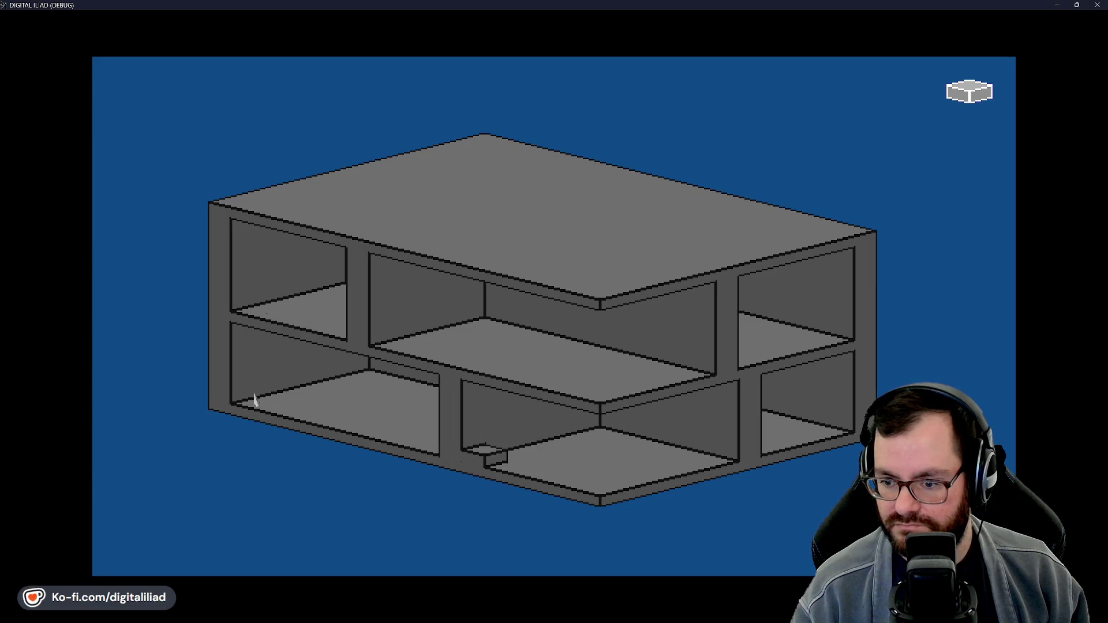
mouse_move(243, 254)
mouse_down()
mouse_move(344, 358)
mouse_move(541, 447)
mouse_move(600, 494)
mouse_up()
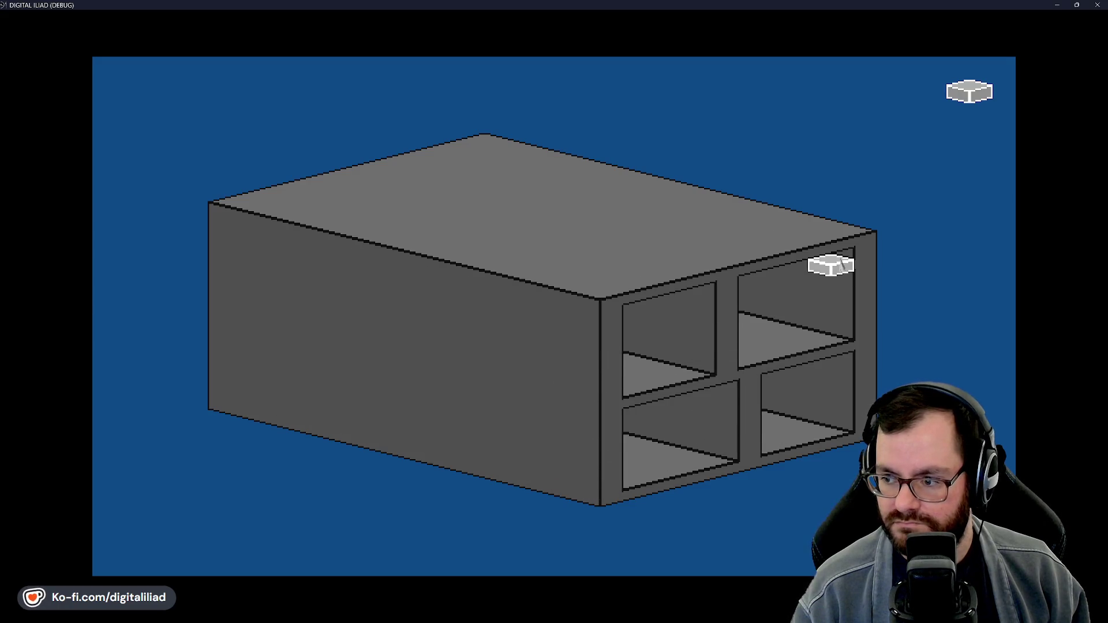
mouse_move(841, 260)
mouse_down()
mouse_move(794, 353)
mouse_move(737, 388)
mouse_move(707, 441)
mouse_move(644, 489)
mouse_move(631, 485)
mouse_up()
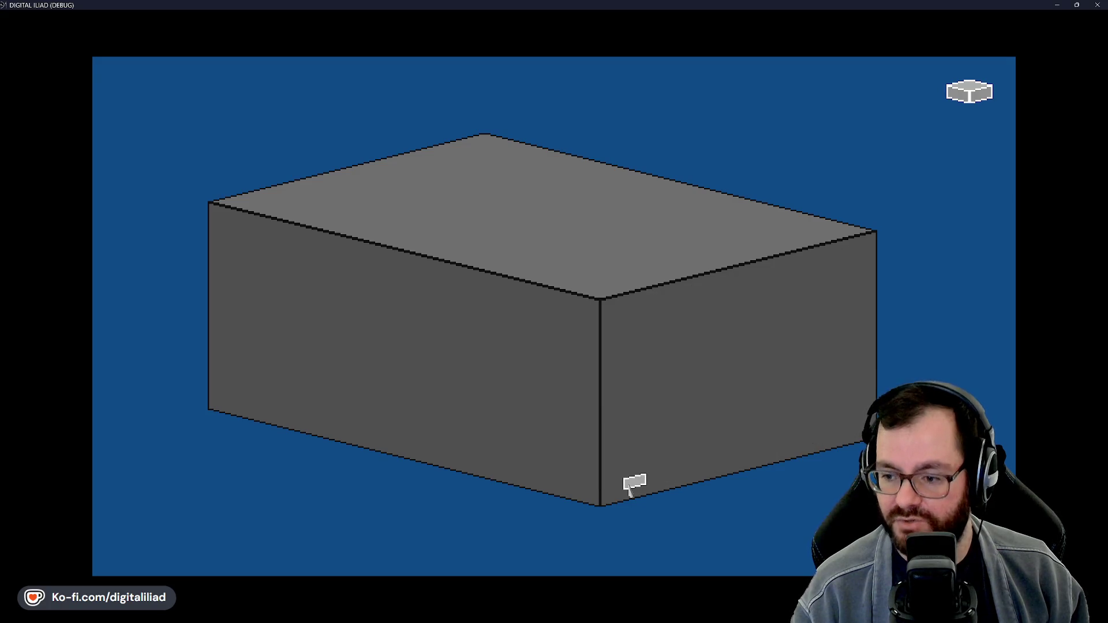
click(535, 310)
click(551, 303)
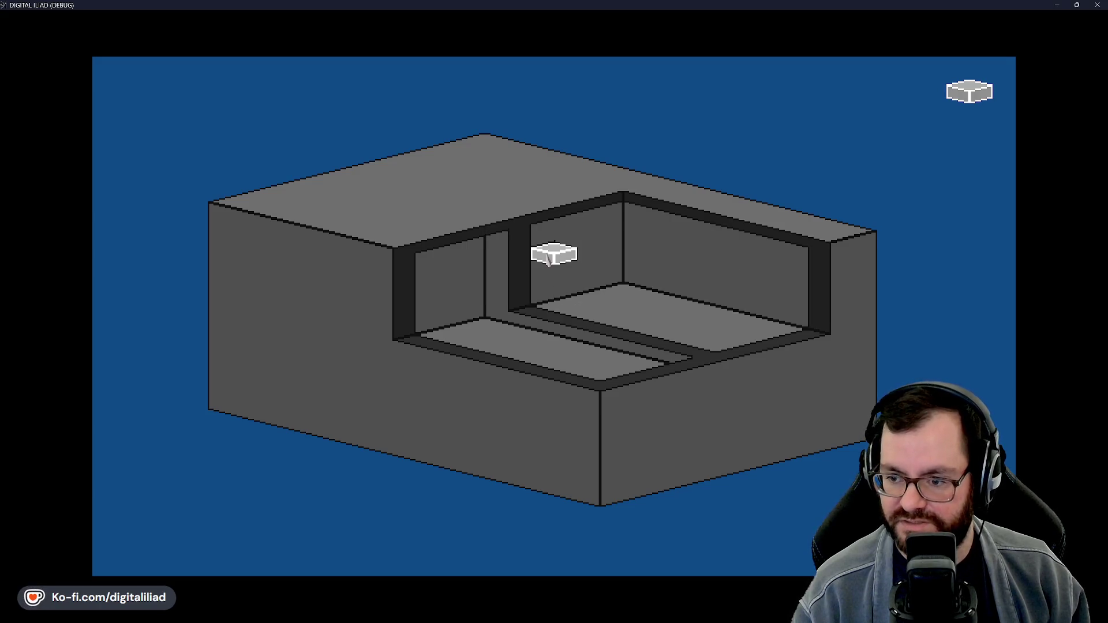
click(548, 260)
click(486, 287)
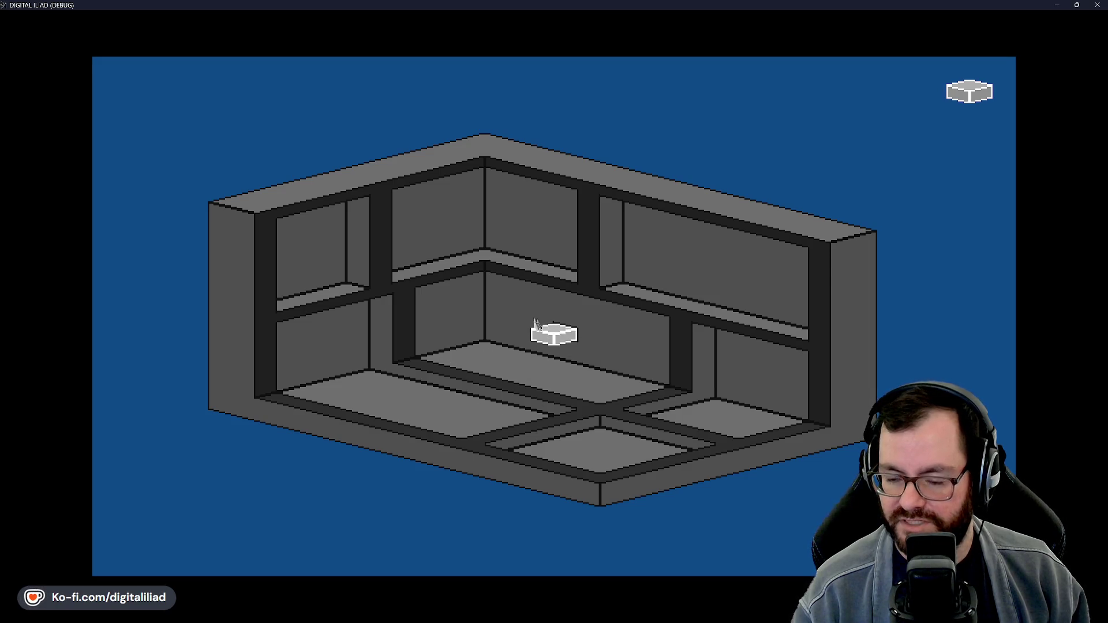
Step: Refill the carved areas, then carve an L-shaped hole and a large left-side cavity
click(483, 254)
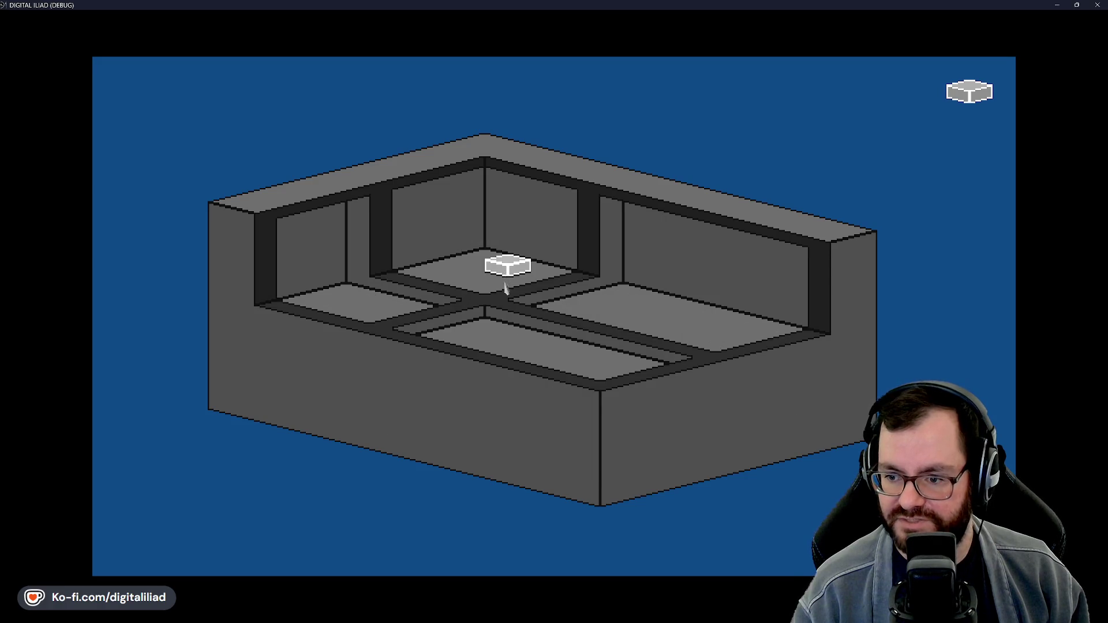
click(505, 281)
click(559, 386)
mouse_move(560, 388)
mouse_down()
mouse_move(576, 450)
mouse_move(589, 447)
mouse_up()
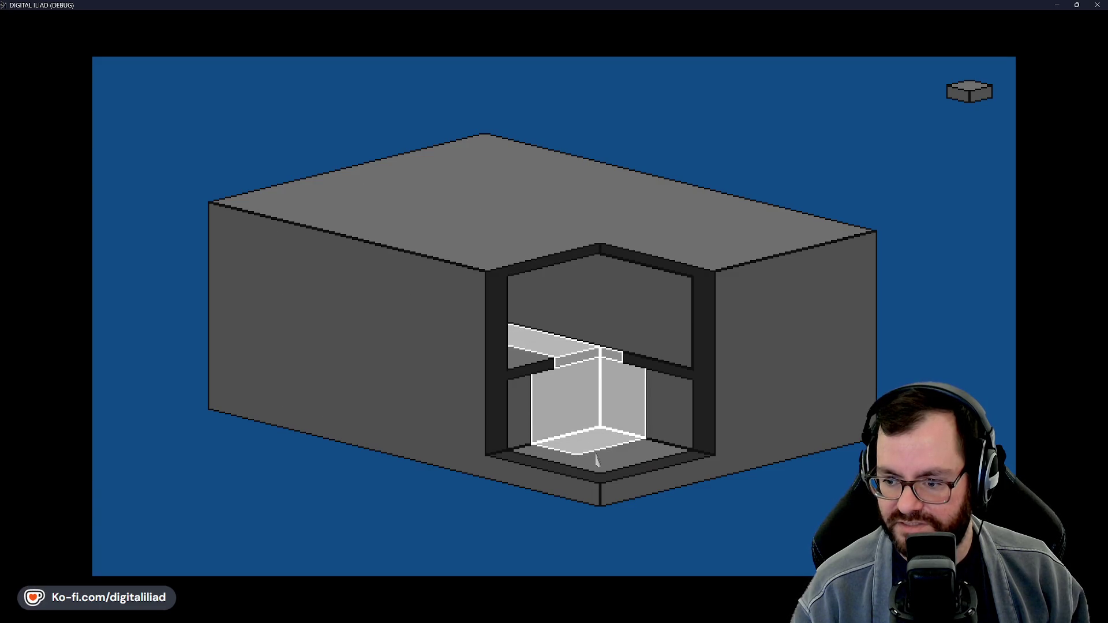
click(565, 402)
mouse_move(517, 363)
mouse_down()
mouse_move(577, 361)
mouse_move(571, 393)
mouse_up()
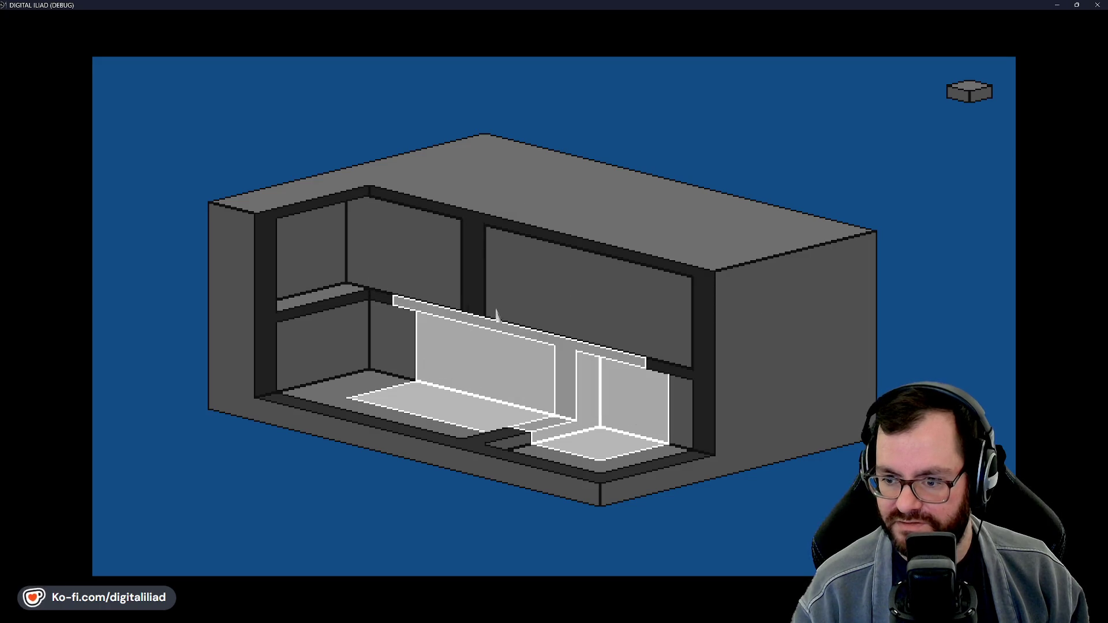
Step: Carve and refill several box-shaped notches and a walled recess in the block's top
mouse_move(511, 200)
mouse_down()
mouse_move(517, 237)
mouse_move(603, 405)
mouse_up()
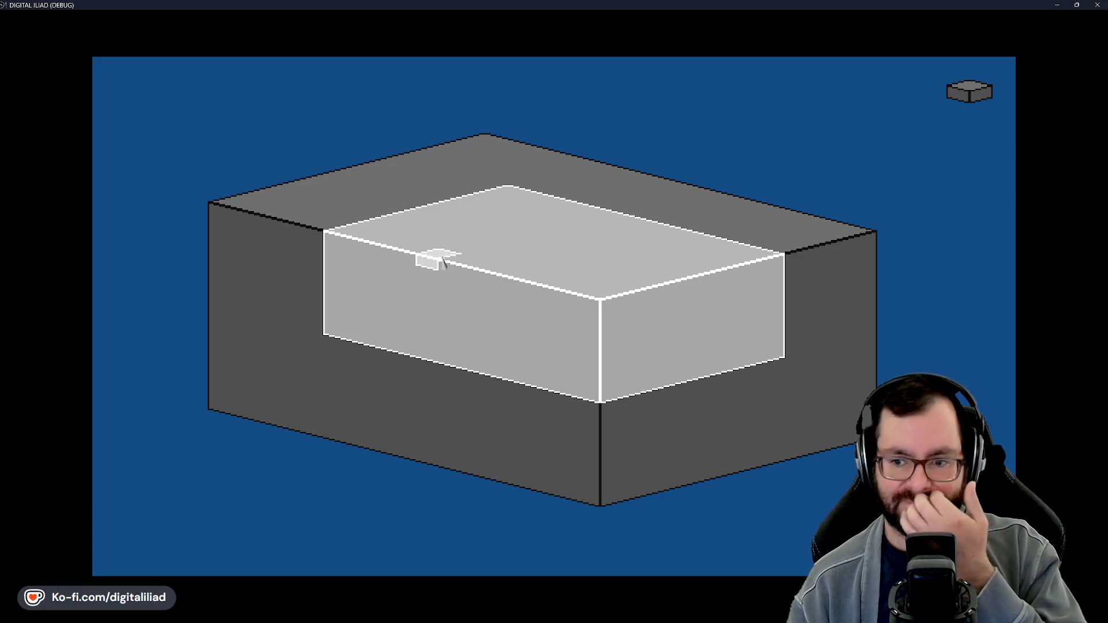
drag(398, 199, 455, 375)
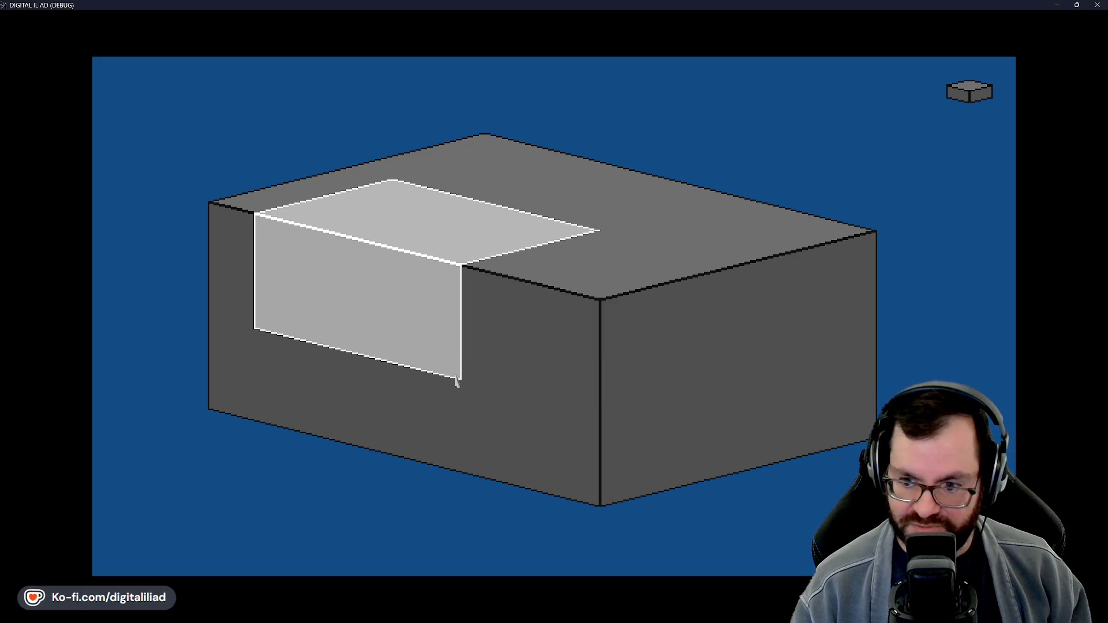
click(557, 265)
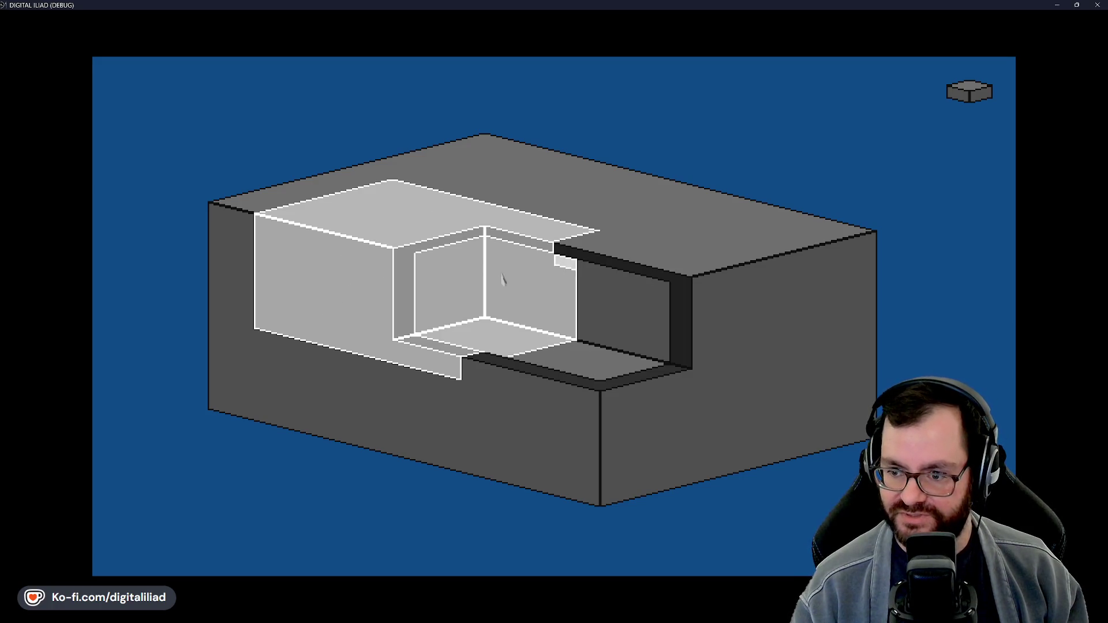
click(487, 218)
drag(491, 226, 610, 361)
click(610, 361)
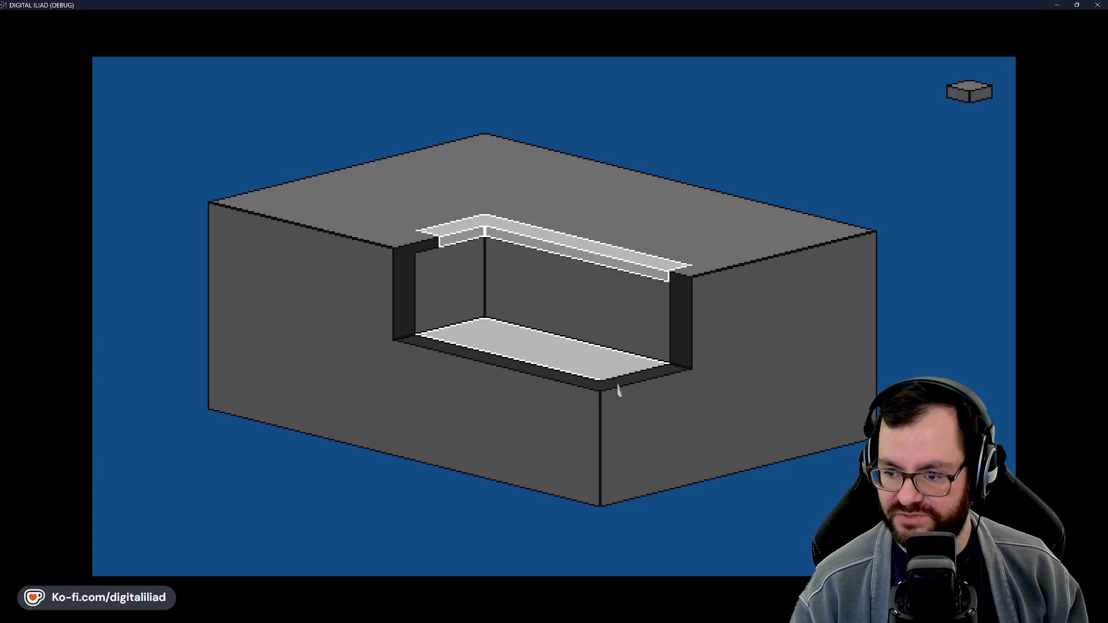
click(616, 402)
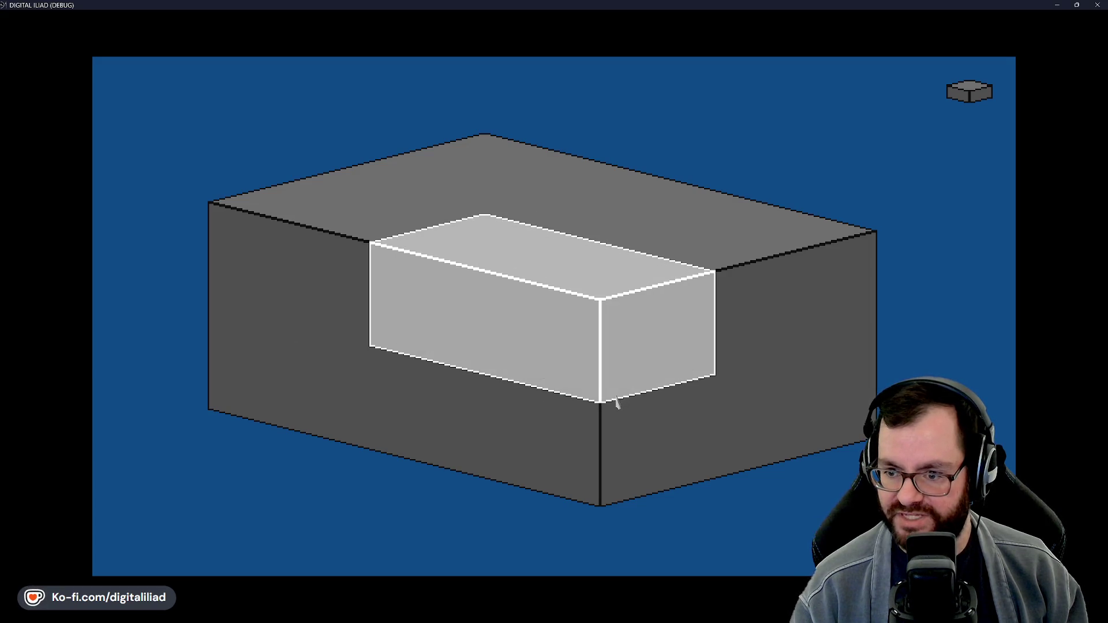
click(518, 321)
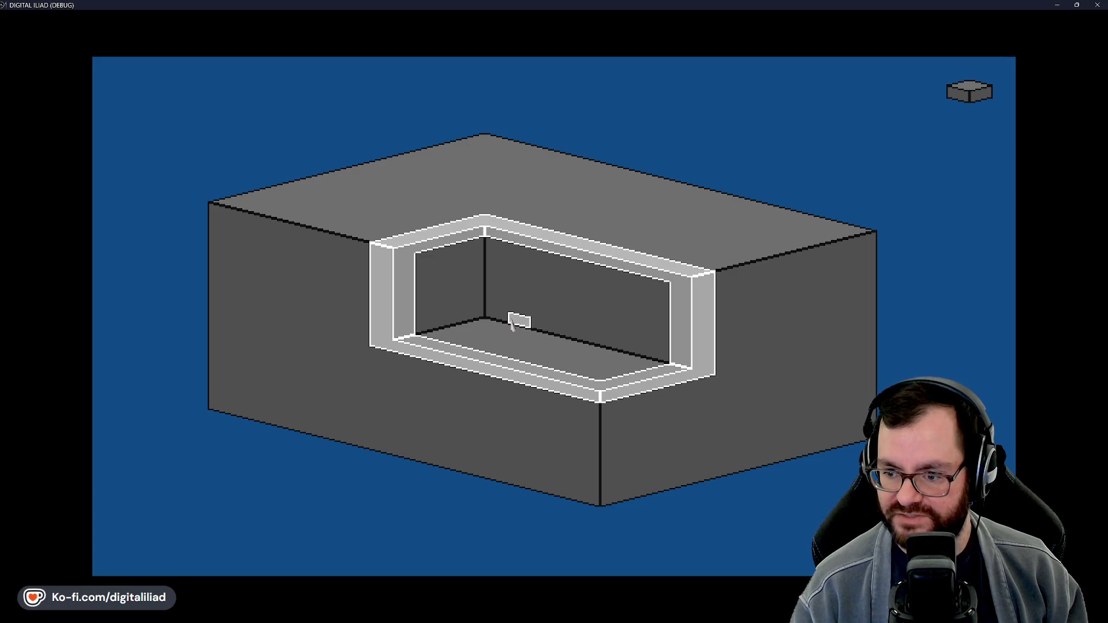
click(487, 233)
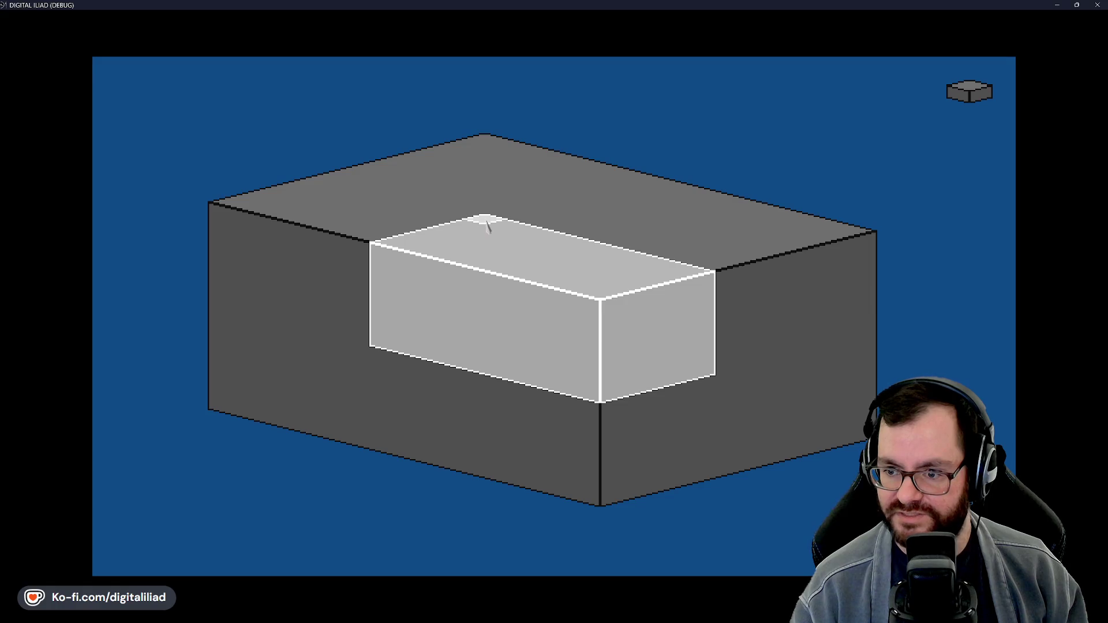
Step: Extrude and hollow a taller box, undo it back to a solid block, and quit the game
mouse_move(486, 221)
mouse_down()
mouse_move(616, 389)
mouse_move(607, 411)
mouse_up()
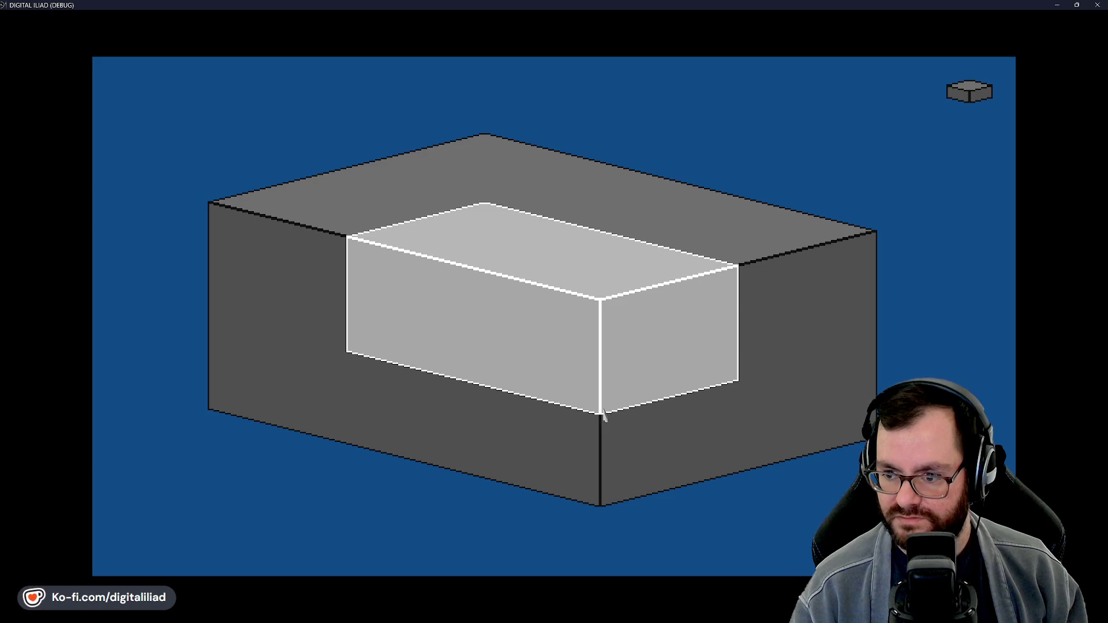
click(542, 346)
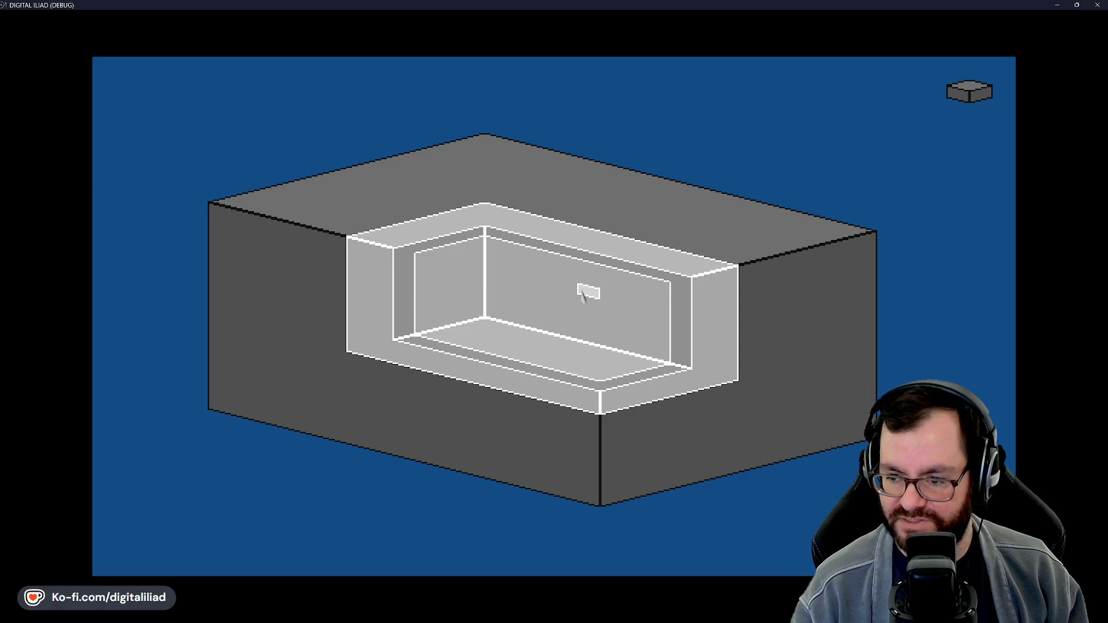
click(581, 293)
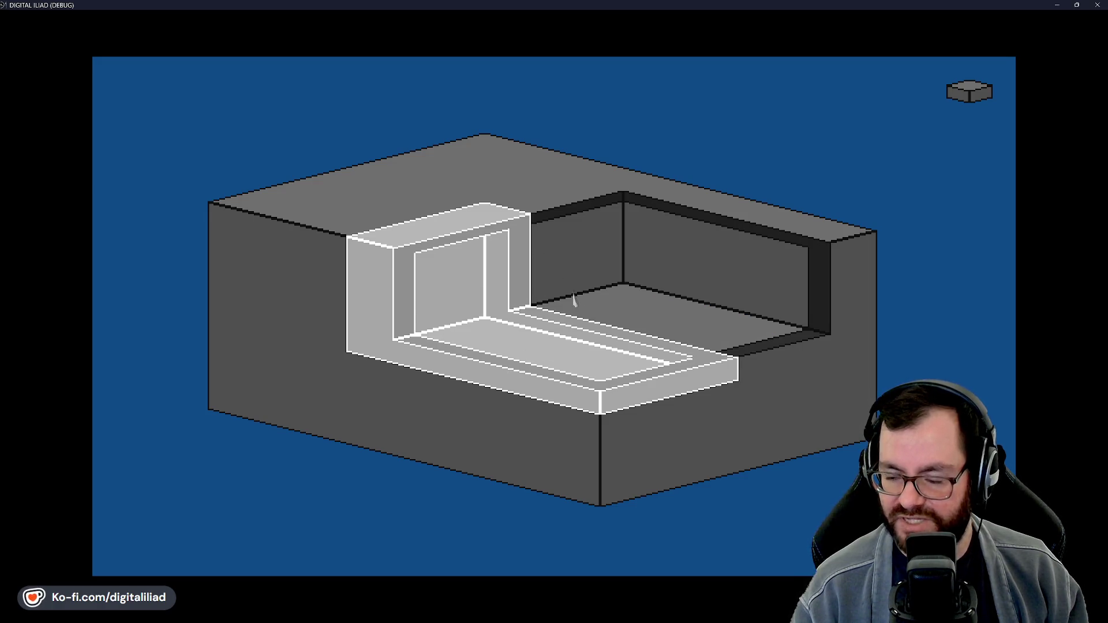
key(ctrl+z)
key(ctrl+y)
key(ctrl+z)
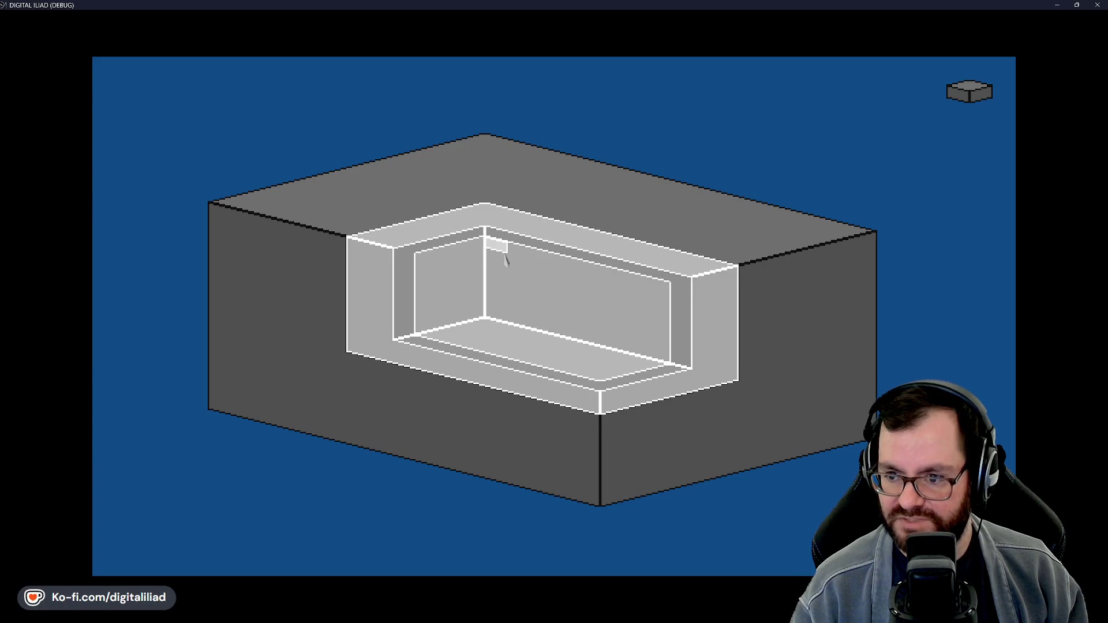
key(ctrl+z)
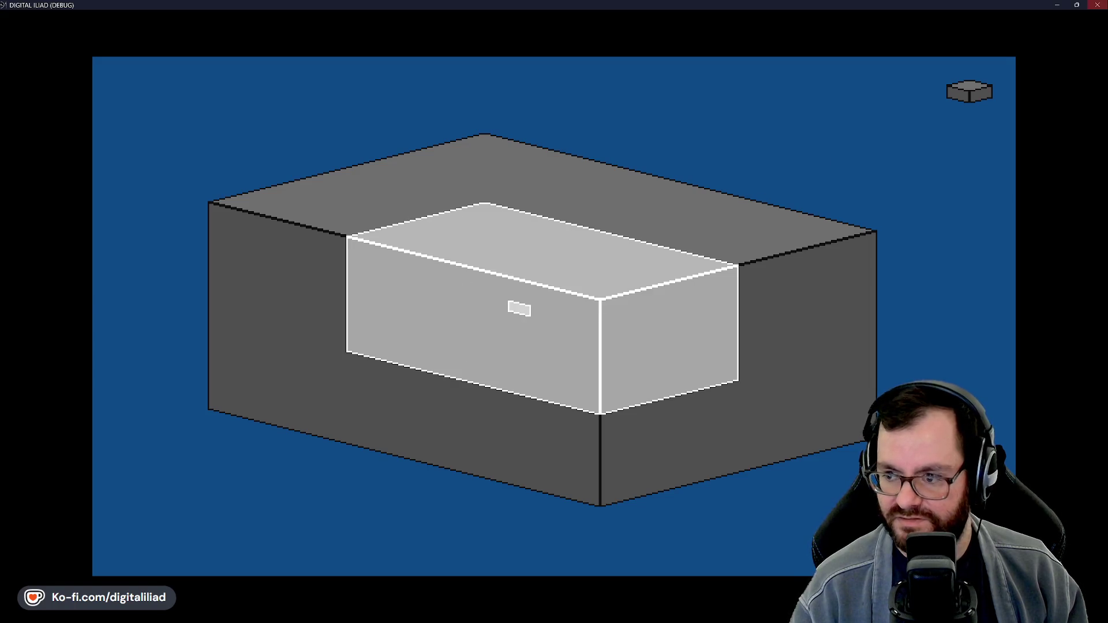
key(Escape)
click(584, 613)
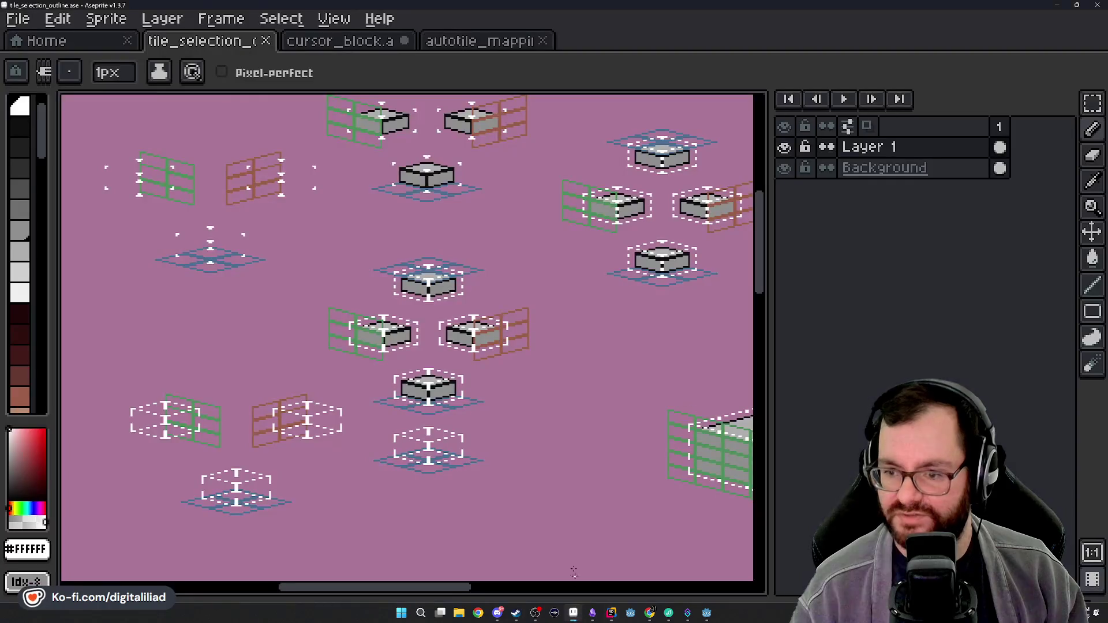
Step: Frame the first L-shaped block with a rectangular marquee, then deselect
scroll(366, 383, up, 3)
scroll(456, 309, down, 1)
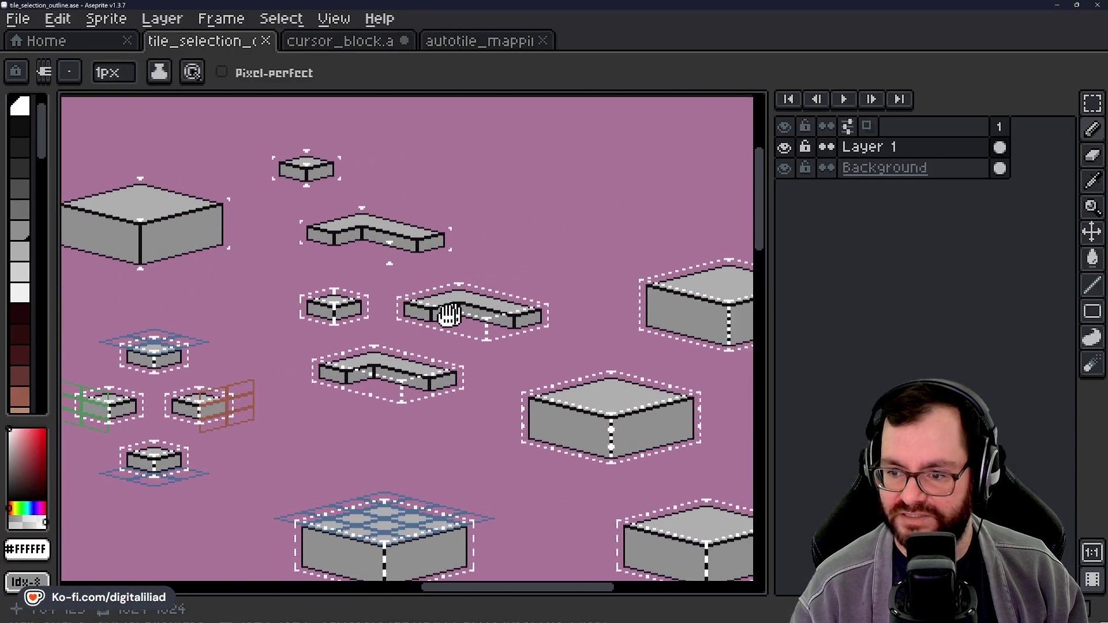
scroll(456, 309, up, 3)
click(1103, 101)
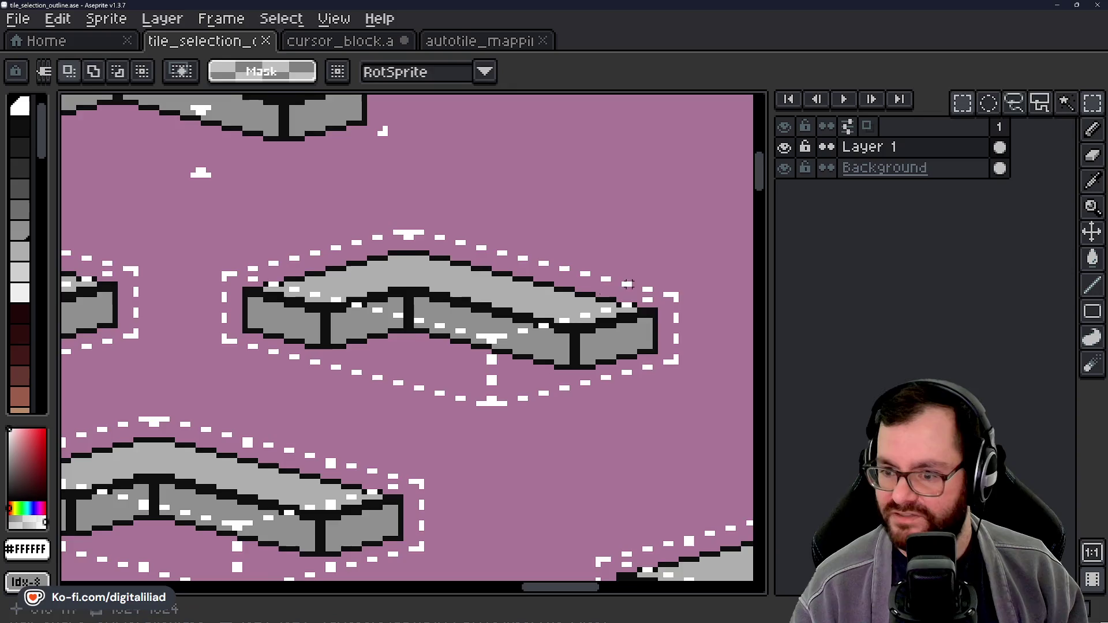
scroll(382, 299, right, 2)
mouse_move(139, 230)
mouse_down()
mouse_move(539, 383)
mouse_move(570, 435)
mouse_up()
click(590, 367)
Step: Marquee-select around the middle and upper L-shaped blocks to inspect their dashed brackets
scroll(280, 280, left, 2)
scroll(323, 338, up, 1)
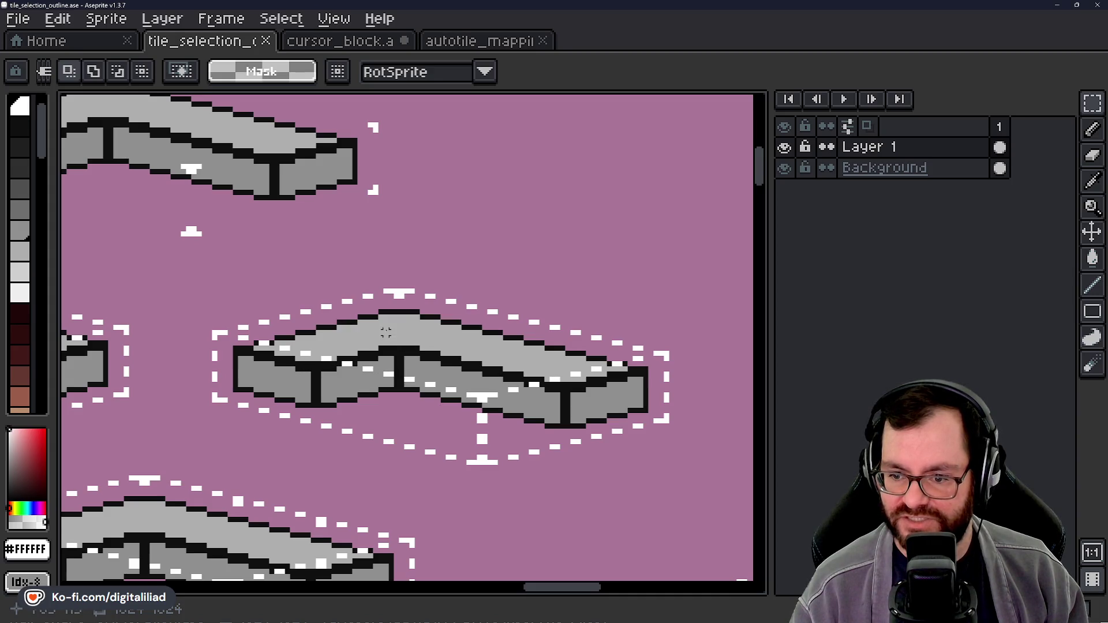
scroll(470, 442, left, 3)
scroll(470, 442, up, 1)
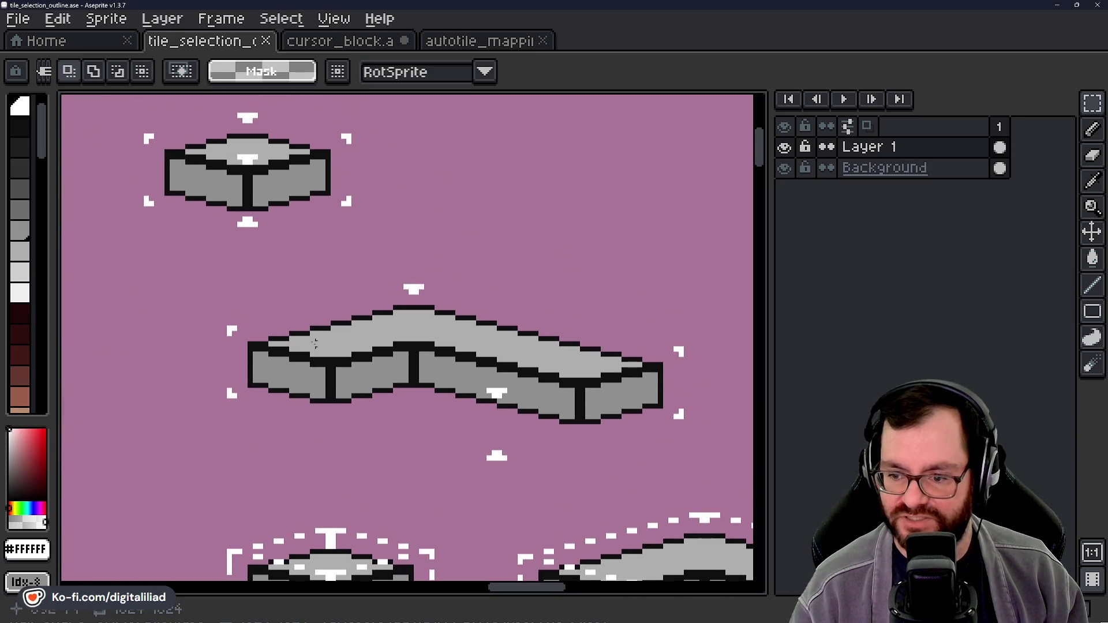
drag(197, 265, 683, 460)
scroll(462, 346, down, 3)
scroll(461, 346, right, 3)
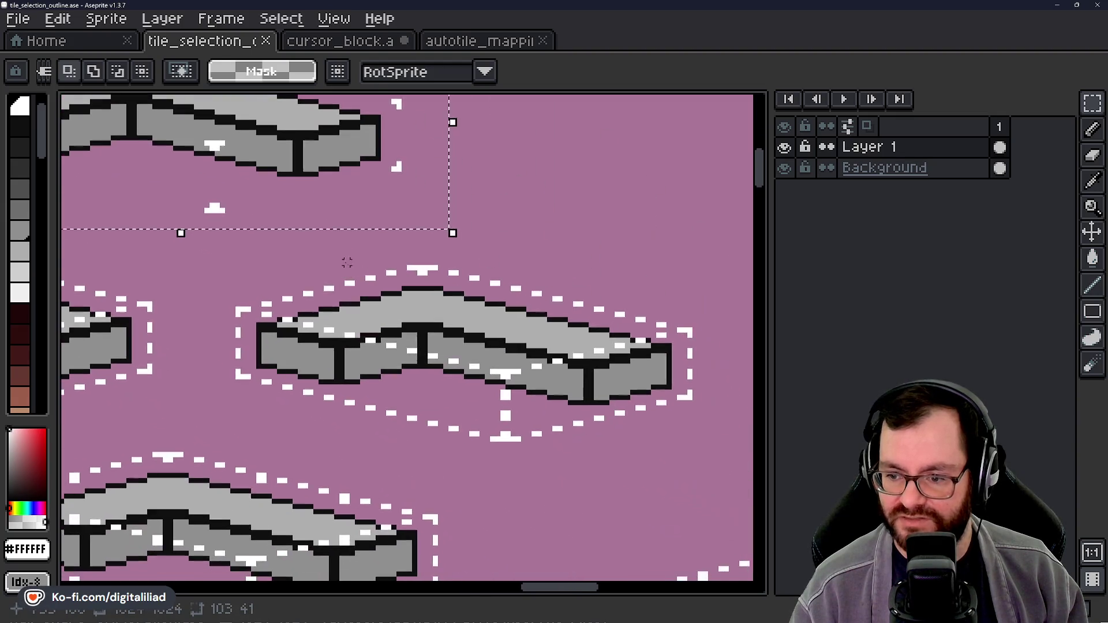
drag(210, 255, 716, 462)
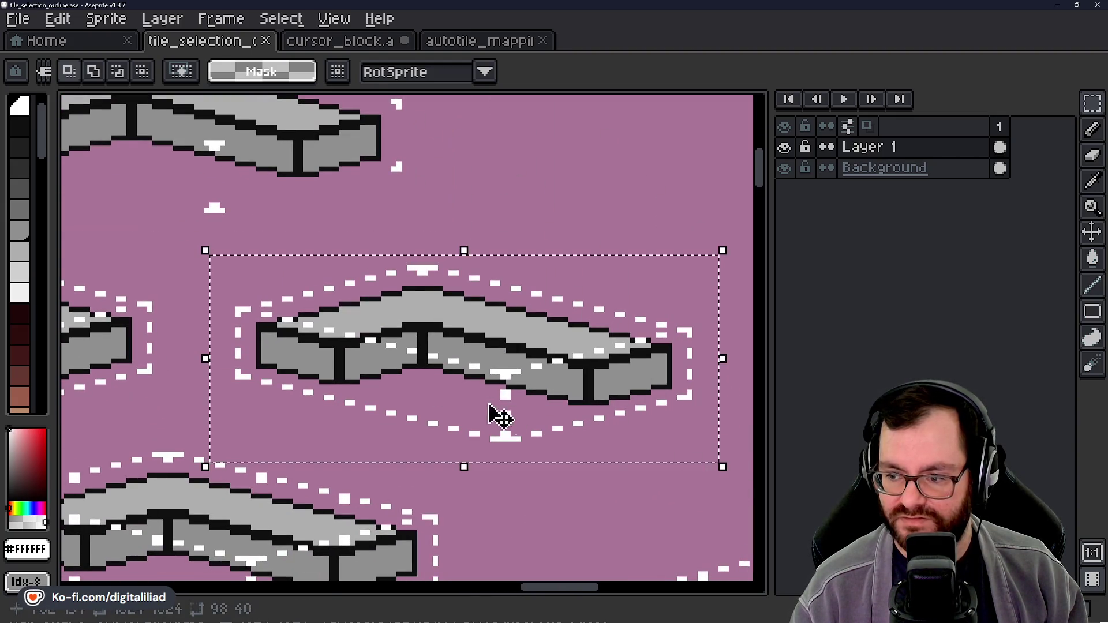
scroll(577, 462, left, 5)
scroll(577, 461, up, 2)
scroll(408, 247, down, 1)
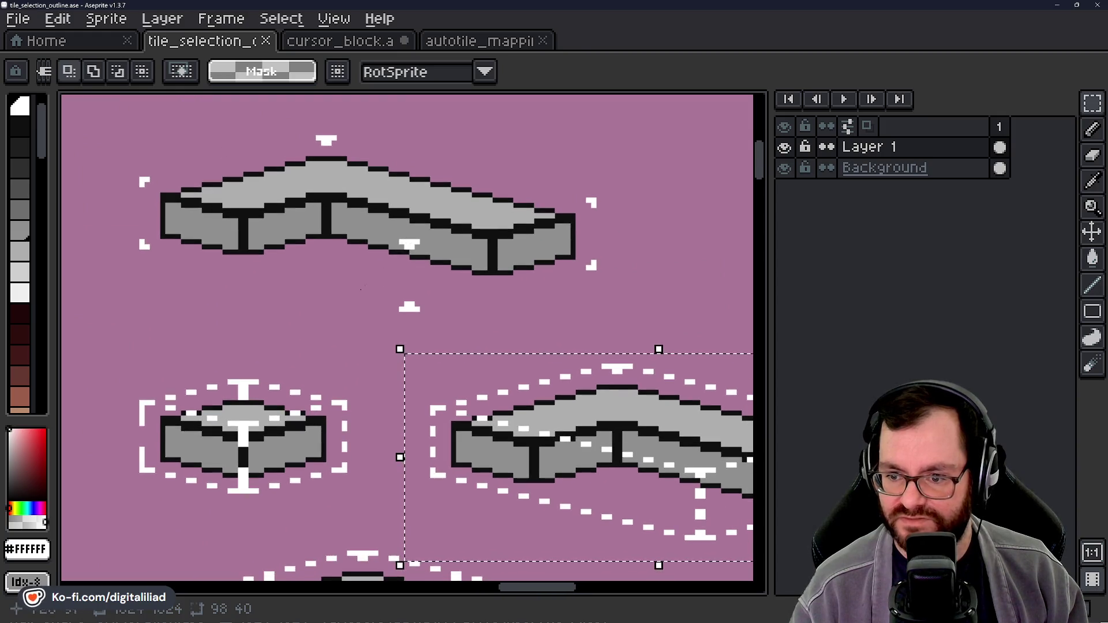
scroll(408, 247, up, 3)
drag(81, 178, 669, 394)
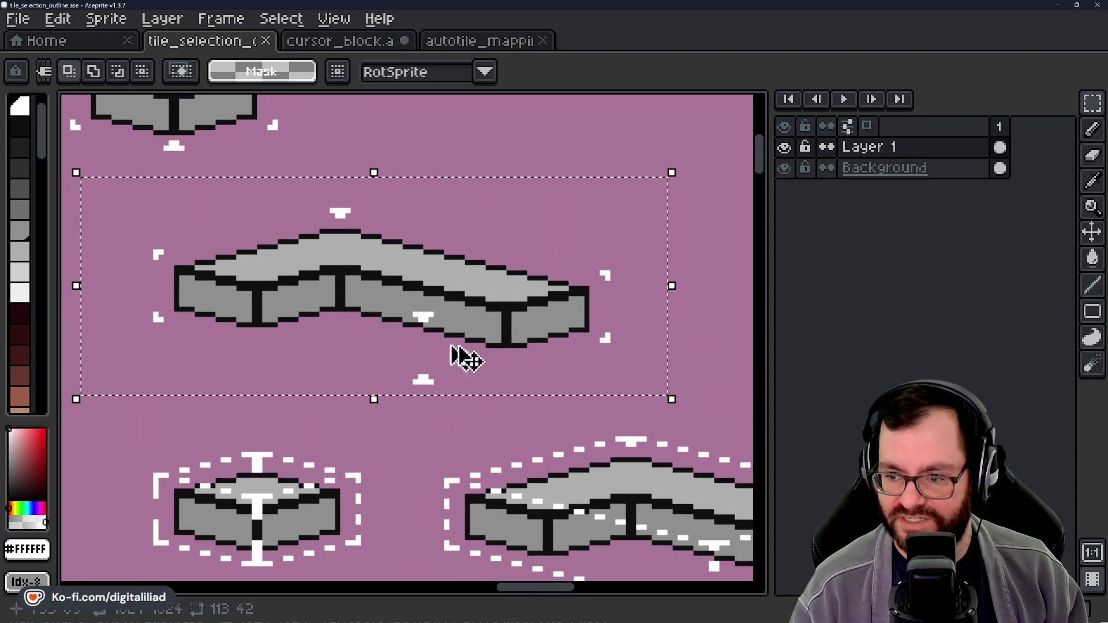
Step: Zoom back out over the full tile sheet and save tile_selection_outline.ase
scroll(366, 269, down, 3)
scroll(395, 311, down, 3)
mouse_move(358, 399)
mouse_down()
mouse_move(389, 373)
mouse_move(422, 290)
mouse_move(418, 273)
mouse_up()
key(ctrl+s)
mouse_move(506, 381)
mouse_down()
mouse_move(583, 246)
mouse_move(497, 281)
mouse_up()
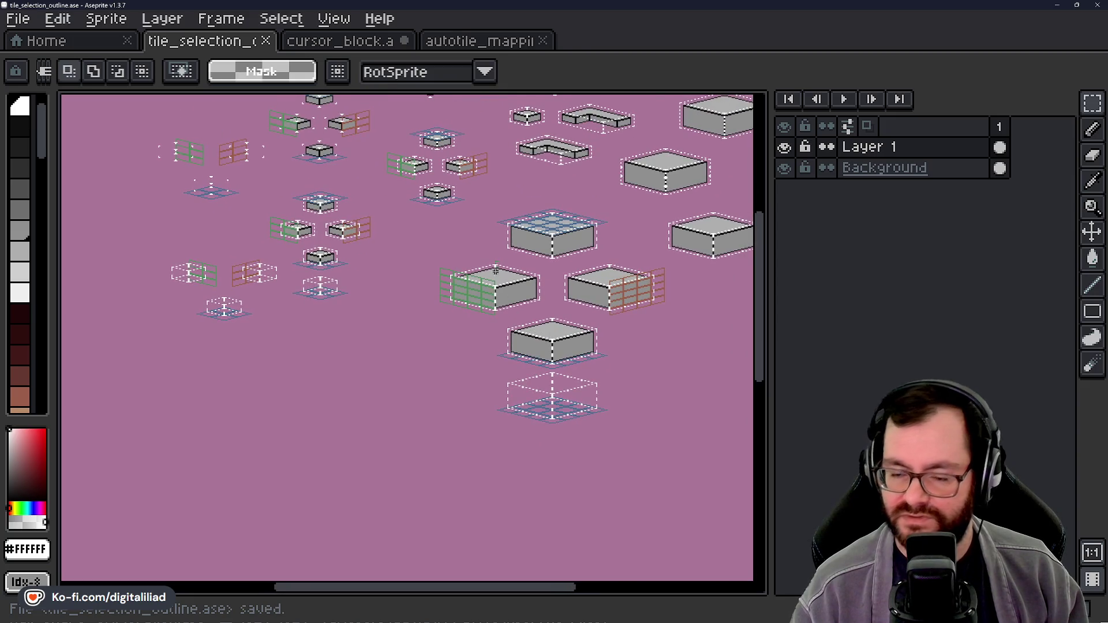
Step: Paint over the stray green pixels beside the white T bracket with the Pencil
scroll(564, 371, down, 1)
scroll(497, 409, up, 2)
drag(508, 409, 453, 339)
scroll(453, 339, up, 2)
drag(519, 408, 450, 390)
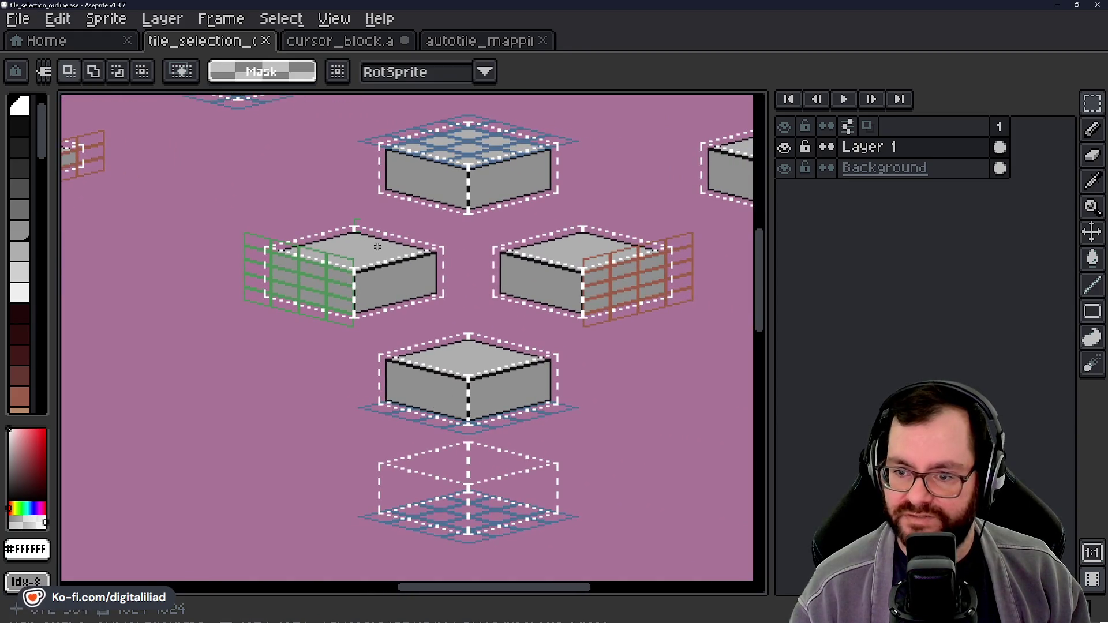
scroll(372, 205, up, 4)
key(b)
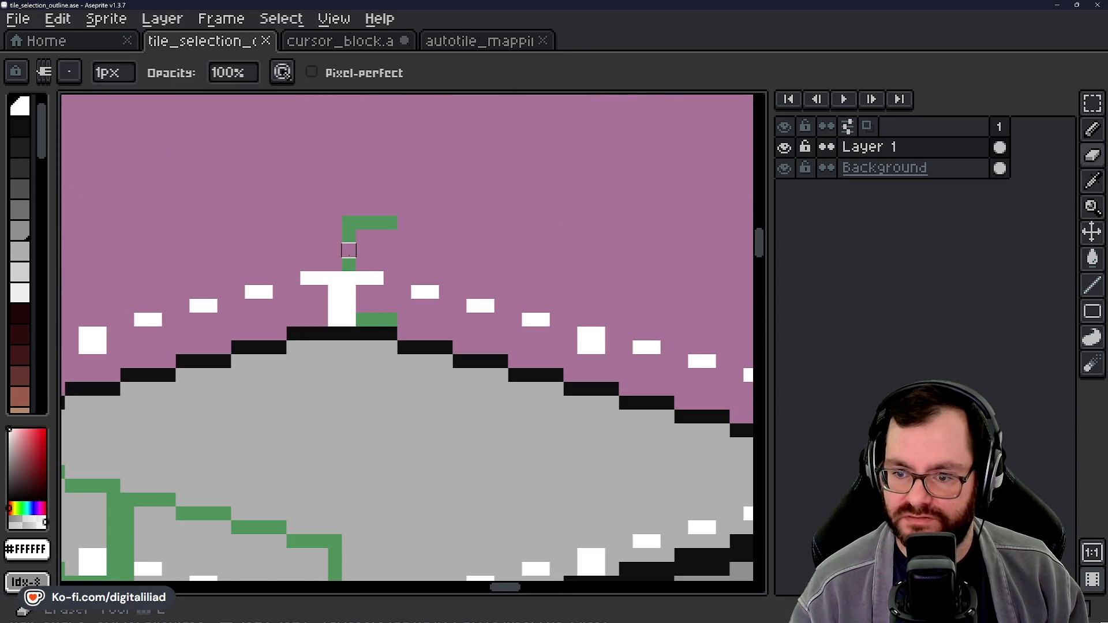
click(349, 236)
drag(415, 319, 355, 319)
Step: Save tile_selection_outline.ase with the cleaned-up bracket
scroll(433, 338, down, 4)
scroll(433, 338, down, 2)
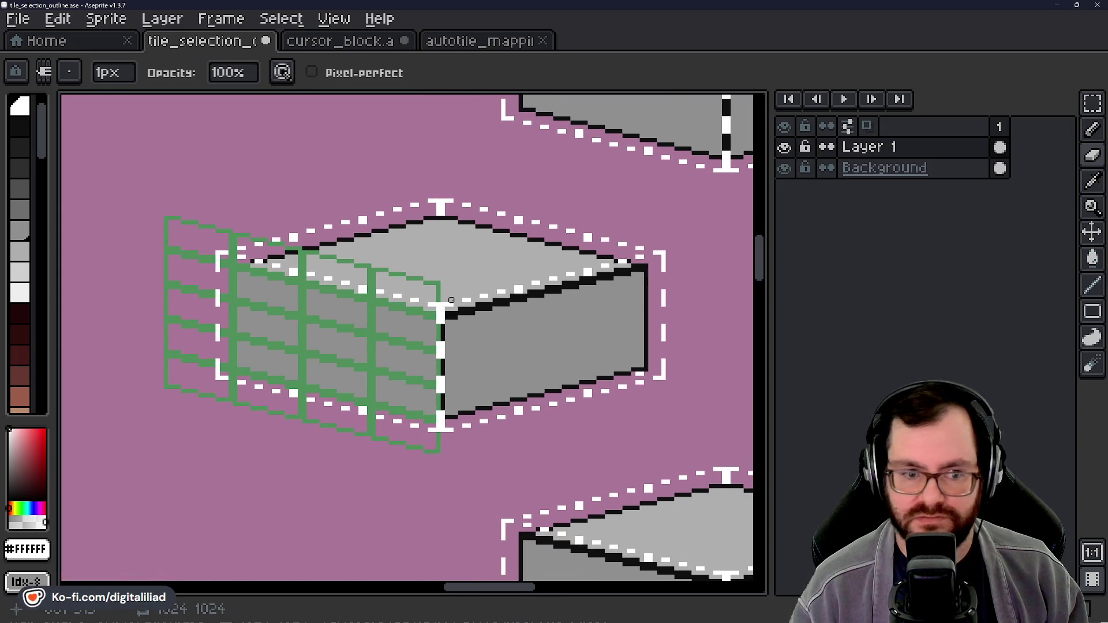
key(ctrl+s)
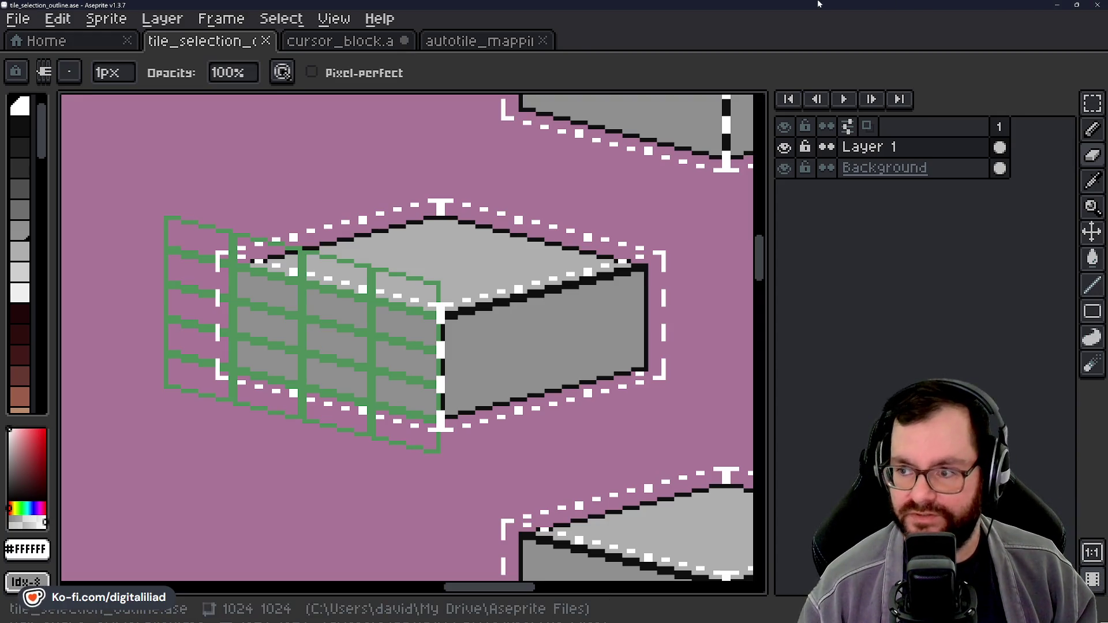
drag(481, 283, 507, 283)
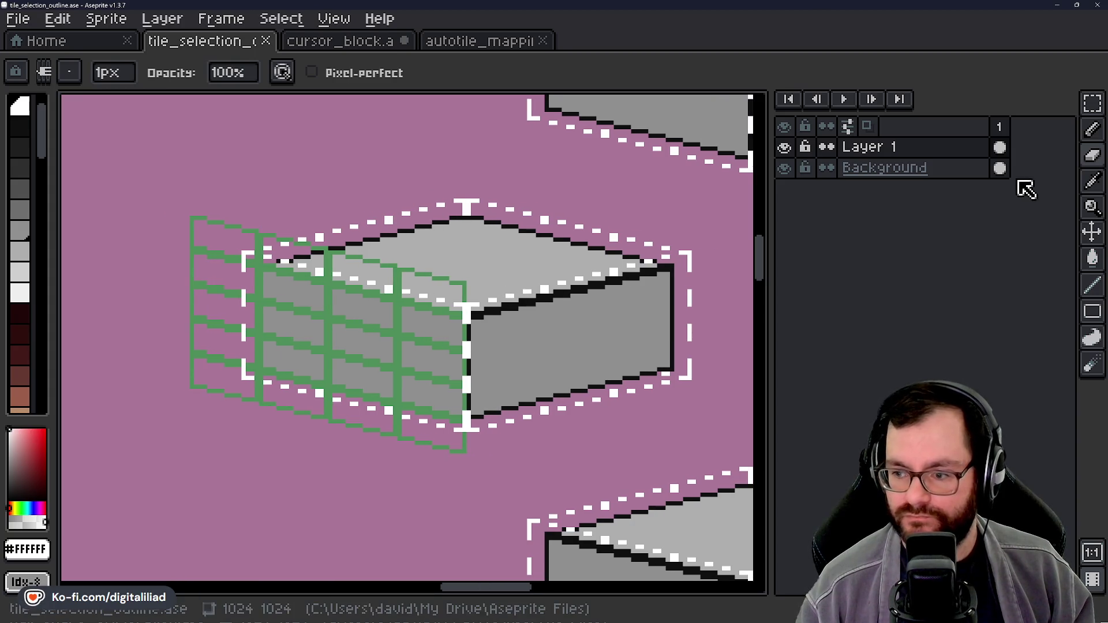
Step: Marquee-select the green-gridded block, move it into place, and commit with Ctrl+D
click(1092, 103)
mouse_move(149, 162)
mouse_down()
mouse_move(633, 389)
mouse_move(700, 468)
mouse_up()
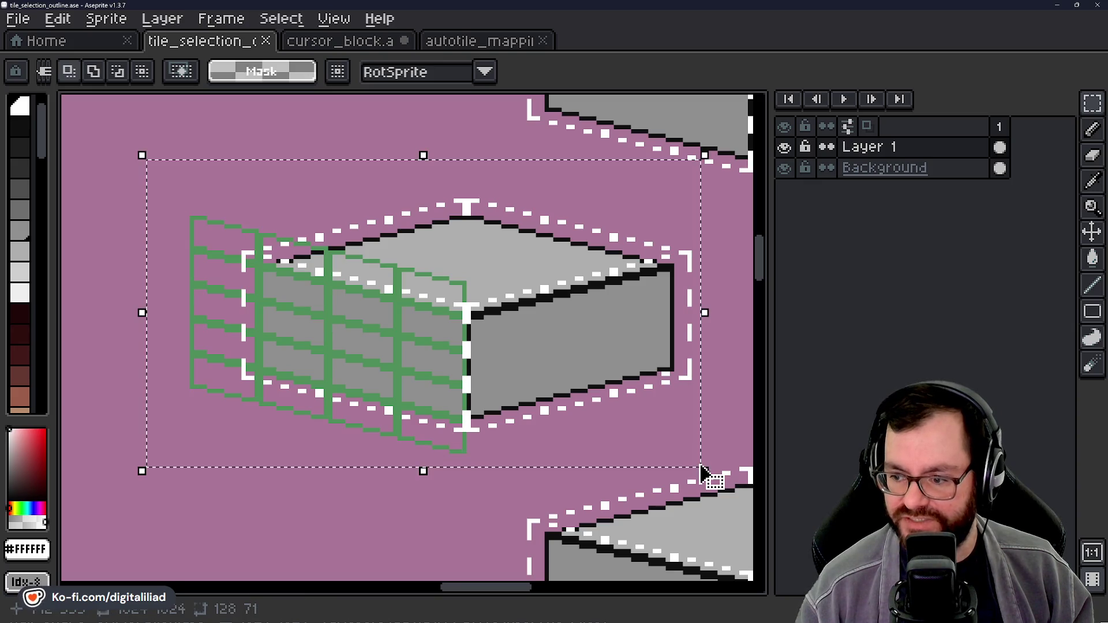
click(537, 320)
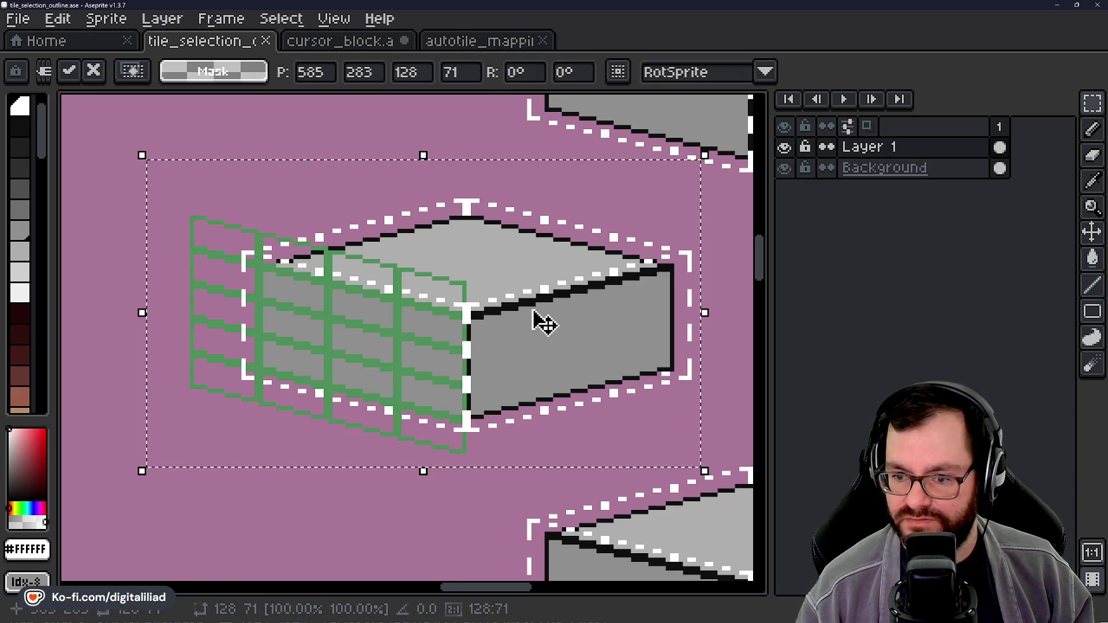
scroll(536, 320, down, 4)
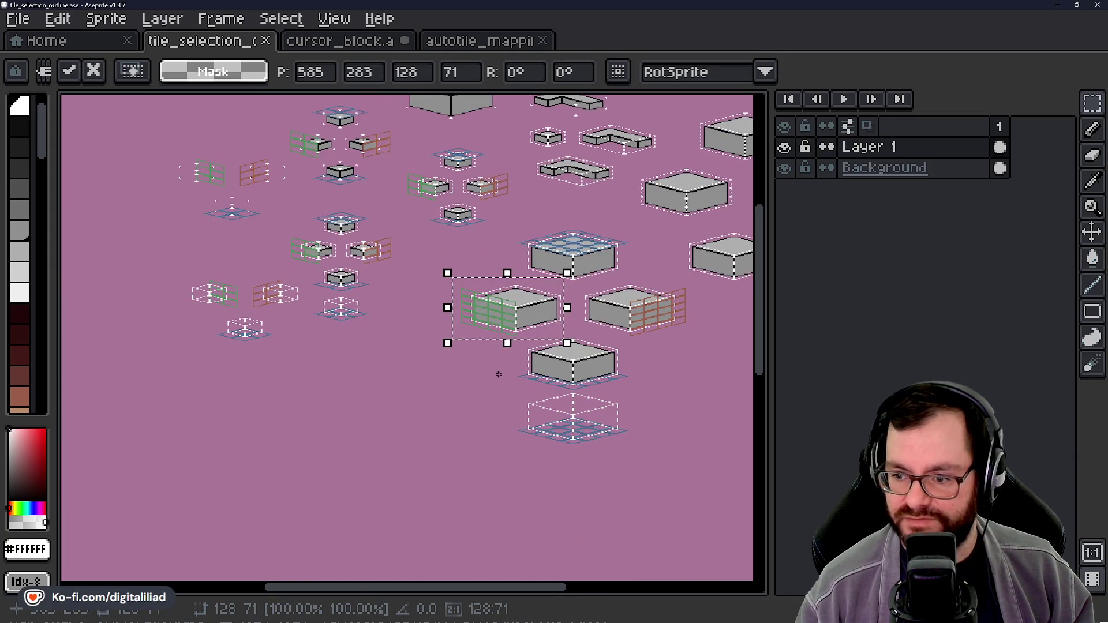
drag(496, 371, 441, 366)
drag(453, 408, 436, 382)
key(ctrl+d)
Step: Select the lower empty tile box and place a copy of it to the left
scroll(497, 440, up, 3)
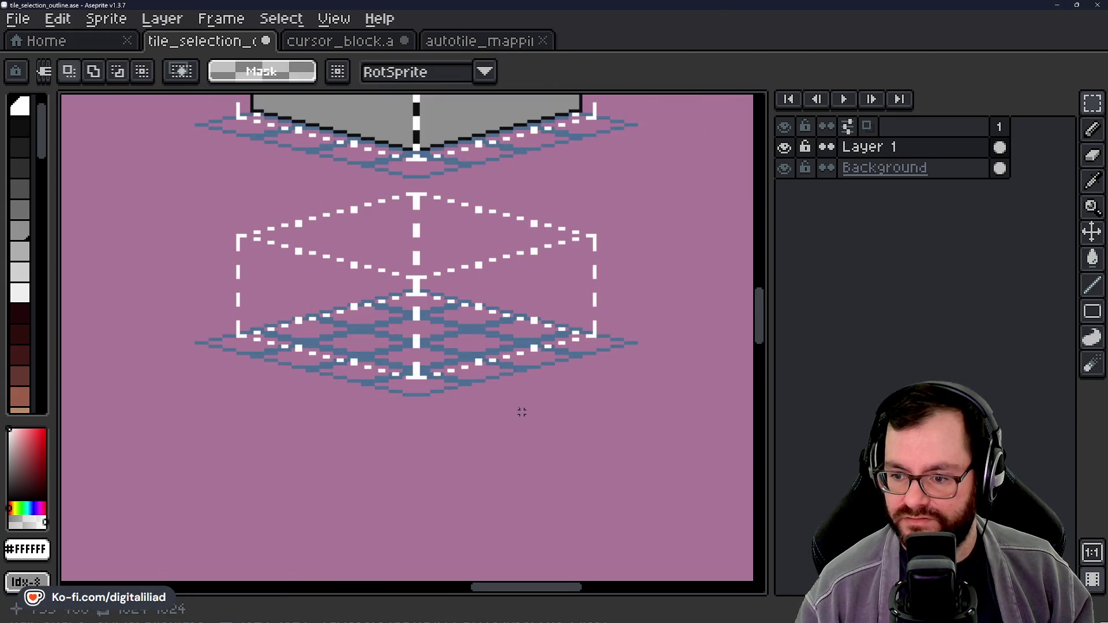
drag(480, 340, 509, 418)
mouse_move(218, 268)
mouse_down()
mouse_move(576, 405)
mouse_move(675, 483)
mouse_move(700, 487)
mouse_up()
scroll(385, 433, down, 1)
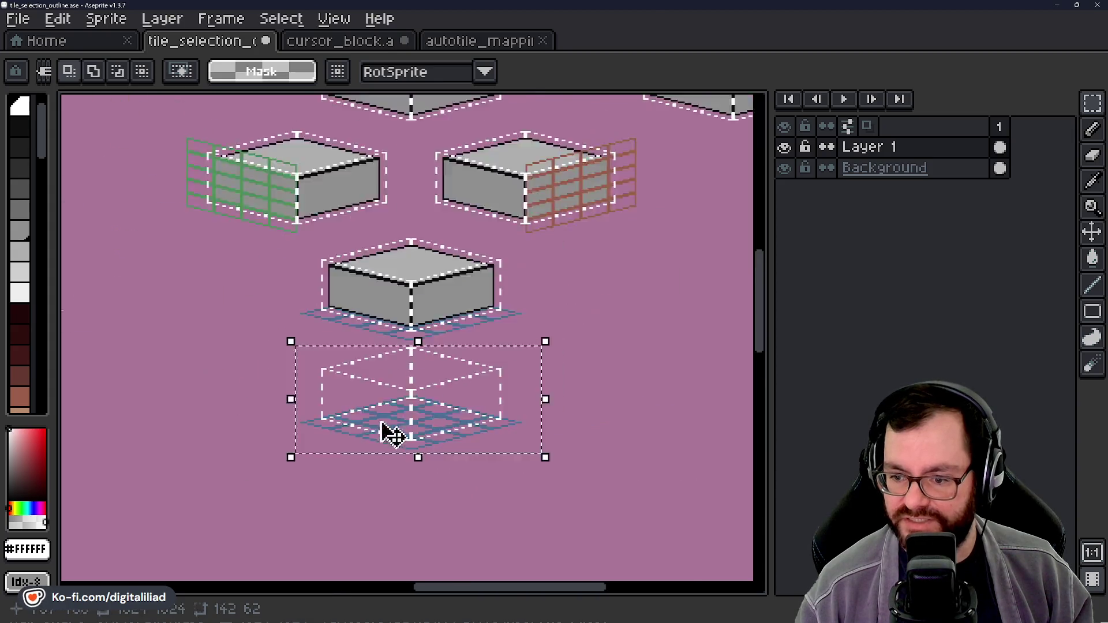
scroll(386, 433, down, 2)
drag(344, 413, 404, 370)
scroll(404, 370, up, 2)
scroll(431, 412, down, 1)
mouse_move(576, 383)
mouse_down()
mouse_move(427, 413)
mouse_move(453, 416)
mouse_move(423, 402)
mouse_move(441, 383)
mouse_move(419, 369)
mouse_move(437, 384)
mouse_move(420, 379)
mouse_move(408, 398)
mouse_up()
scroll(428, 391, up, 2)
scroll(430, 388, down, 1)
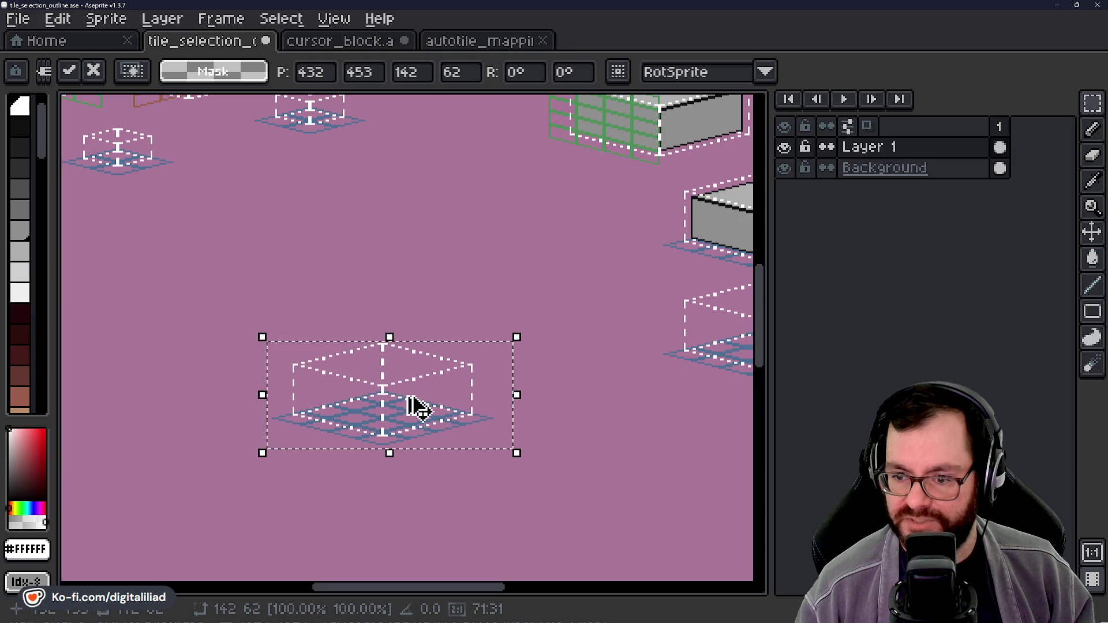
scroll(415, 403, down, 4)
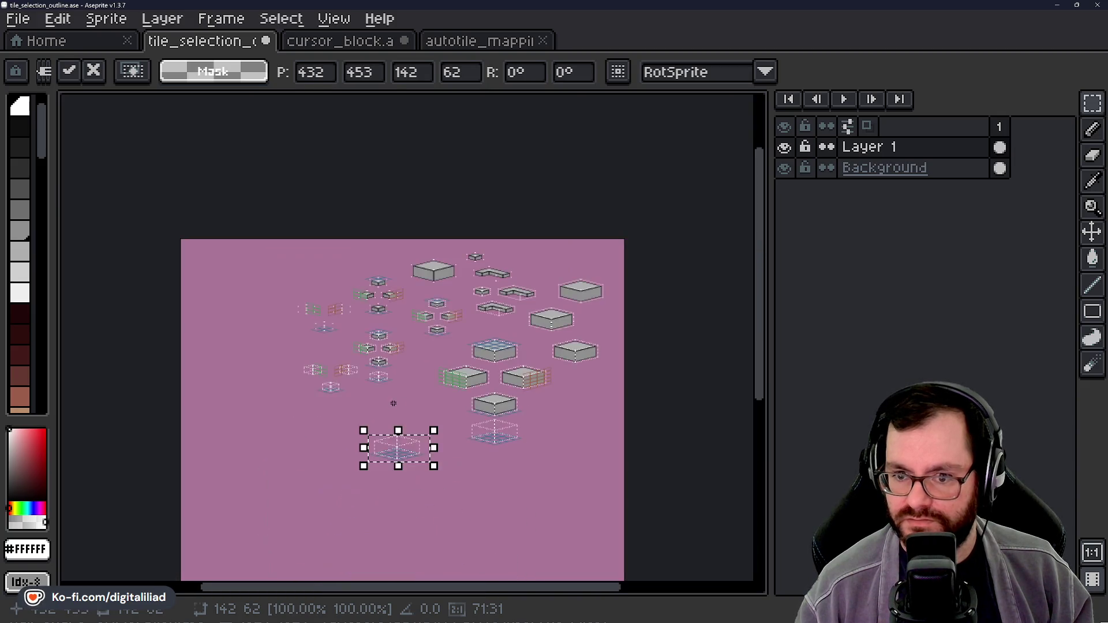
scroll(393, 416, up, 5)
mouse_move(371, 388)
mouse_down()
mouse_move(404, 460)
mouse_move(389, 321)
mouse_move(408, 382)
mouse_move(425, 306)
mouse_move(410, 378)
mouse_move(402, 334)
mouse_up()
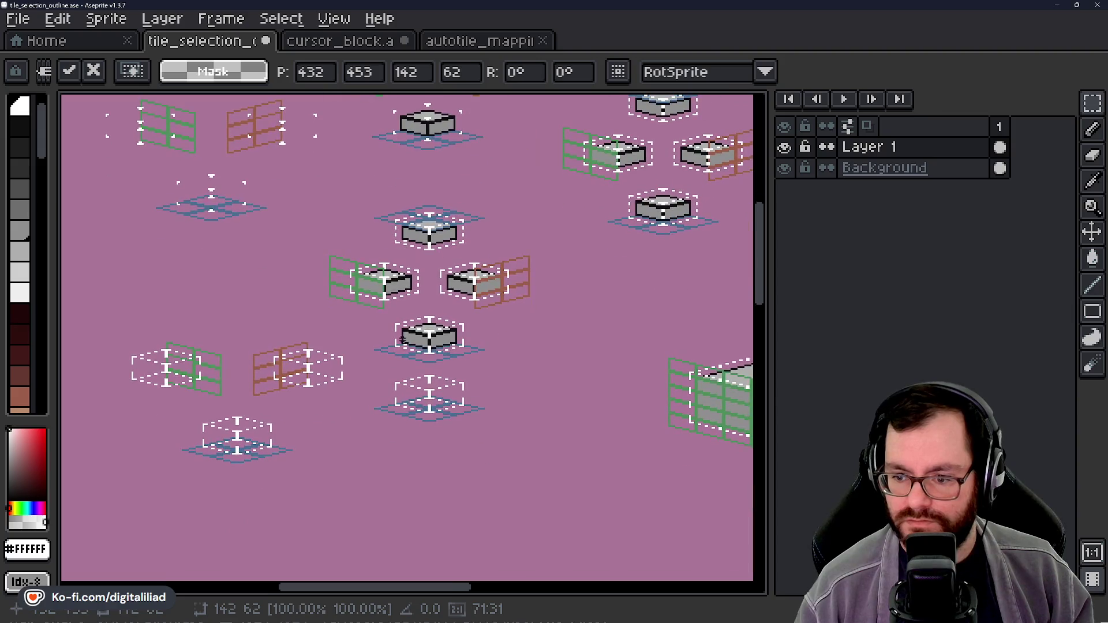
drag(374, 371, 496, 437)
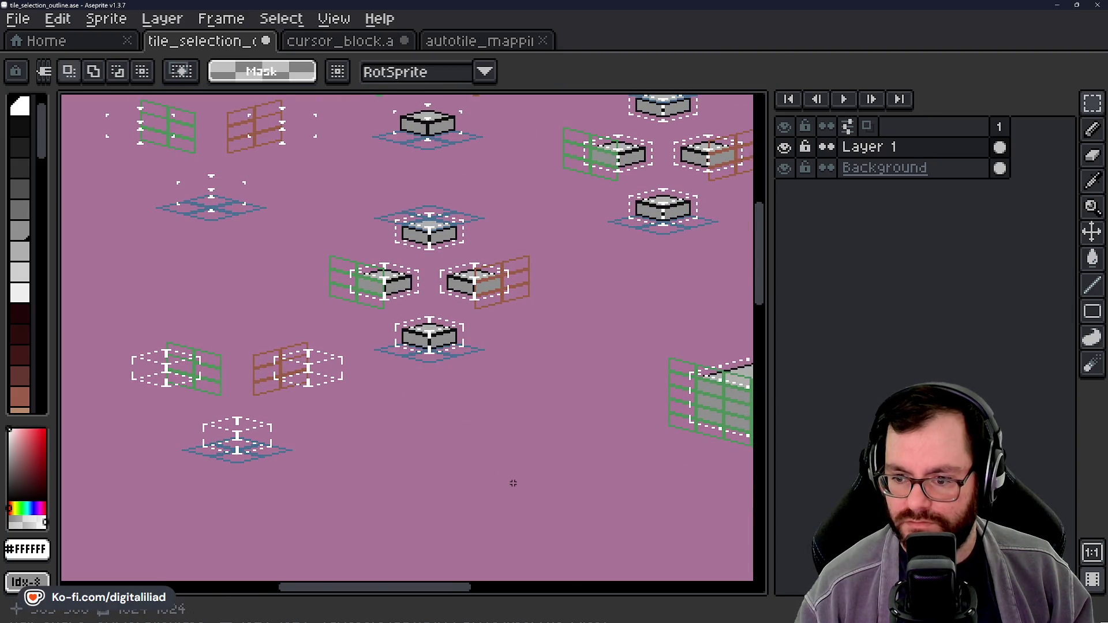
Step: Reselect the lower dashed tile box and place a copy up and to the left
scroll(512, 479, up, 2)
drag(396, 360, 668, 496)
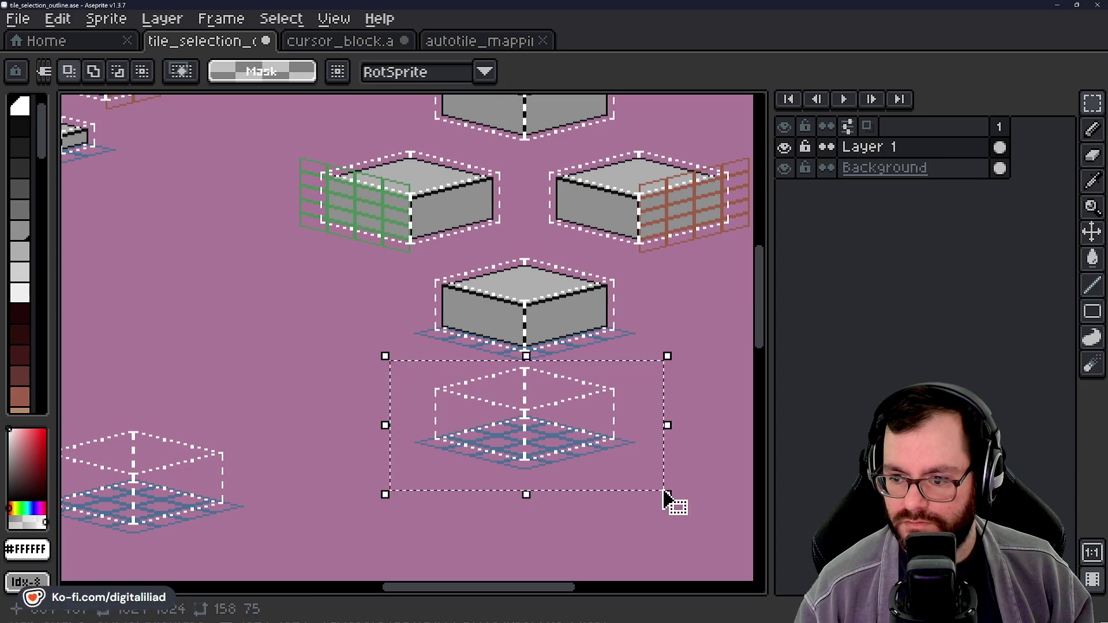
key(Delete)
drag(391, 448, 535, 420)
drag(149, 378, 468, 535)
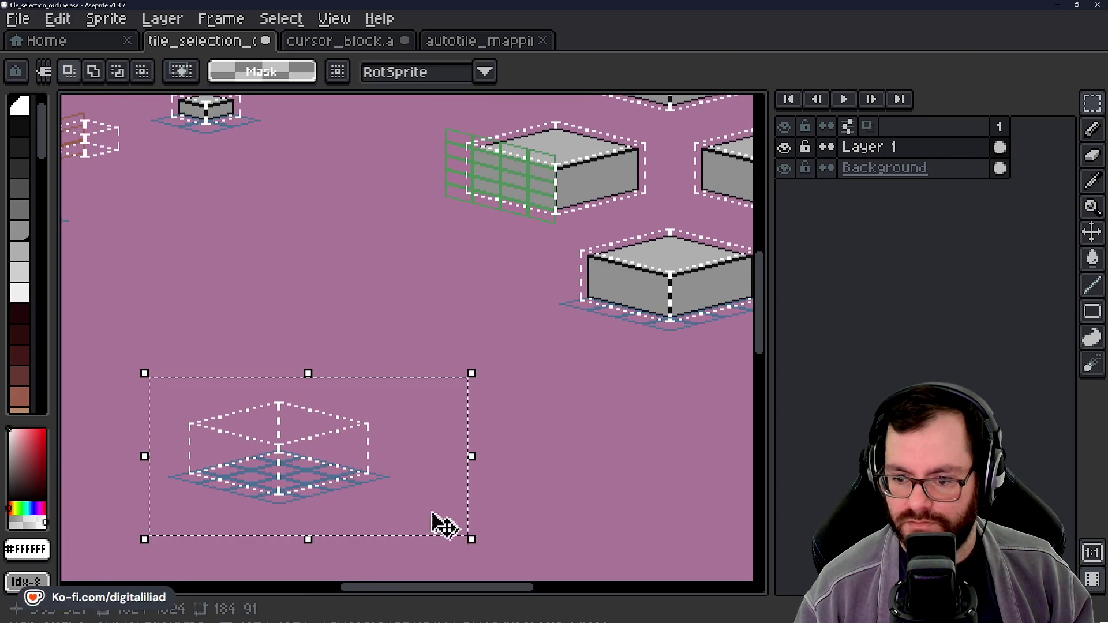
click(355, 461)
mouse_move(351, 457)
mouse_down()
mouse_move(494, 334)
mouse_move(487, 340)
mouse_up()
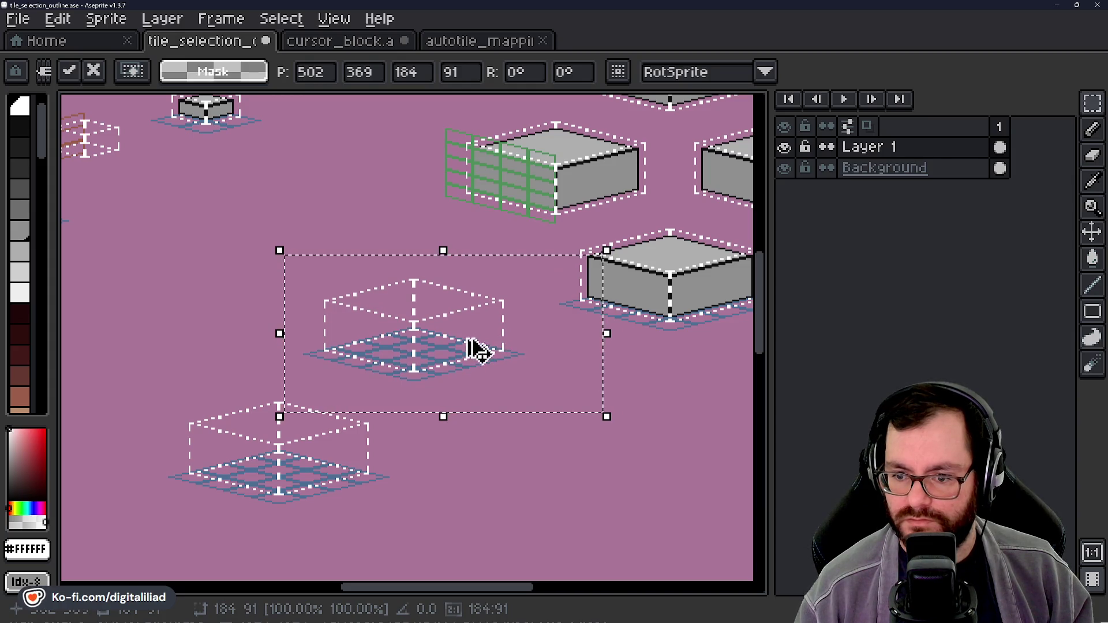
key(Escape)
drag(334, 401, 586, 370)
click(564, 425)
mouse_move(563, 425)
mouse_down()
mouse_move(460, 275)
mouse_move(434, 309)
mouse_move(435, 300)
mouse_up()
click(622, 300)
Step: Eyedrop the green highlight colour #4e8e5b and switch to the 1px Pencil
scroll(645, 302, up, 5)
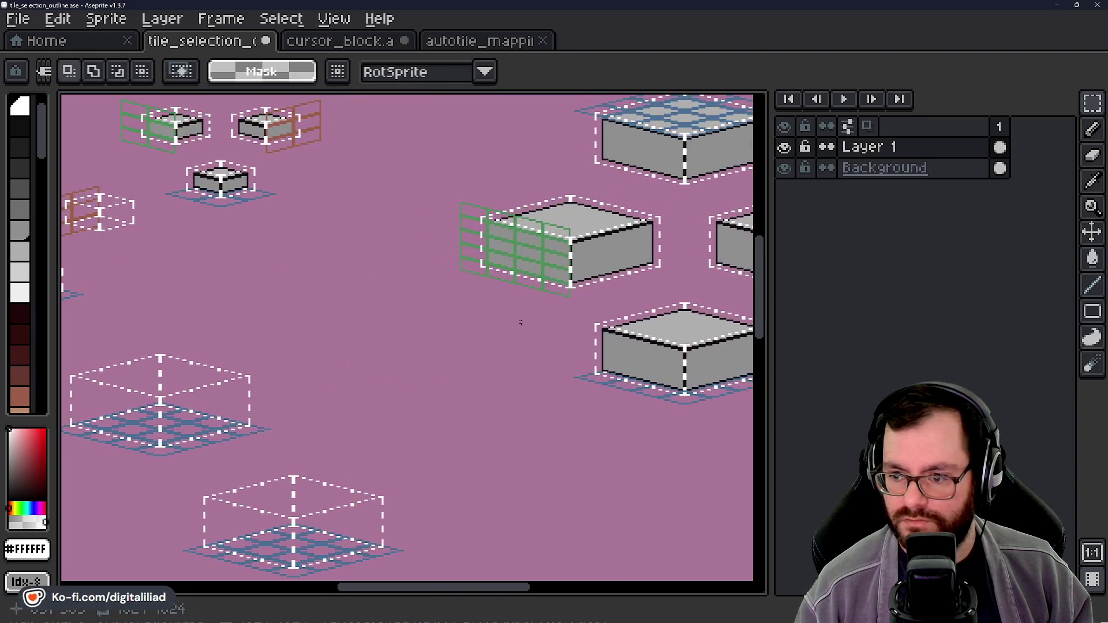
alt+click(479, 247)
scroll(486, 239, down, 4)
scroll(404, 337, right, 5)
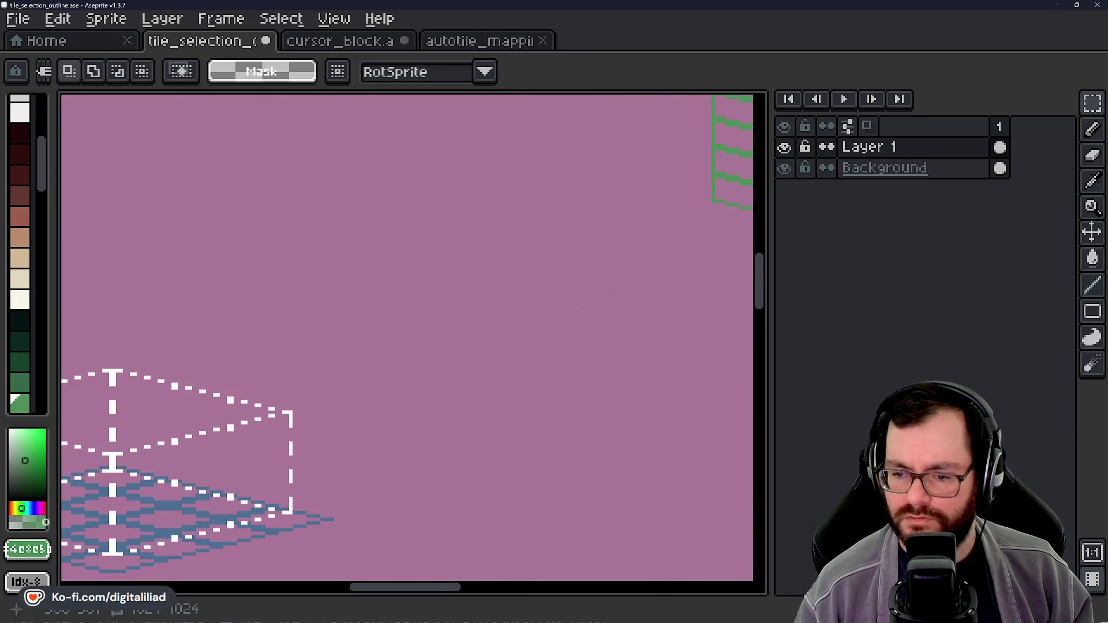
key(b)
scroll(487, 411, up, 5)
scroll(487, 411, down, 5)
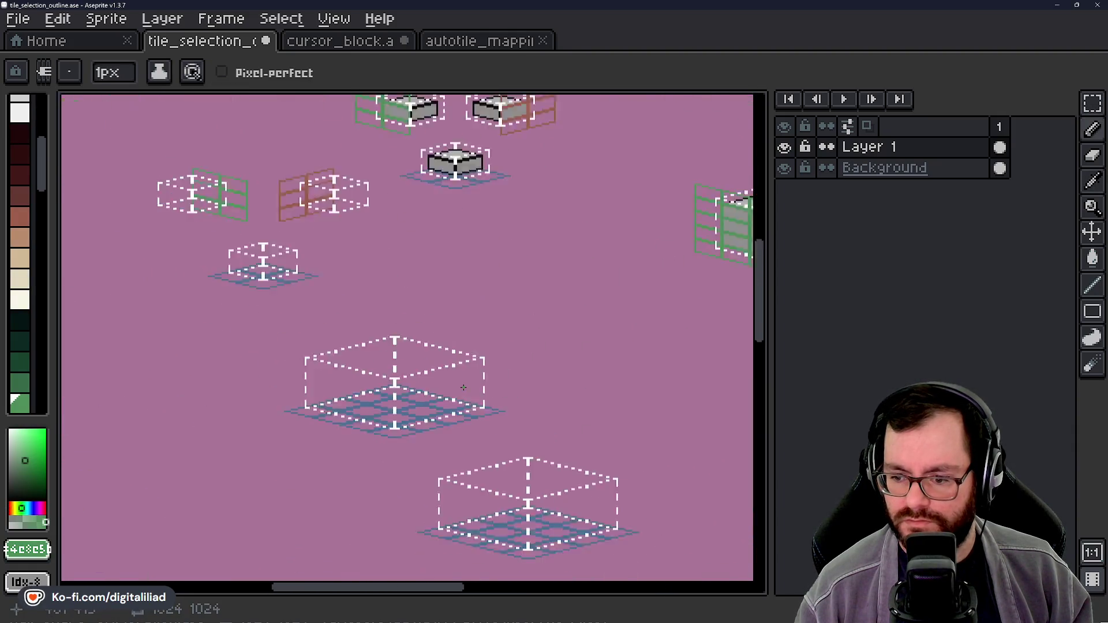
scroll(418, 416, up, 4)
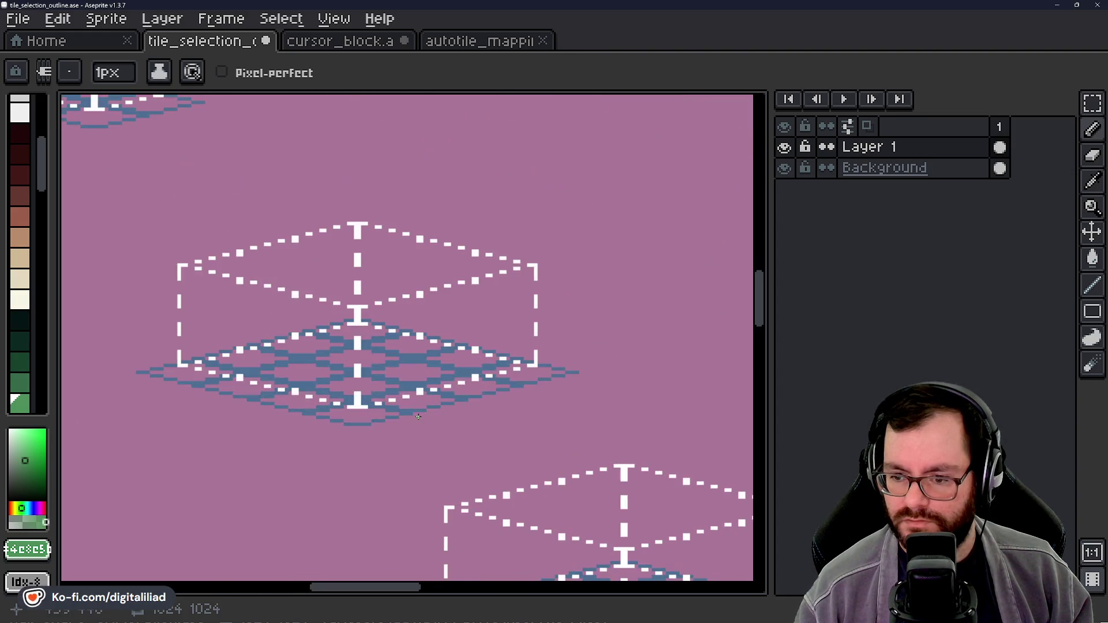
scroll(438, 387, up, 4)
Step: Draw stepped green pixels along the blue grid's upper-right edge
mouse_move(628, 403)
mouse_down()
mouse_move(658, 404)
mouse_move(569, 393)
mouse_up()
click(536, 378)
click(507, 370)
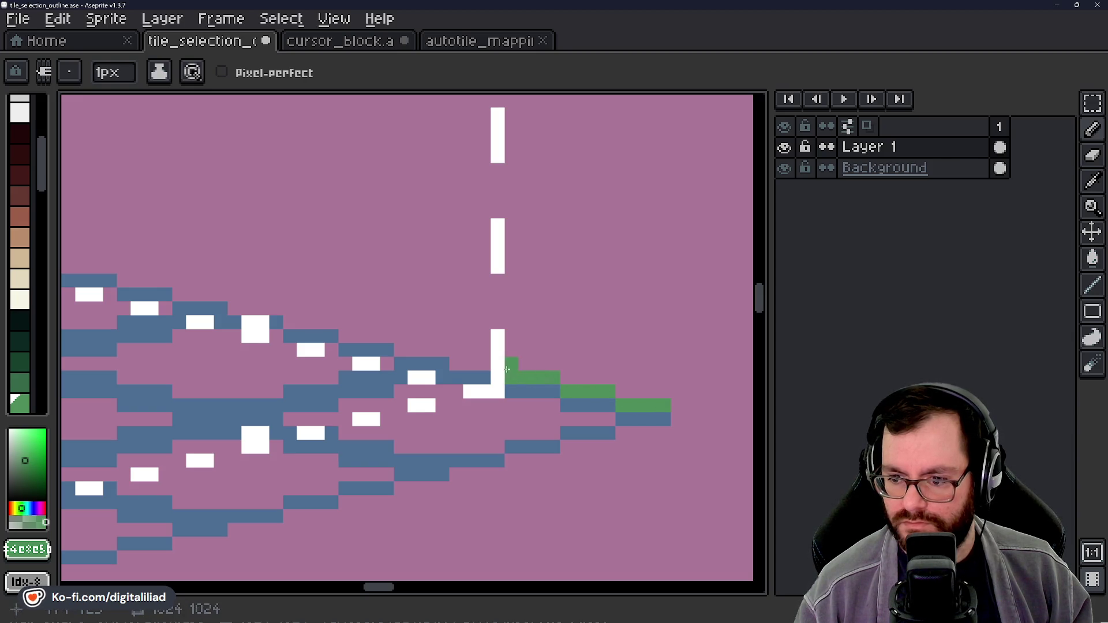
click(481, 366)
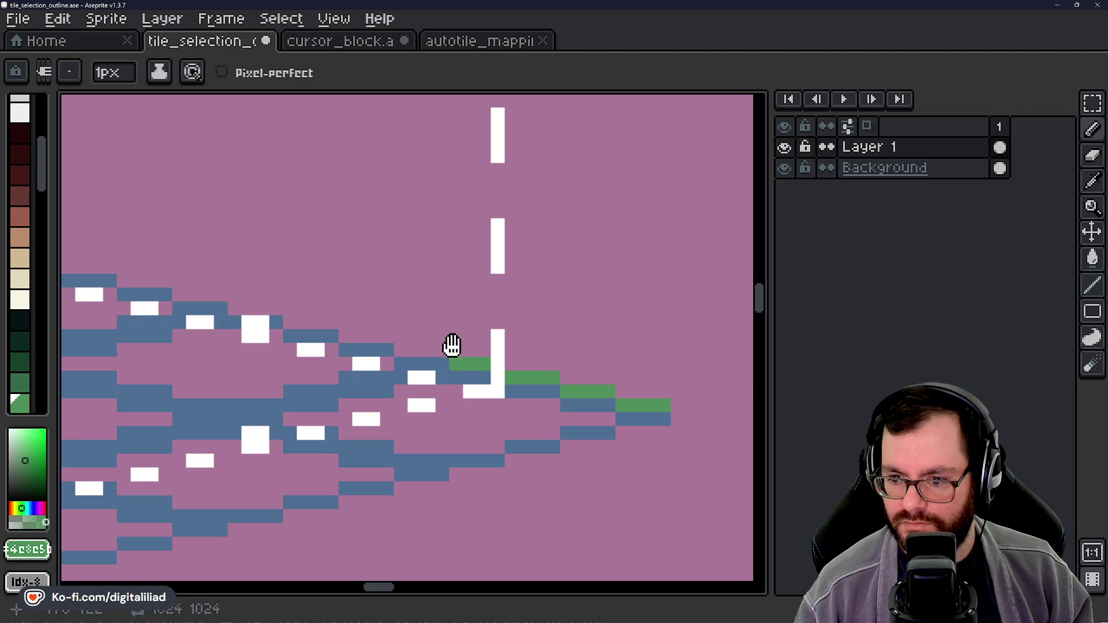
drag(425, 338, 499, 387)
click(499, 387)
click(510, 396)
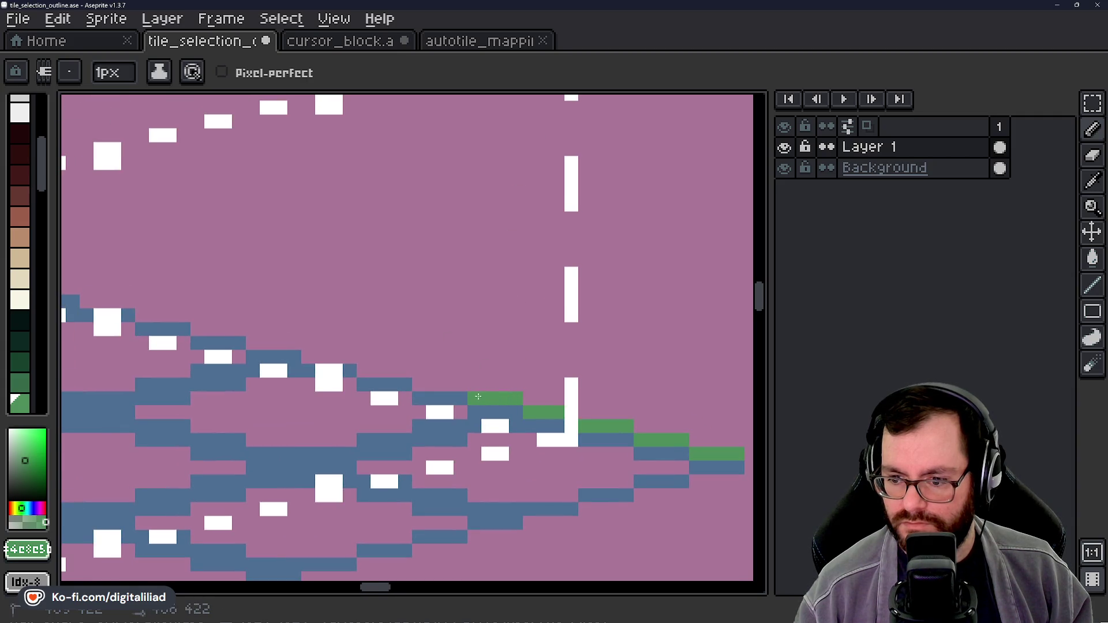
scroll(478, 396, down, 6)
scroll(388, 353, up, 3)
scroll(404, 353, left, 3)
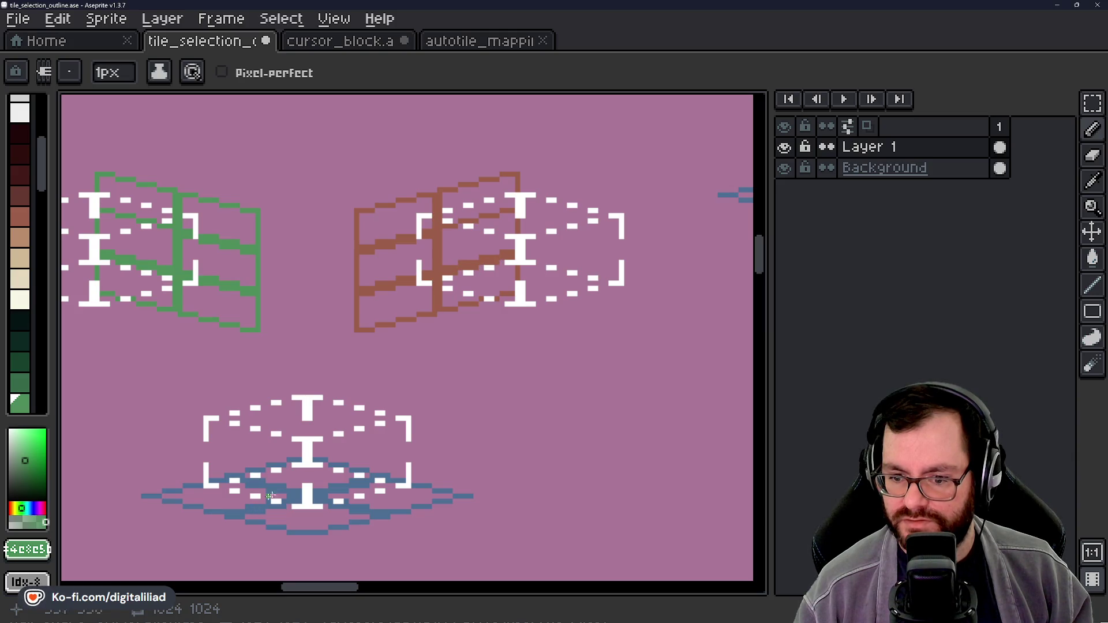
Step: Extend the green line further left and hide the Background layer
mouse_move(518, 469)
mouse_down()
mouse_move(479, 427)
mouse_move(470, 435)
mouse_move(408, 327)
mouse_up()
scroll(408, 327, down, 1)
drag(371, 277, 495, 466)
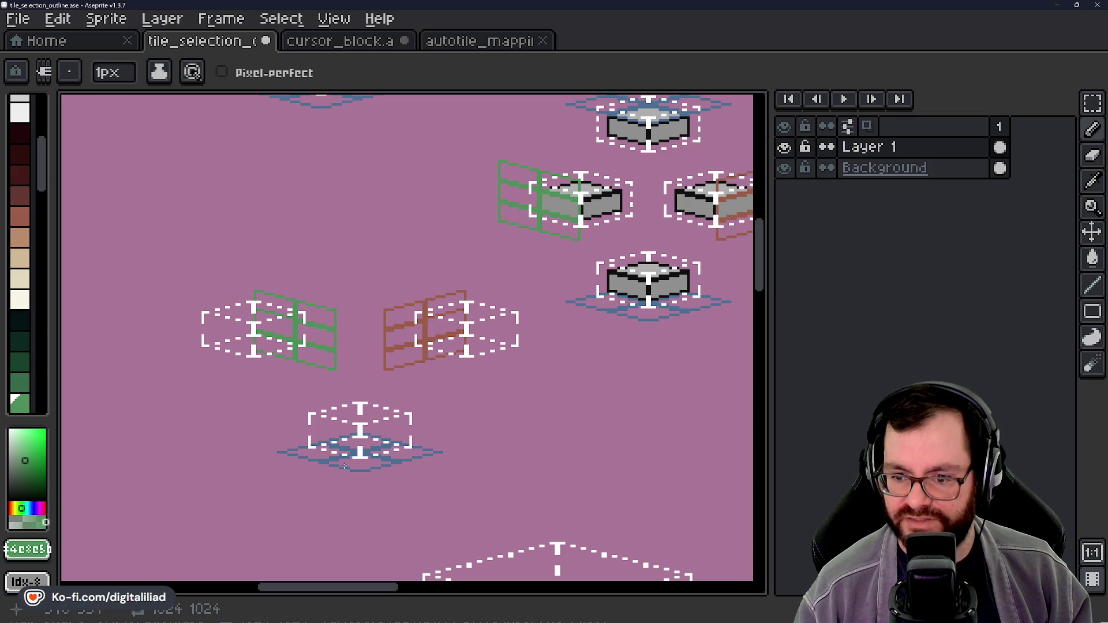
drag(408, 508, 337, 317)
scroll(337, 317, up, 5)
scroll(503, 333, up, 3)
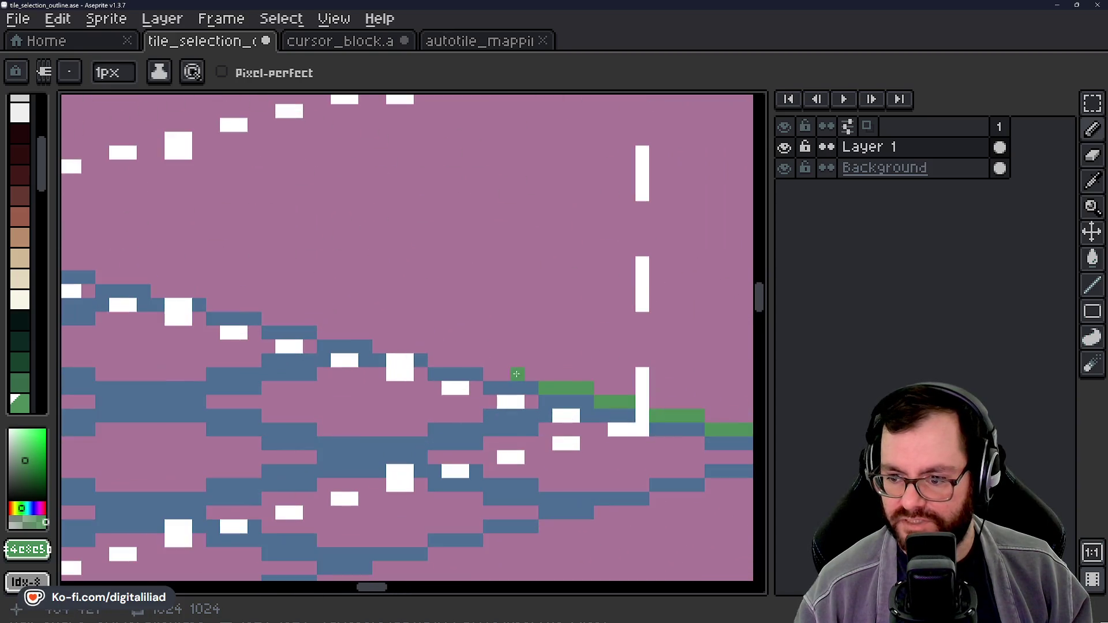
drag(527, 374, 490, 374)
click(784, 168)
click(463, 377)
click(424, 351)
drag(381, 347, 463, 394)
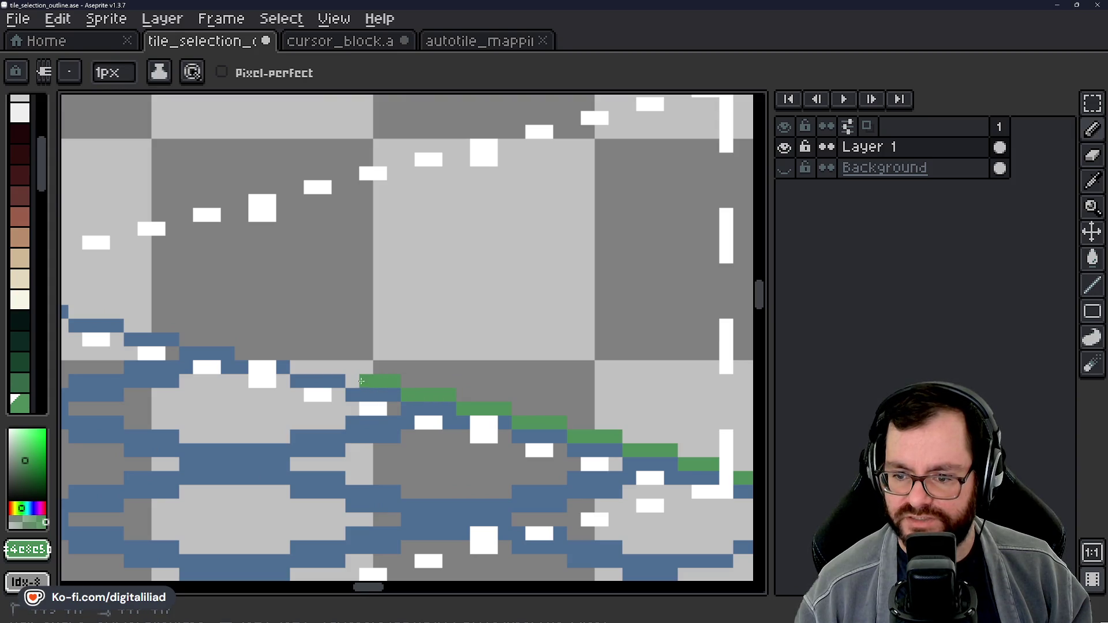
Step: Undo a too-long green step and place a single green pixel further along the edge
mouse_move(332, 368)
mouse_down()
mouse_move(283, 364)
mouse_move(381, 384)
mouse_up()
key(ctrl+z)
click(369, 395)
drag(324, 297, 338, 301)
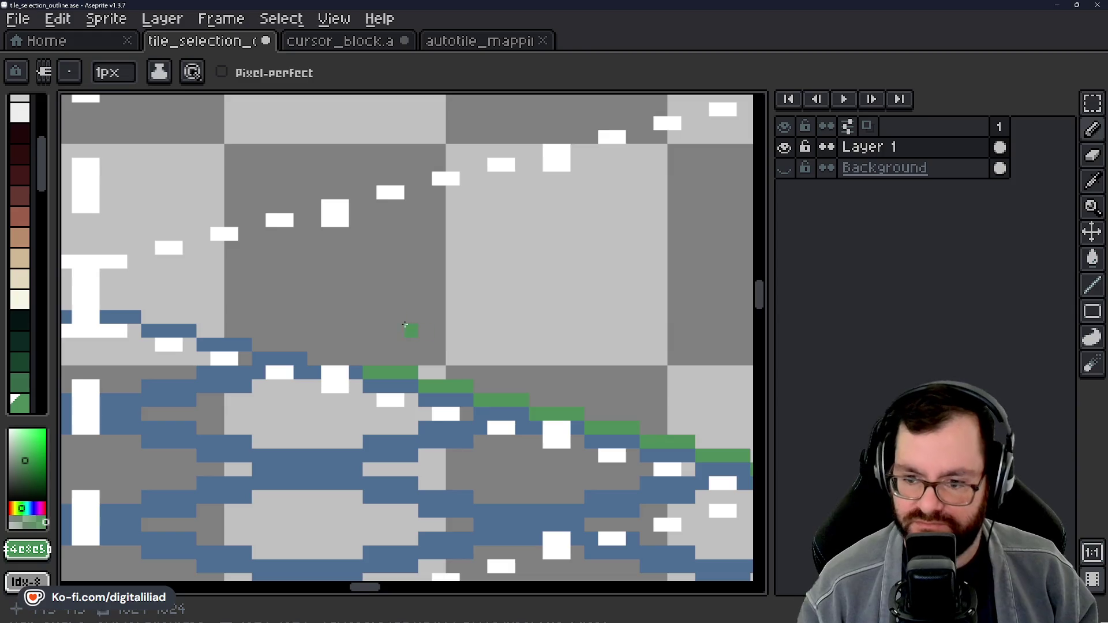
scroll(343, 348, up, 2)
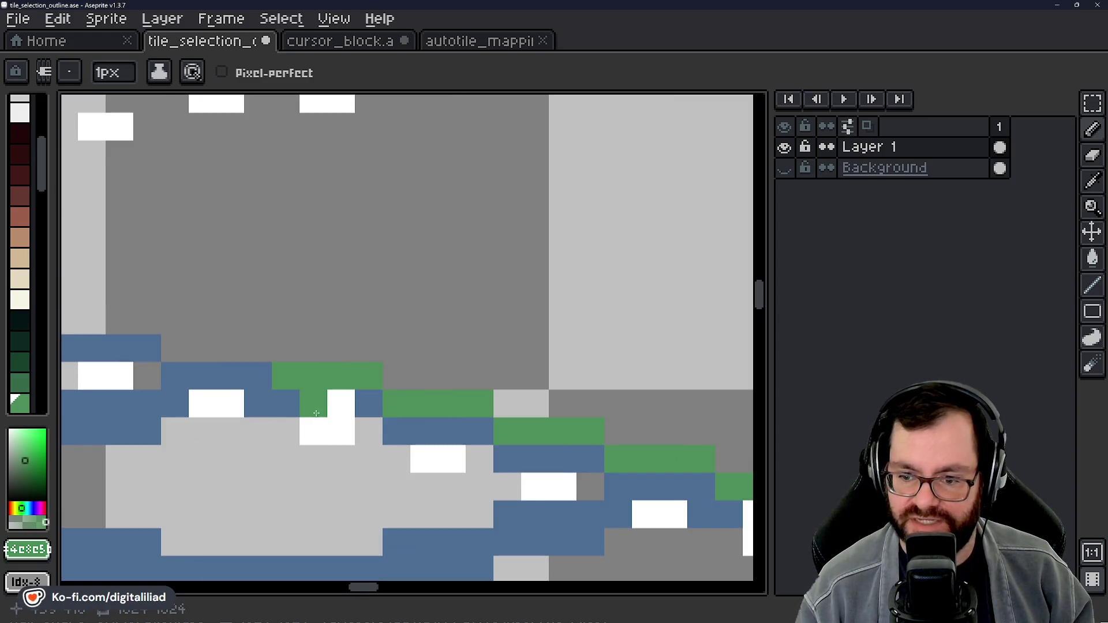
Step: Redraw the top green step and extend the edge steps by four and two pixels
drag(287, 379, 342, 326)
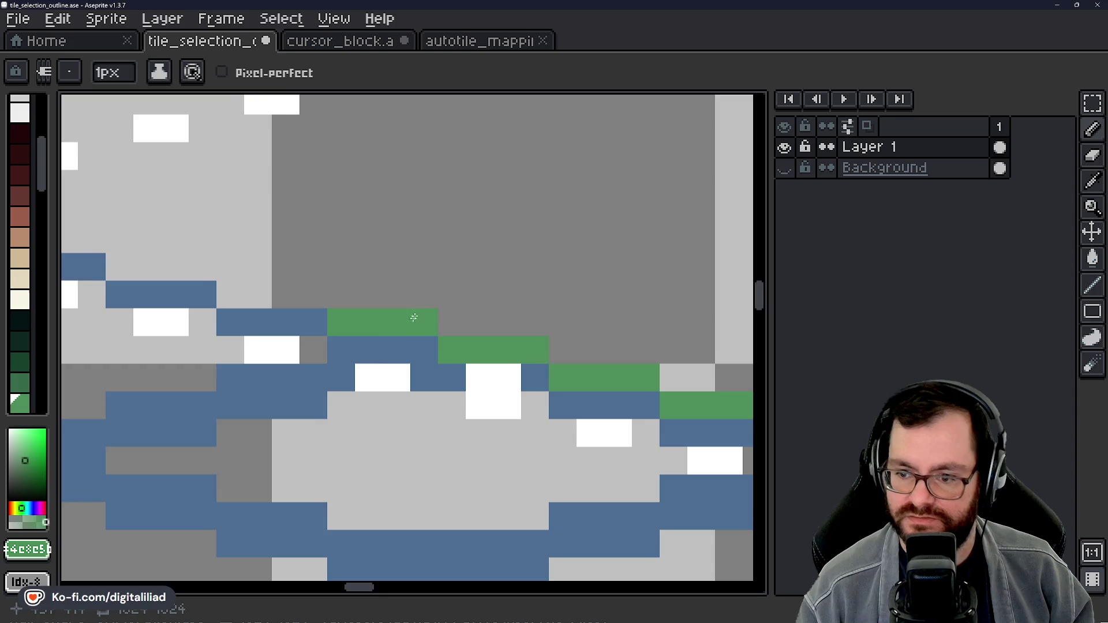
key(ctrl+z)
drag(393, 372, 475, 369)
mouse_move(296, 345)
mouse_down()
mouse_move(372, 345)
mouse_move(603, 425)
mouse_up()
drag(430, 396, 488, 396)
scroll(488, 394, down, 1)
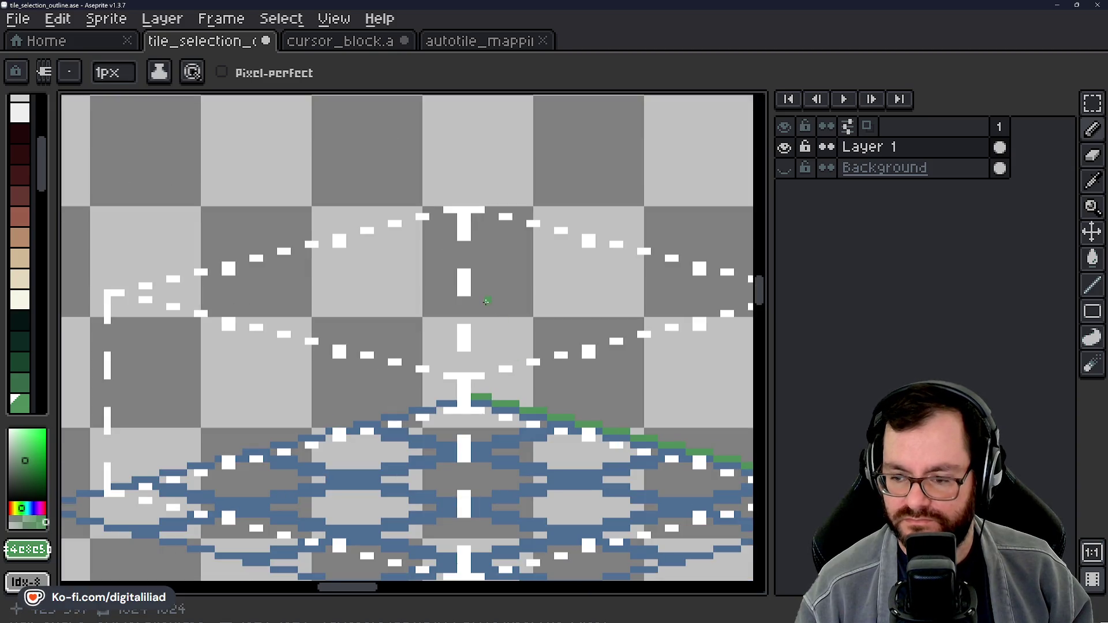
scroll(382, 335, down, 4)
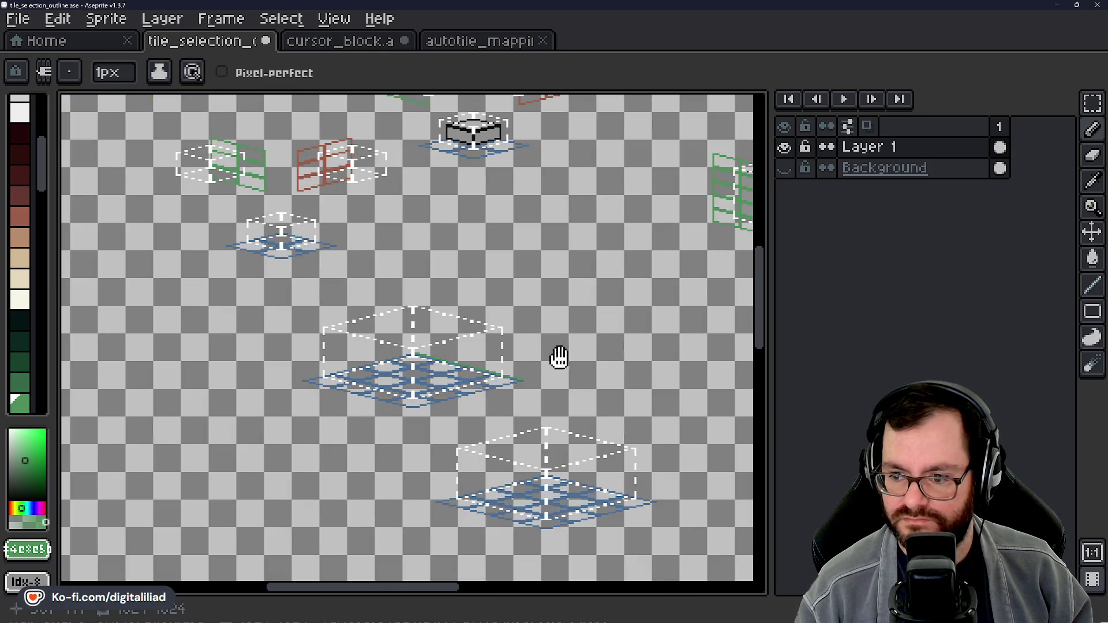
drag(557, 375, 332, 392)
scroll(332, 395, down, 1)
scroll(421, 407, up, 5)
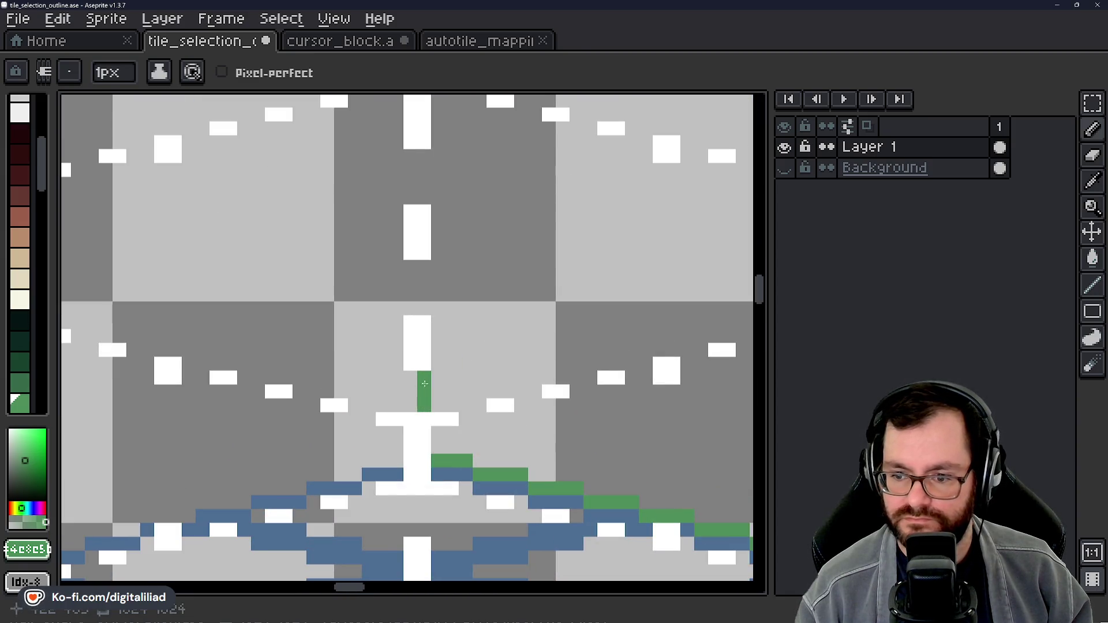
drag(477, 339, 472, 367)
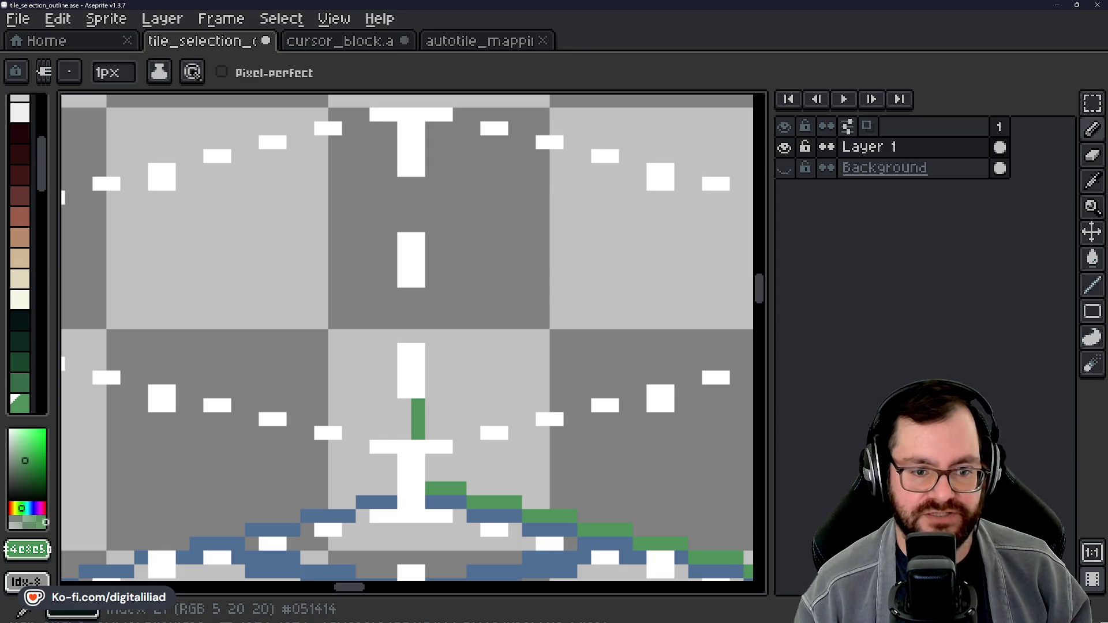
mouse_move(418, 336)
mouse_down()
mouse_move(419, 296)
mouse_move(458, 354)
mouse_up()
click(417, 305)
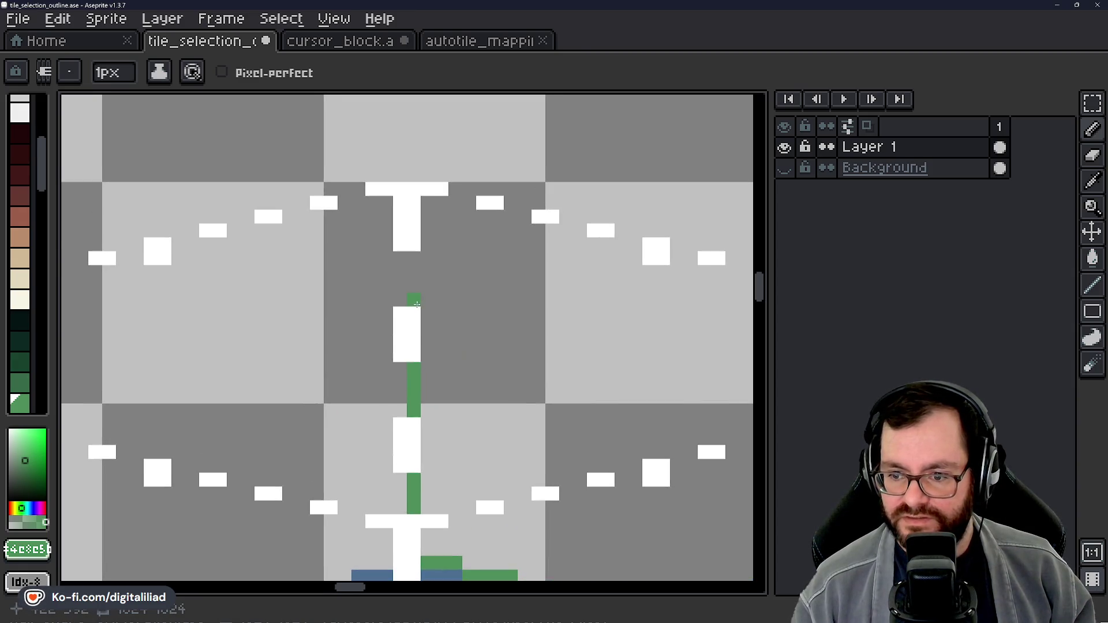
scroll(416, 256, down, 4)
mouse_move(404, 248)
mouse_down()
mouse_move(383, 268)
mouse_move(411, 306)
mouse_up()
scroll(455, 313, up, 1)
scroll(455, 313, down, 4)
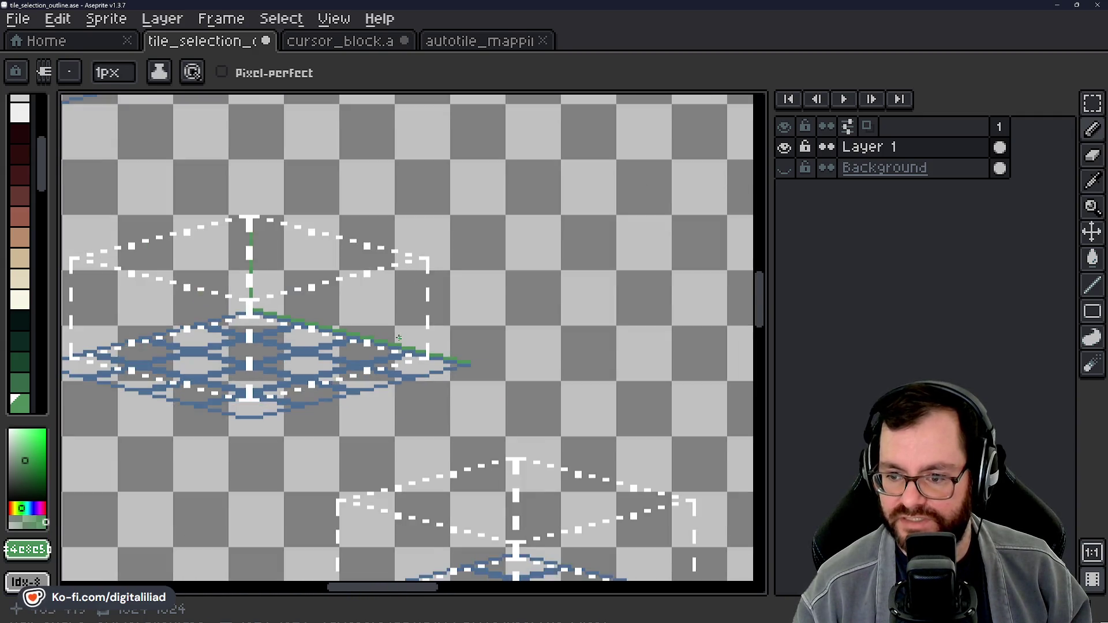
mouse_move(322, 405)
mouse_down()
mouse_move(314, 391)
mouse_move(450, 344)
mouse_up()
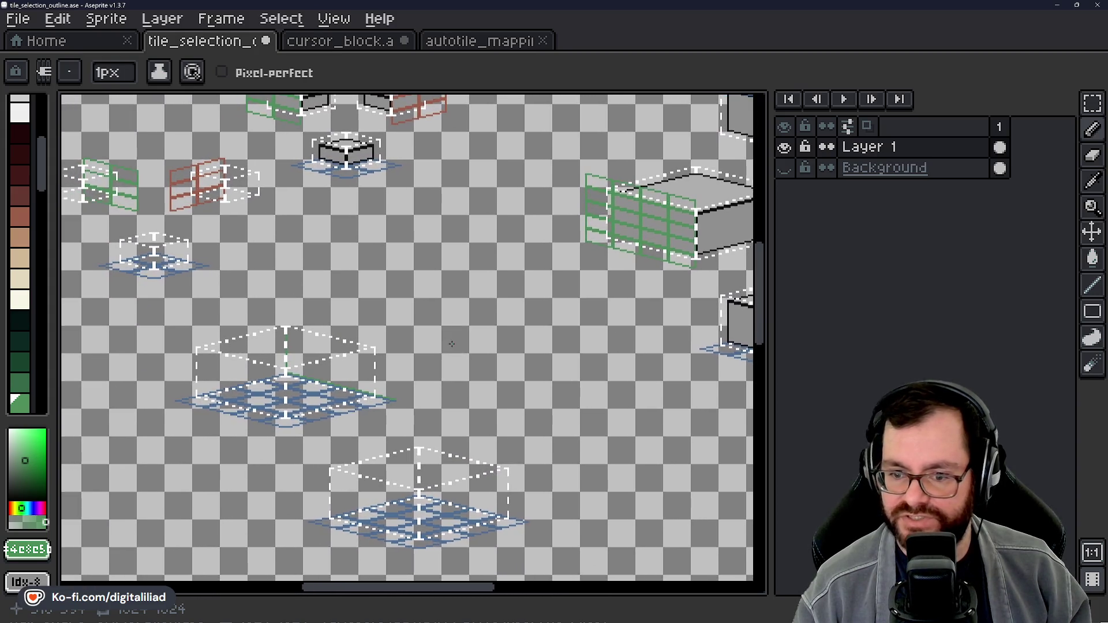
scroll(270, 378, up, 8)
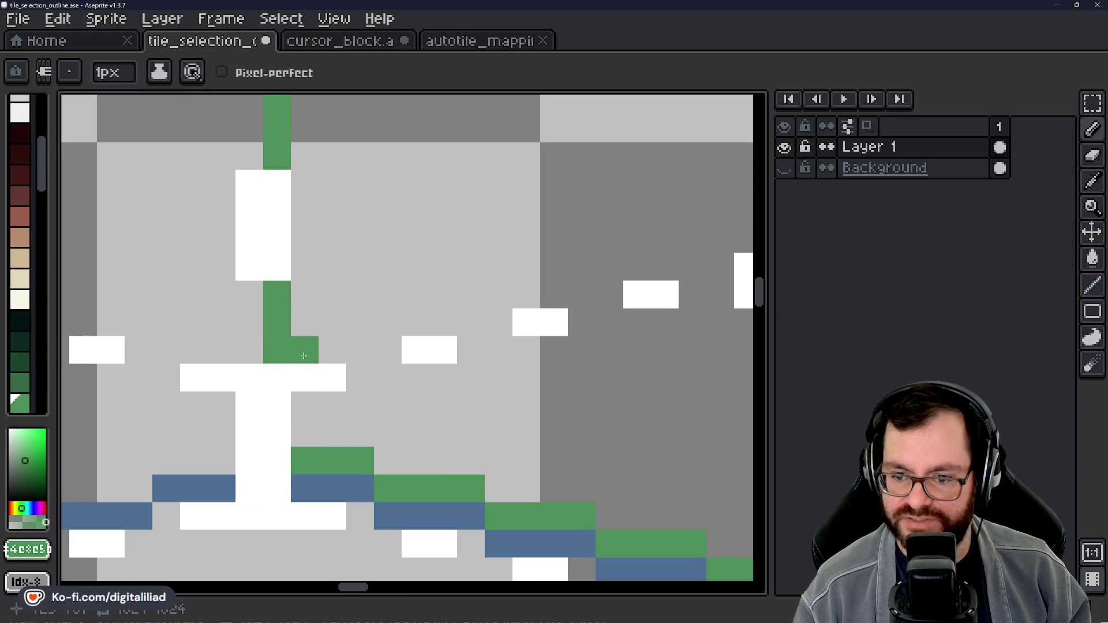
scroll(306, 323, down, 4)
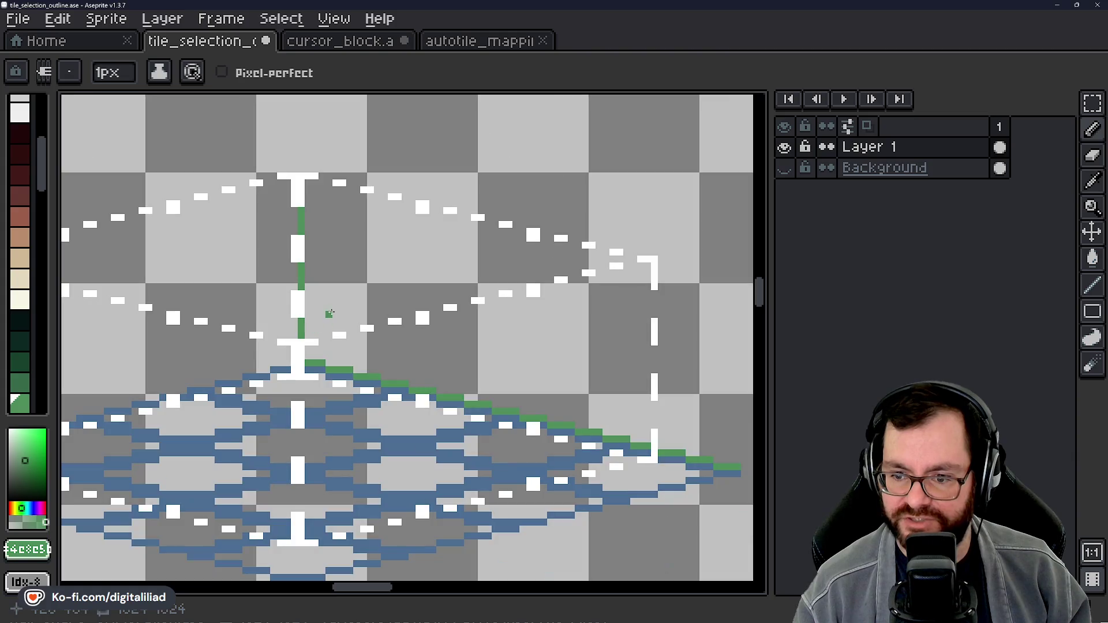
scroll(326, 313, down, 2)
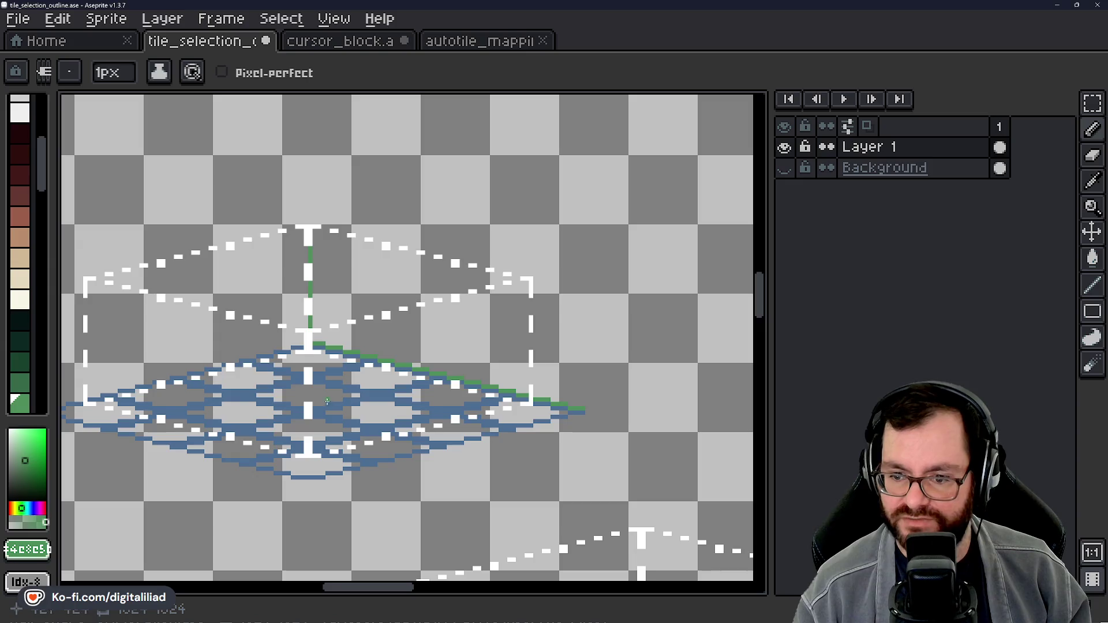
drag(238, 393, 314, 366)
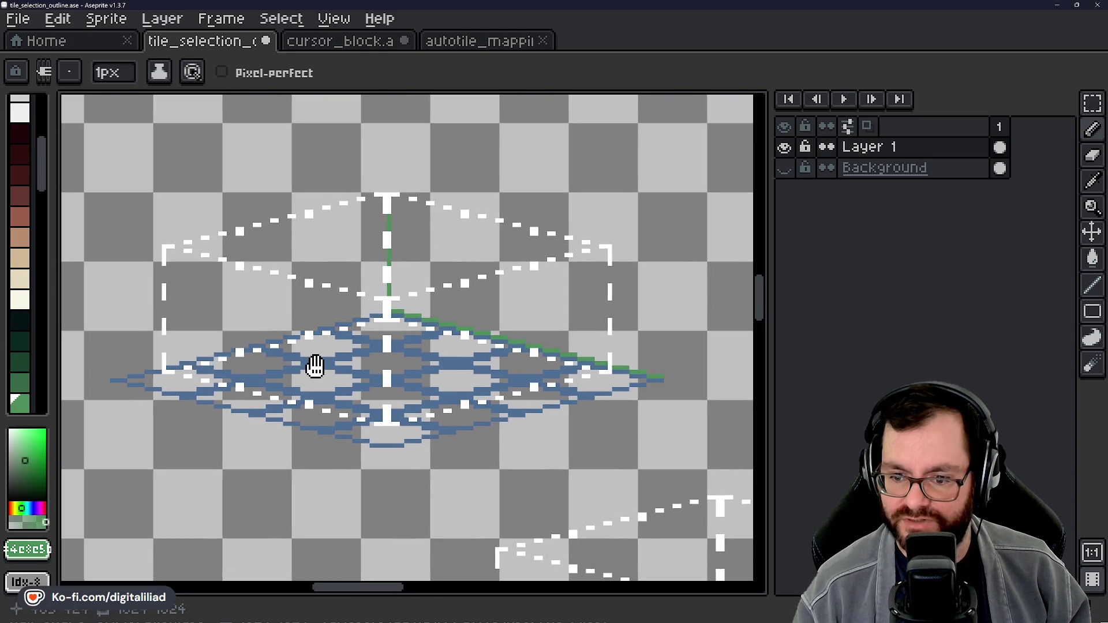
Step: Select the central tile bracket and fill its blue grid with transparent index 0
click(1093, 104)
scroll(424, 323, down, 4)
scroll(426, 349, up, 1)
scroll(426, 349, up, 2)
drag(175, 188, 674, 426)
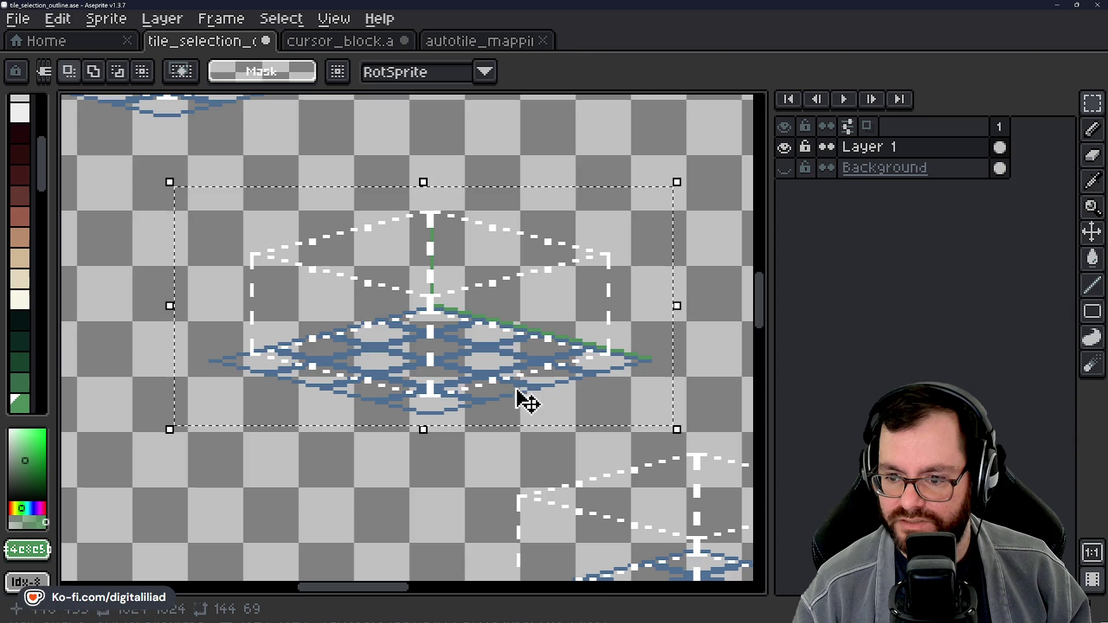
scroll(21, 138, up, 3)
click(21, 107)
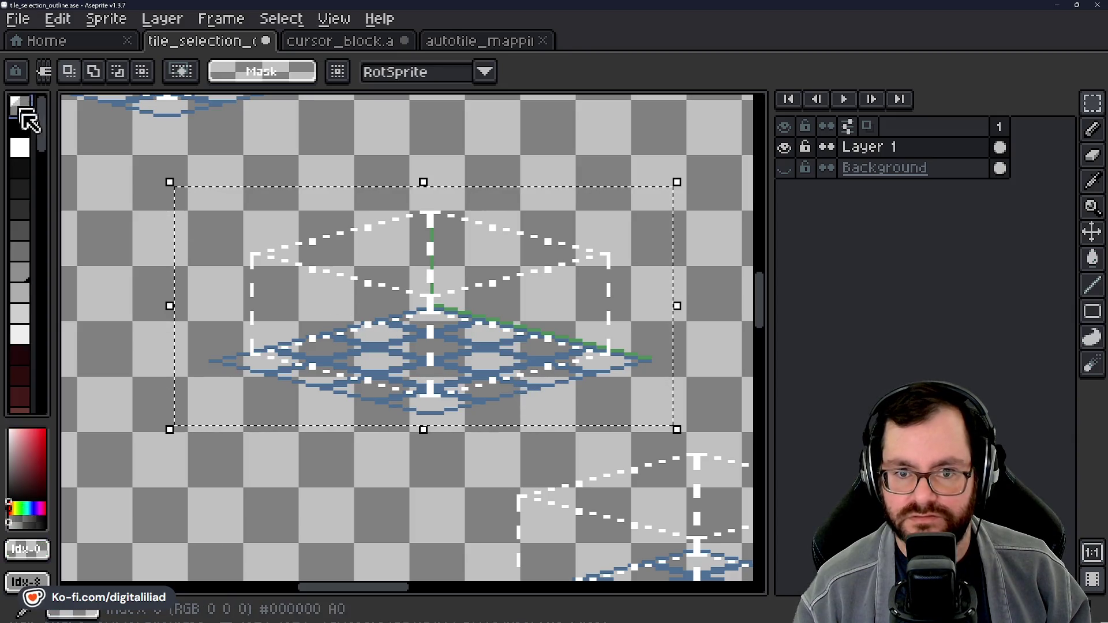
key(g)
scroll(305, 361, up, 2)
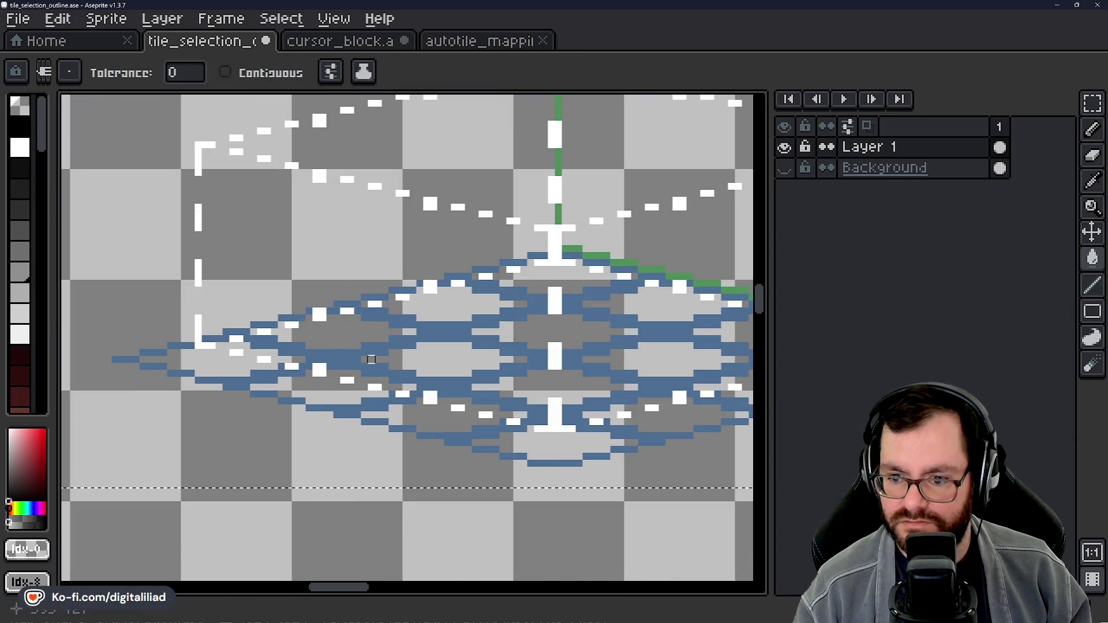
key(ctrl+z)
Step: Eyedrop the edge green and pencil pixels beneath the line to make it two pixels thick
drag(452, 344, 136, 376)
click(1095, 114)
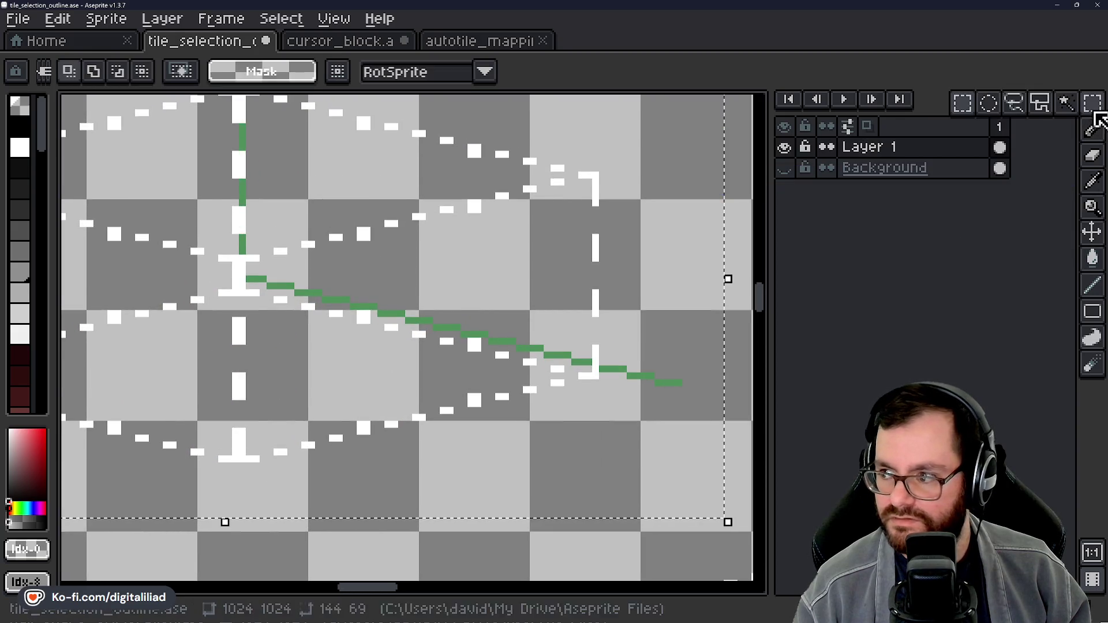
scroll(663, 343, up, 1)
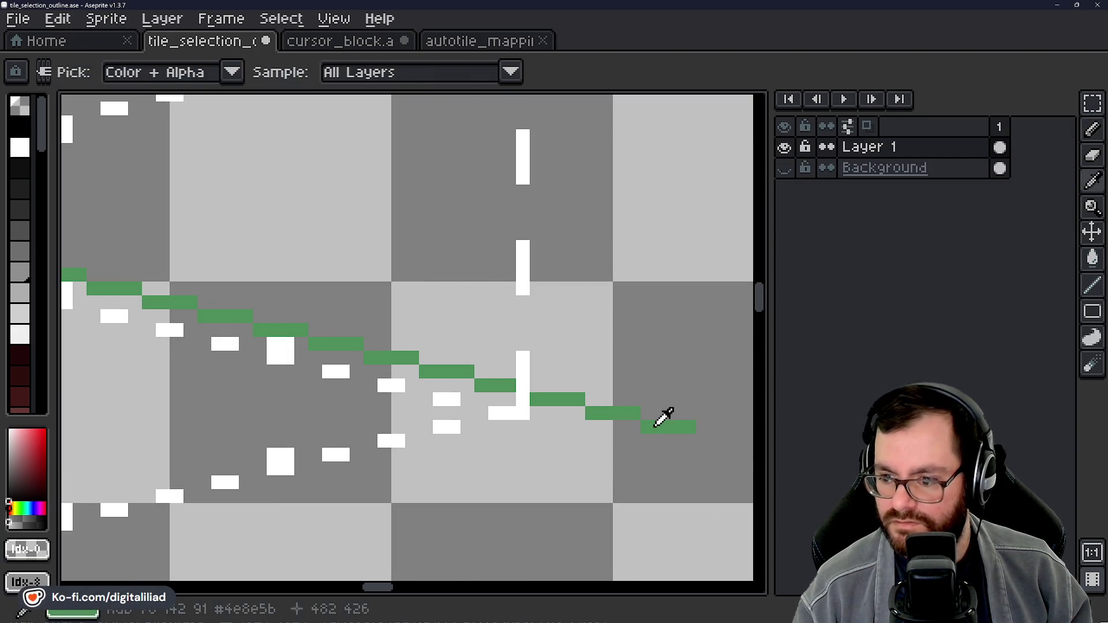
alt+click(658, 426)
scroll(564, 354, down, 1)
scroll(613, 408, up, 1)
key(b)
click(611, 383)
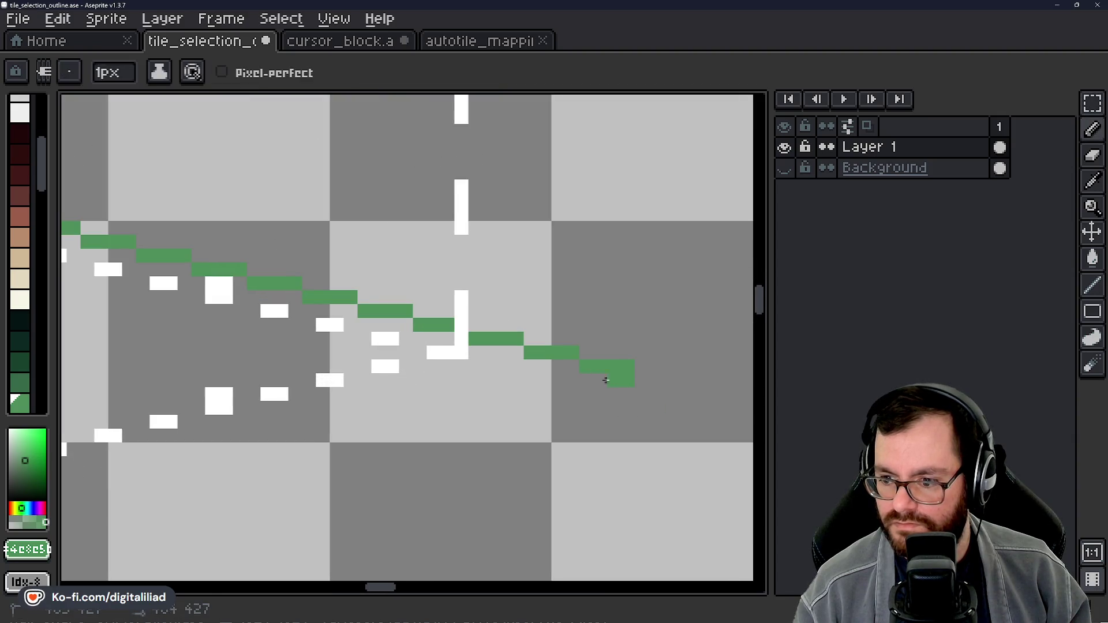
mouse_move(548, 366)
mouse_down()
mouse_move(474, 352)
mouse_move(572, 425)
mouse_move(576, 400)
mouse_move(463, 370)
mouse_up()
click(433, 364)
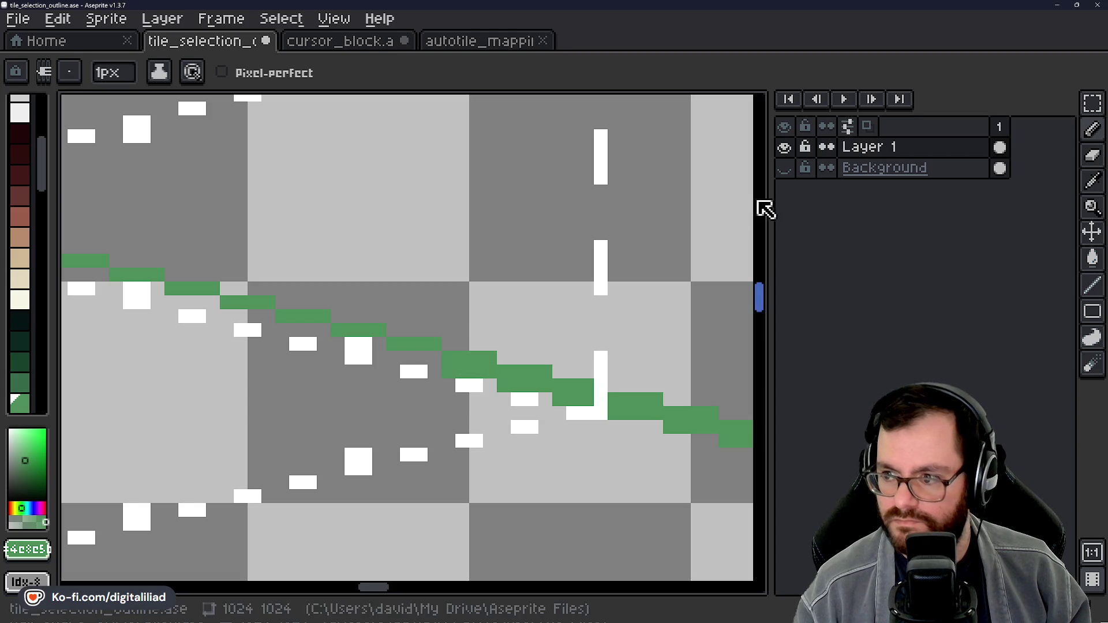
Step: Show the background layer and thicken the green diagonal line's steps to two pixels
click(784, 168)
drag(500, 313, 614, 408)
drag(542, 451, 502, 451)
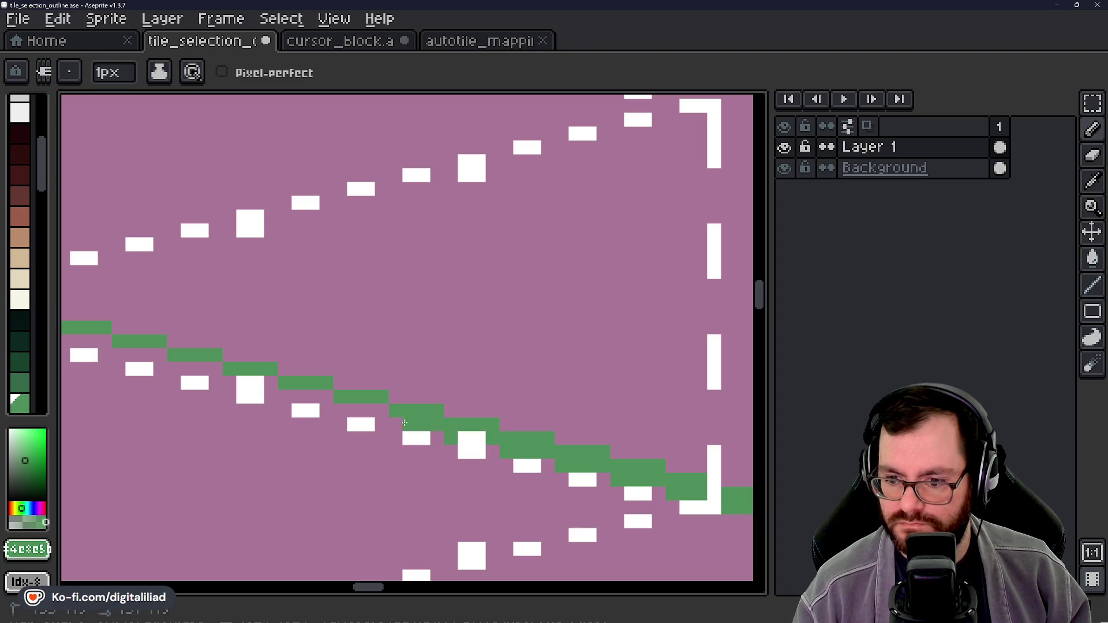
scroll(416, 418, left, 3)
mouse_move(477, 401)
mouse_down()
mouse_move(420, 383)
mouse_move(357, 393)
mouse_up()
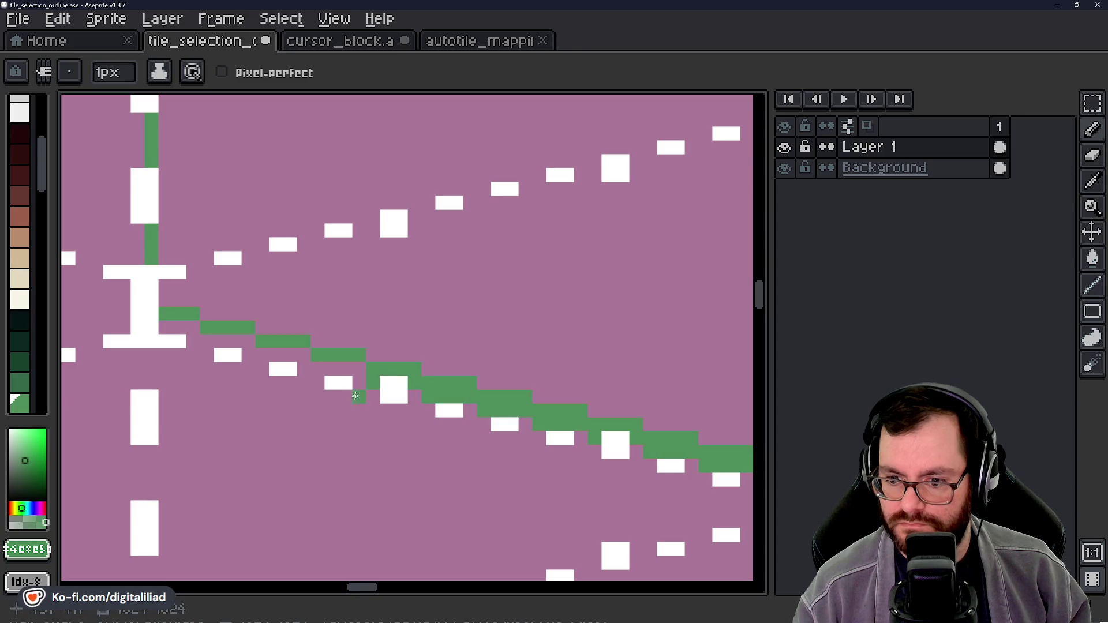
scroll(356, 393, left, 3)
scroll(356, 393, up, 1)
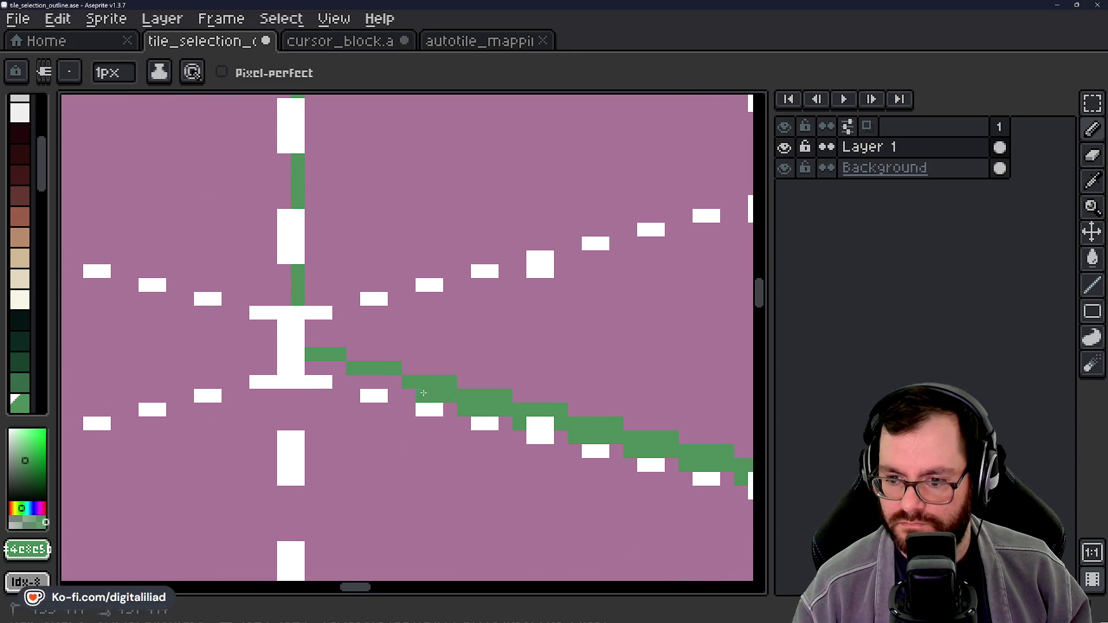
scroll(533, 465, left, 3)
scroll(533, 465, up, 1)
drag(541, 409, 469, 395)
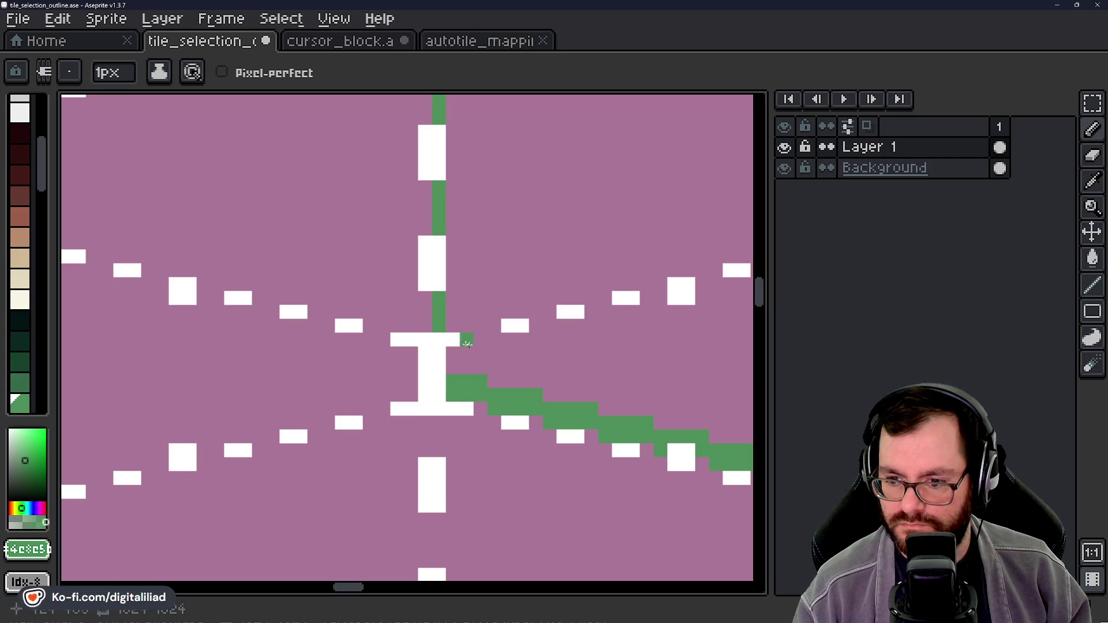
scroll(453, 391, down, 3)
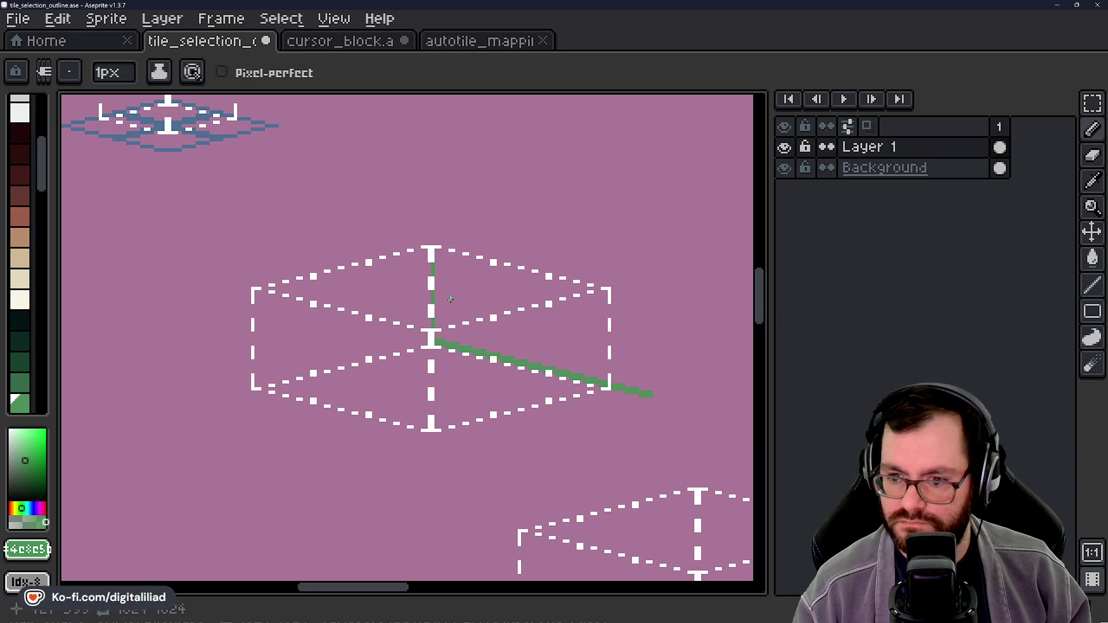
scroll(451, 299, up, 1)
scroll(488, 348, up, 2)
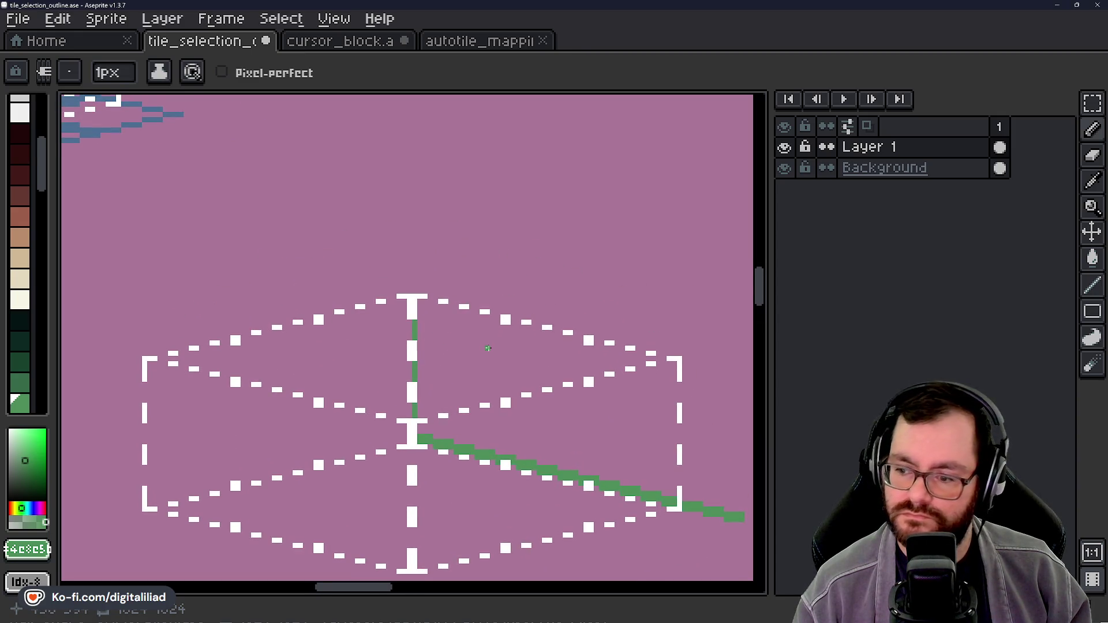
Step: Draw a green column up from the diagonal line's end, trimming its top
drag(488, 348, 354, 324)
scroll(354, 323, up, 4)
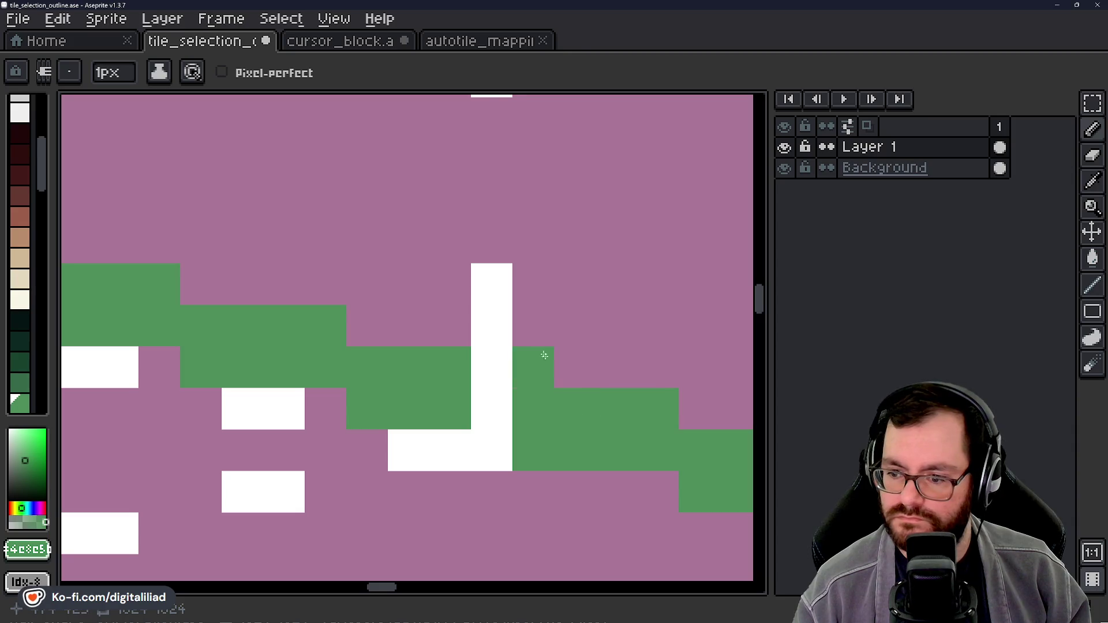
scroll(546, 358, down, 2)
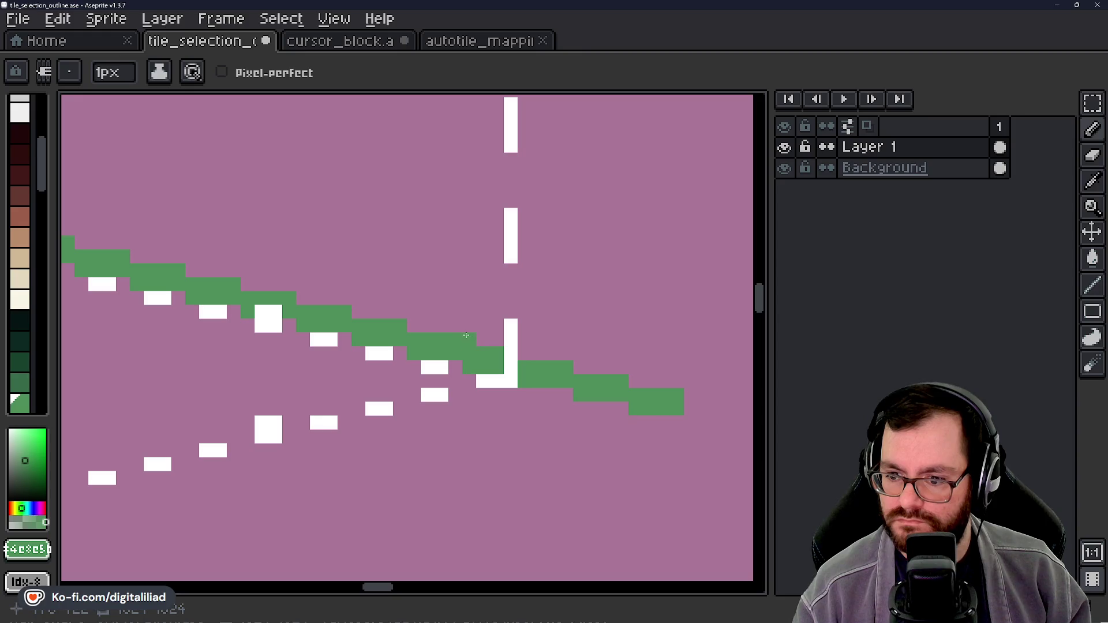
drag(466, 307, 467, 236)
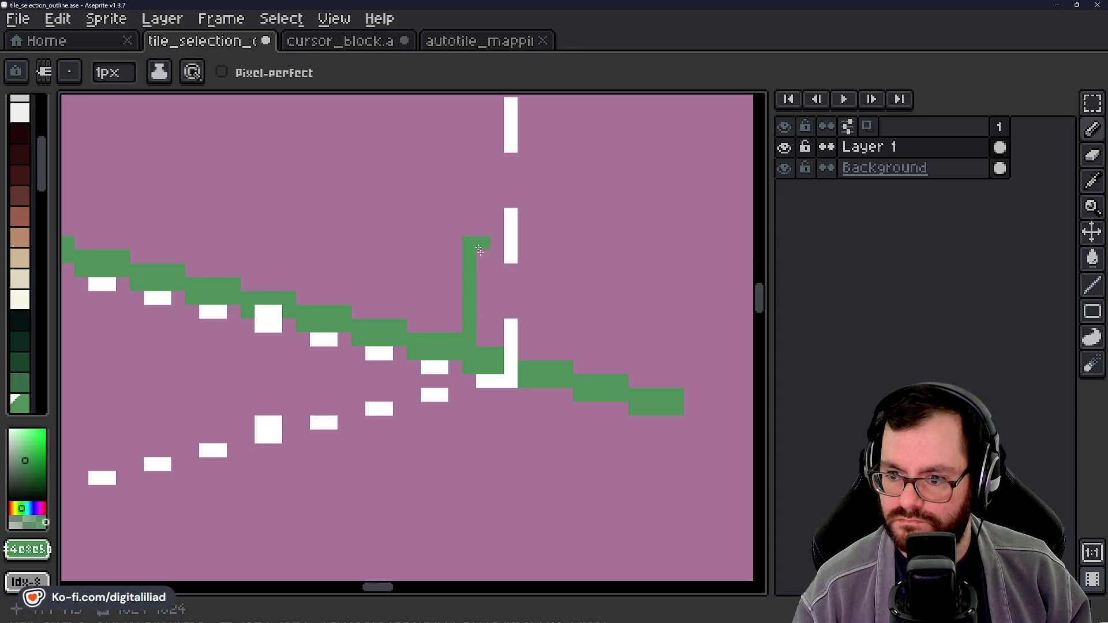
scroll(539, 459, down, 1)
scroll(520, 428, down, 3)
scroll(553, 415, up, 4)
key(ctrl+z)
scroll(576, 425, up, 2)
drag(583, 425, 576, 325)
key(ctrl+z)
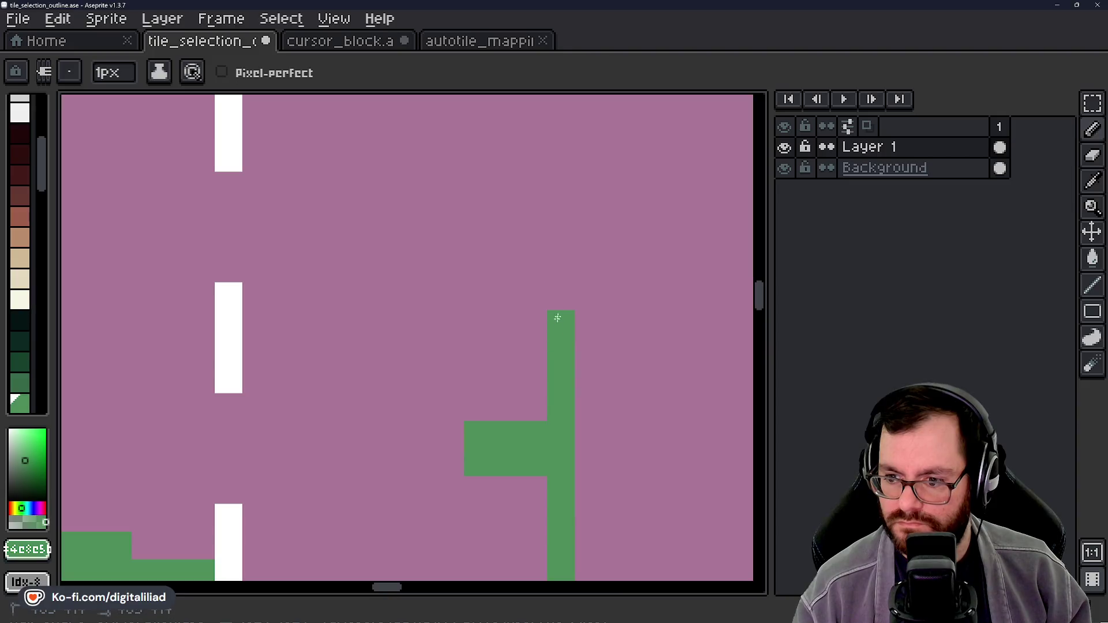
click(542, 276)
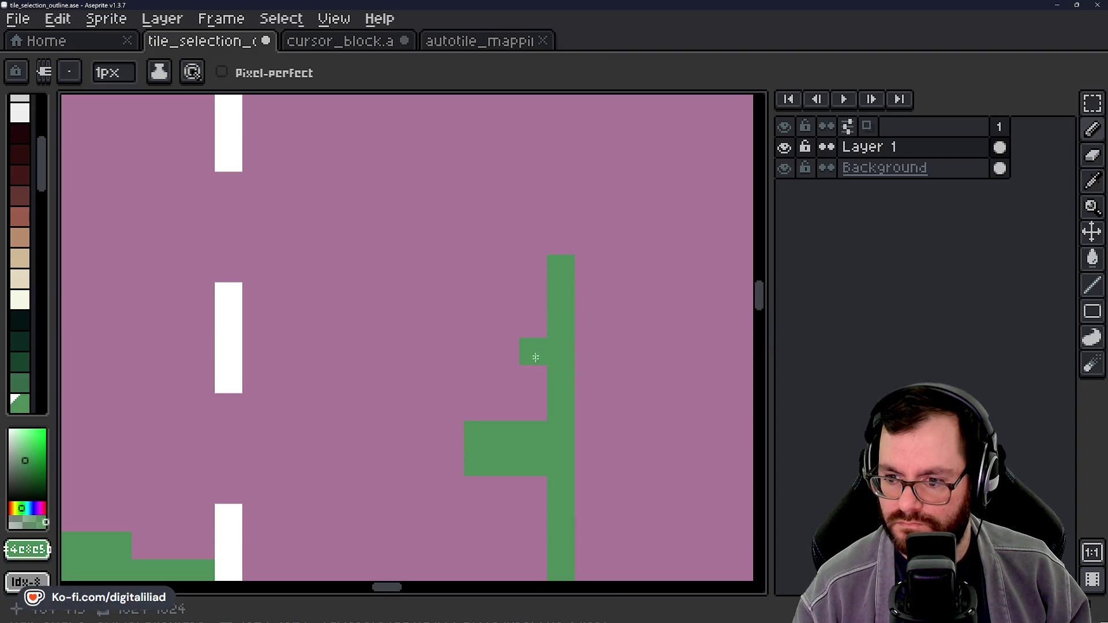
Step: Extend the green column upward and leftward, filling the gap in it
scroll(532, 456, up, 3)
mouse_move(552, 350)
mouse_down()
mouse_move(525, 332)
mouse_move(470, 334)
mouse_up()
scroll(470, 334, up, 5)
mouse_move(480, 461)
mouse_down()
mouse_move(546, 460)
mouse_move(554, 408)
mouse_up()
mouse_move(553, 346)
mouse_down()
mouse_move(555, 261)
mouse_move(494, 263)
mouse_move(506, 303)
mouse_up()
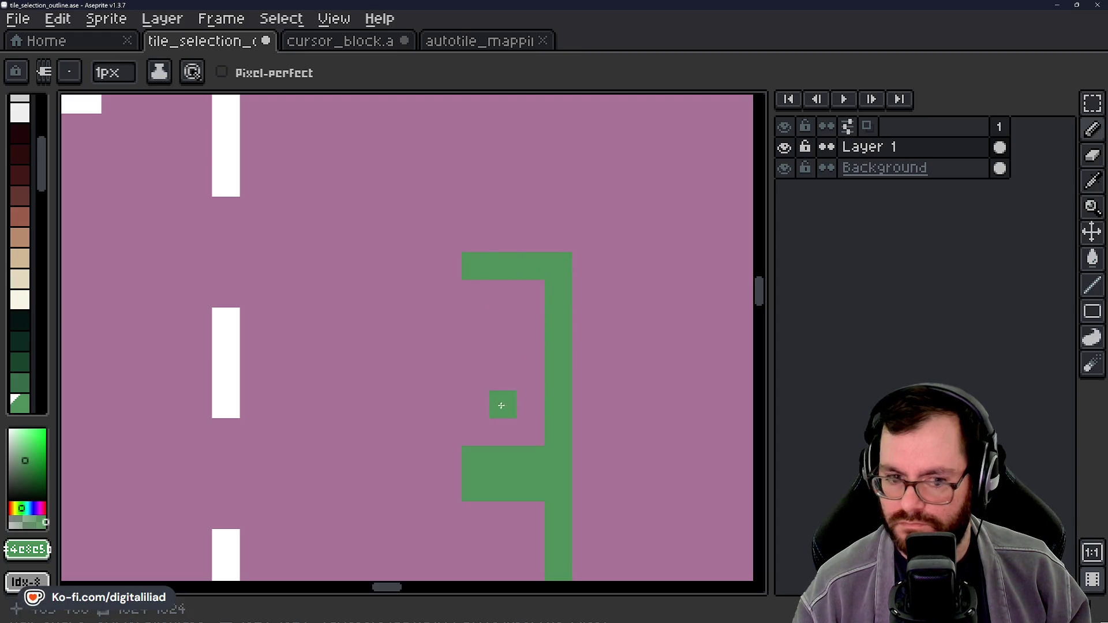
Step: Add a green bar above the bracket's top-left white bar and extend it upward
scroll(502, 405, down, 1)
drag(458, 342, 459, 399)
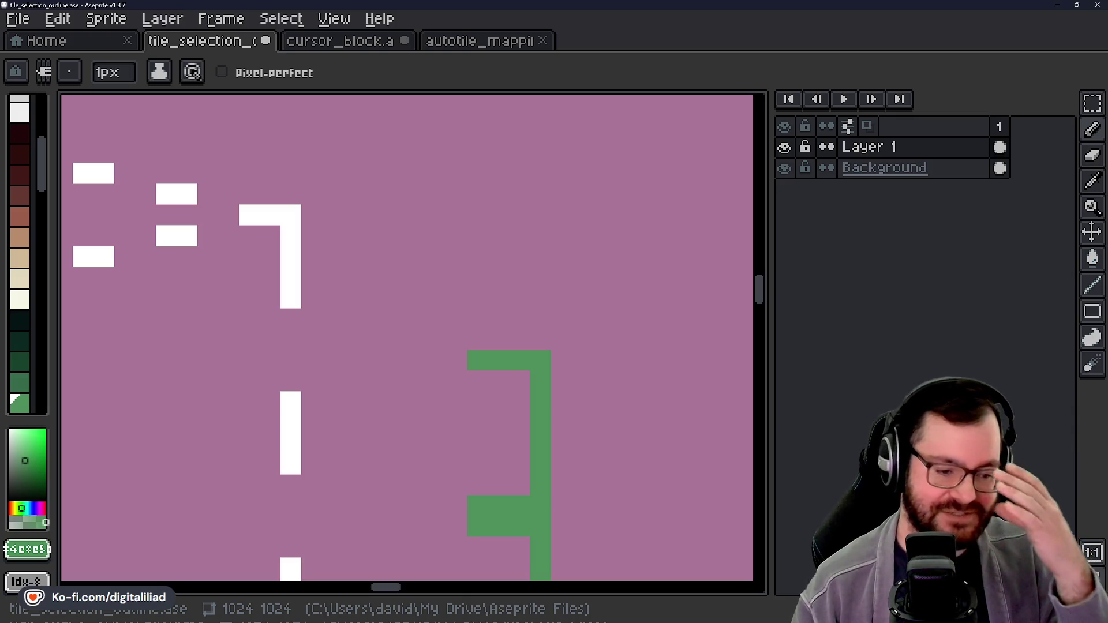
scroll(356, 292, down, 2)
scroll(404, 323, up, 3)
mouse_move(411, 330)
mouse_down()
mouse_move(395, 332)
mouse_move(438, 333)
mouse_move(482, 432)
mouse_up()
drag(512, 430, 506, 323)
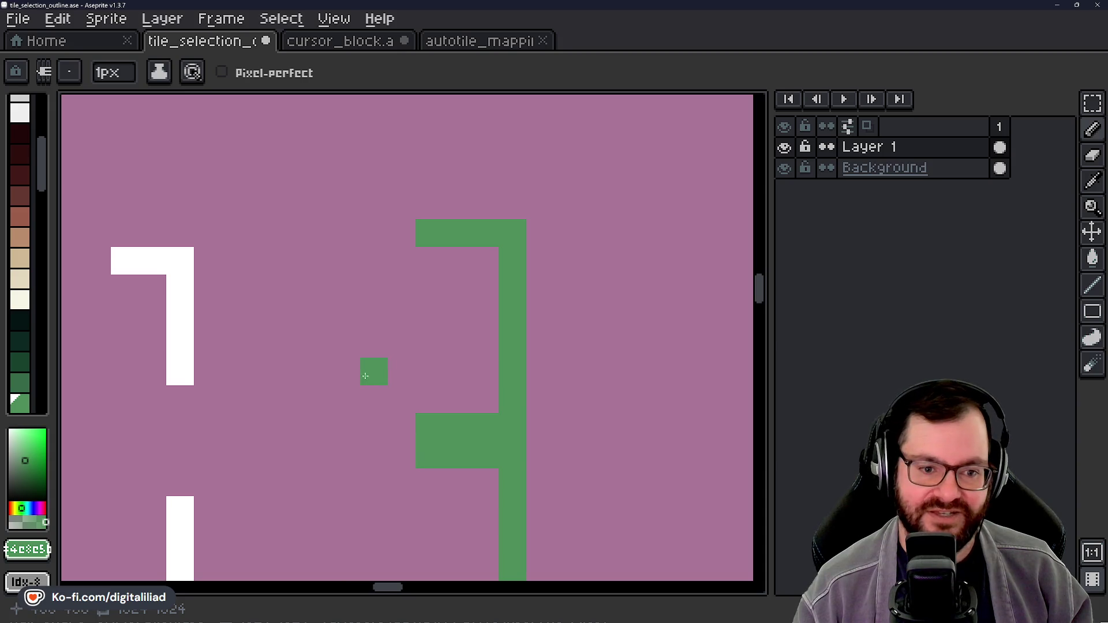
Step: Paint a short vertical green stroke and a one-pixel green row on the bracket
drag(368, 359, 423, 291)
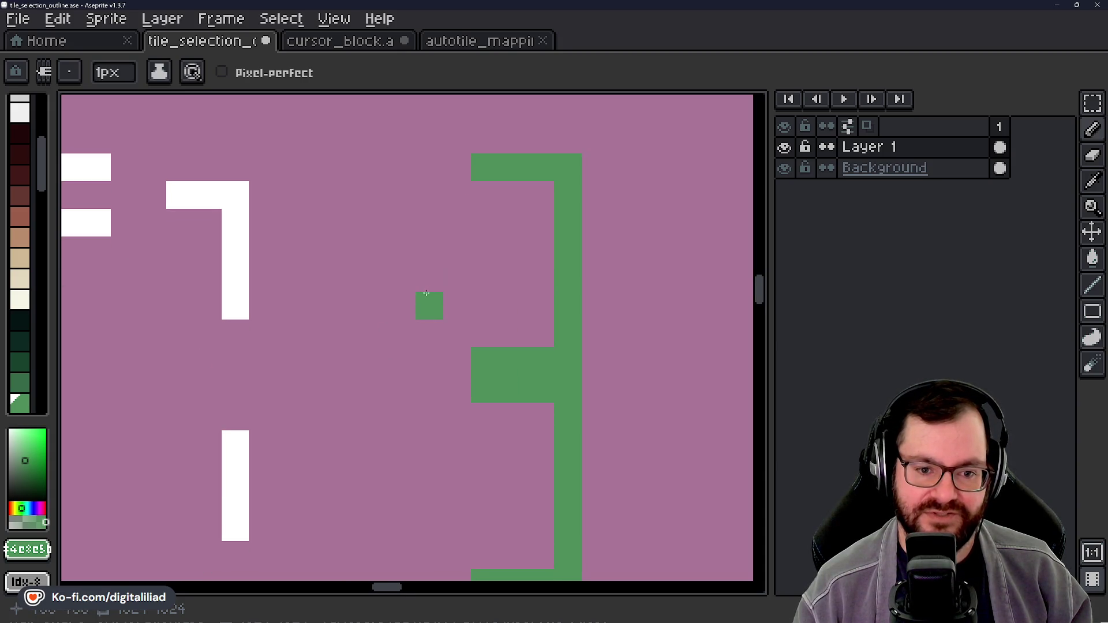
mouse_move(384, 407)
mouse_down()
mouse_move(421, 301)
mouse_move(403, 413)
mouse_move(423, 306)
mouse_move(465, 338)
mouse_up()
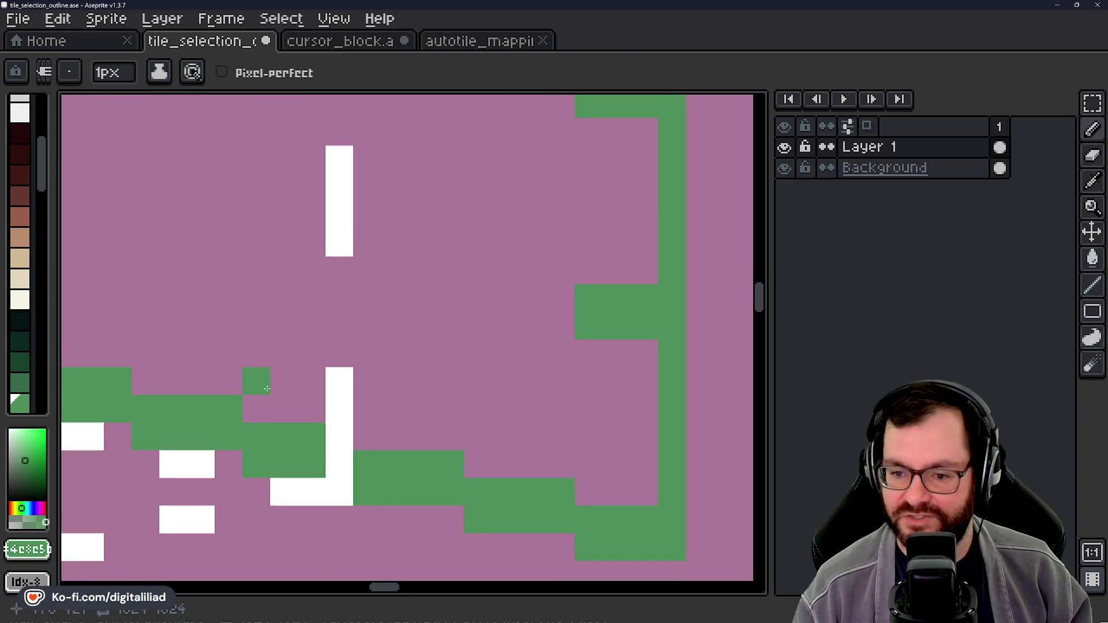
drag(257, 408, 258, 353)
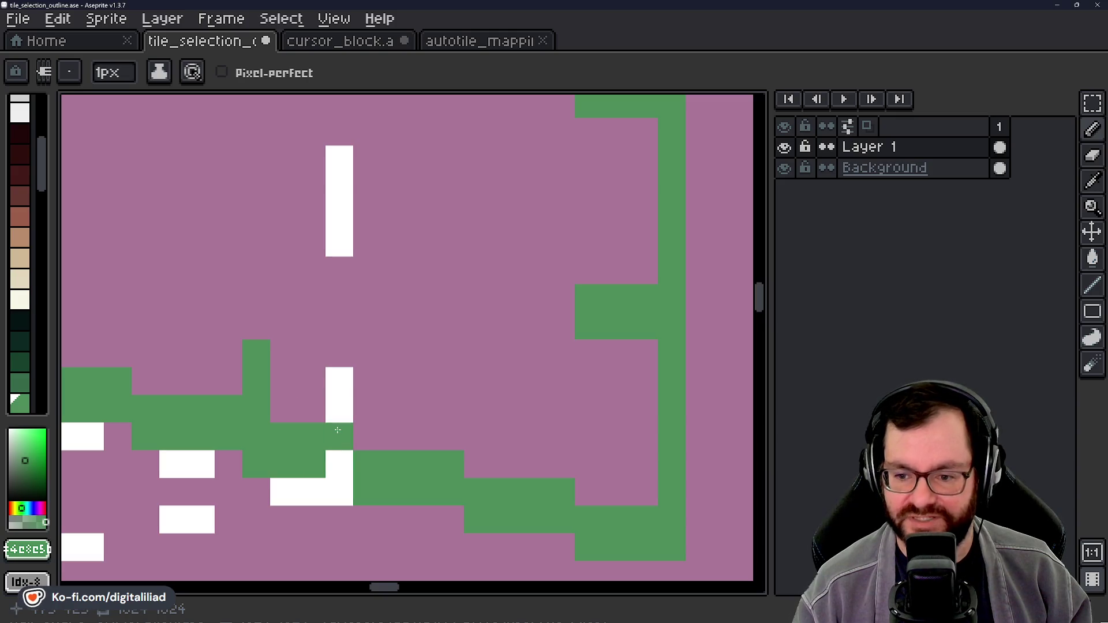
drag(423, 343, 510, 411)
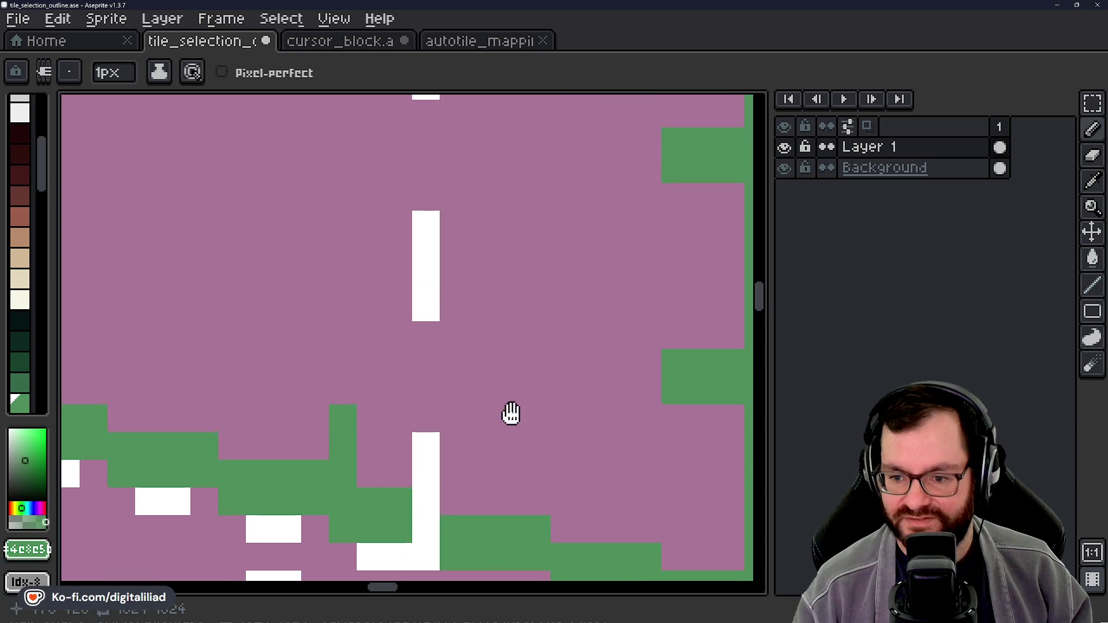
drag(343, 310, 398, 311)
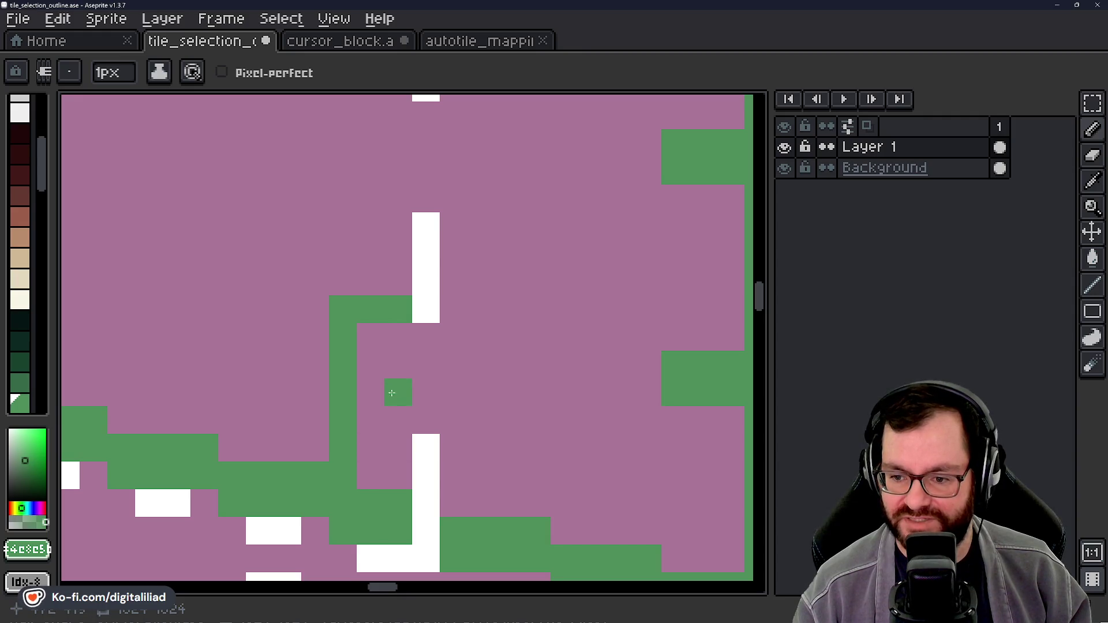
Step: Extend the green vertical line up beside the post's white dashes, filling around the lone square
drag(463, 331, 414, 487)
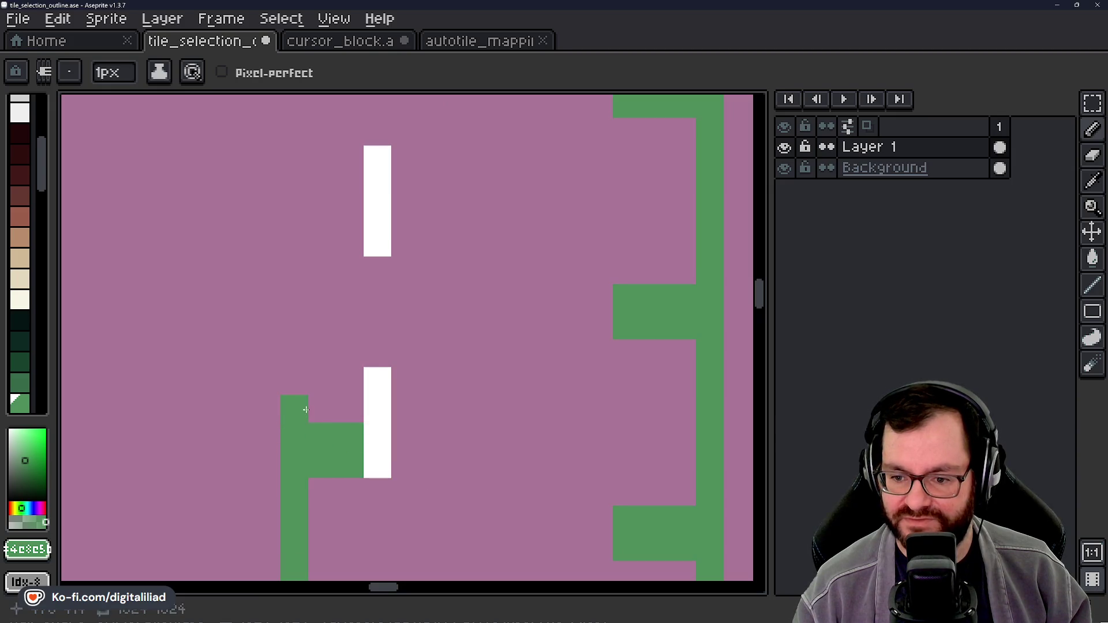
scroll(335, 390, up, 2)
drag(296, 386, 298, 362)
drag(441, 312, 474, 434)
mouse_move(331, 391)
mouse_down()
mouse_move(347, 398)
mouse_move(327, 375)
mouse_move(328, 320)
mouse_up()
click(383, 350)
drag(413, 326, 458, 421)
click(380, 364)
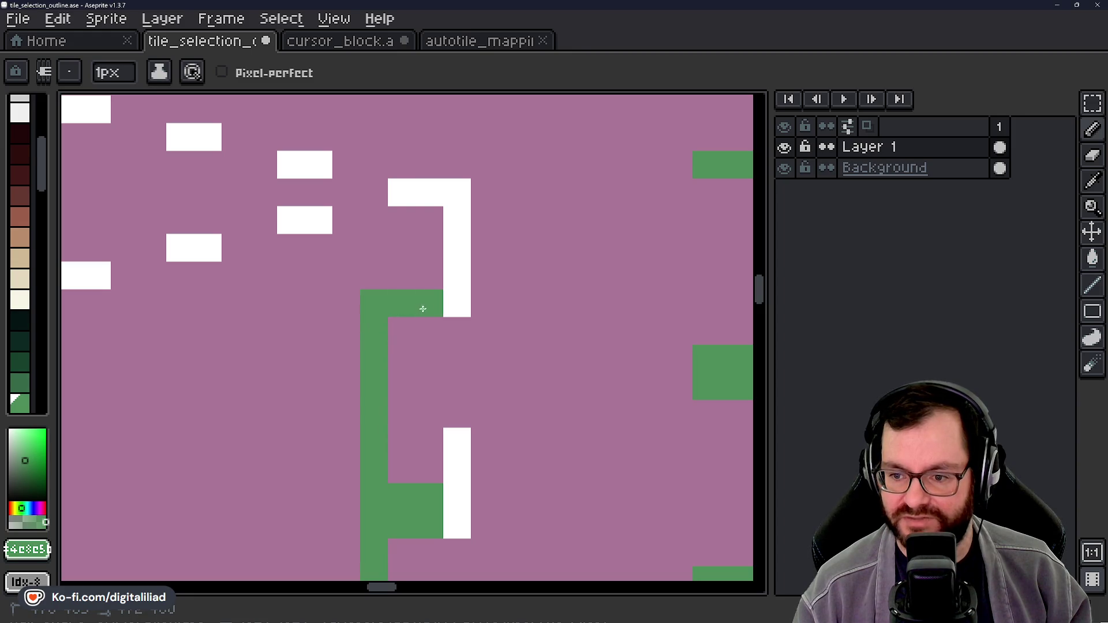
scroll(362, 335, down, 3)
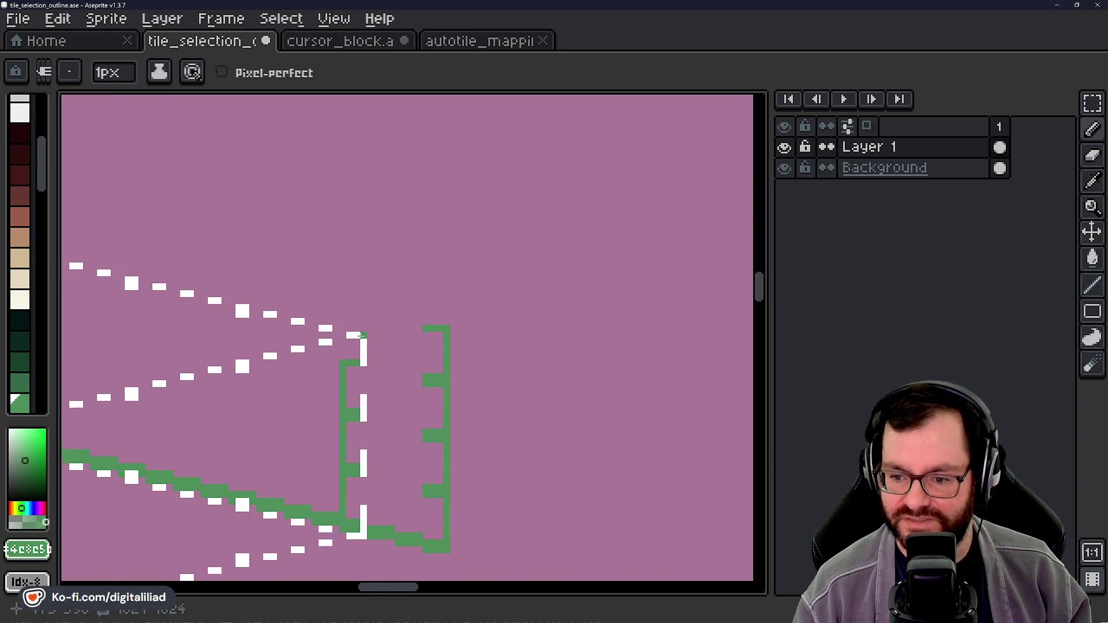
Step: Paint green pixels beside the green nub and on the box's top row
scroll(363, 335, up, 3)
click(300, 408)
click(355, 407)
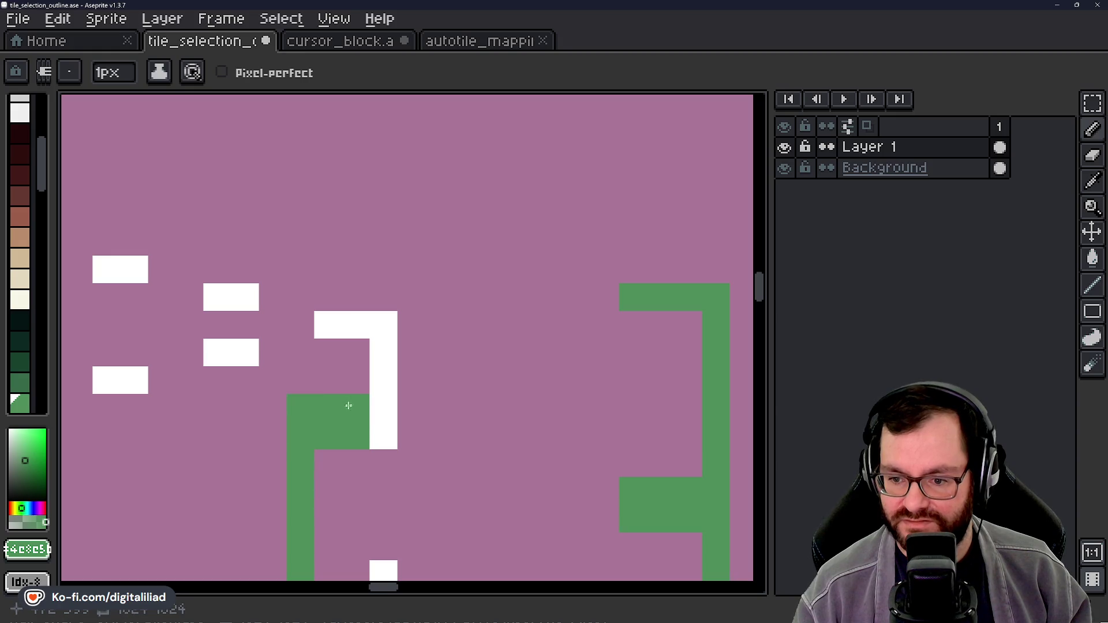
click(381, 325)
key(ctrl+z)
click(304, 384)
click(300, 325)
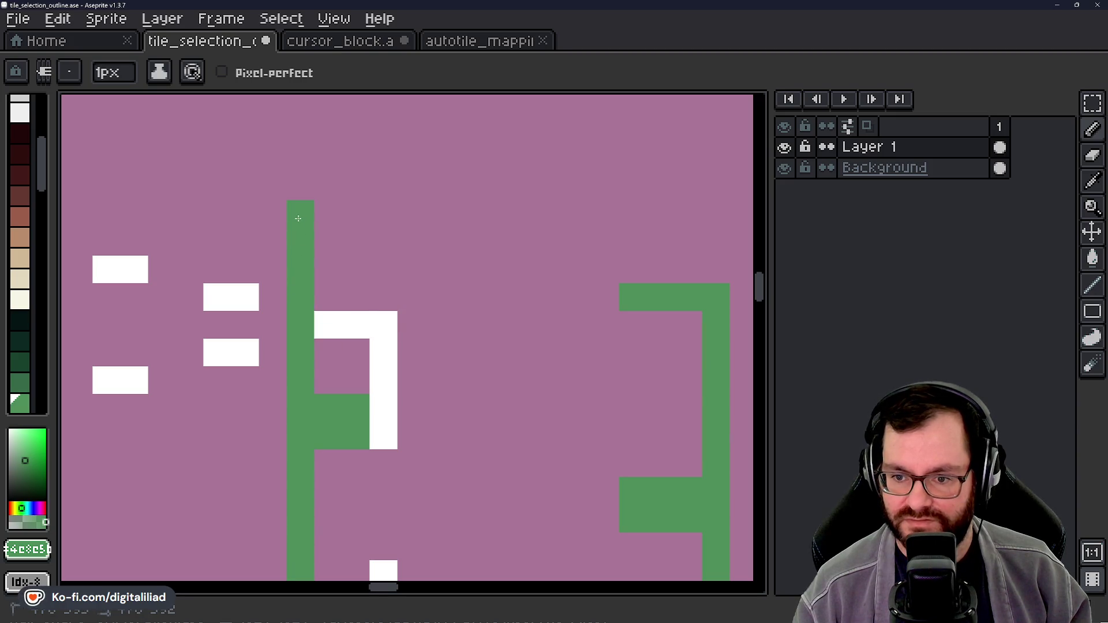
Step: Extend the stepped green top edge right and down, and start a rung across the box
mouse_move(326, 212)
mouse_down()
mouse_move(379, 216)
mouse_move(413, 240)
mouse_move(496, 243)
mouse_move(523, 263)
mouse_move(603, 267)
mouse_up()
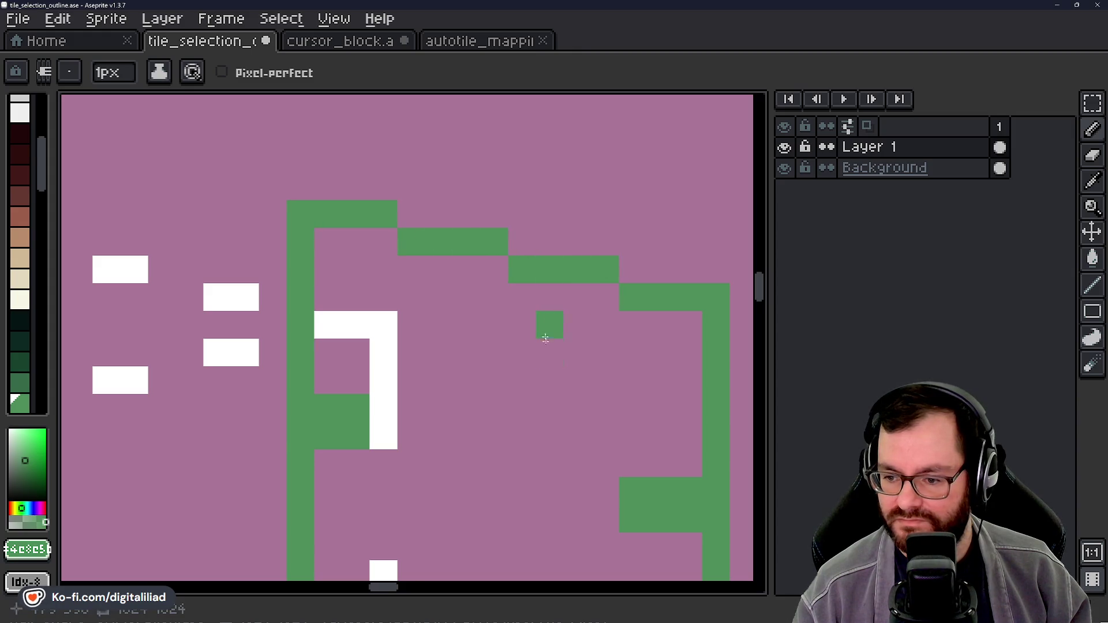
drag(547, 420, 467, 303)
drag(324, 306, 365, 317)
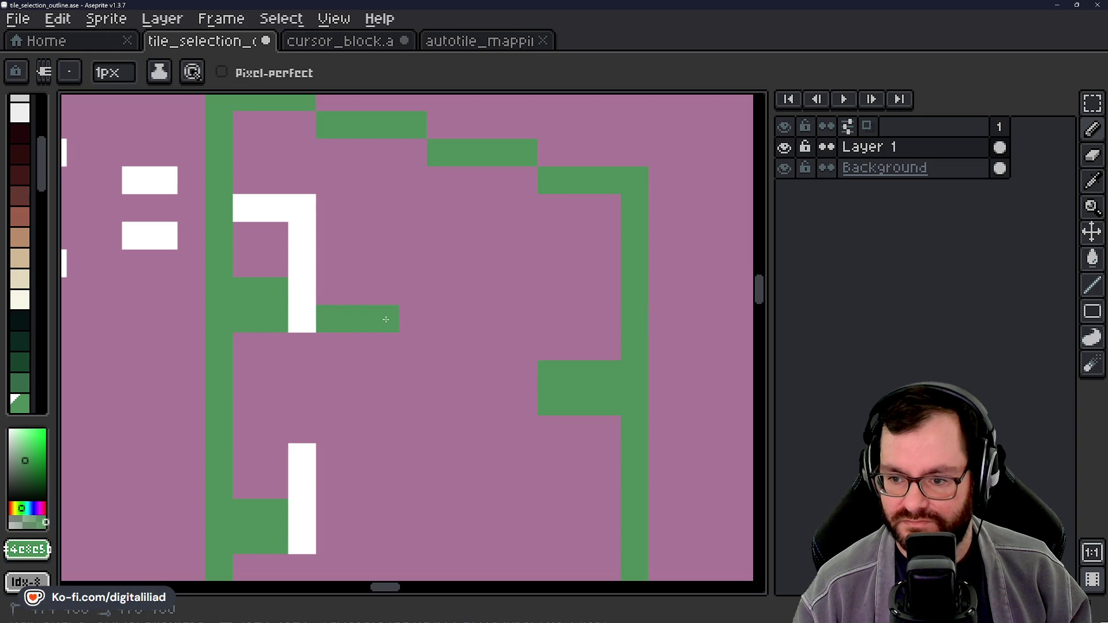
drag(434, 341, 524, 344)
click(346, 349)
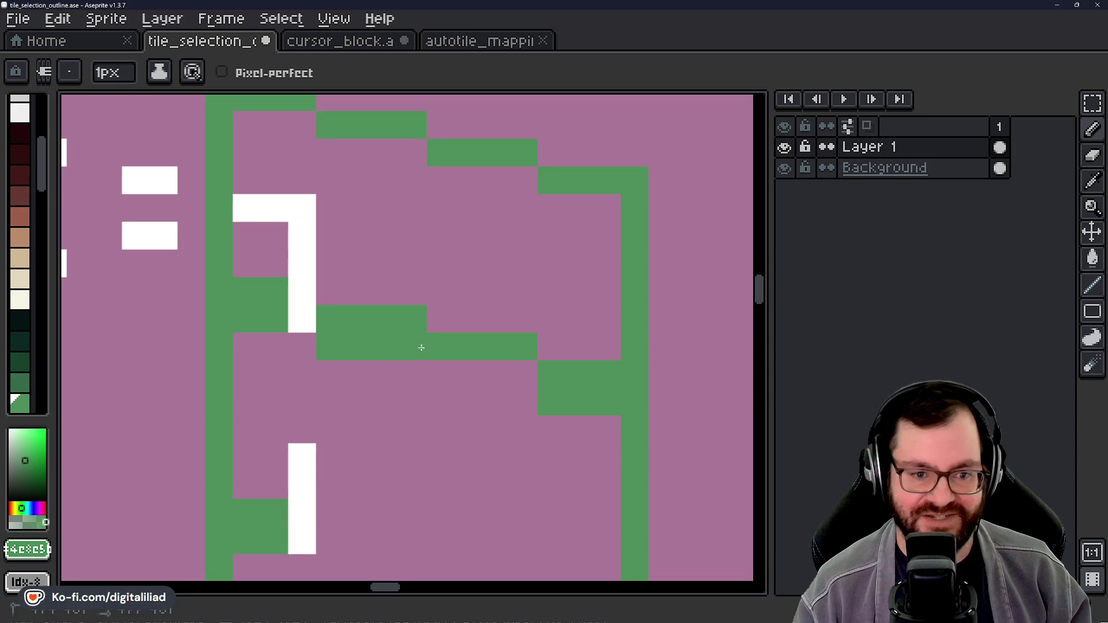
click(442, 364)
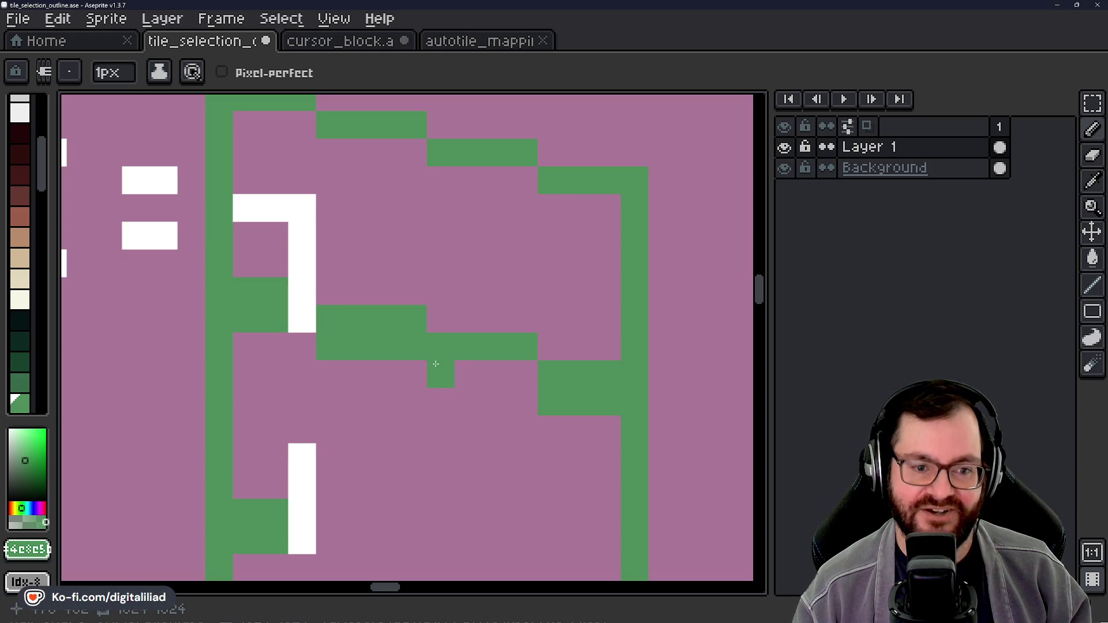
Step: Paint green rungs across the box, redrawing one with a step down to the right side
drag(437, 369, 525, 374)
scroll(525, 374, down, 2)
key(ctrl+z)
drag(341, 429, 424, 429)
click(412, 462)
scroll(411, 461, down, 2)
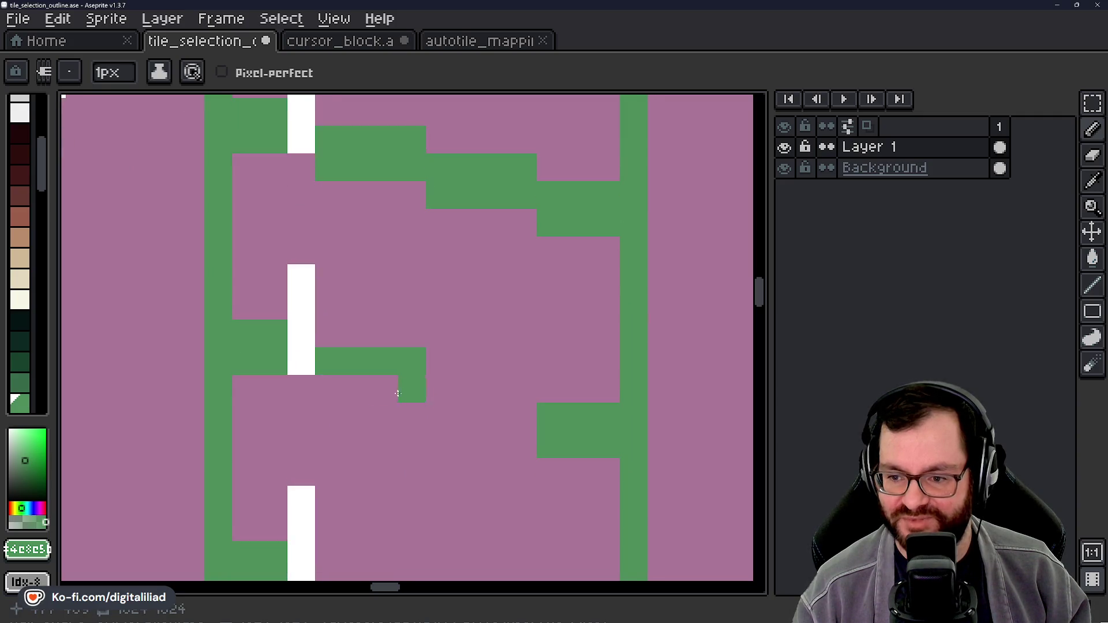
mouse_move(397, 391)
mouse_down()
mouse_move(438, 378)
mouse_move(517, 389)
mouse_up()
drag(438, 408, 519, 425)
Step: Redraw the green rung beside the middle white bar and add a lower rung below it
key(ctrl+z)
key(ctrl+z)
key(ctrl+z)
drag(277, 422, 372, 421)
click(364, 468)
scroll(364, 468, down, 2)
key(ctrl+z)
click(282, 374)
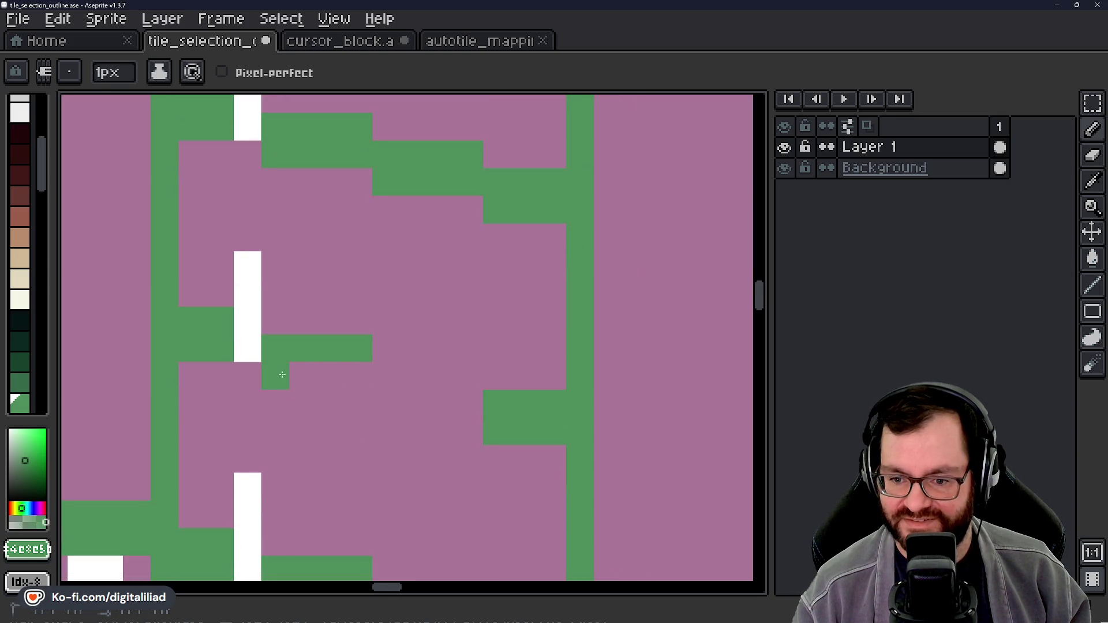
click(396, 376)
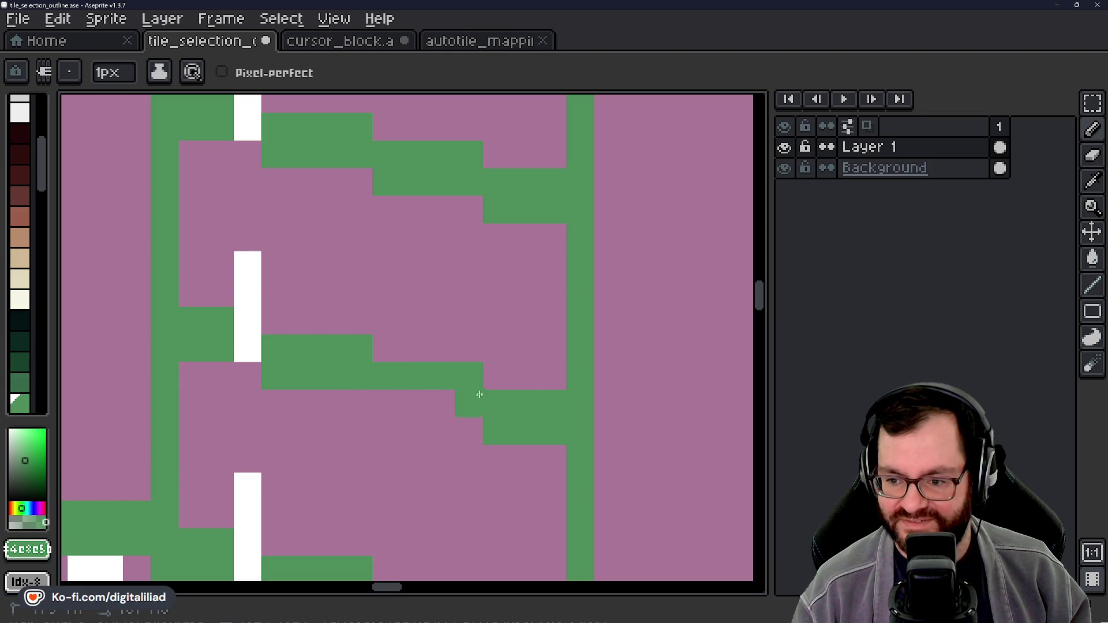
Step: Save the sprite as tile_selection_outline.ase
scroll(478, 404, down, 4)
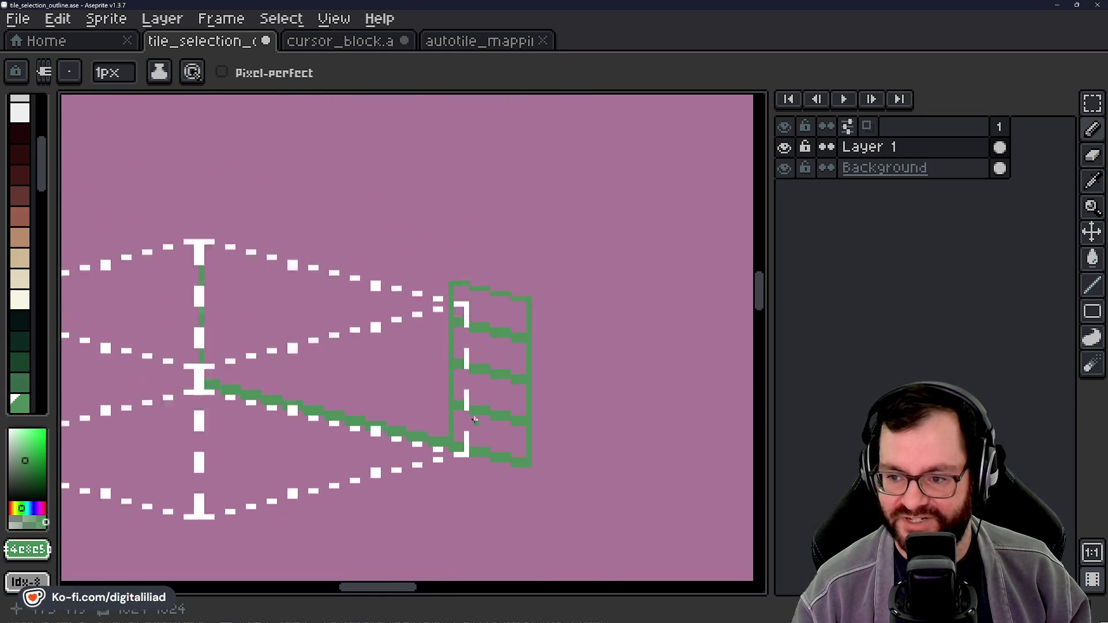
scroll(475, 422, down, 3)
mouse_move(297, 467)
mouse_down()
mouse_move(719, 183)
mouse_move(478, 362)
mouse_up()
scroll(432, 416, up, 4)
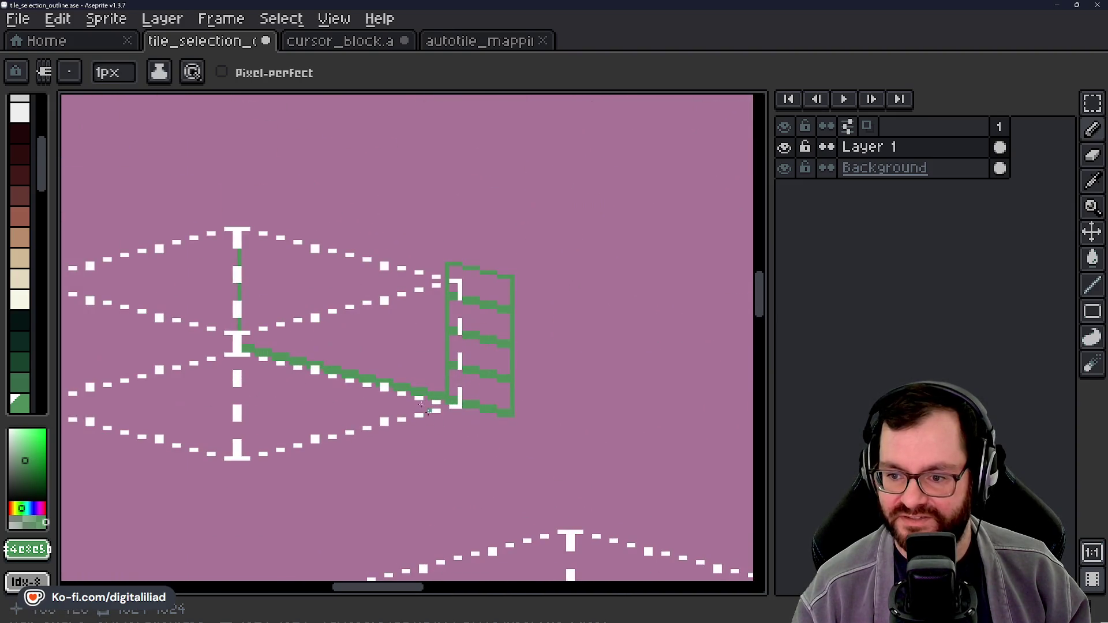
drag(432, 416, 524, 581)
key(ctrl+s)
scroll(26, 243, down, 3)
scroll(28, 288, down, 6)
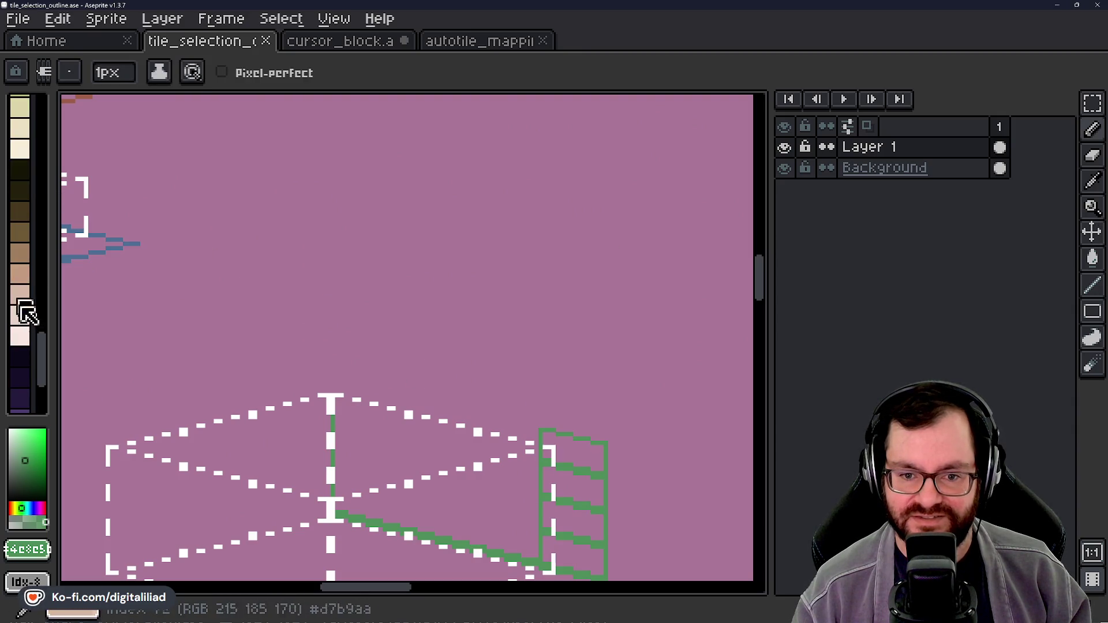
scroll(26, 306, down, 5)
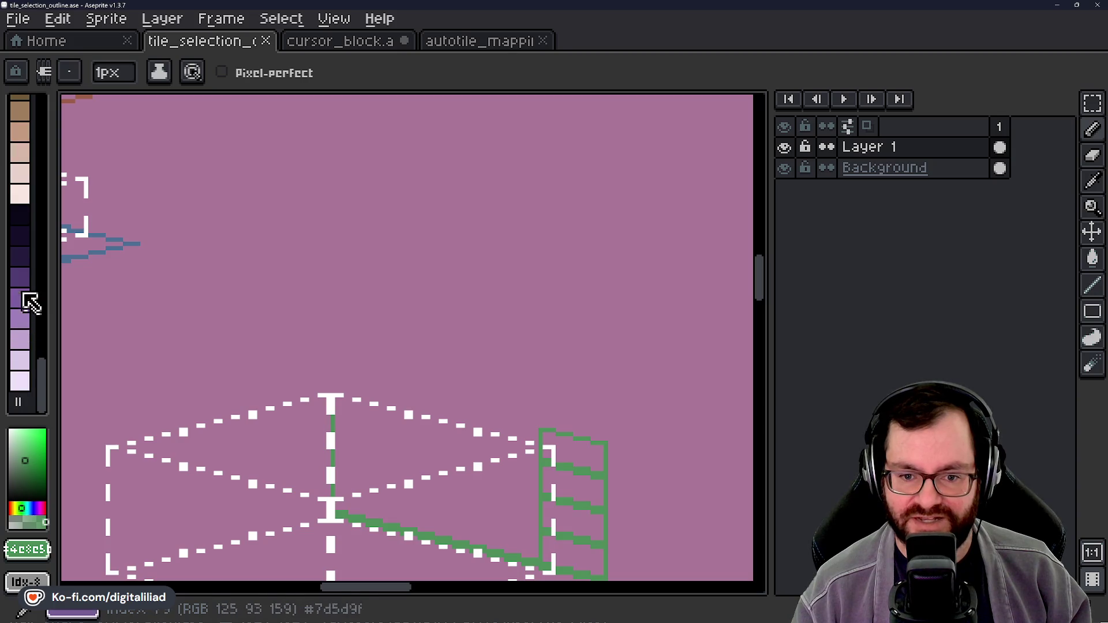
scroll(29, 314, up, 10)
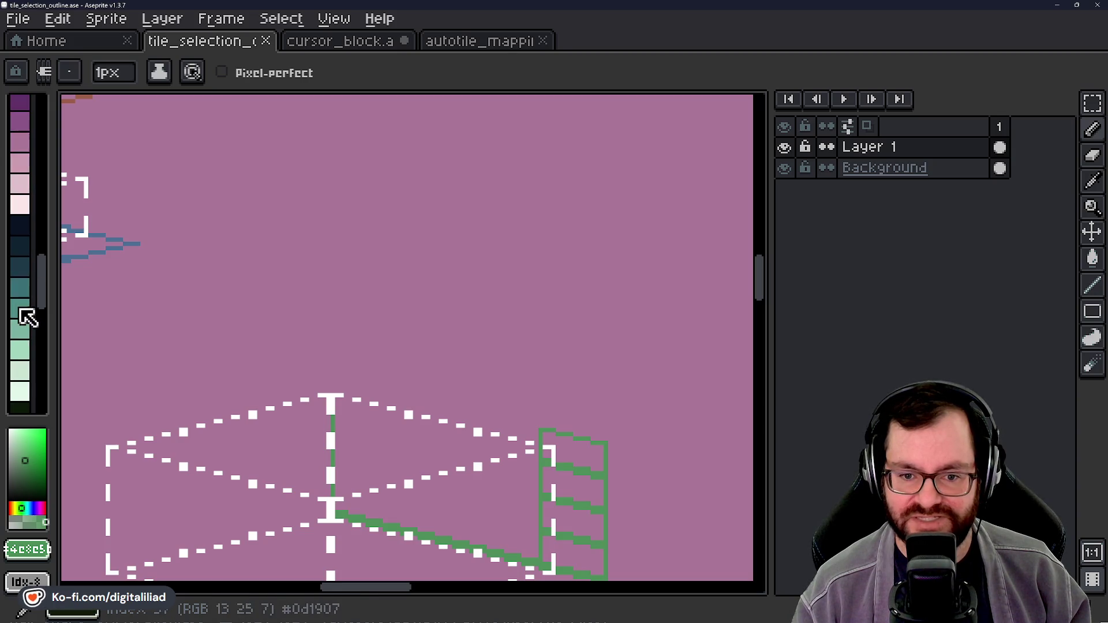
scroll(26, 317, up, 8)
scroll(23, 320, up, 6)
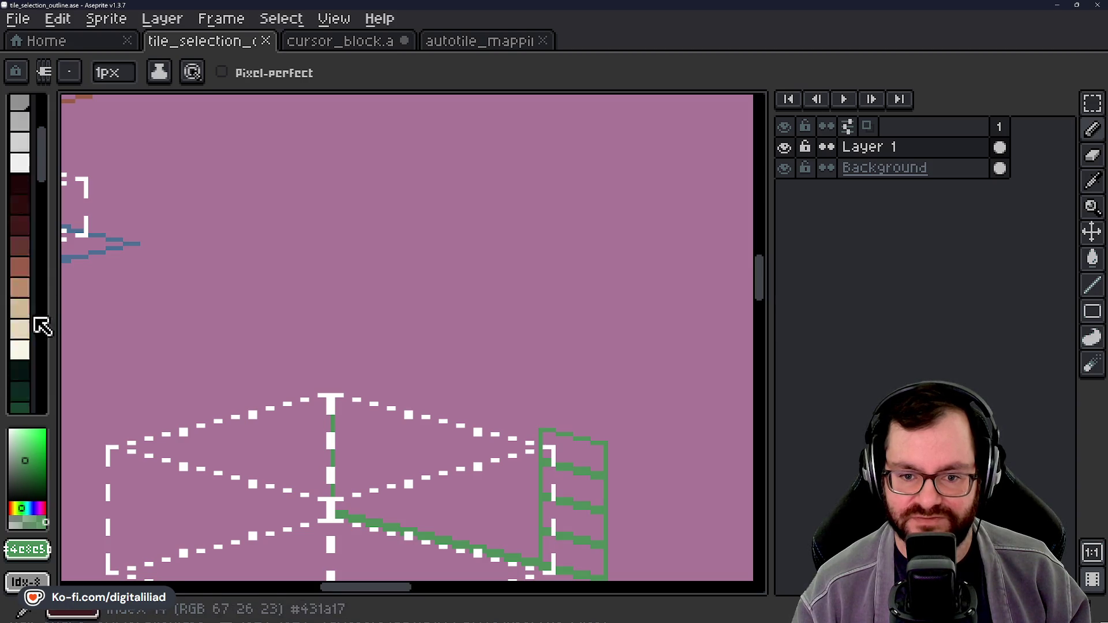
scroll(26, 217, down, 3)
scroll(26, 271, up, 3)
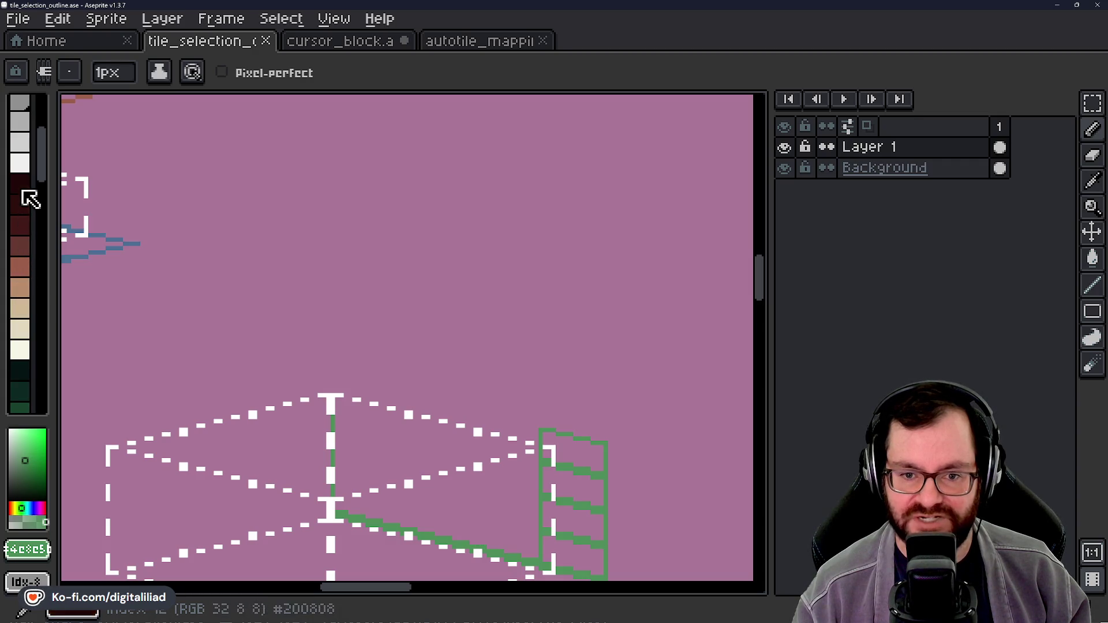
scroll(34, 323, down, 10)
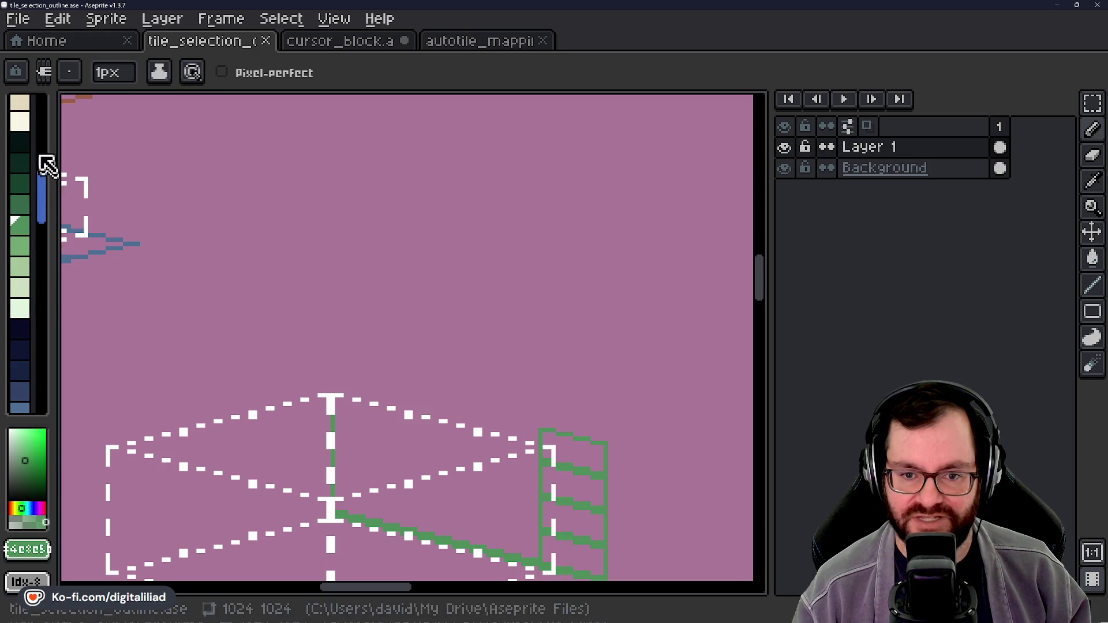
scroll(14, 156, down, 8)
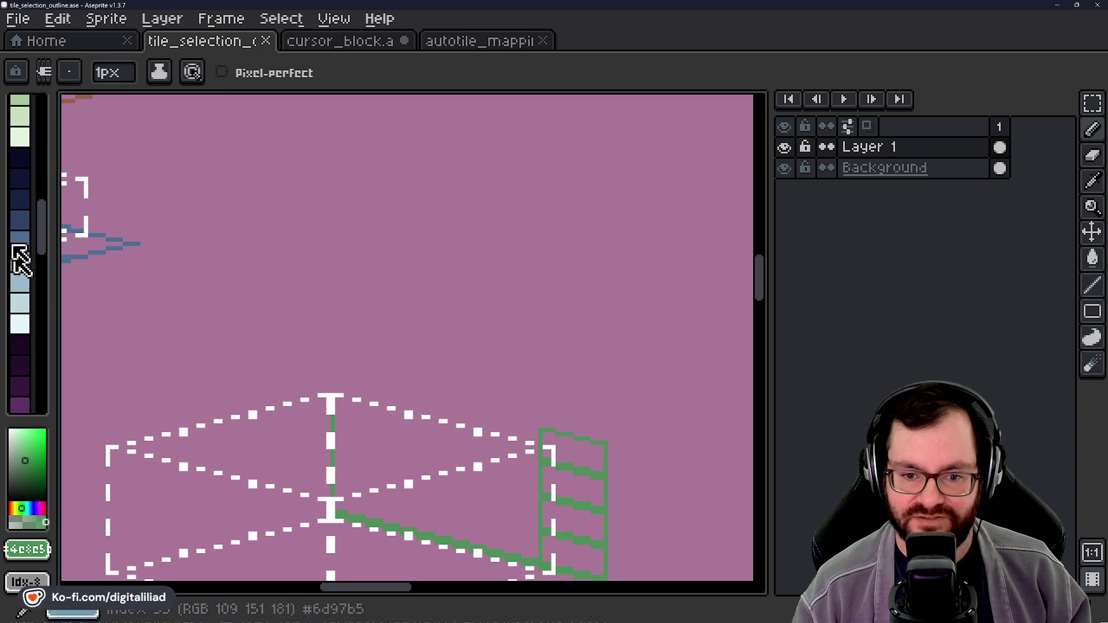
scroll(19, 292, down, 5)
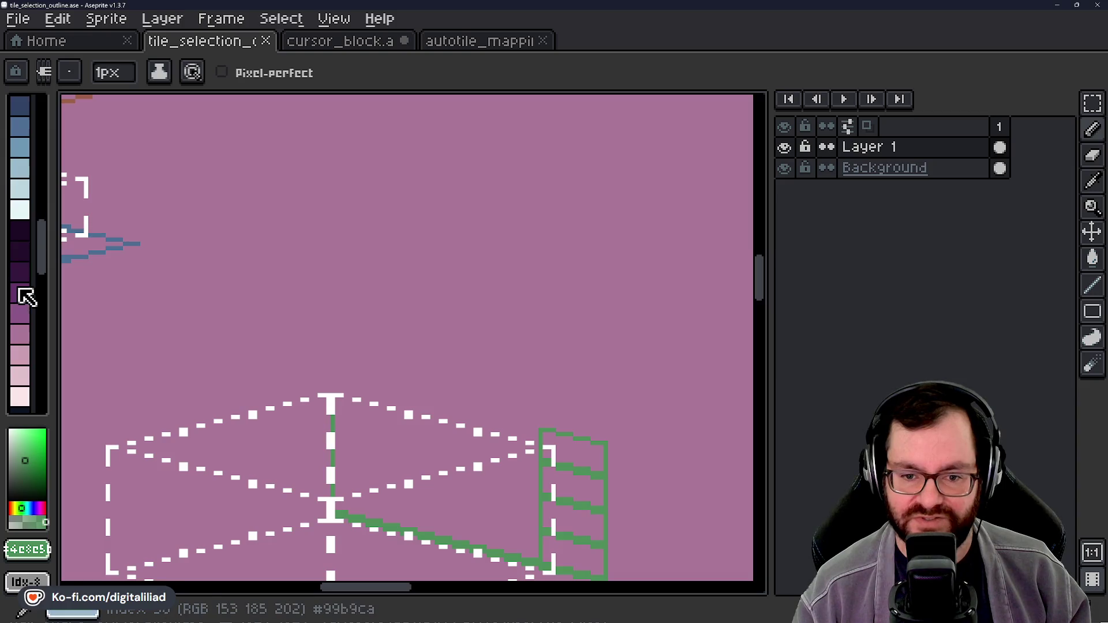
scroll(25, 203, down, 10)
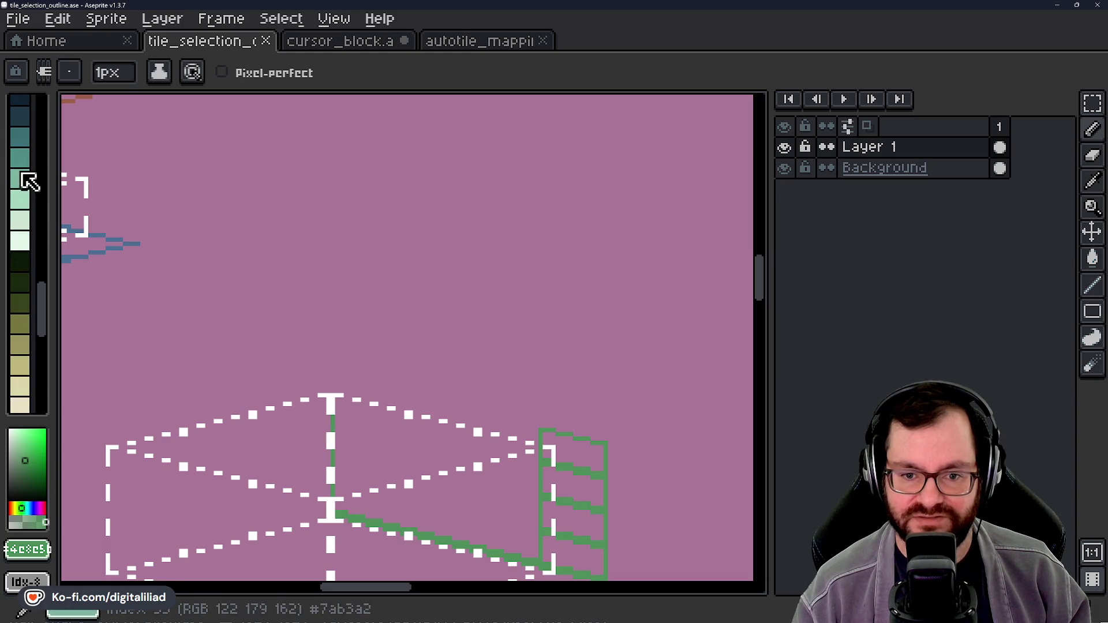
scroll(26, 219, down, 10)
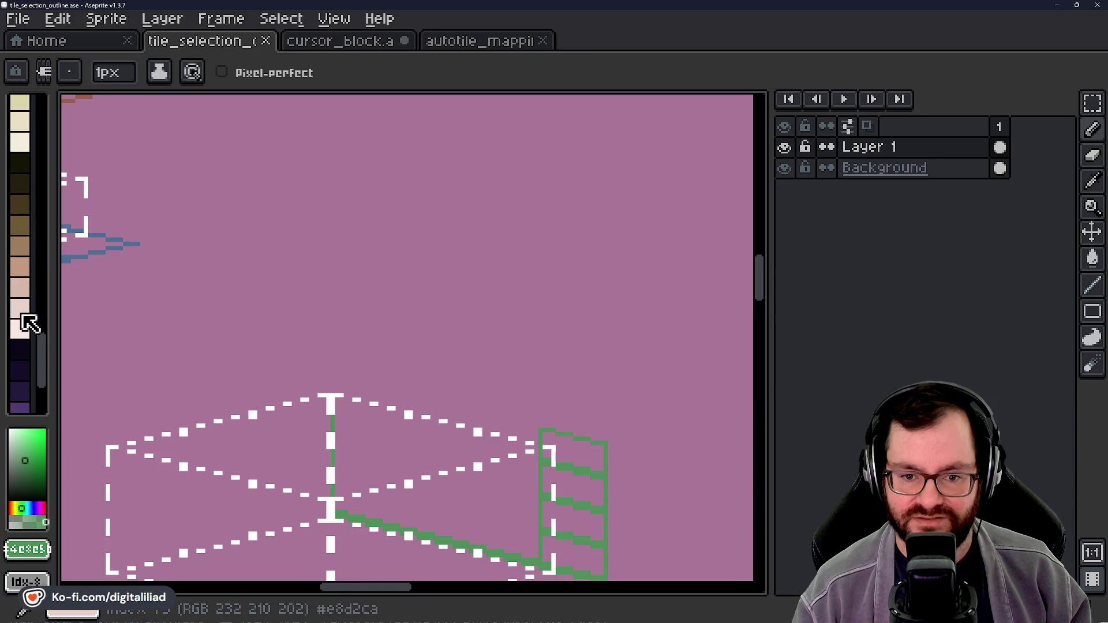
scroll(306, 306, down, 1)
scroll(495, 259, up, 3)
scroll(269, 254, down, 1)
Step: With the Line tool, extend the green stepped top edge further left
mouse_move(581, 240)
mouse_down()
mouse_move(319, 230)
mouse_move(546, 164)
mouse_move(425, 180)
mouse_up()
mouse_move(606, 428)
mouse_down()
mouse_move(524, 309)
mouse_move(476, 347)
mouse_up()
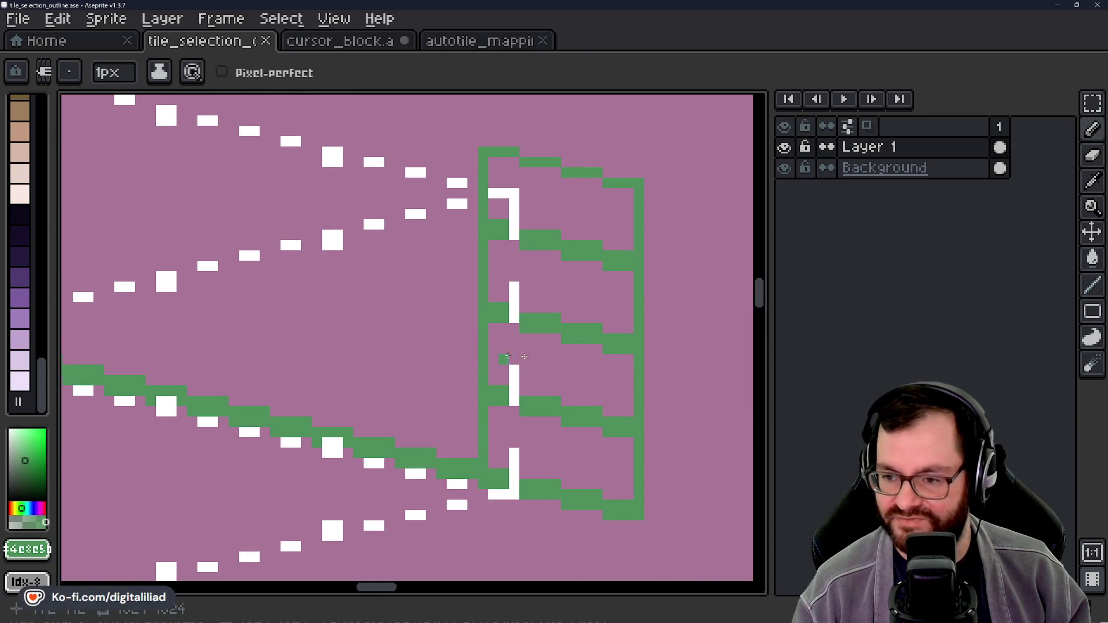
click(1091, 285)
mouse_move(462, 441)
mouse_down()
mouse_move(441, 467)
mouse_move(452, 194)
mouse_up()
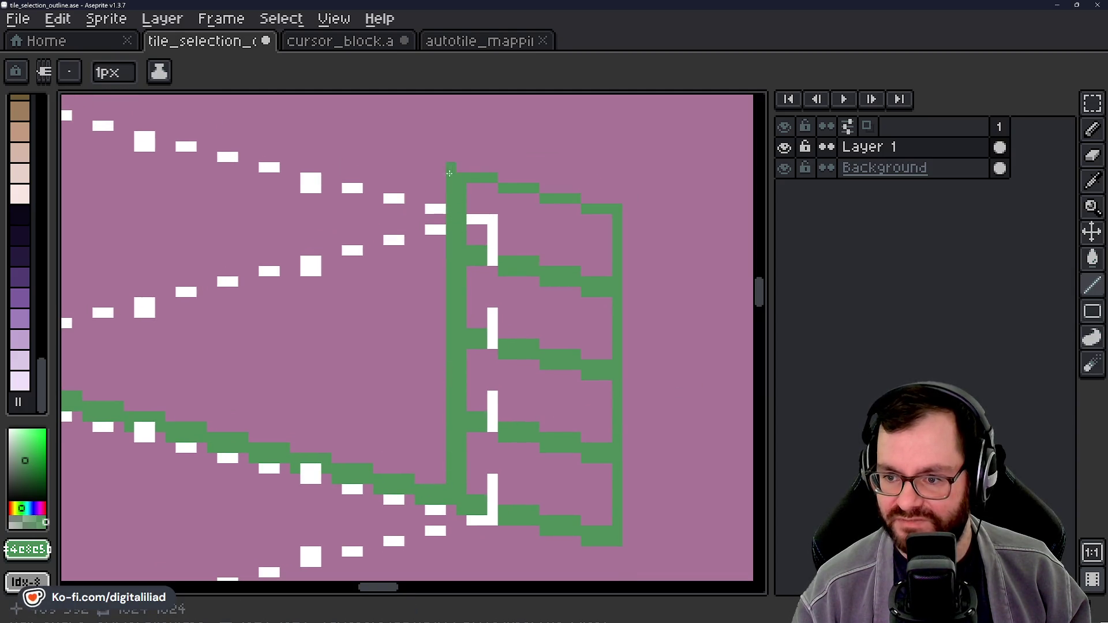
scroll(494, 311, up, 2)
click(494, 311)
mouse_move(531, 314)
mouse_down()
mouse_move(475, 311)
mouse_move(443, 279)
mouse_move(388, 279)
mouse_up()
click(415, 307)
mouse_move(351, 342)
mouse_down()
mouse_move(482, 396)
mouse_move(466, 341)
mouse_move(398, 347)
mouse_move(386, 425)
mouse_up()
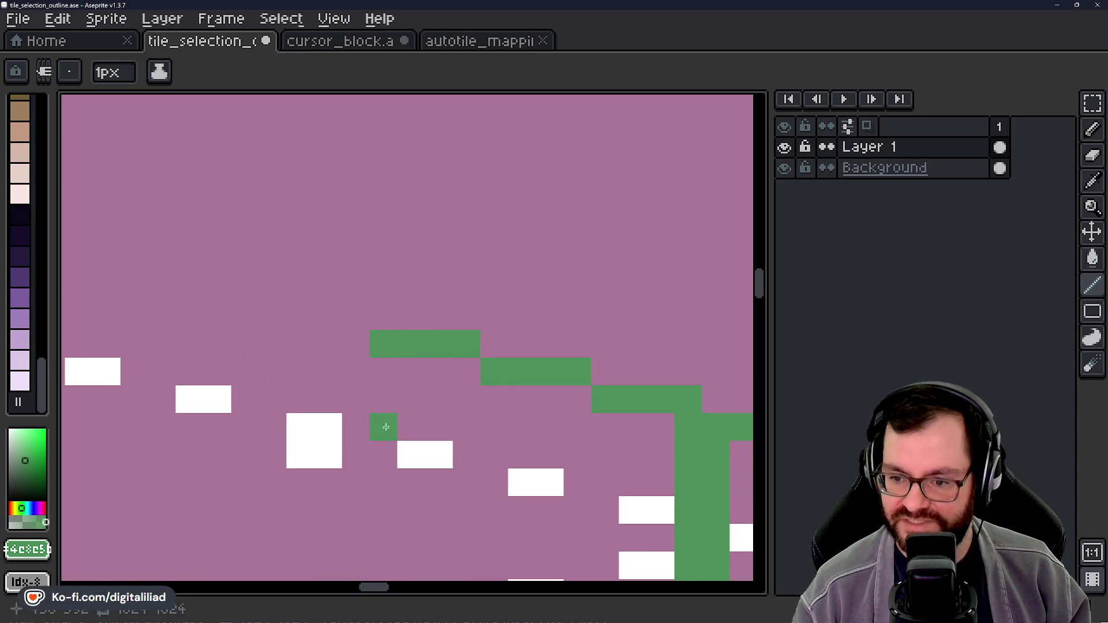
key(ctrl+z)
click(448, 348)
shift+click(369, 347)
Step: Draw a vertical green line from the top edge down to the lower diagonal
click(379, 398)
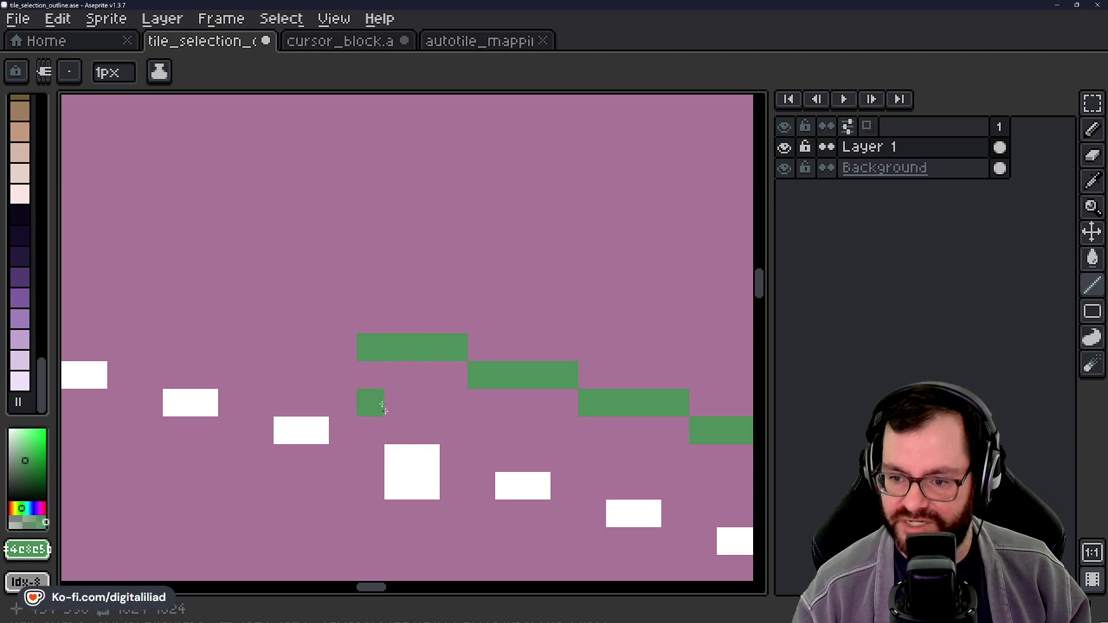
scroll(380, 214, down, 3)
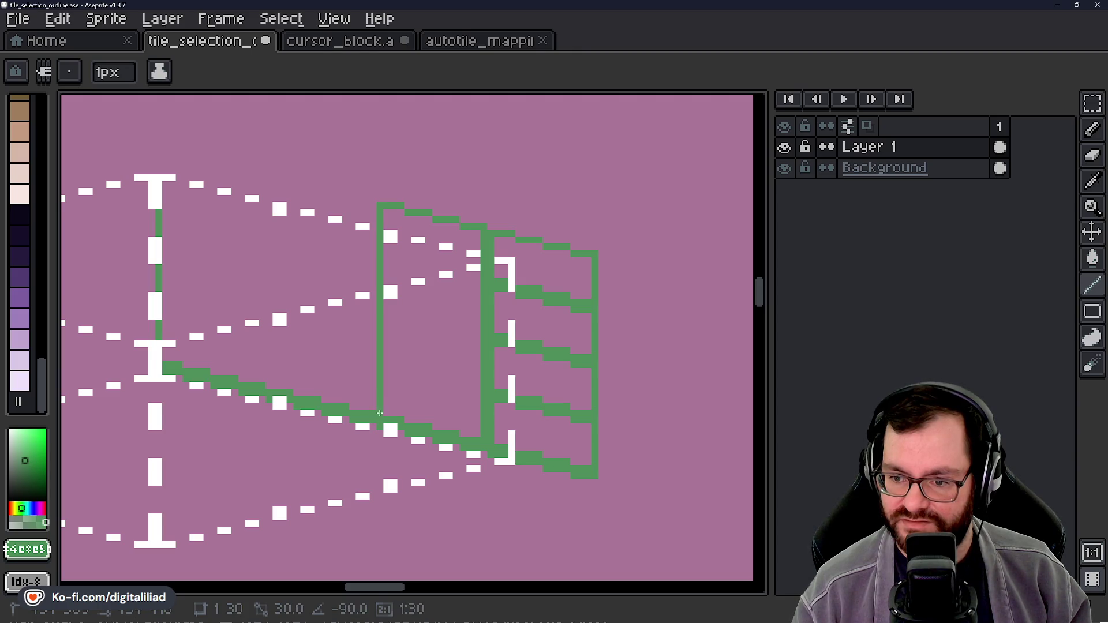
shift+click(379, 413)
scroll(379, 413, up, 3)
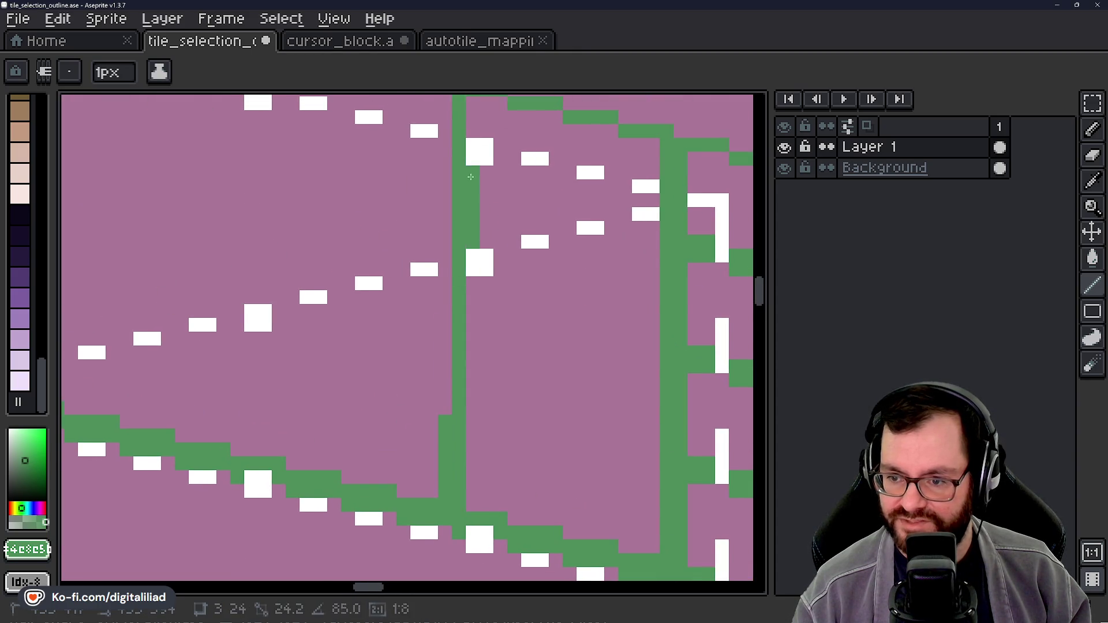
scroll(445, 140, up, 3)
shift+click(446, 120)
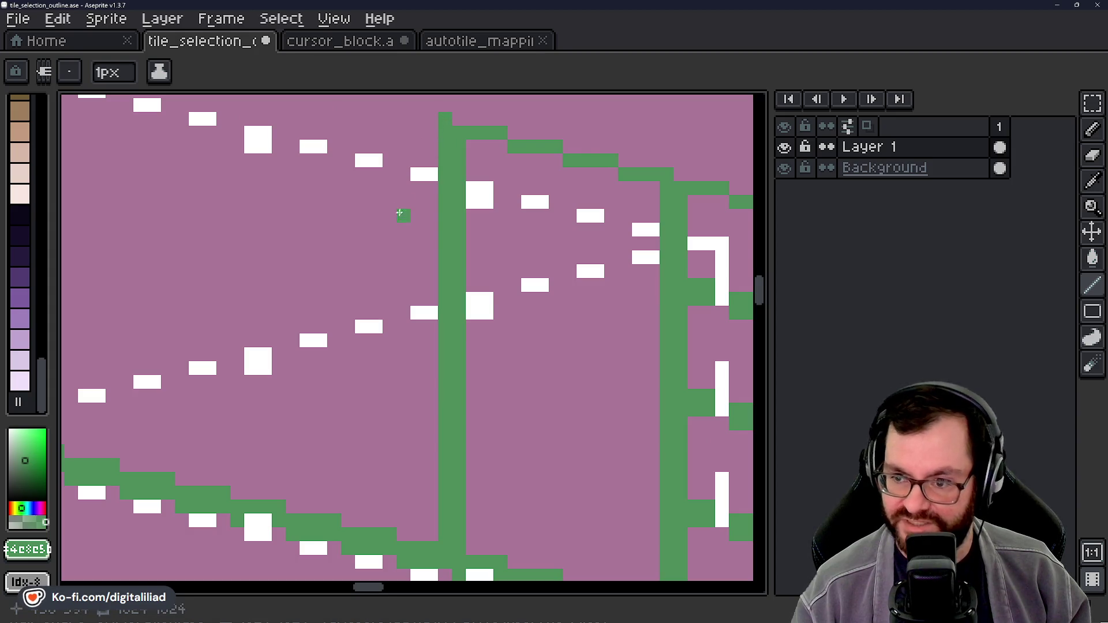
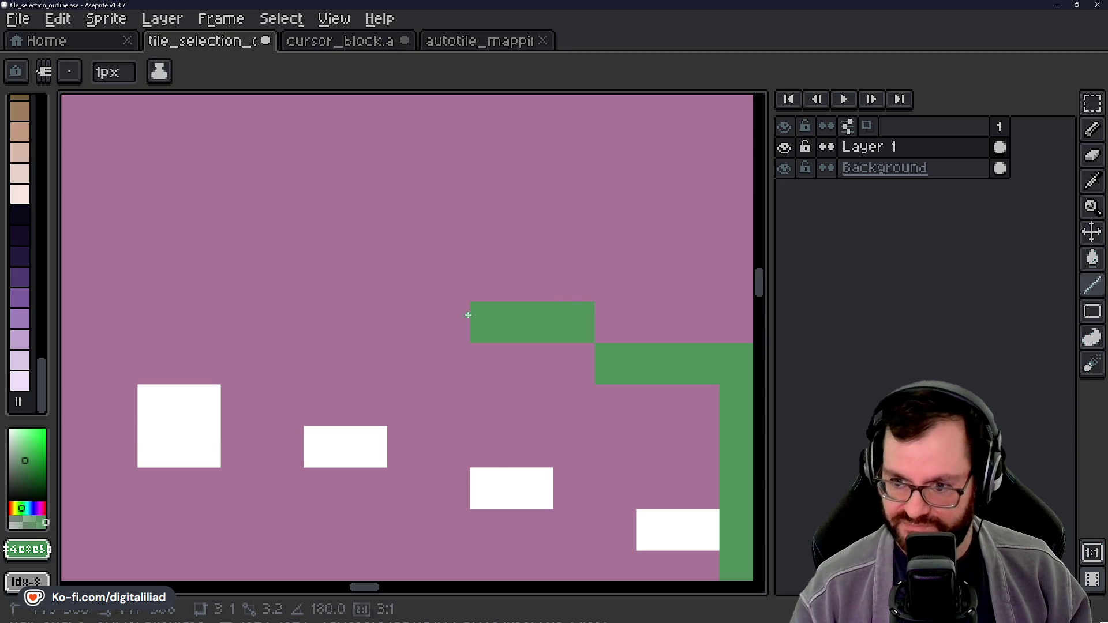
Step: Draw a two-pixel-wide green vertical line down the near tile's post
scroll(554, 352, up, 1)
scroll(553, 352, right, 1)
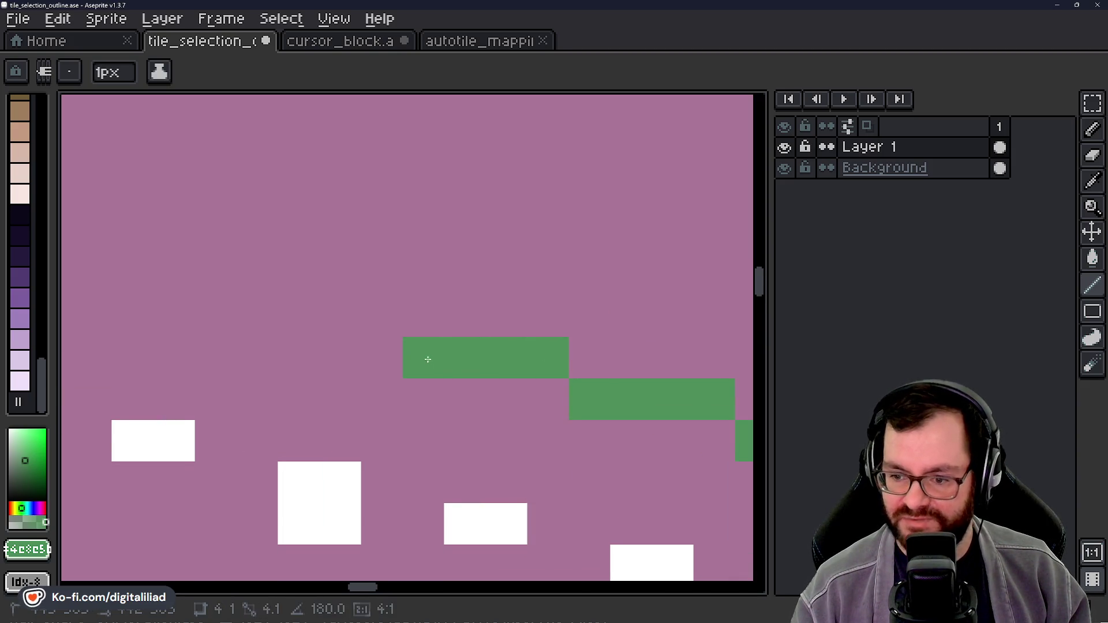
scroll(465, 353, right, 2)
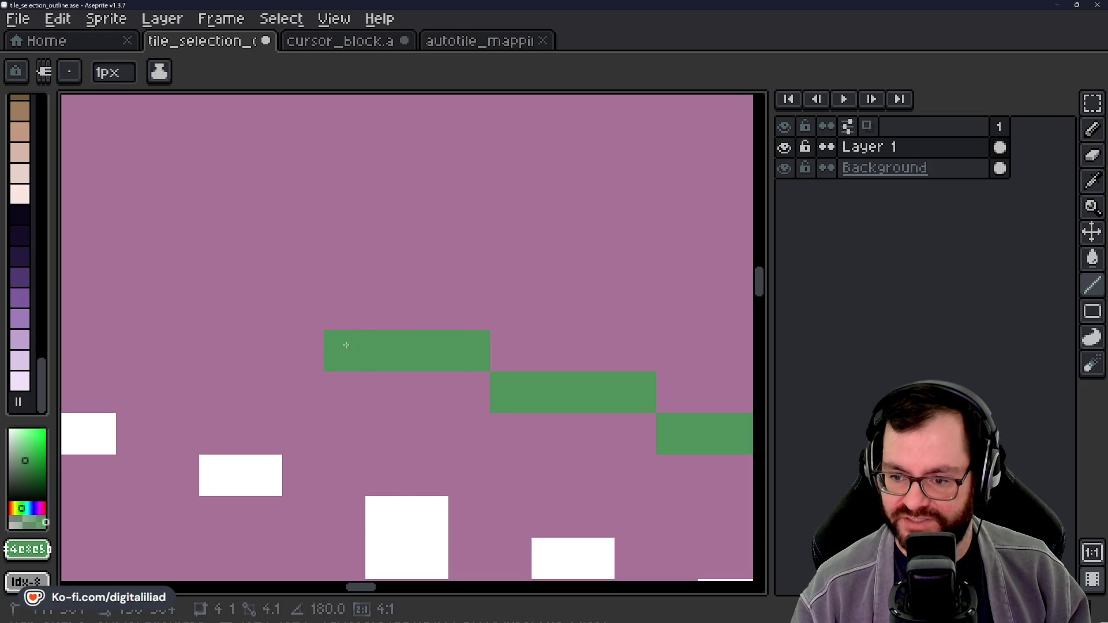
scroll(353, 304, down, 3)
scroll(369, 204, down, 3)
drag(358, 155, 358, 569)
scroll(346, 439, down, 1)
scroll(386, 483, left, 2)
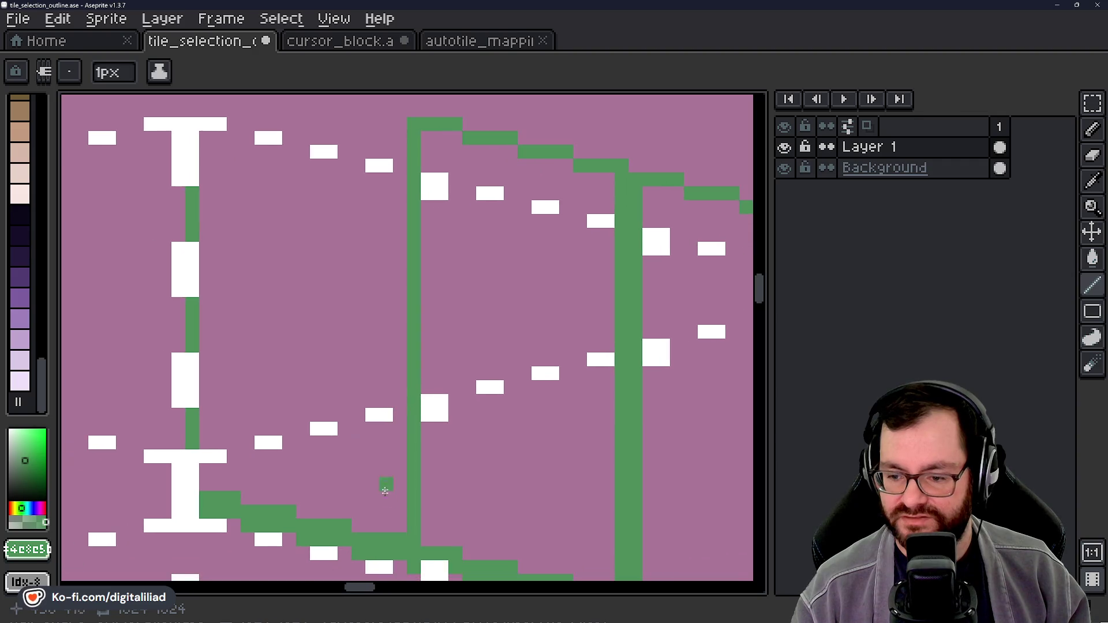
mouse_move(395, 524)
mouse_down()
mouse_move(398, 124)
mouse_move(384, 153)
mouse_up()
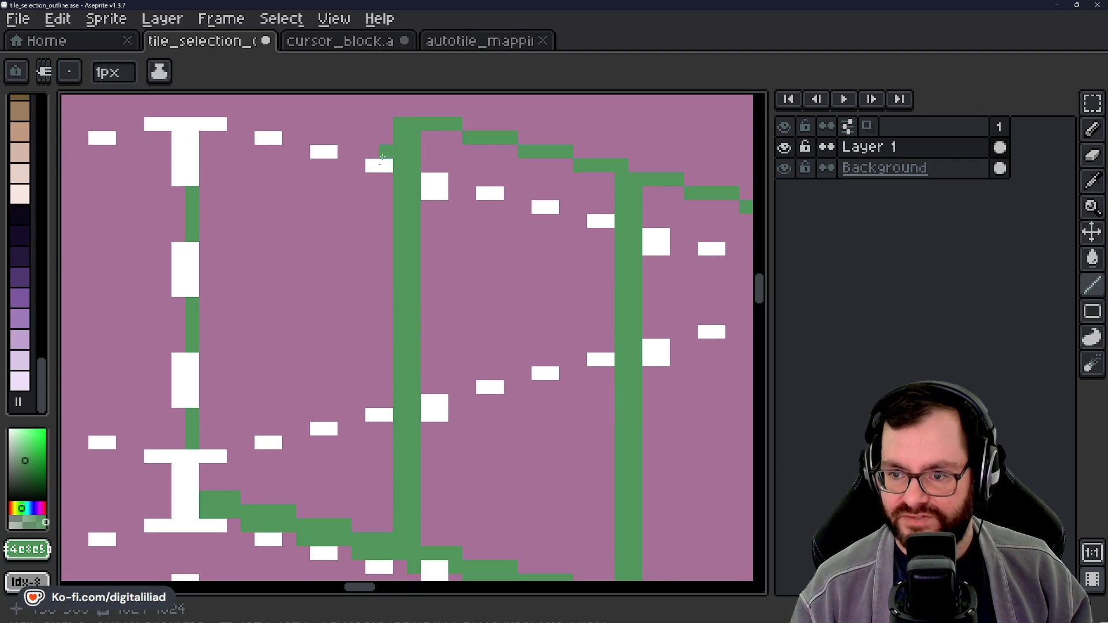
Step: Extend green lines leftward along the tile's top edge from the post's top
scroll(461, 260, up, 5)
scroll(462, 260, left, 3)
scroll(539, 389, up, 1)
drag(539, 388, 462, 388)
scroll(462, 389, down, 3)
scroll(462, 388, left, 3)
mouse_move(517, 282)
mouse_down()
mouse_move(479, 284)
mouse_move(516, 309)
mouse_up()
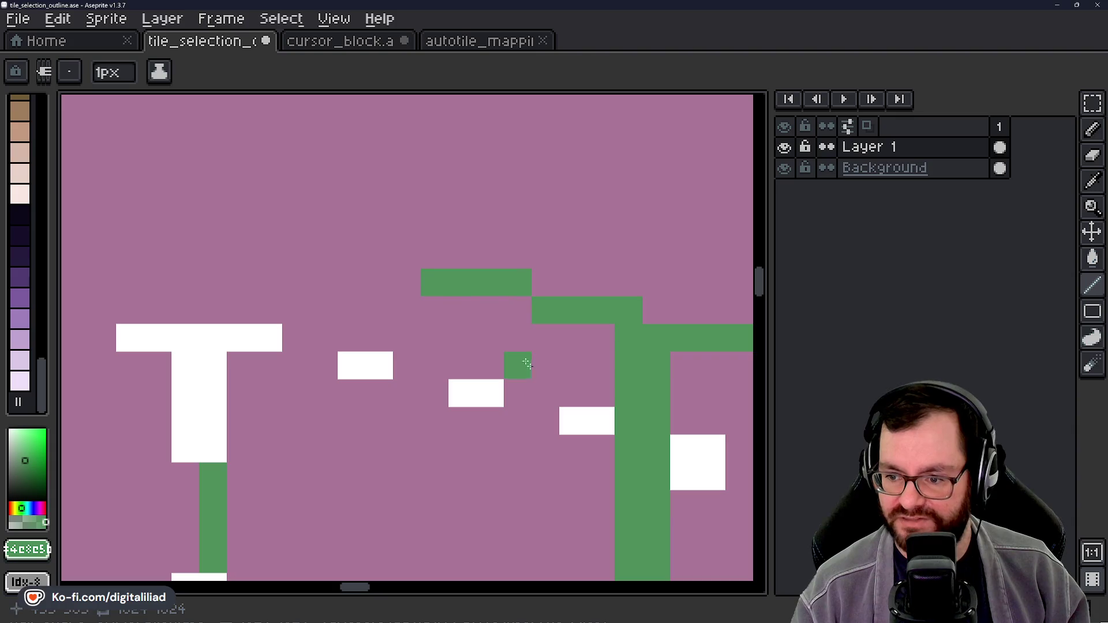
drag(402, 267, 378, 259)
drag(317, 359, 504, 431)
mouse_move(484, 301)
mouse_down()
mouse_move(411, 305)
mouse_move(400, 384)
mouse_up()
scroll(404, 375, down, 6)
drag(460, 423, 351, 295)
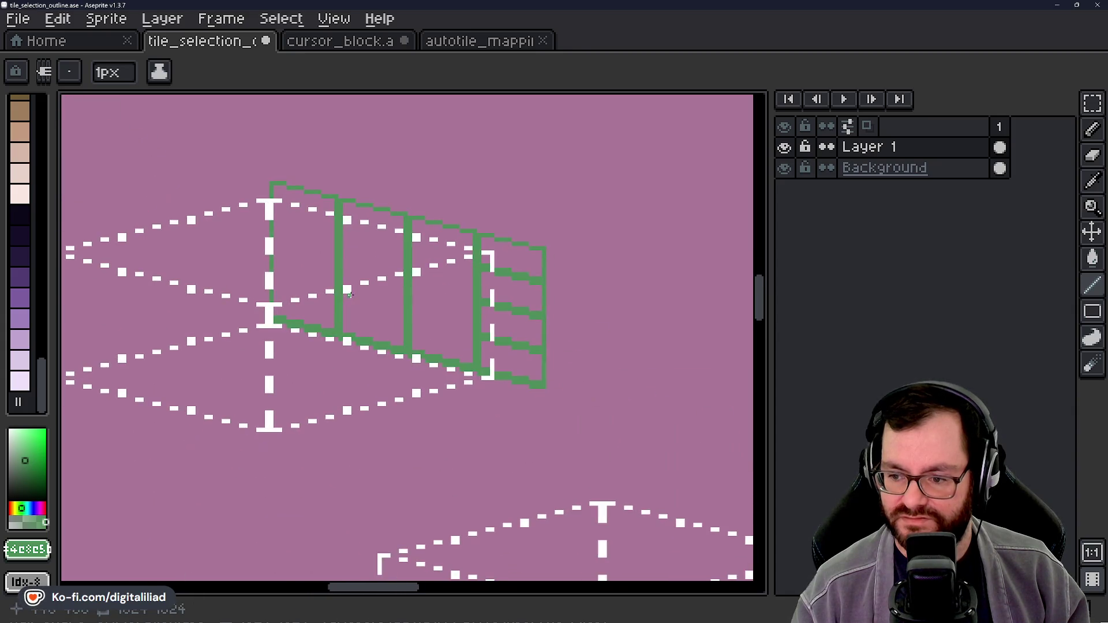
Step: Draw a six-pixel horizontal green line, removing a stray pixel with undo
scroll(511, 278, up, 5)
drag(420, 341, 542, 377)
mouse_move(486, 342)
mouse_down()
mouse_move(396, 343)
mouse_move(600, 464)
mouse_up()
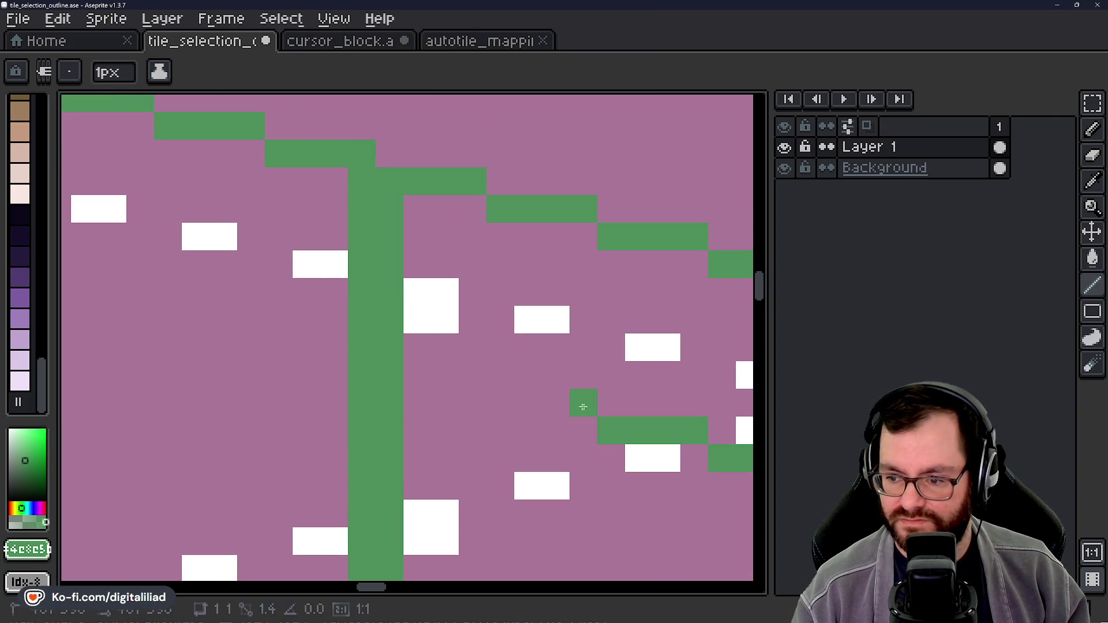
drag(473, 375, 448, 376)
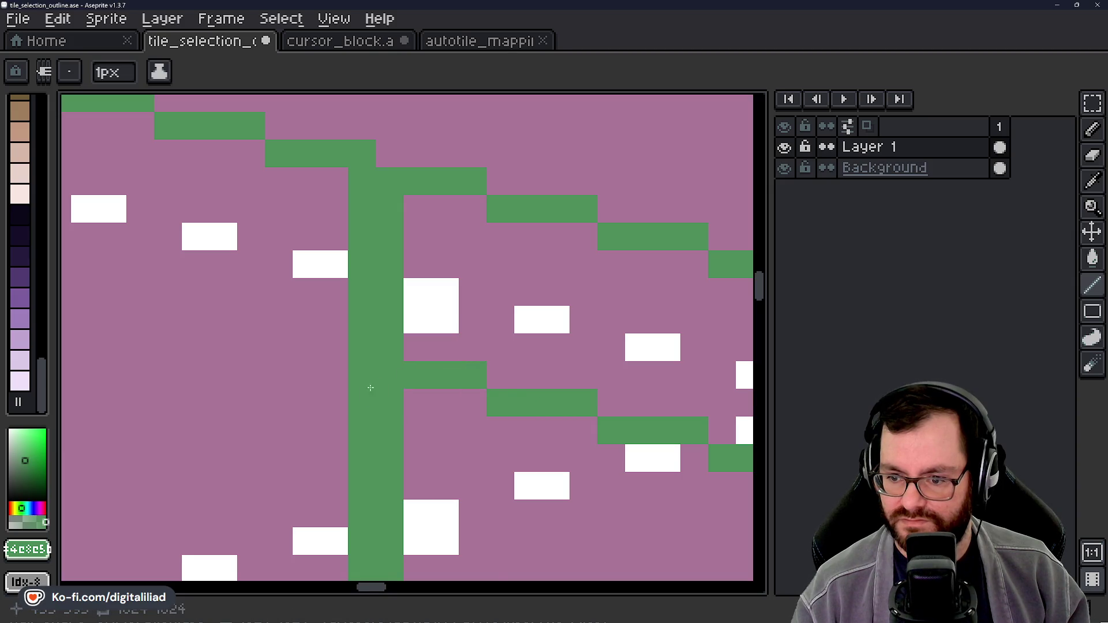
drag(359, 359, 517, 433)
mouse_move(441, 420)
mouse_down()
mouse_move(436, 394)
mouse_move(335, 394)
mouse_move(296, 344)
mouse_move(395, 413)
mouse_up()
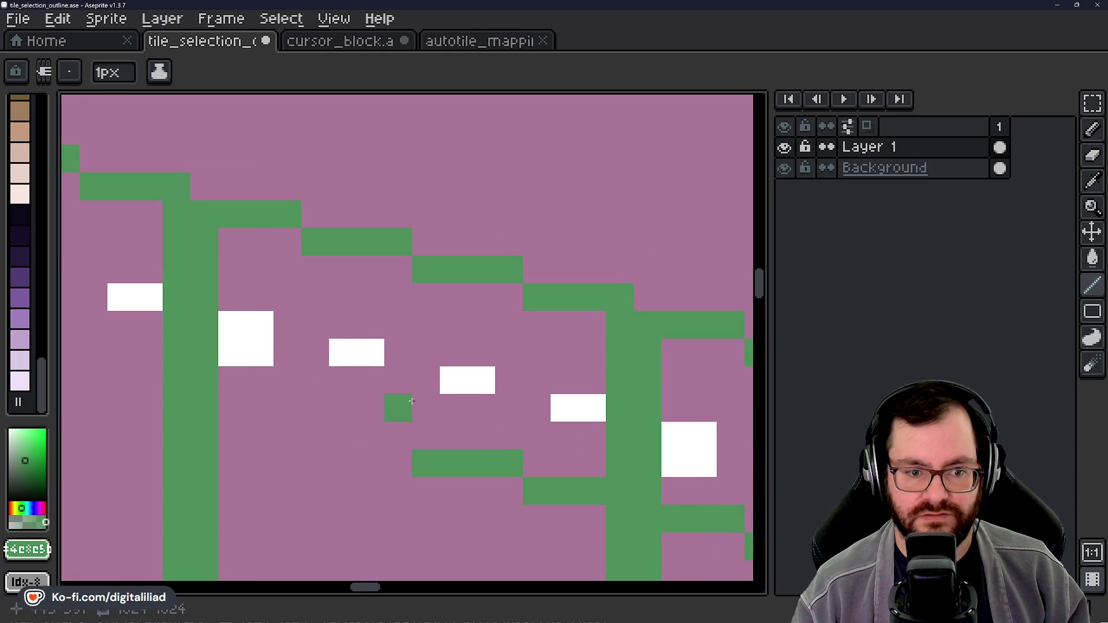
key(ctrl+z)
Step: Add green stair-step pixels stepping left and up from the row
drag(345, 467, 383, 438)
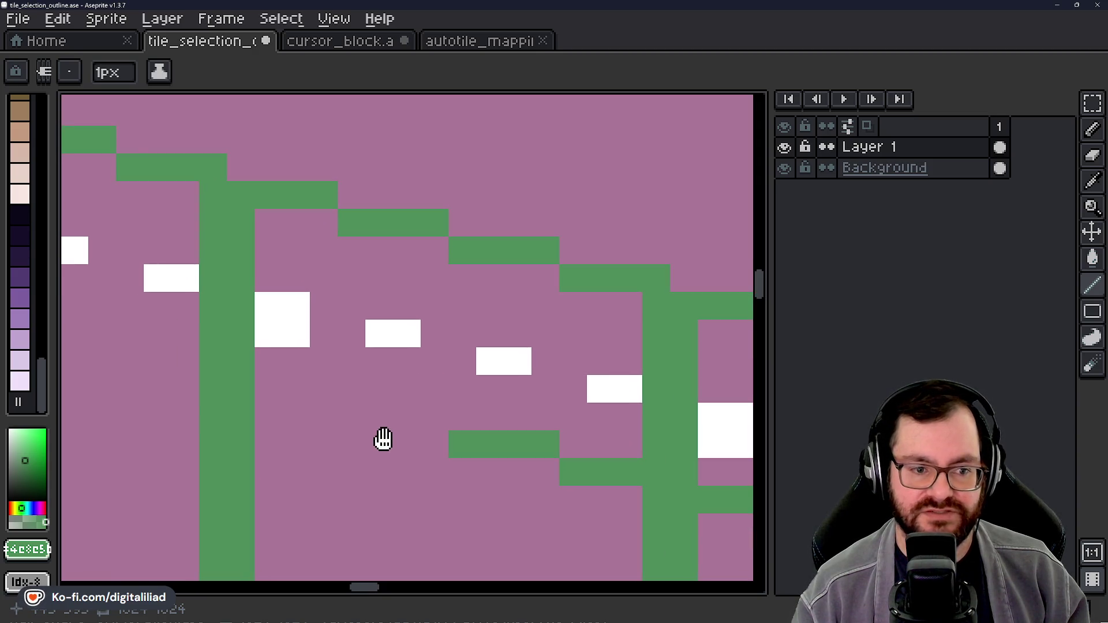
mouse_move(446, 420)
mouse_down()
mouse_move(346, 418)
mouse_move(342, 435)
mouse_up()
drag(341, 436, 472, 458)
drag(446, 408, 323, 385)
mouse_move(324, 385)
mouse_down()
mouse_move(479, 418)
mouse_move(407, 416)
mouse_move(463, 478)
mouse_move(383, 444)
mouse_move(523, 468)
mouse_up()
click(454, 416)
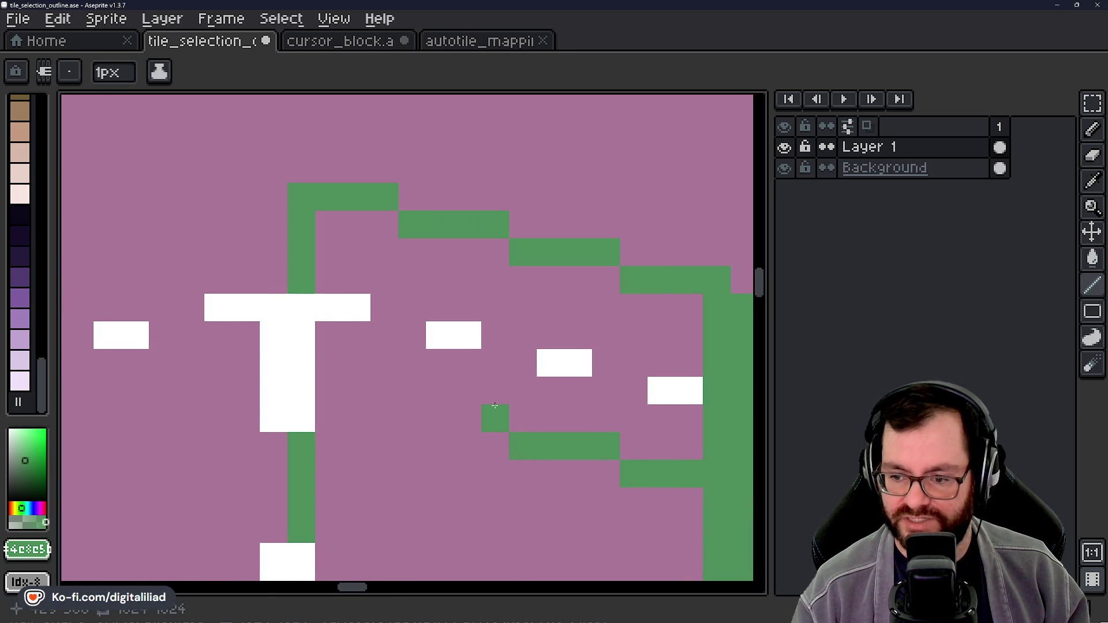
drag(434, 419, 328, 391)
click(384, 446)
Step: Paint the green diagonal staircase down-right from the L-shape, undoing a stray pixel
mouse_move(379, 454)
mouse_down()
mouse_move(290, 328)
mouse_move(300, 295)
mouse_move(406, 321)
mouse_up()
click(468, 385)
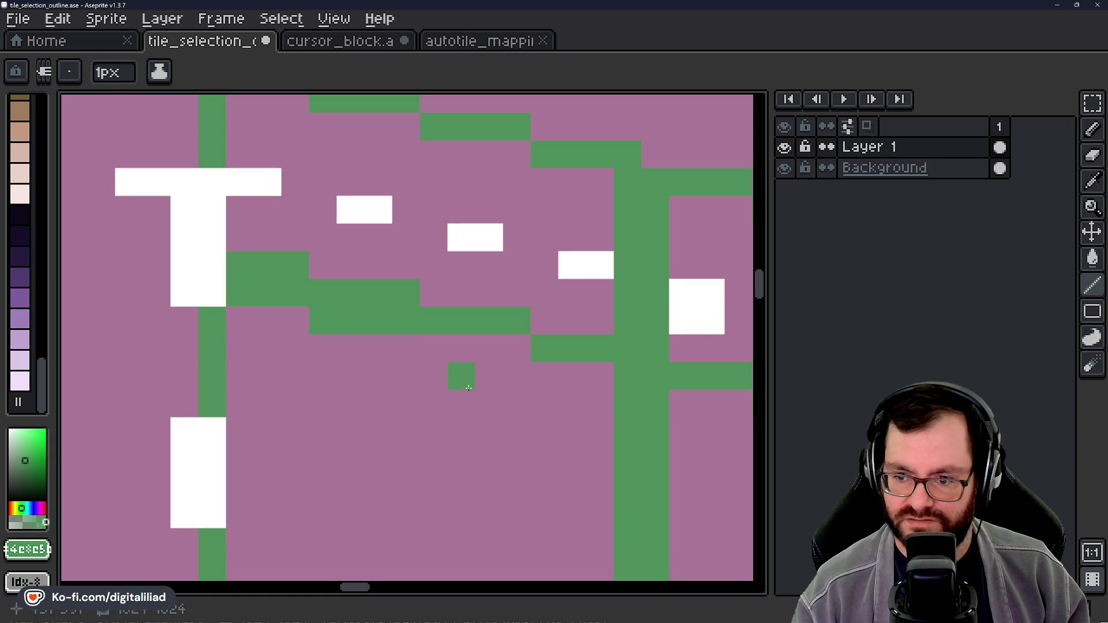
drag(468, 388, 289, 334)
key(ctrl+z)
mouse_move(254, 294)
mouse_down()
mouse_move(363, 322)
mouse_move(430, 321)
mouse_move(268, 364)
mouse_up()
mouse_move(253, 274)
mouse_down()
mouse_move(439, 334)
mouse_move(492, 336)
mouse_up()
drag(531, 388, 279, 371)
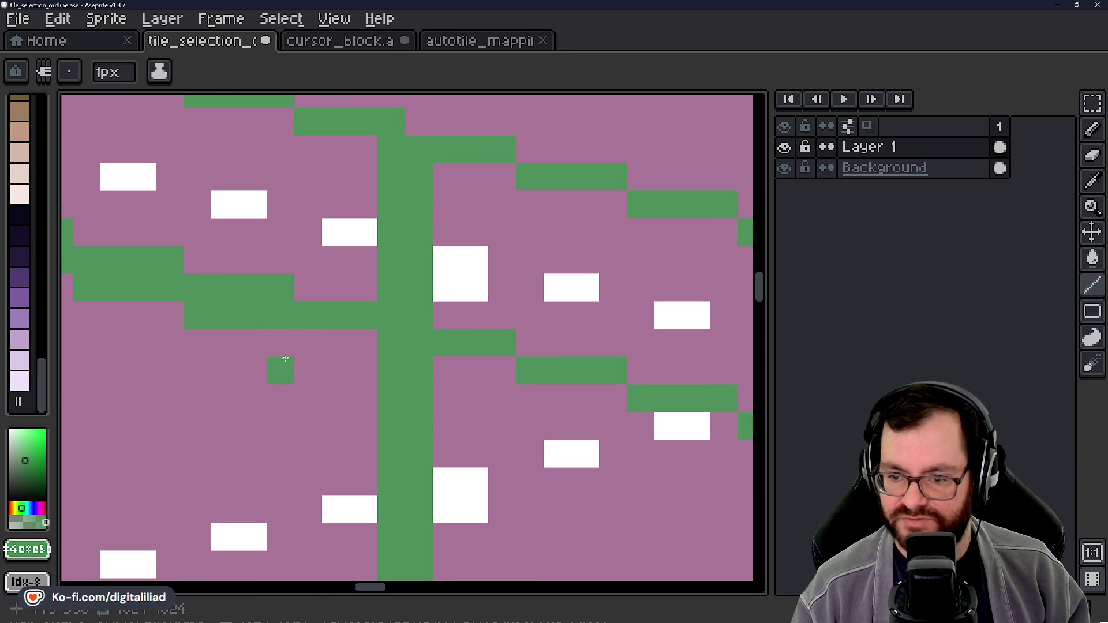
drag(409, 416, 204, 389)
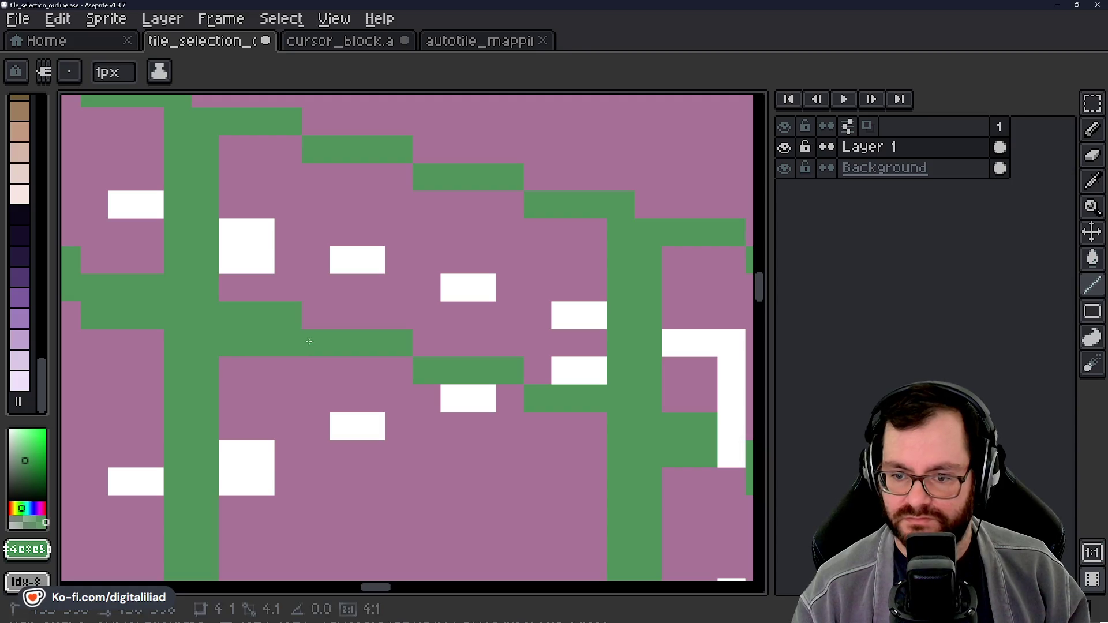
drag(416, 450, 353, 398)
click(363, 346)
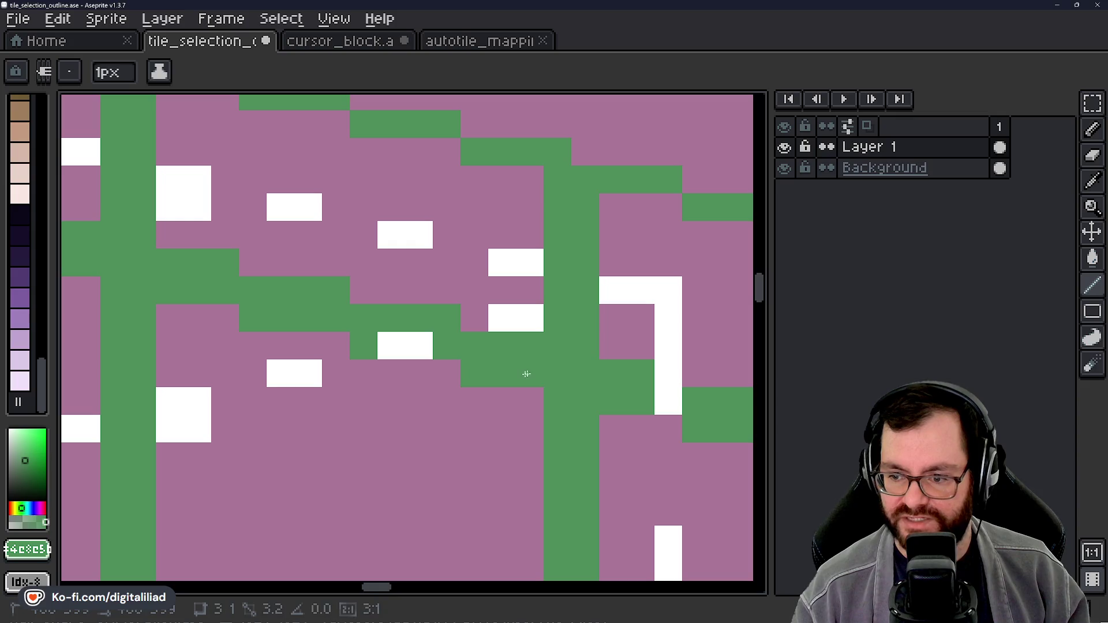
Step: Zoom out to the whole traced grid and save tile_selection_outline.ase
drag(531, 453, 519, 448)
scroll(416, 397, down, 2)
drag(416, 397, 519, 384)
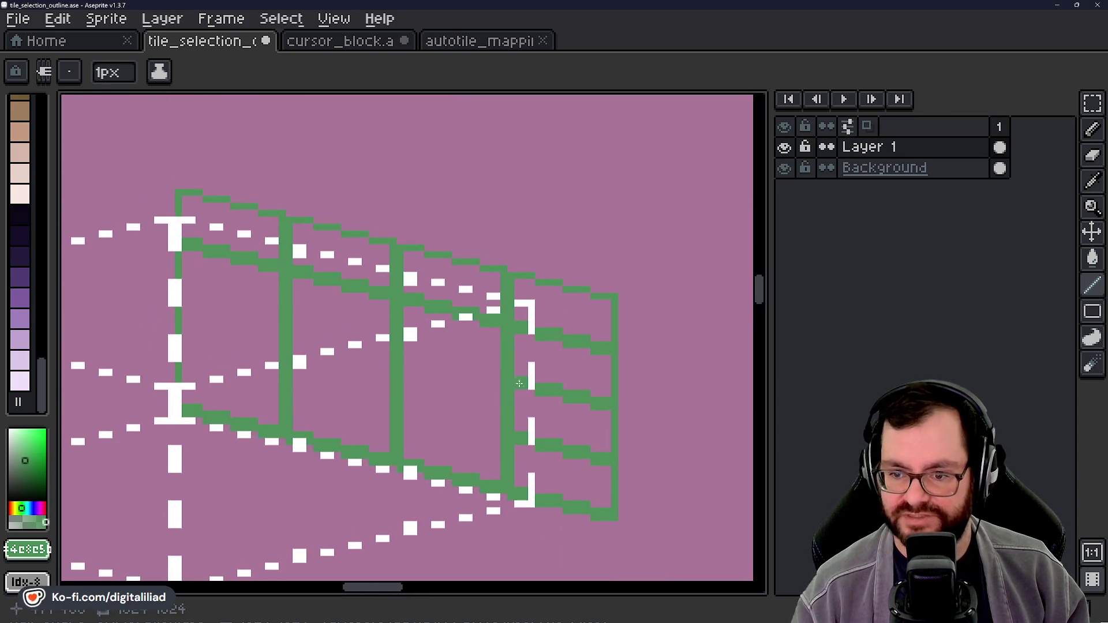
key(ctrl+s)
scroll(477, 324, up, 2)
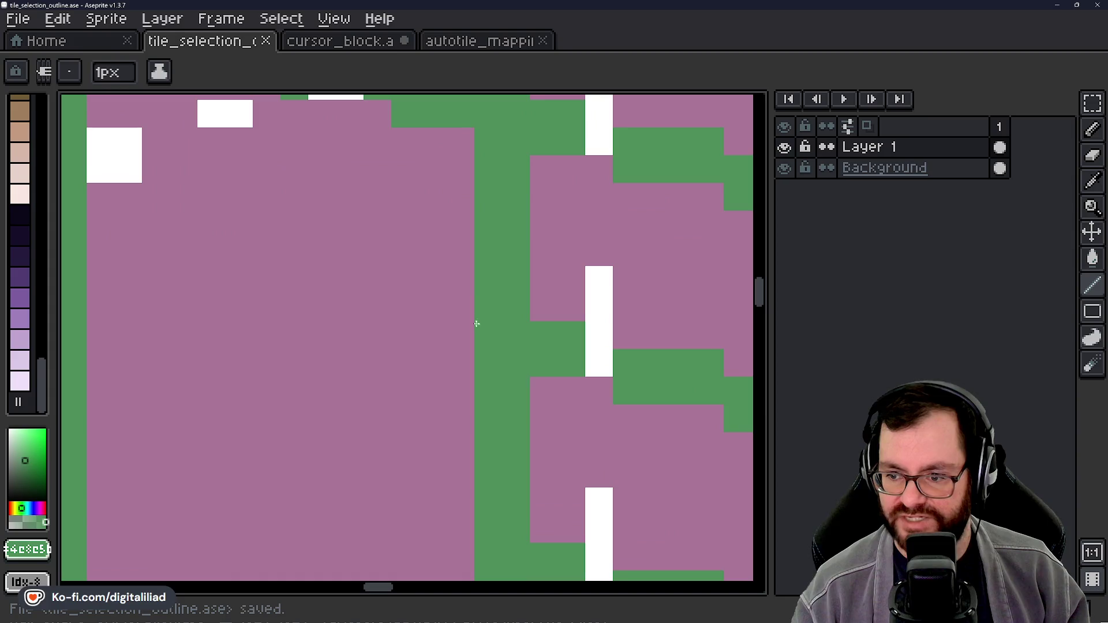
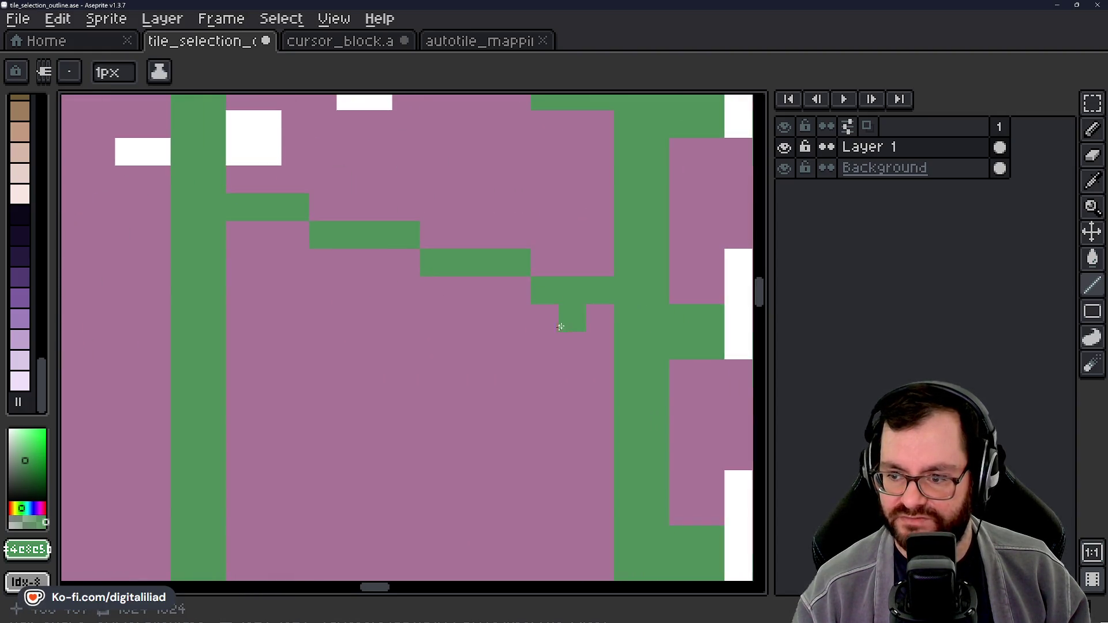
Step: Add green pixels on both sides of the lone green cell and draw a stair-step line up-left along the diagonal
click(591, 309)
click(555, 319)
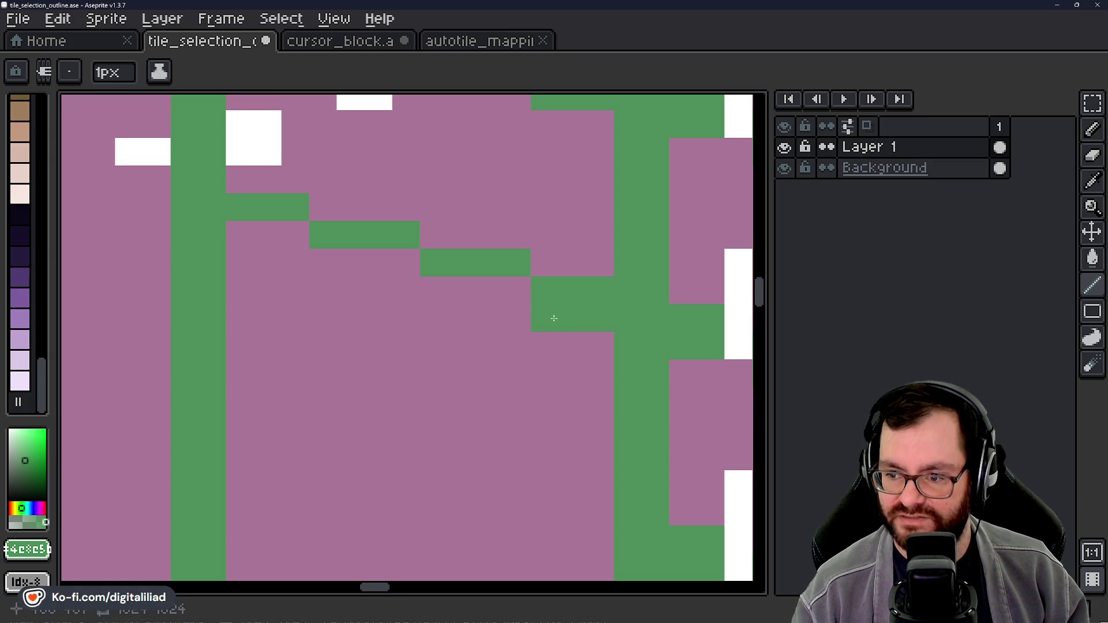
mouse_move(506, 293)
mouse_down()
mouse_move(450, 289)
mouse_move(404, 258)
mouse_move(341, 254)
mouse_move(291, 226)
mouse_up()
Step: On the next wall face, fill green pixels beside the lone cell, undoing the extra row
mouse_move(250, 315)
mouse_down()
mouse_move(395, 396)
mouse_move(545, 446)
mouse_up()
mouse_move(452, 310)
mouse_down()
mouse_move(381, 304)
mouse_move(445, 332)
mouse_move(388, 324)
mouse_up()
key(v)
key(b)
key(ctrl+z)
Step: Add green pixels left of the white block and beside the vertical bar
drag(333, 270, 477, 360)
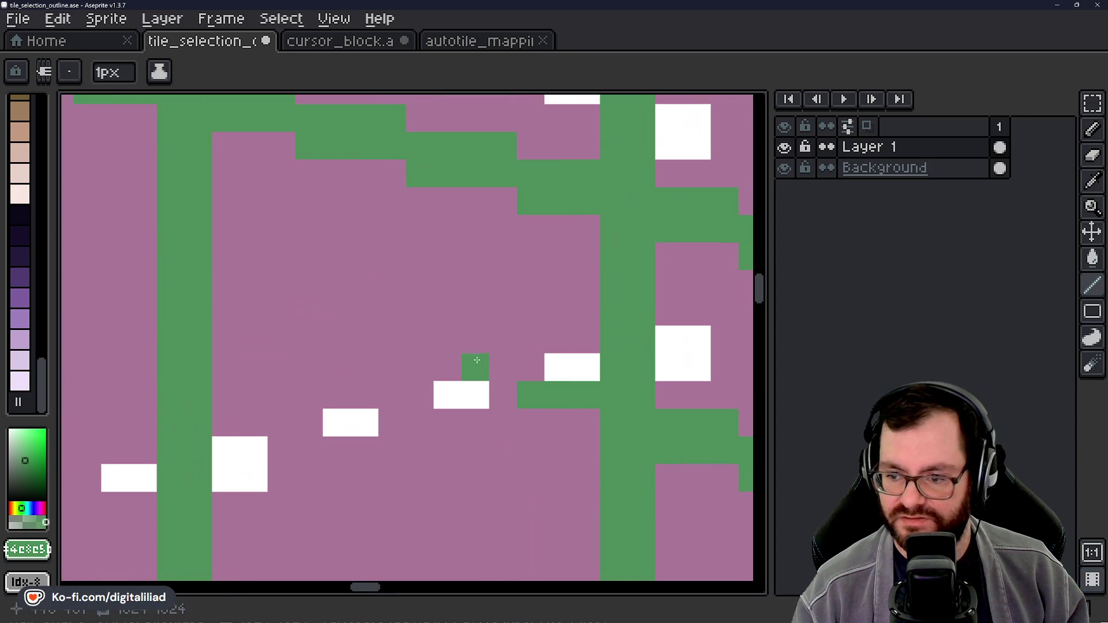
drag(408, 360, 457, 430)
click(449, 460)
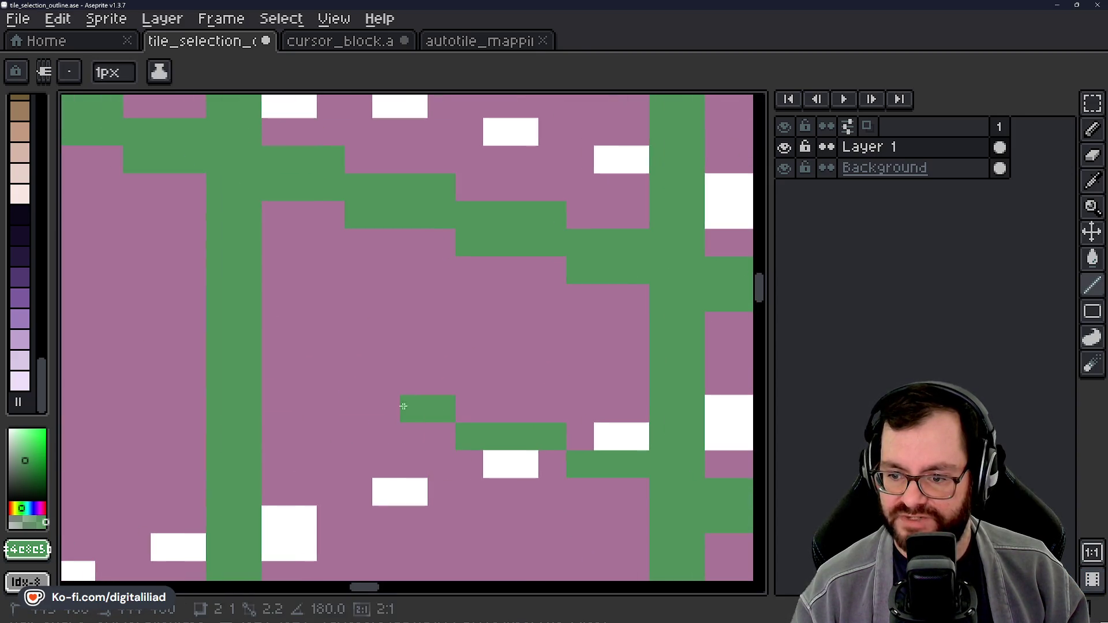
mouse_move(363, 402)
mouse_down()
mouse_move(501, 411)
mouse_move(404, 389)
mouse_move(520, 438)
mouse_up()
click(467, 389)
click(518, 453)
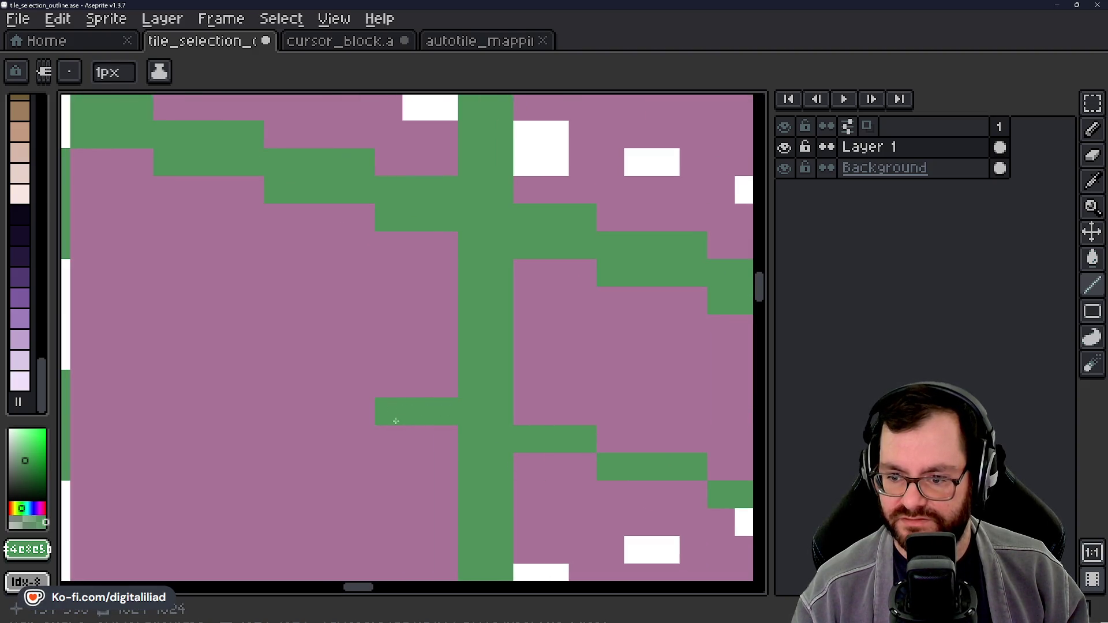
Step: Add a green pixel above-left of the row, draw a four-pixel horizontal step, and erase the stray pixel
drag(395, 420, 553, 479)
click(527, 452)
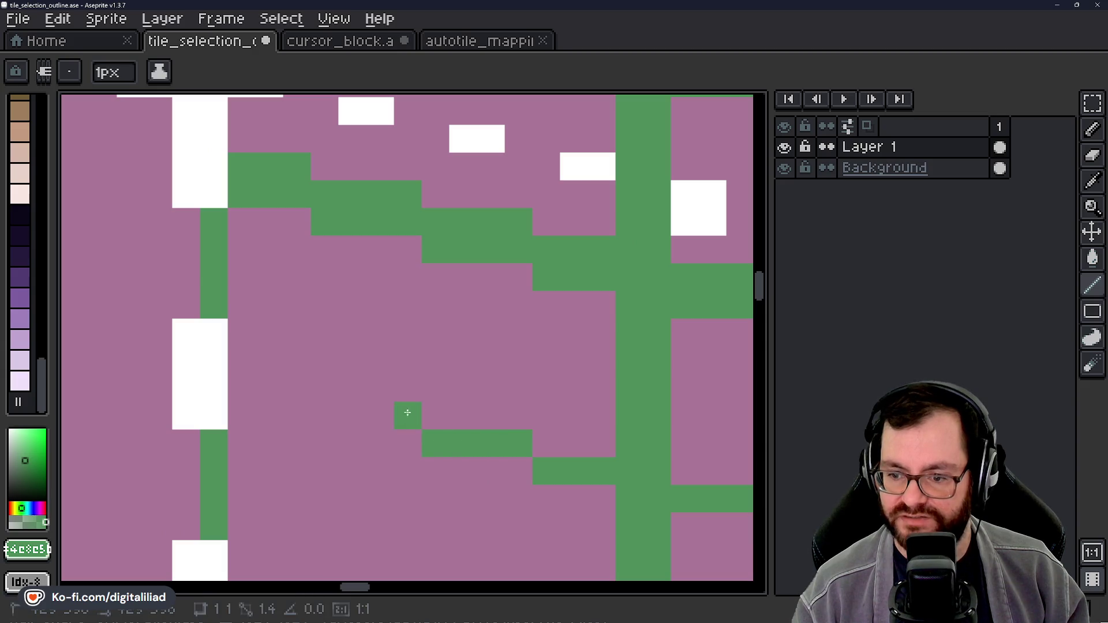
drag(306, 388, 205, 382)
right_click(214, 385)
Step: Add green pixels below the row and draw a second stair-step line below the diagonal
drag(341, 508, 336, 399)
drag(237, 305, 263, 312)
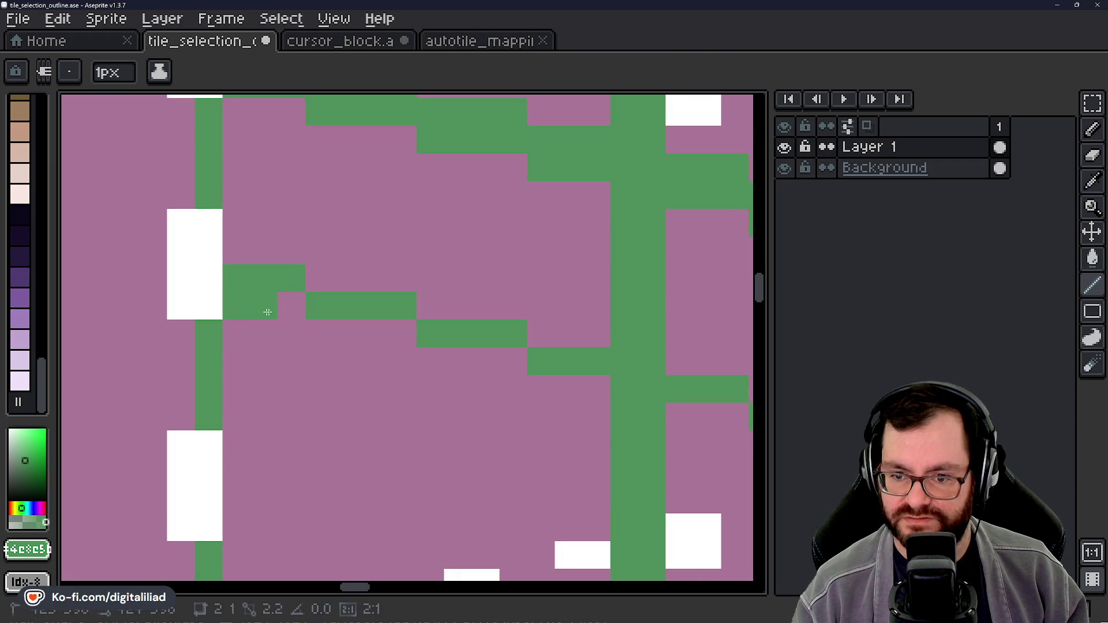
mouse_move(320, 333)
mouse_down()
mouse_move(410, 335)
mouse_move(517, 361)
mouse_up()
click(540, 426)
Step: Paint green pixels to the right of the white block on another wall face
drag(540, 426, 280, 366)
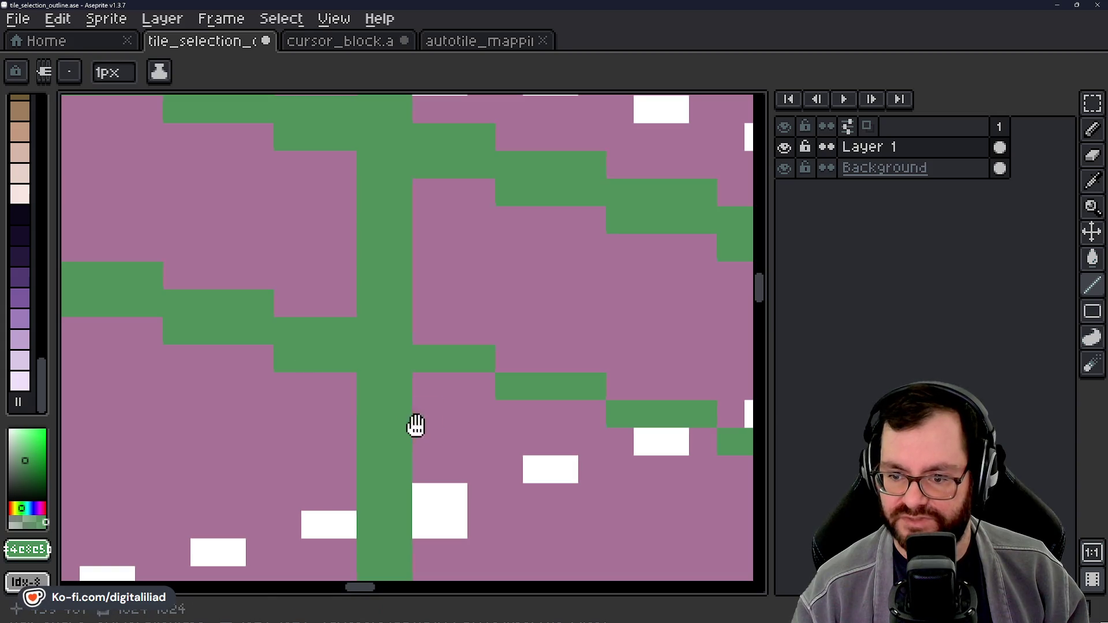
drag(416, 425, 269, 353)
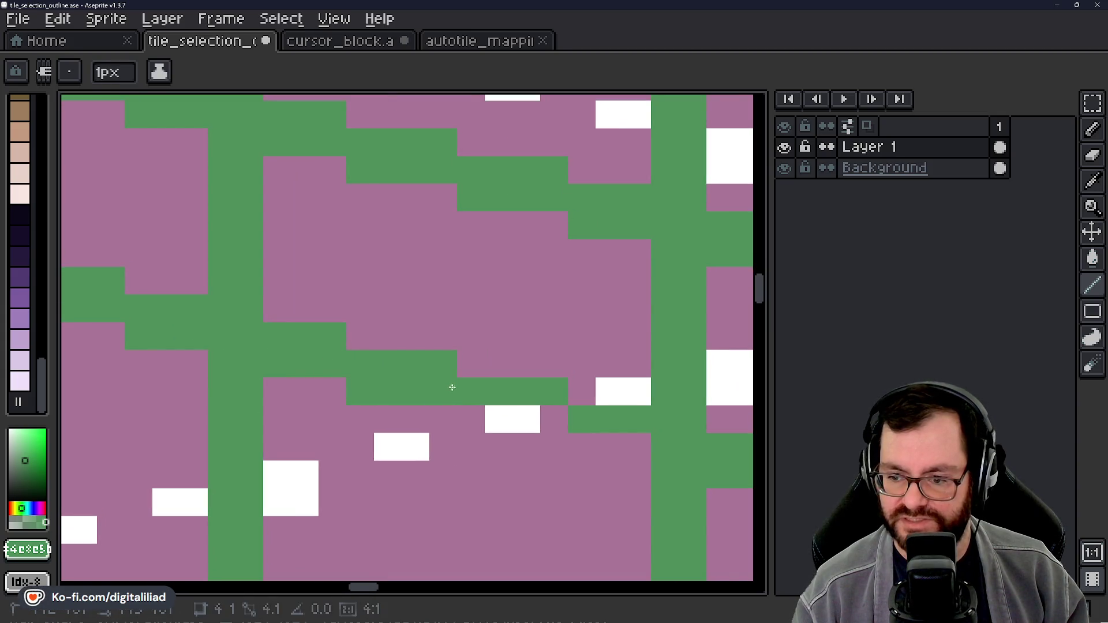
drag(499, 484, 356, 367)
mouse_move(321, 309)
mouse_down()
mouse_move(438, 307)
mouse_move(413, 300)
mouse_up()
Step: Add a green pixel below the block's end and draw a three-pixel horizontal step
scroll(346, 288, down, 4)
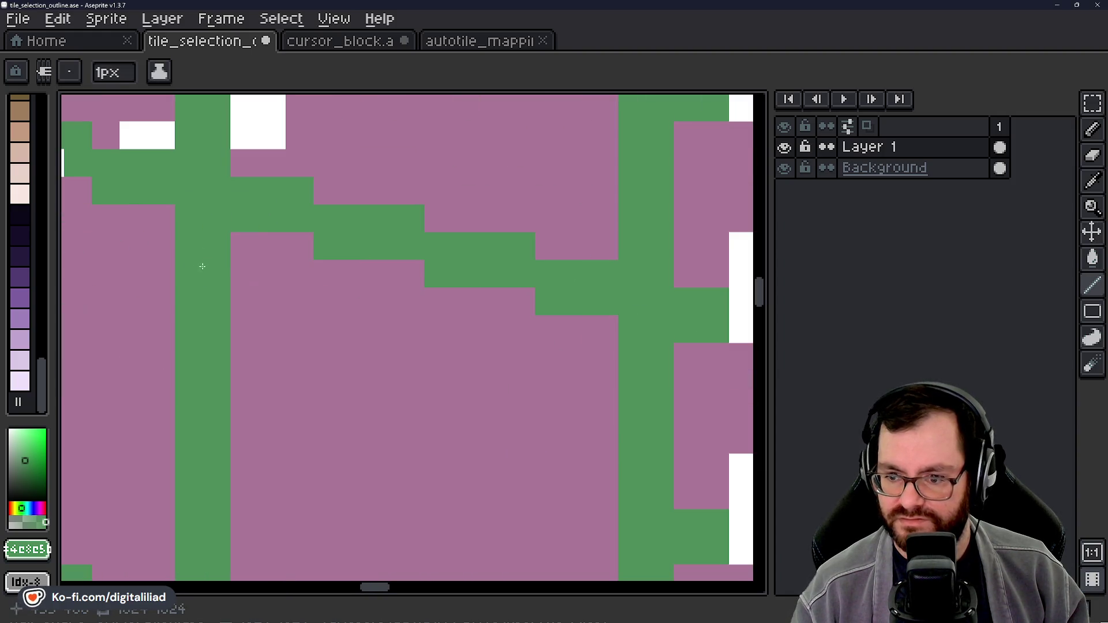
mouse_move(347, 288)
mouse_down()
mouse_move(391, 339)
mouse_move(450, 335)
mouse_up()
scroll(517, 339, up, 3)
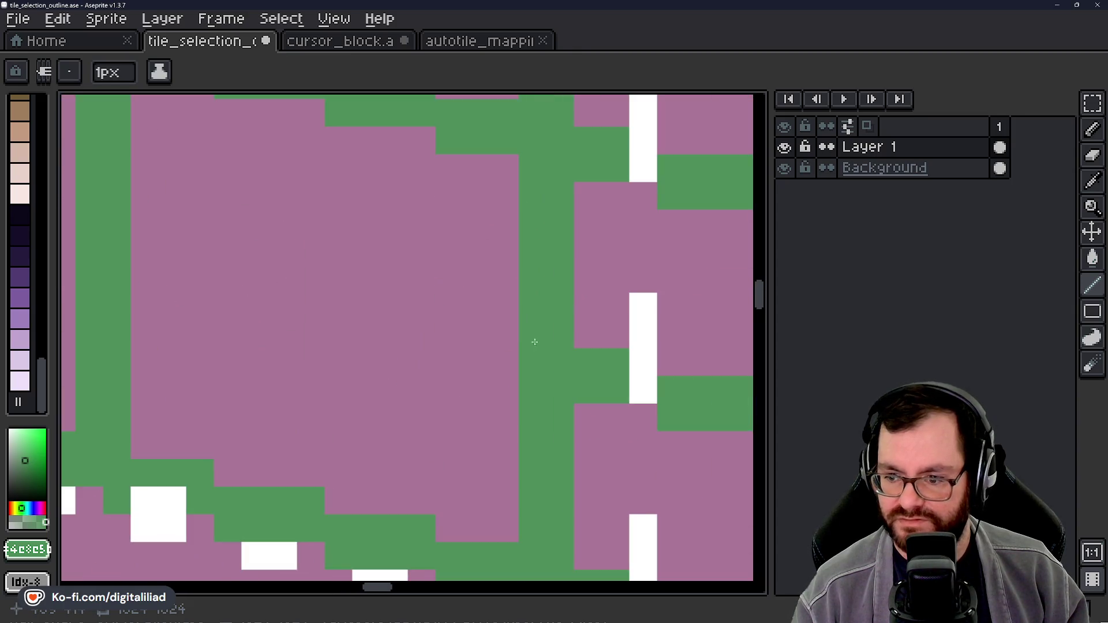
click(493, 356)
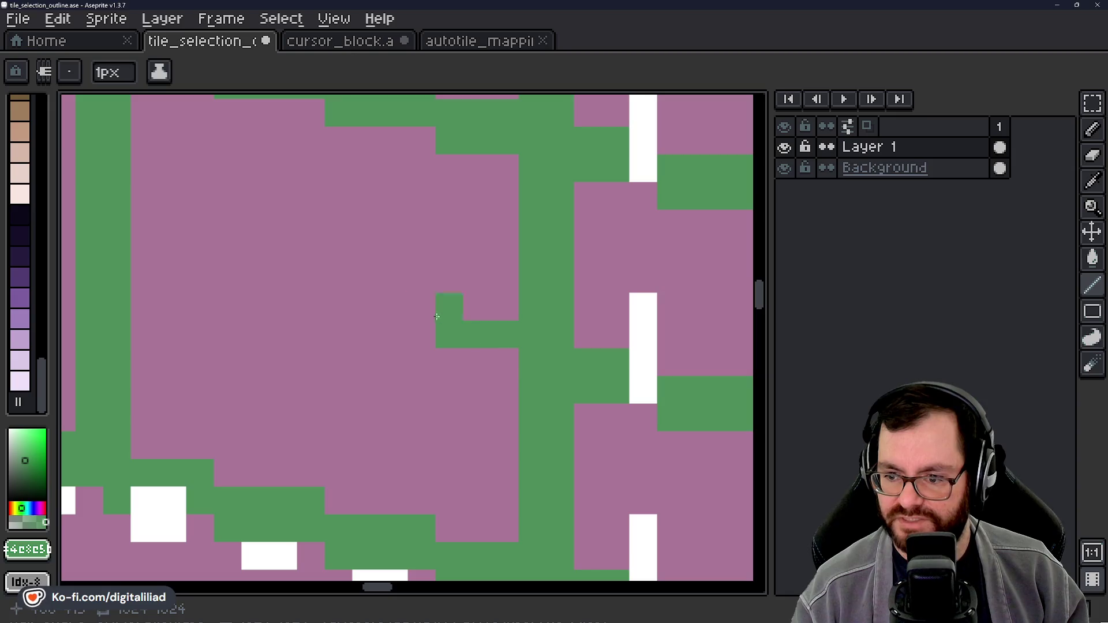
drag(437, 317, 356, 310)
Step: Add a green pixel left of the green column in a different tile area
drag(425, 389, 482, 445)
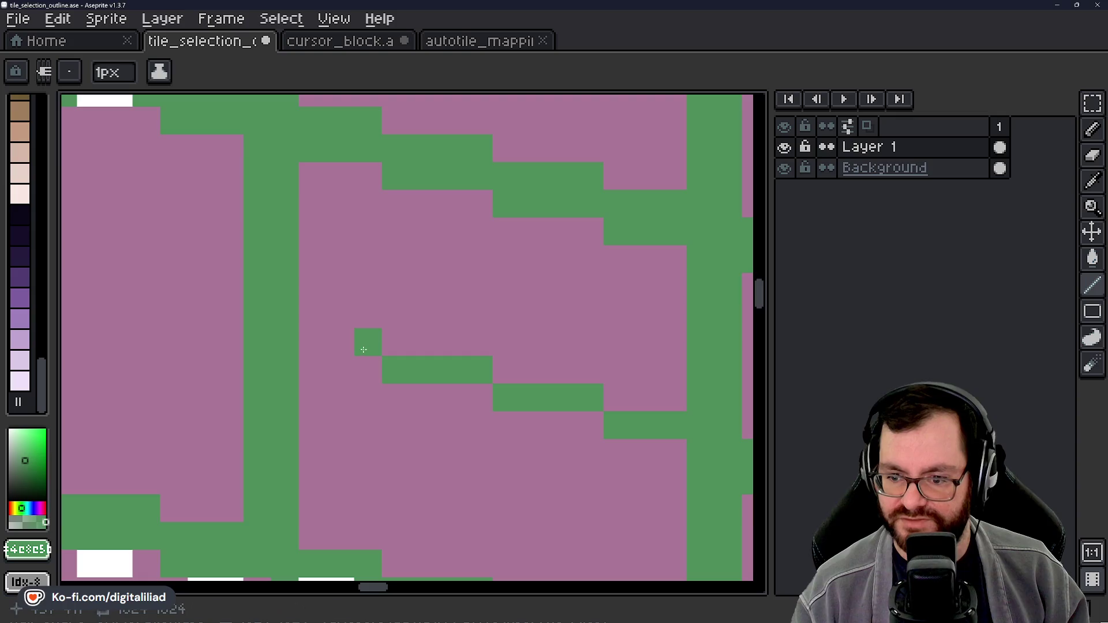
drag(282, 366, 486, 439)
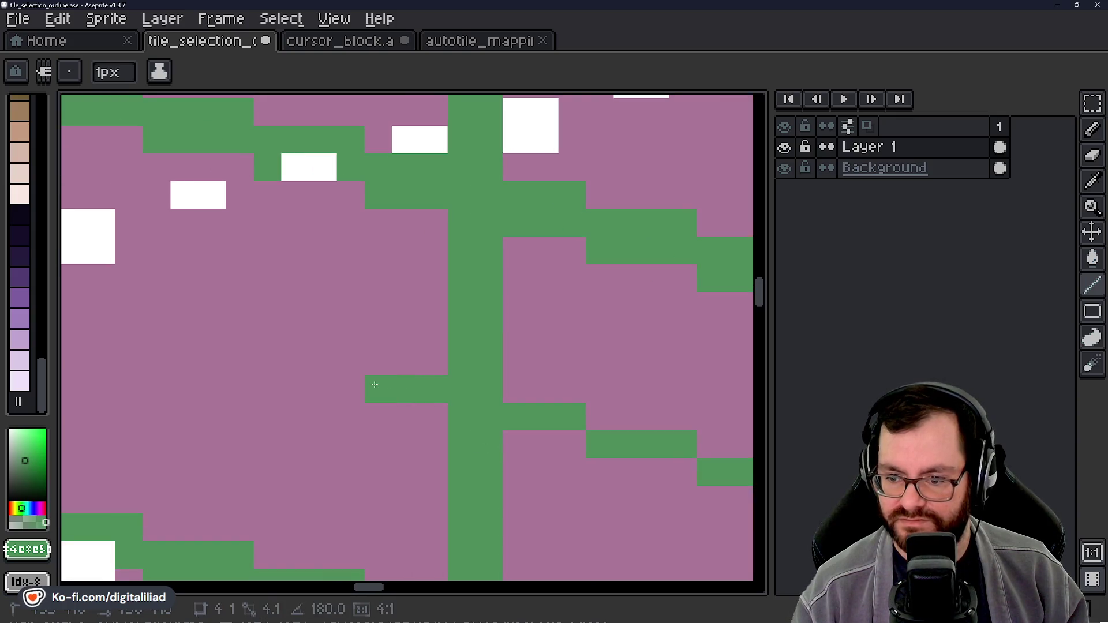
mouse_move(337, 385)
mouse_down()
mouse_move(545, 440)
mouse_move(489, 412)
mouse_up()
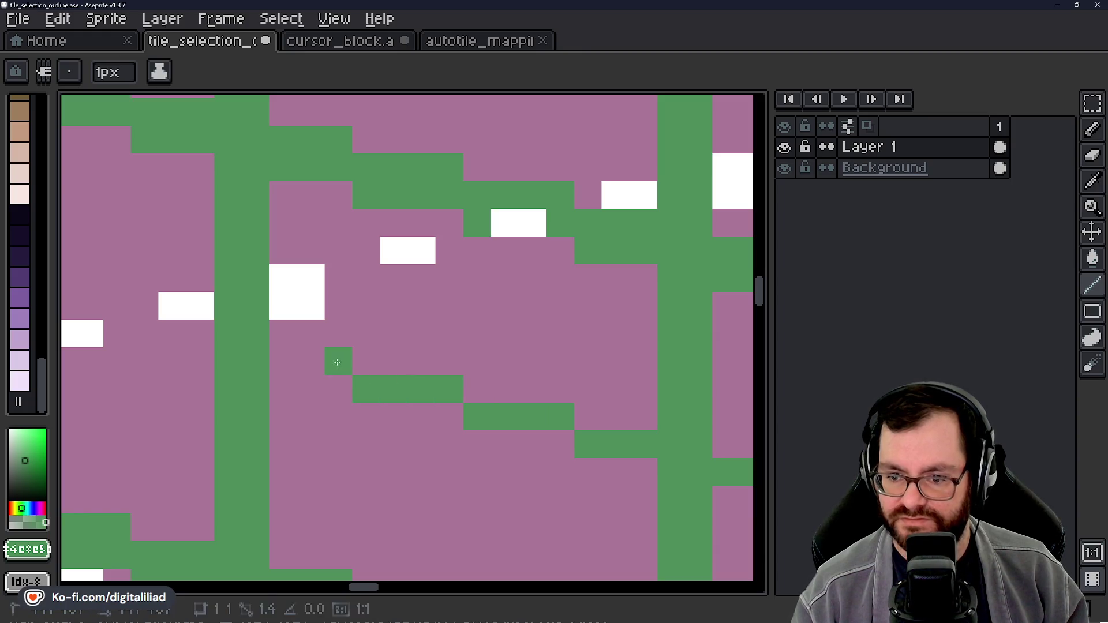
drag(253, 375, 587, 469)
drag(562, 428, 449, 390)
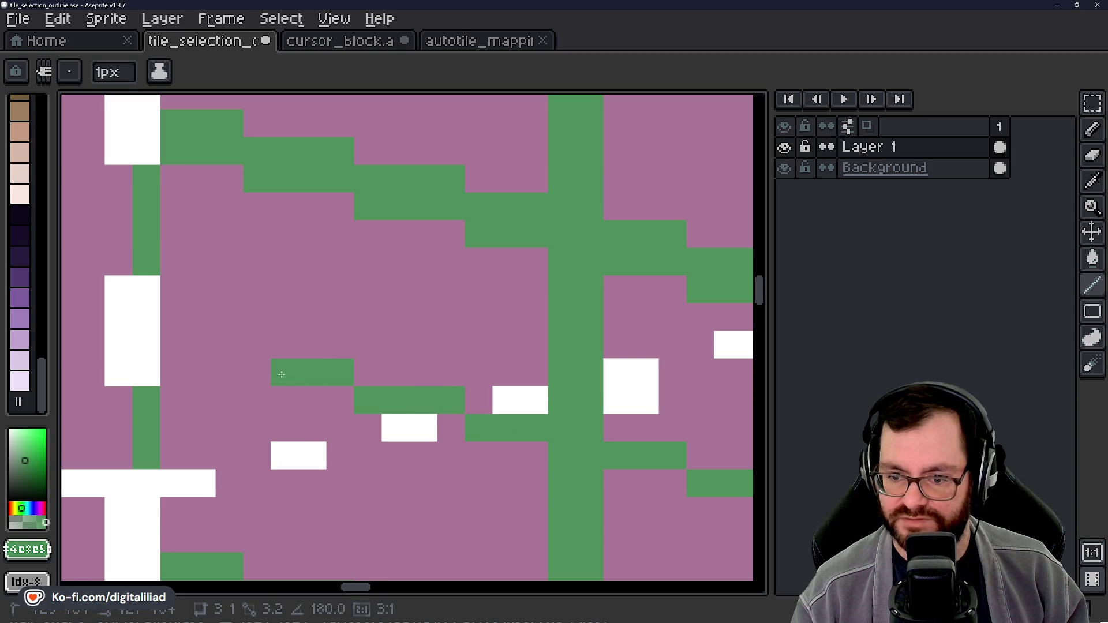
Step: Draw a green stair-step line across the next pink face, with a pixel right of the white block
mouse_move(349, 456)
mouse_down()
mouse_move(514, 482)
mouse_move(559, 475)
mouse_up()
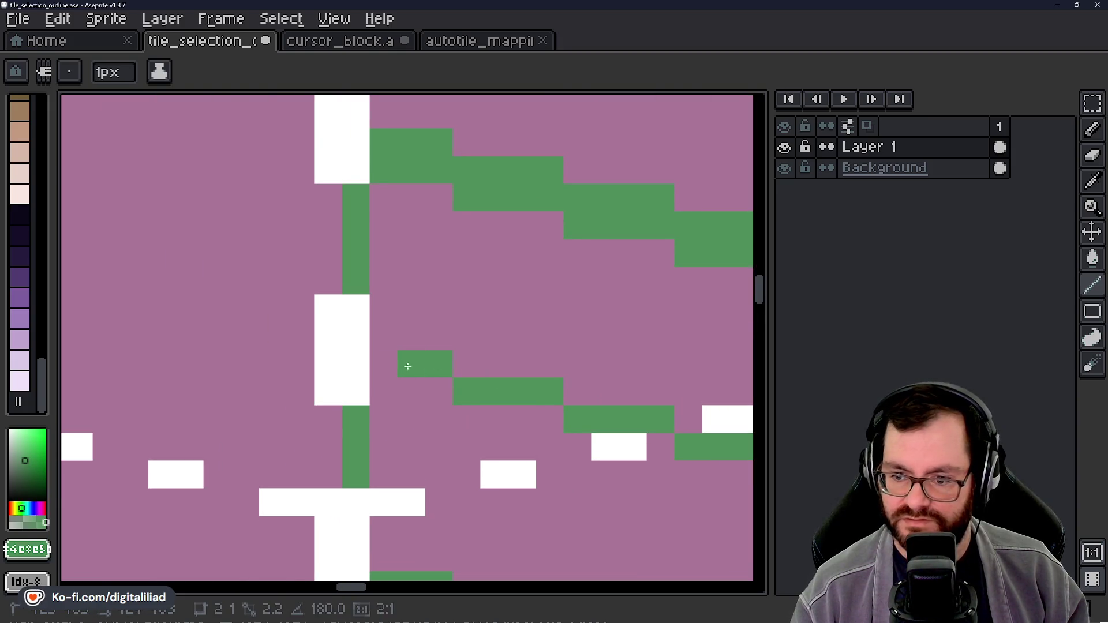
click(439, 451)
drag(439, 450, 366, 391)
mouse_move(318, 346)
mouse_down()
mouse_move(370, 331)
mouse_move(422, 358)
mouse_move(472, 354)
mouse_up()
click(485, 424)
Step: Add a green pixel in the pink area of another wall face
drag(485, 424, 383, 370)
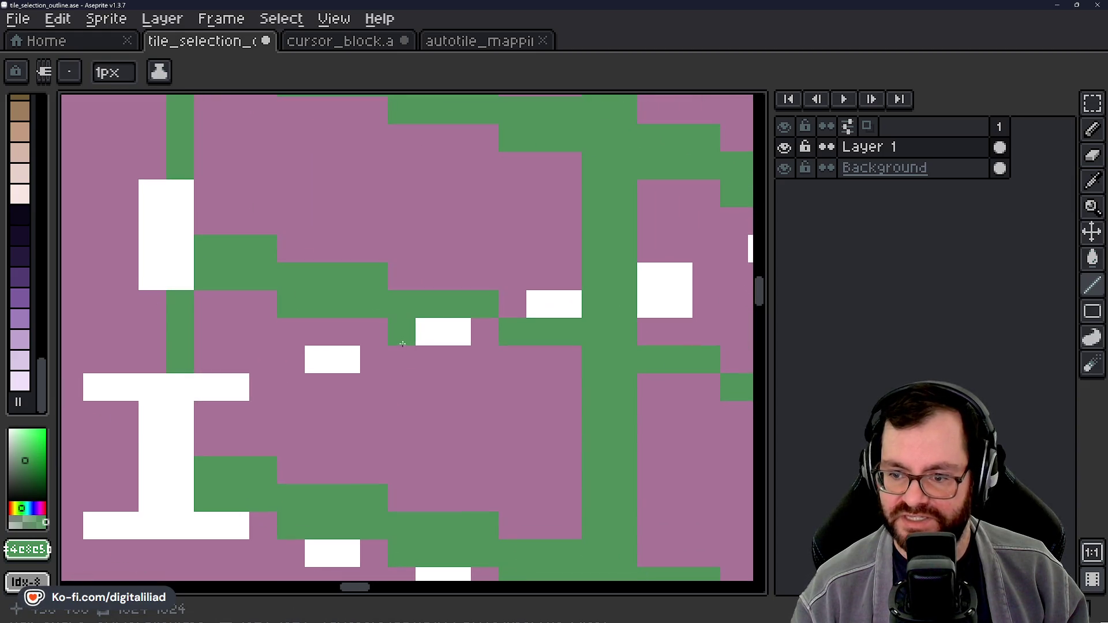
drag(529, 410, 339, 318)
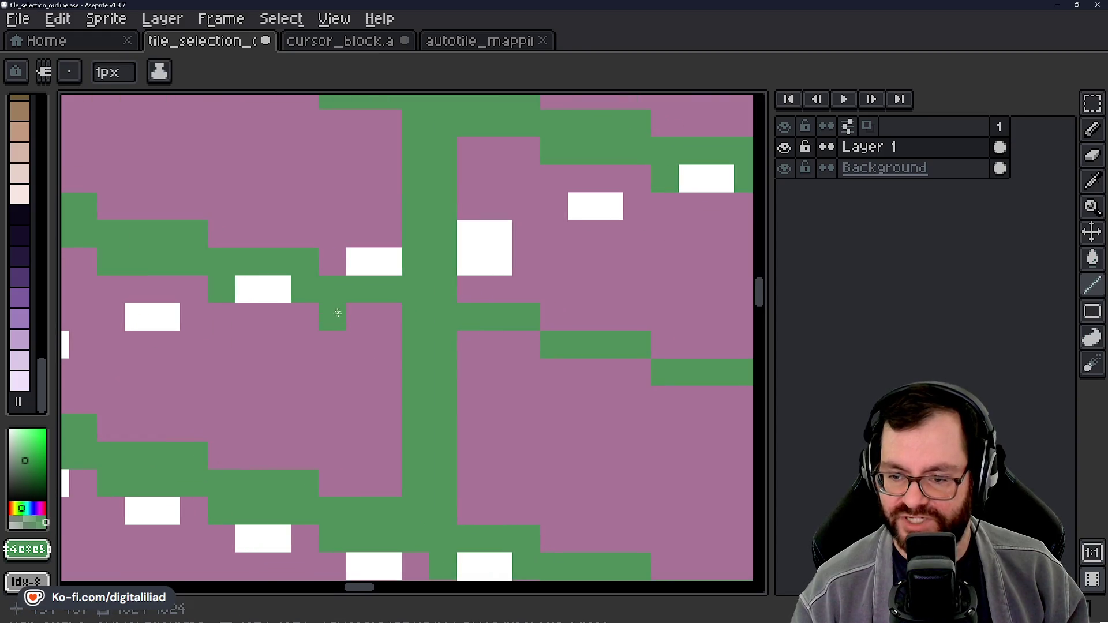
mouse_move(445, 399)
mouse_down()
mouse_move(229, 294)
mouse_move(289, 292)
mouse_move(322, 321)
mouse_move(398, 324)
mouse_move(424, 355)
mouse_up()
click(518, 411)
Step: Add green pixels to the remaining grid lines, completing the final step
drag(523, 403, 391, 332)
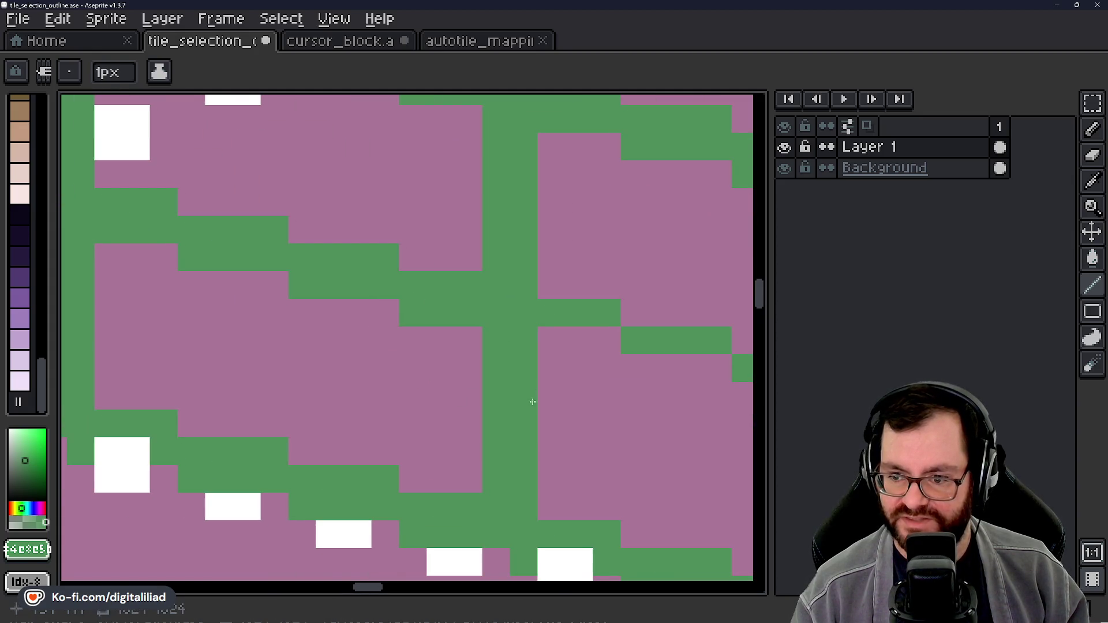
drag(531, 401, 318, 374)
click(428, 345)
drag(497, 420, 313, 357)
click(325, 336)
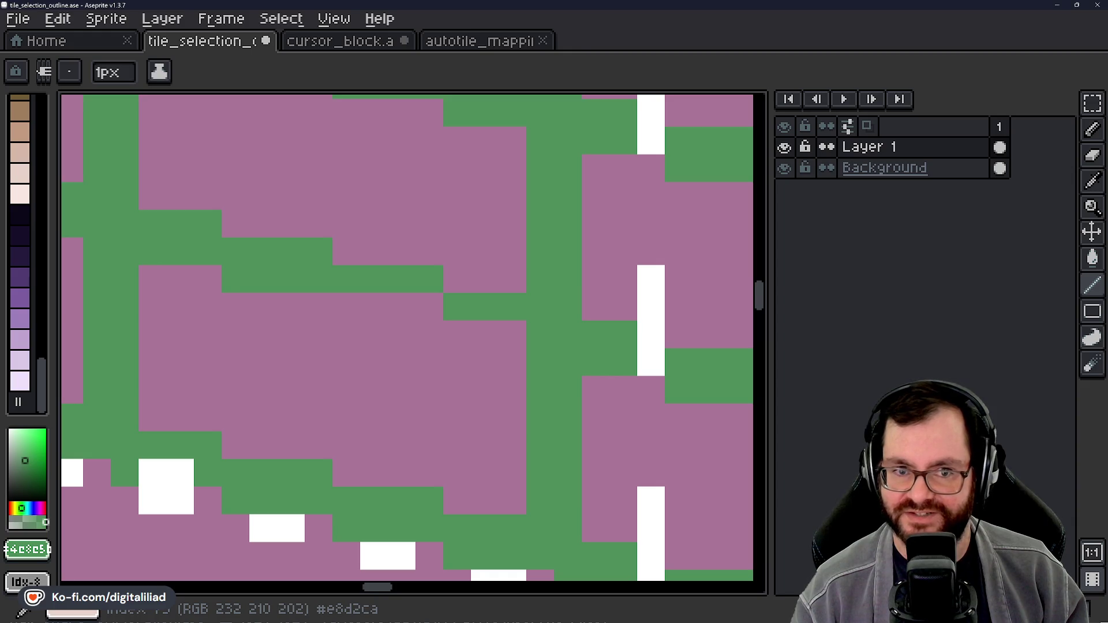
click(388, 257)
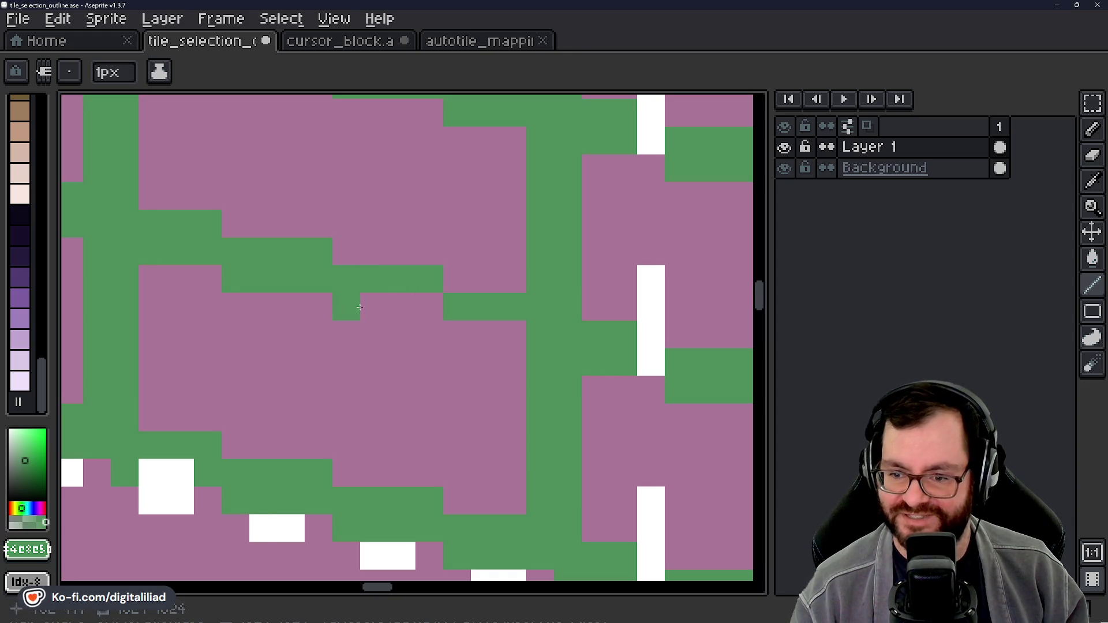
scroll(442, 328, down, 4)
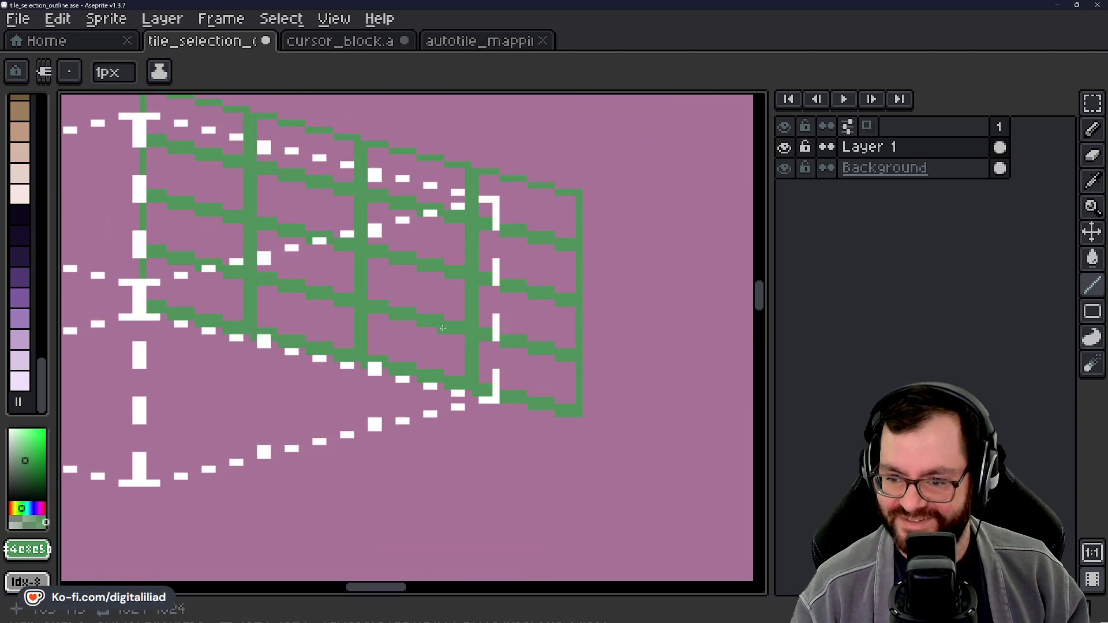
mouse_move(299, 263)
mouse_down()
mouse_move(420, 376)
mouse_move(308, 332)
mouse_move(336, 326)
mouse_up()
scroll(336, 326, up, 1)
scroll(336, 326, down, 1)
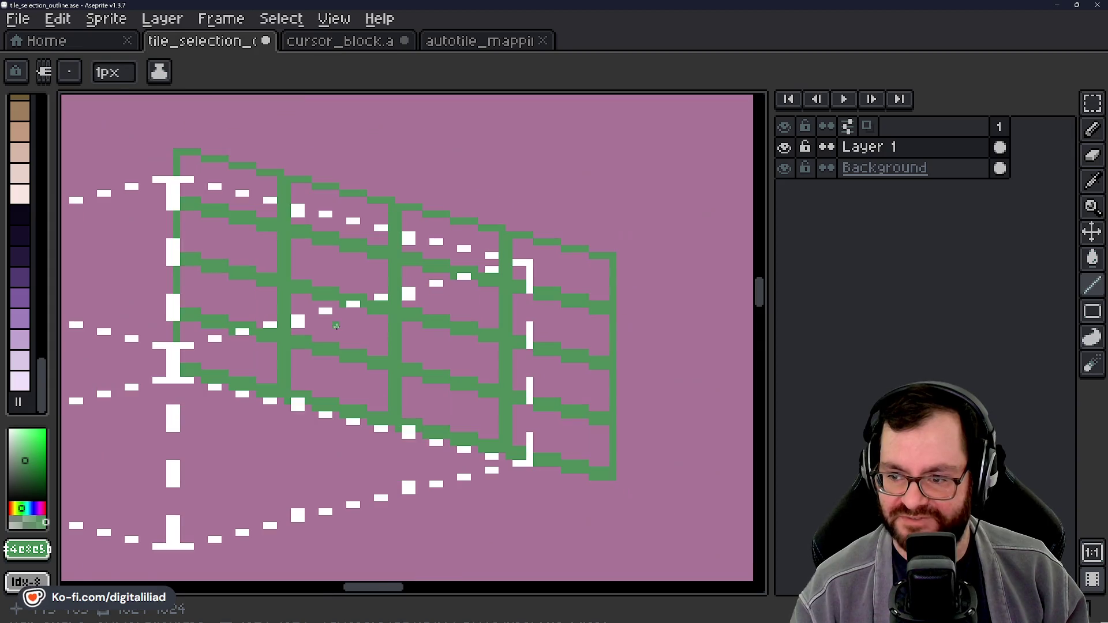
drag(378, 285, 395, 306)
drag(319, 405, 317, 405)
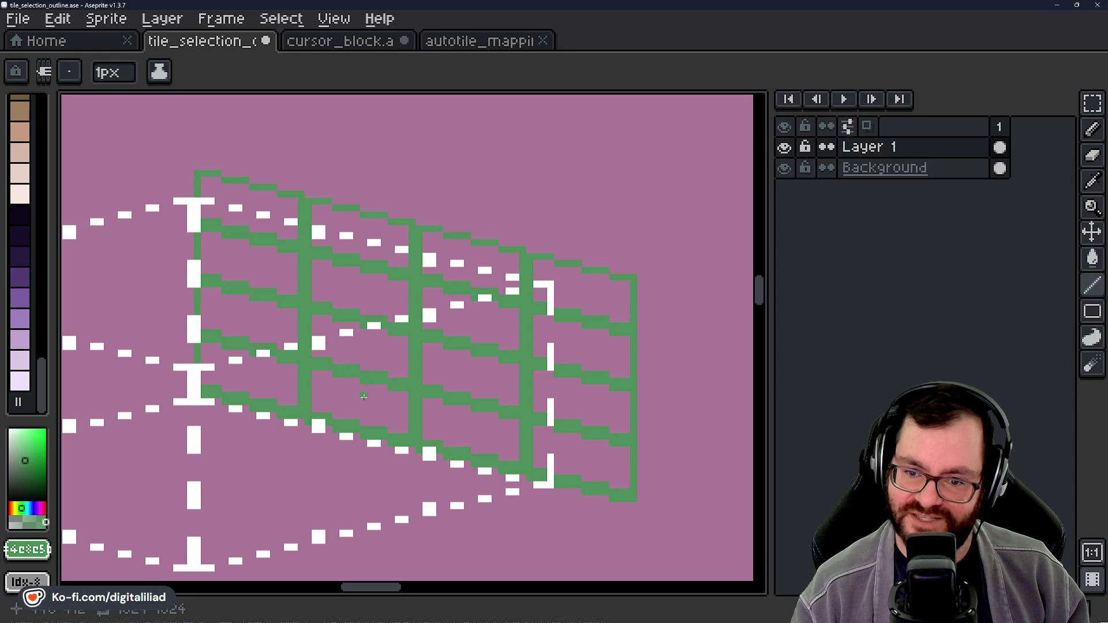
scroll(404, 381, down, 3)
drag(410, 380, 380, 322)
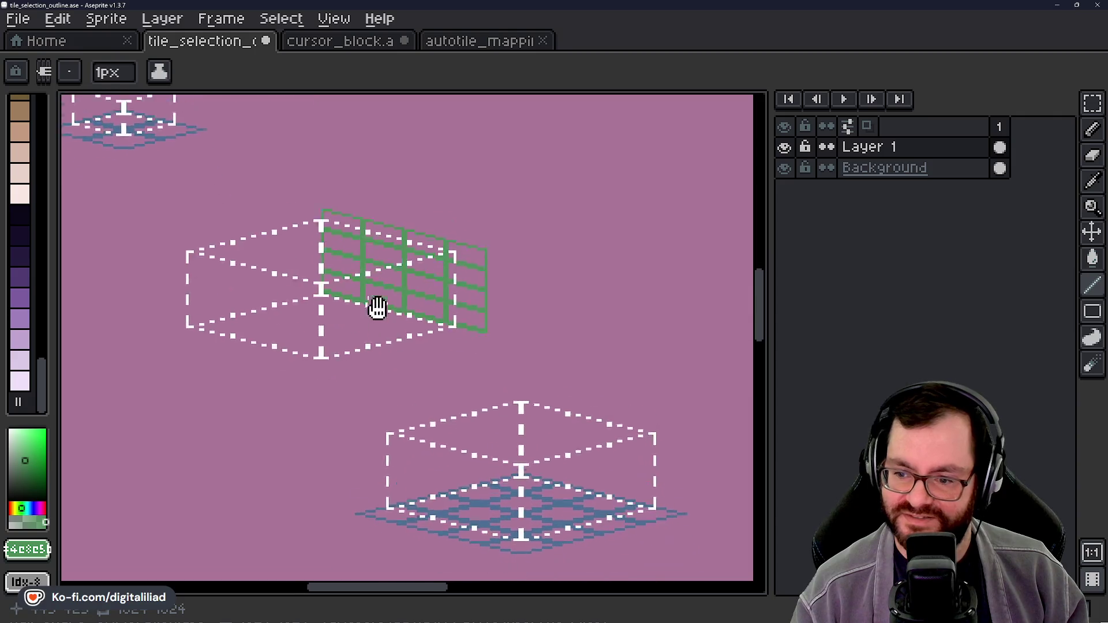
scroll(380, 322, down, 3)
drag(385, 367, 381, 389)
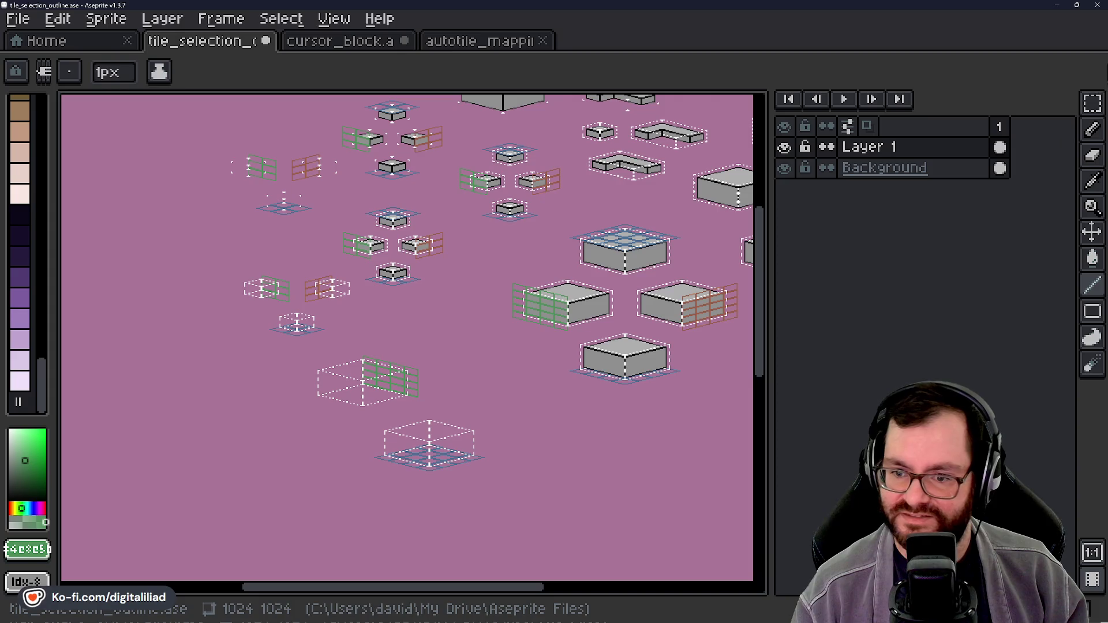
click(1092, 103)
scroll(435, 421, up, 2)
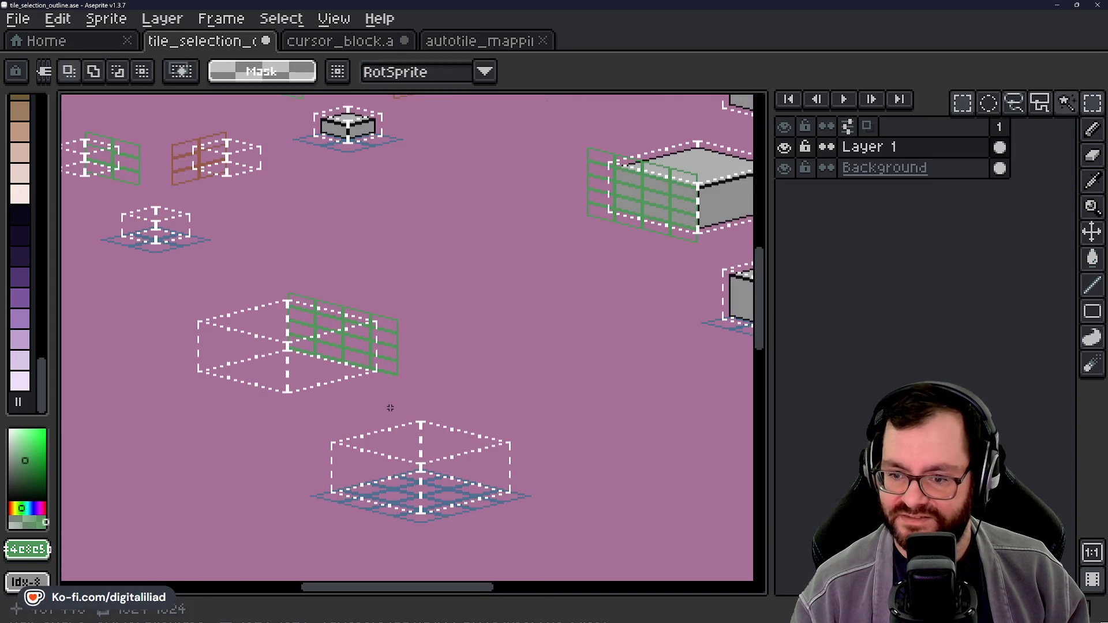
scroll(468, 355, up, 1)
mouse_move(136, 244)
mouse_down()
mouse_move(455, 369)
mouse_move(493, 422)
mouse_up()
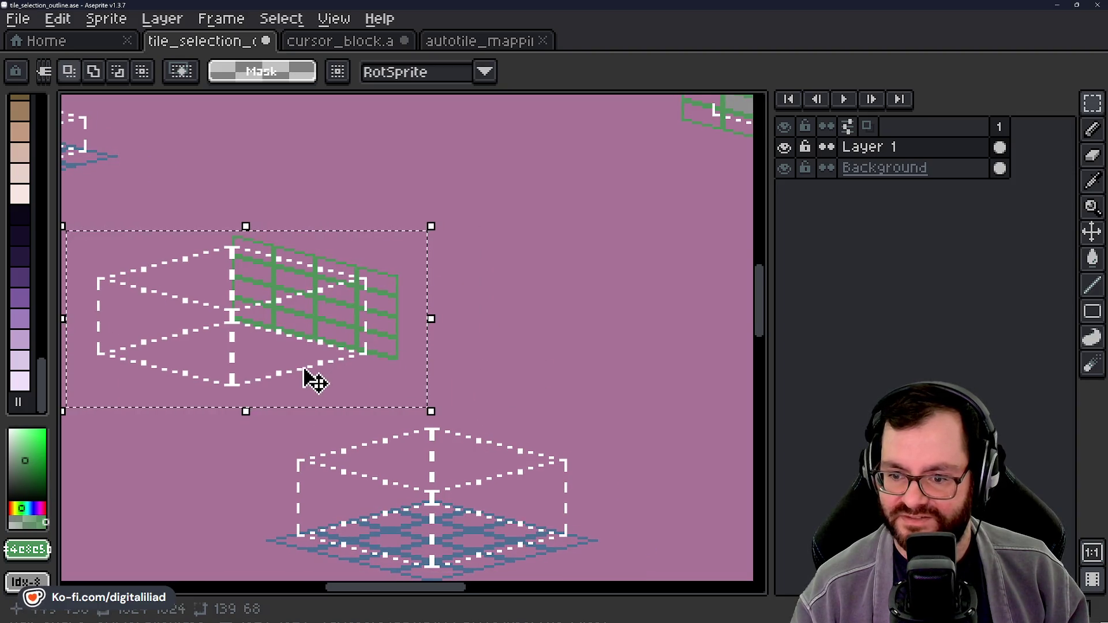
scroll(304, 375, up, 2)
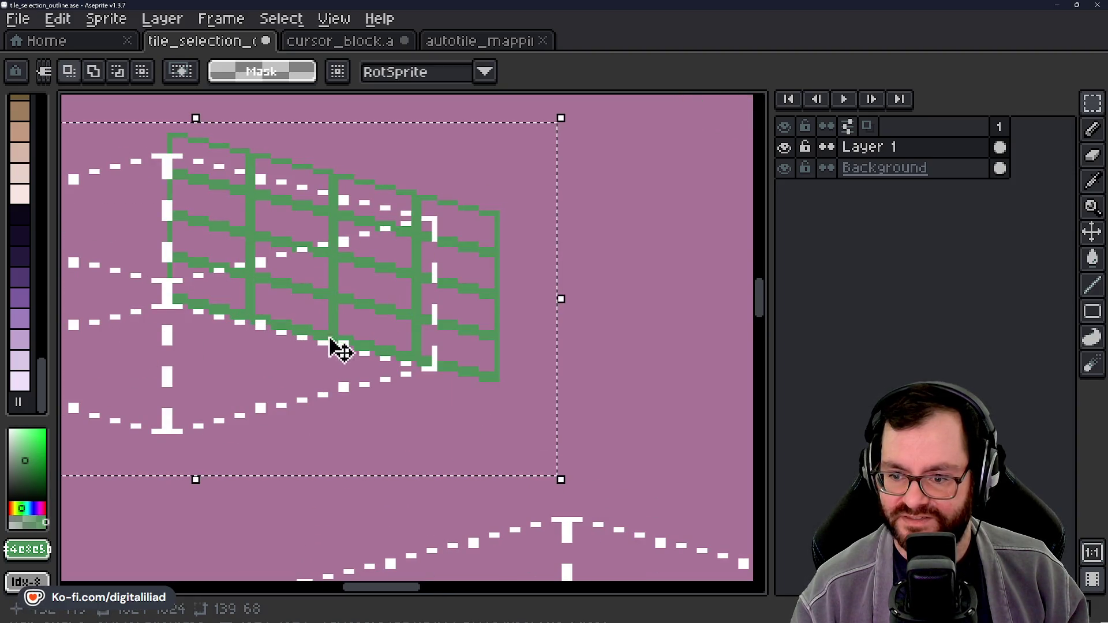
click(673, 323)
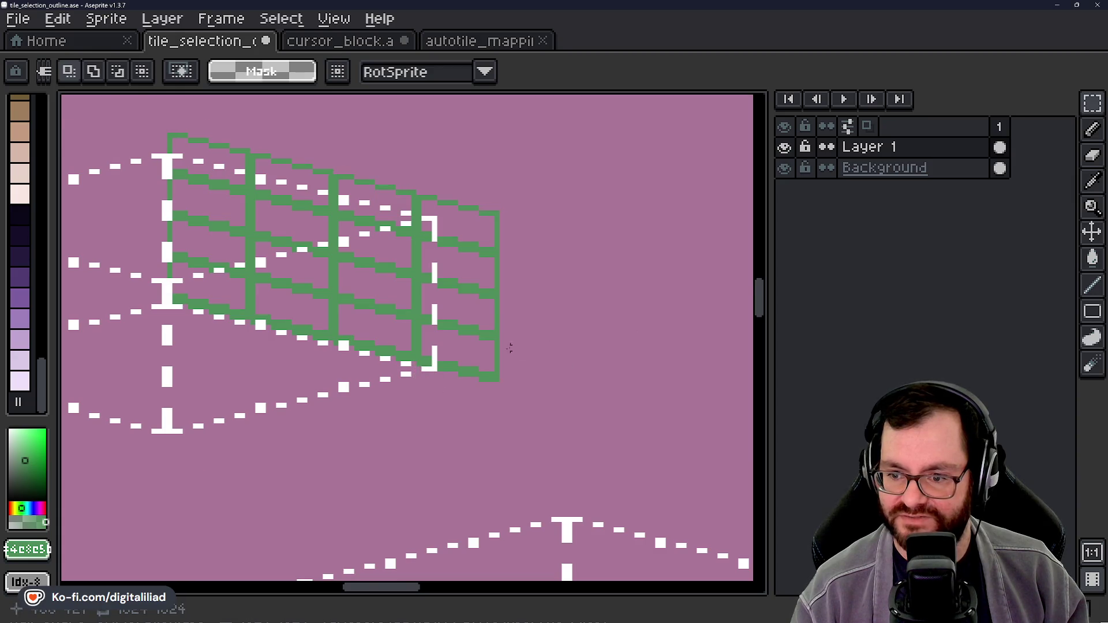
scroll(448, 388, up, 3)
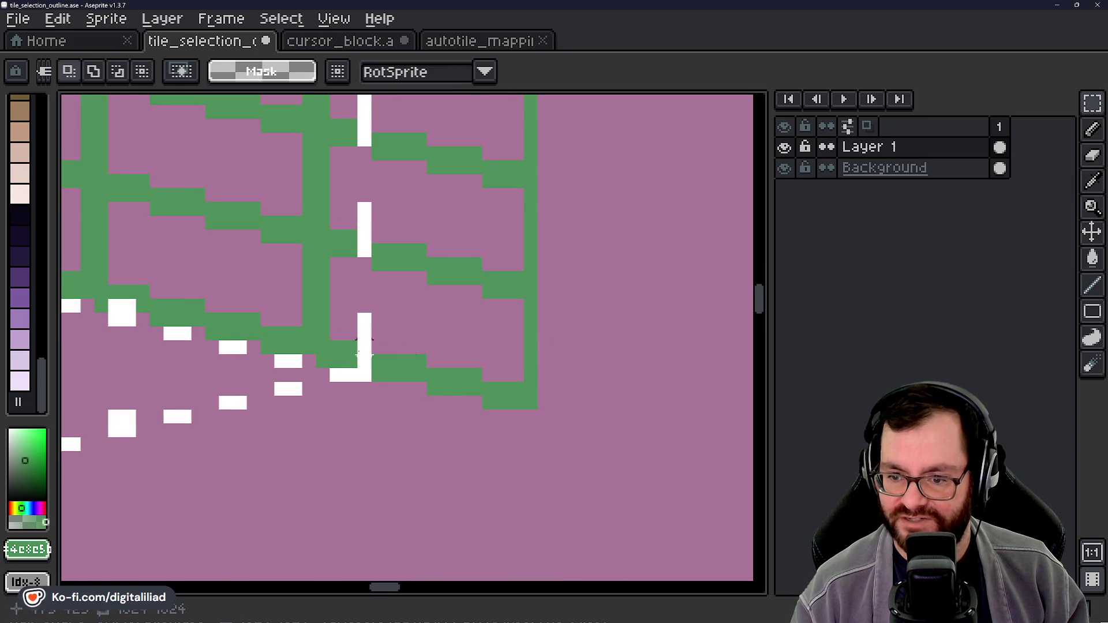
drag(364, 374, 556, 332)
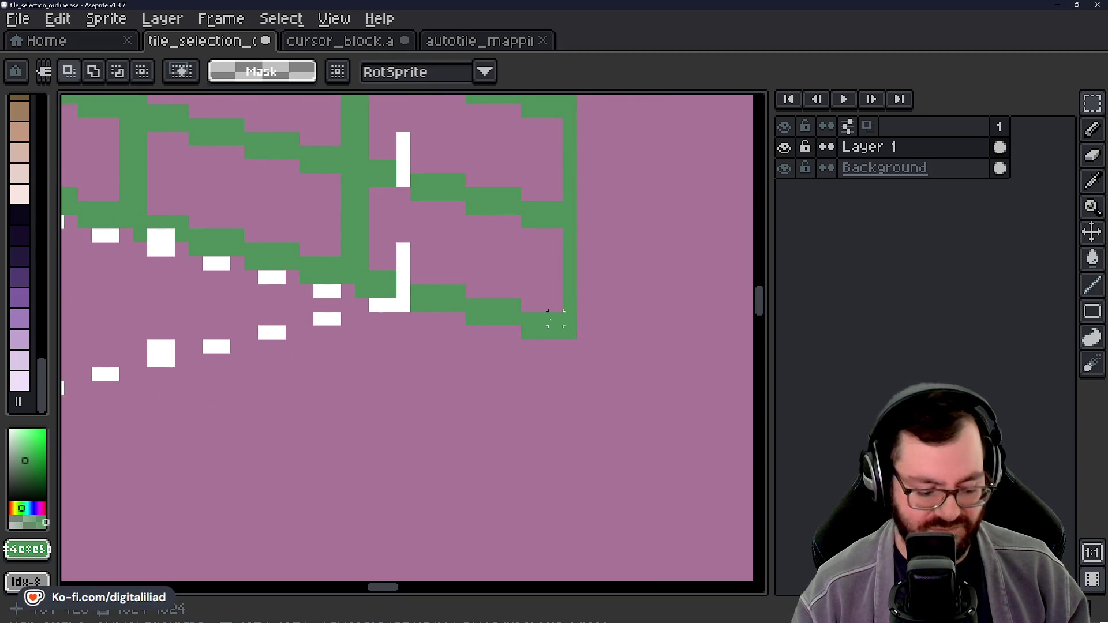
key(b)
Step: Place green pixels below the grid corner, correcting a misplaced one, to start the new row
scroll(565, 340, up, 2)
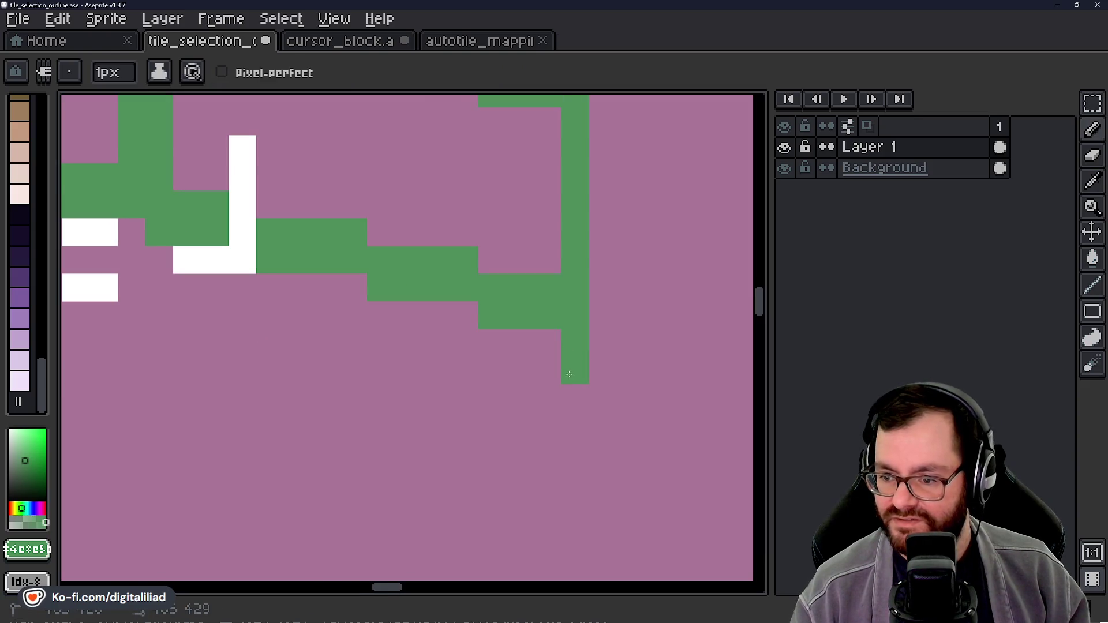
drag(561, 388, 524, 346)
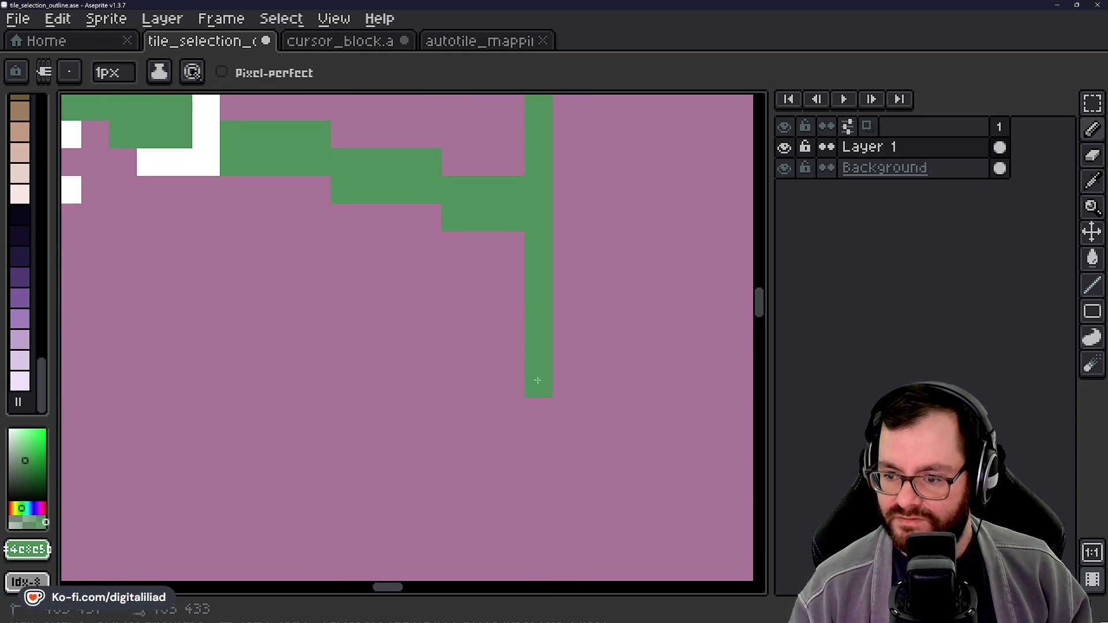
click(371, 353)
drag(363, 345, 403, 372)
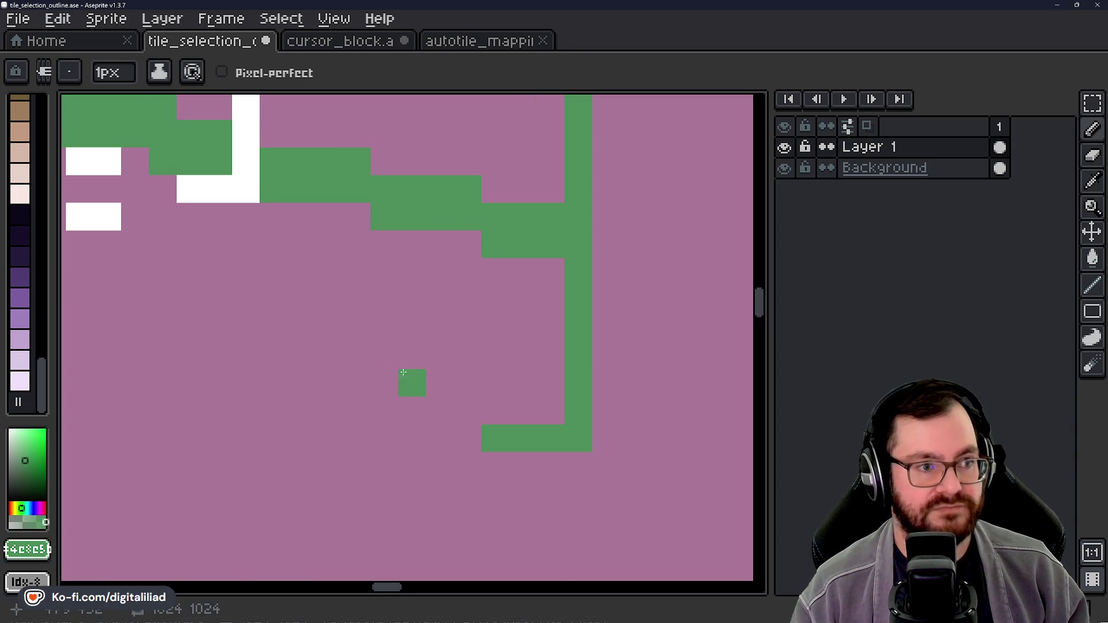
key(ctrl+z)
mouse_move(332, 364)
mouse_down()
mouse_move(410, 339)
mouse_move(500, 371)
mouse_up()
click(449, 374)
click(502, 388)
Step: Continue the new stepped green row and remove the stray green cells
click(424, 393)
drag(390, 336, 433, 383)
click(438, 409)
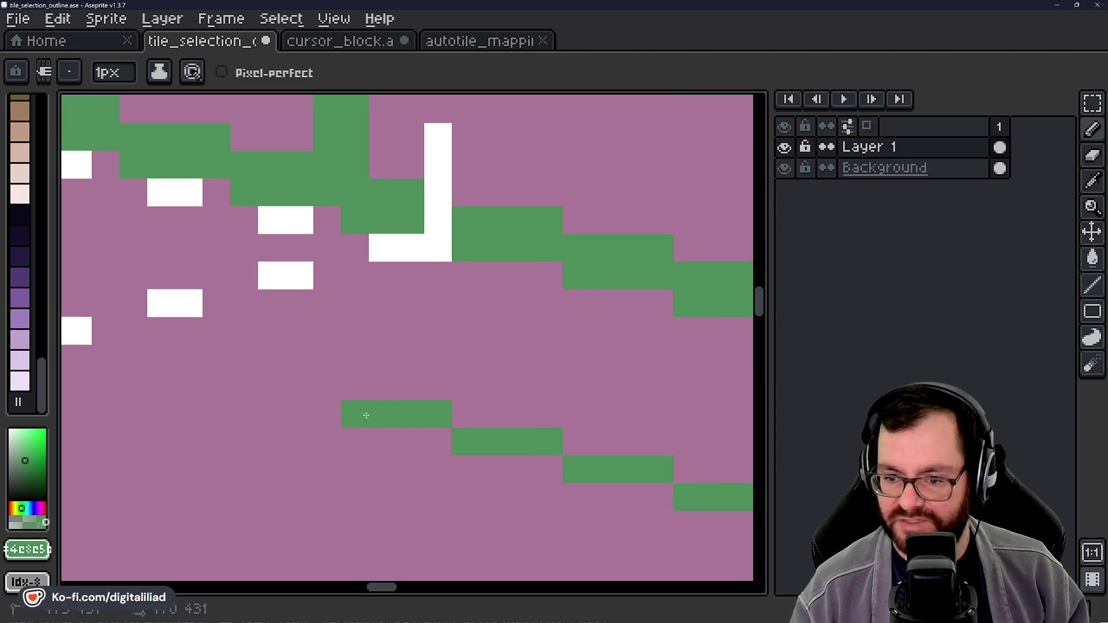
drag(342, 352, 452, 388)
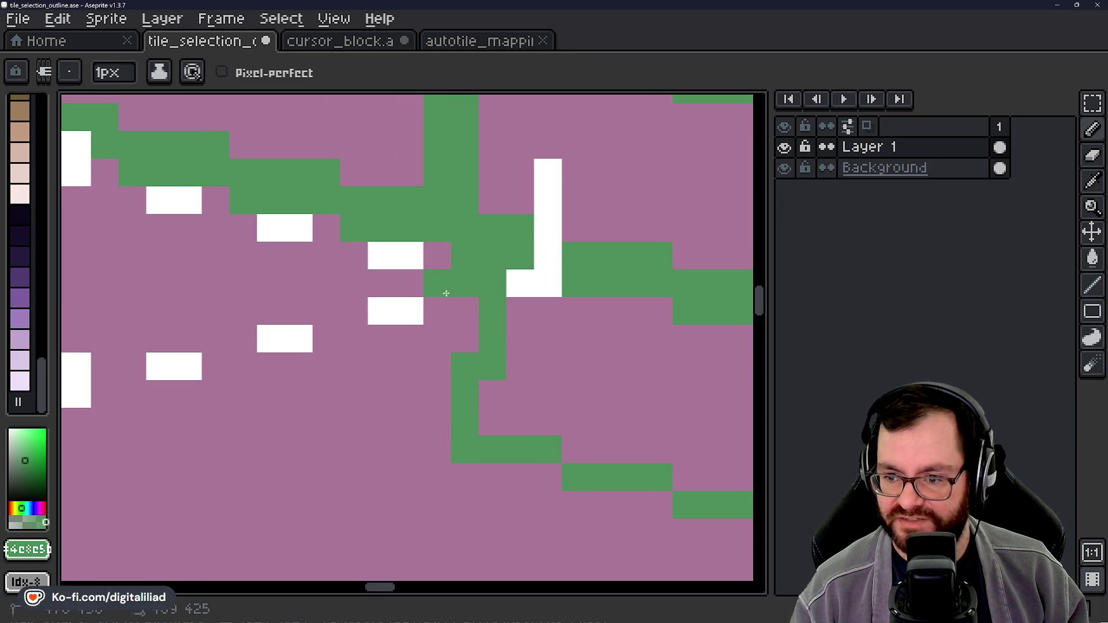
key(ctrl+z)
key(ctrl+z)
key(v)
Step: With the Line tool, draw vertical green lines down to the bottom row plus a short horizontal segment
click(1040, 285)
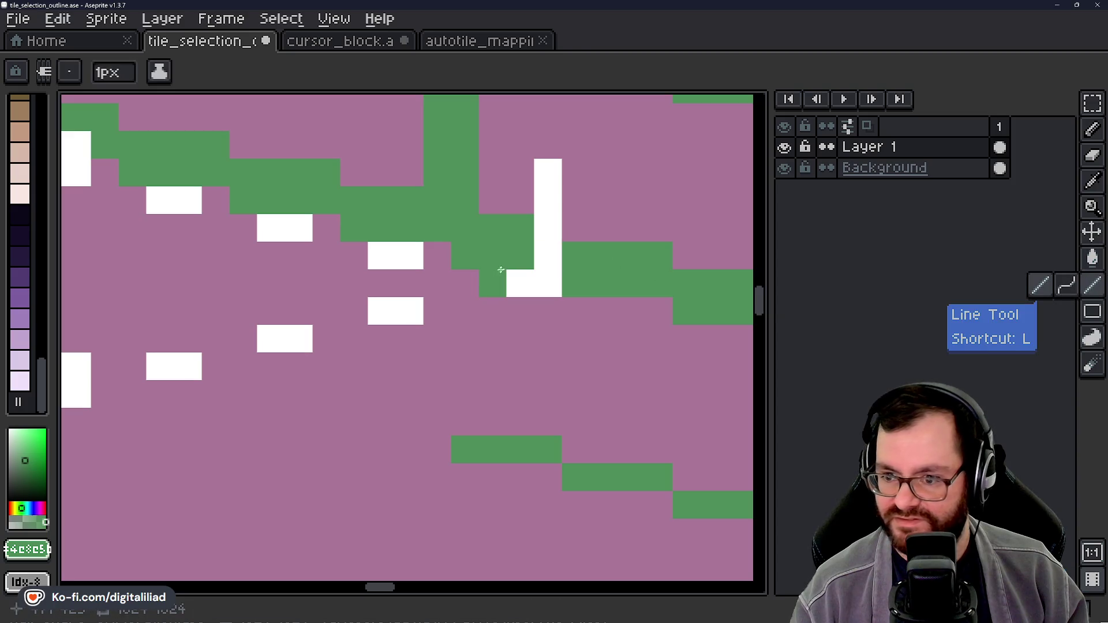
drag(465, 282, 465, 421)
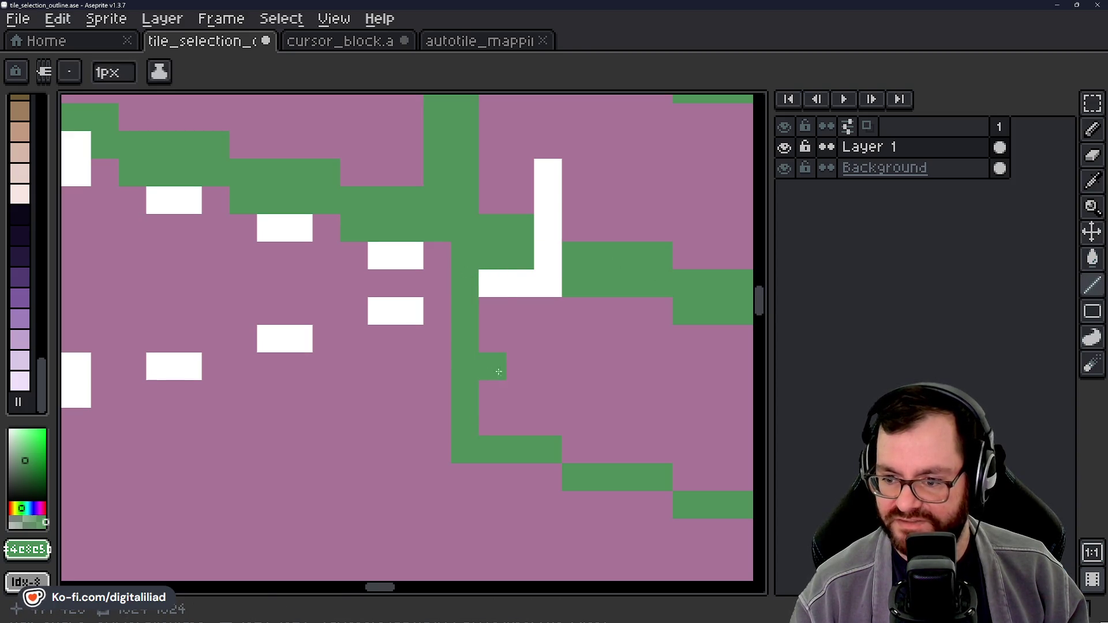
mouse_move(493, 374)
mouse_down()
mouse_move(520, 376)
mouse_move(559, 421)
mouse_up()
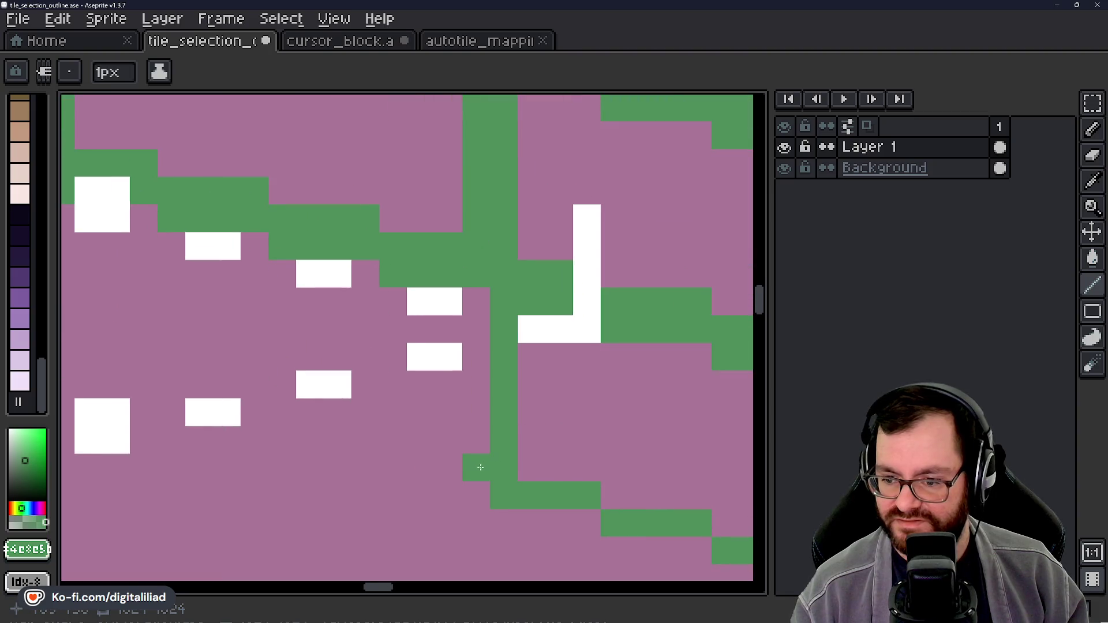
drag(477, 301, 478, 417)
mouse_move(489, 465)
mouse_down()
mouse_move(502, 458)
mouse_move(493, 455)
mouse_up()
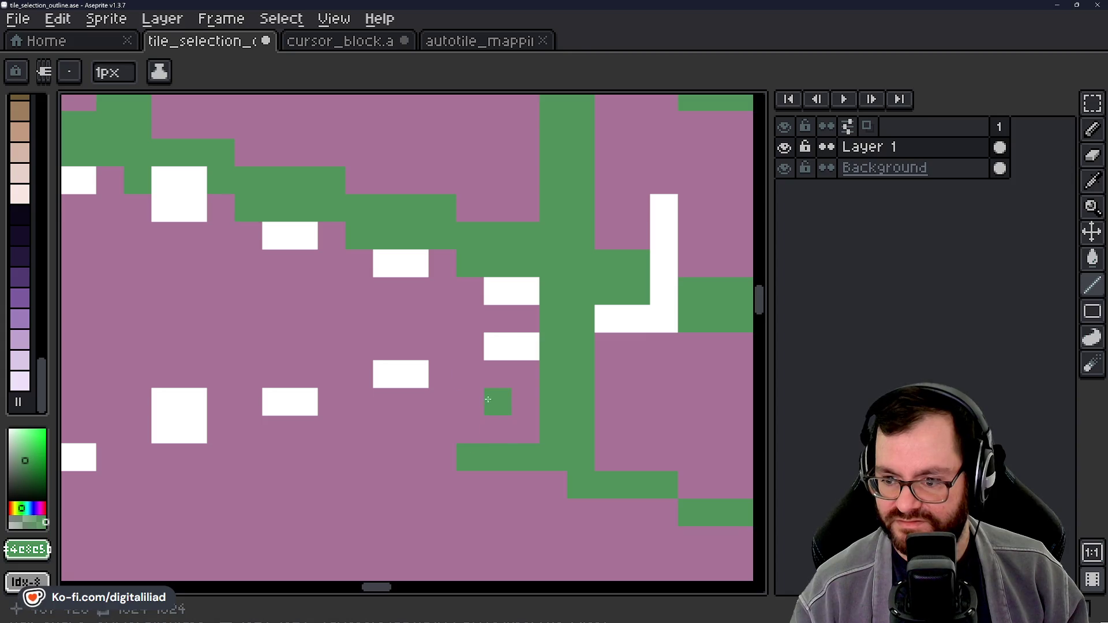
drag(463, 420, 518, 433)
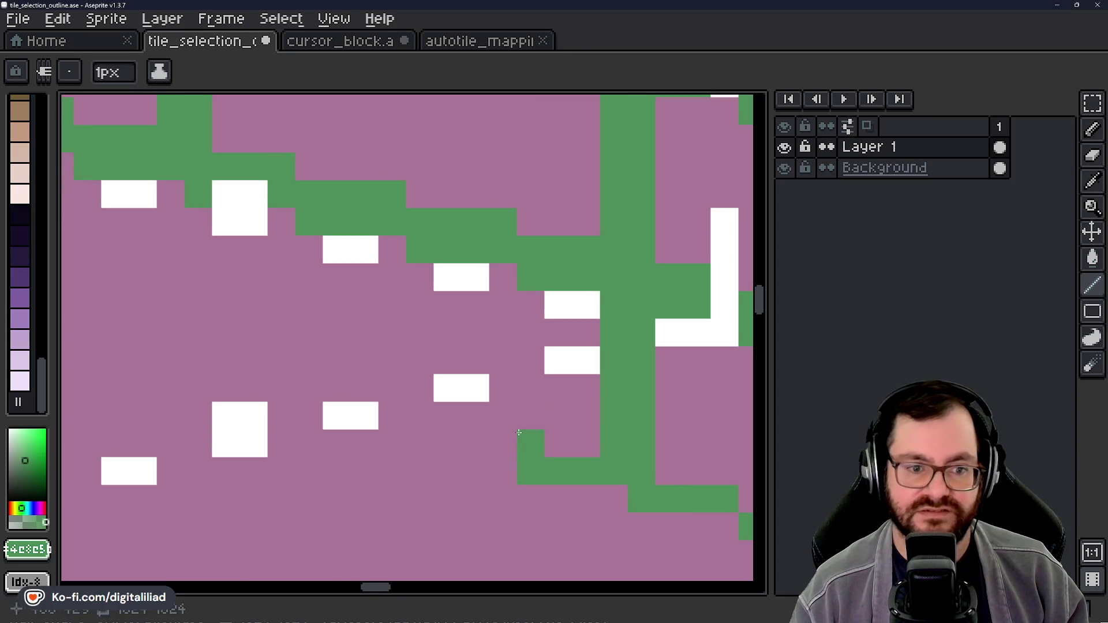
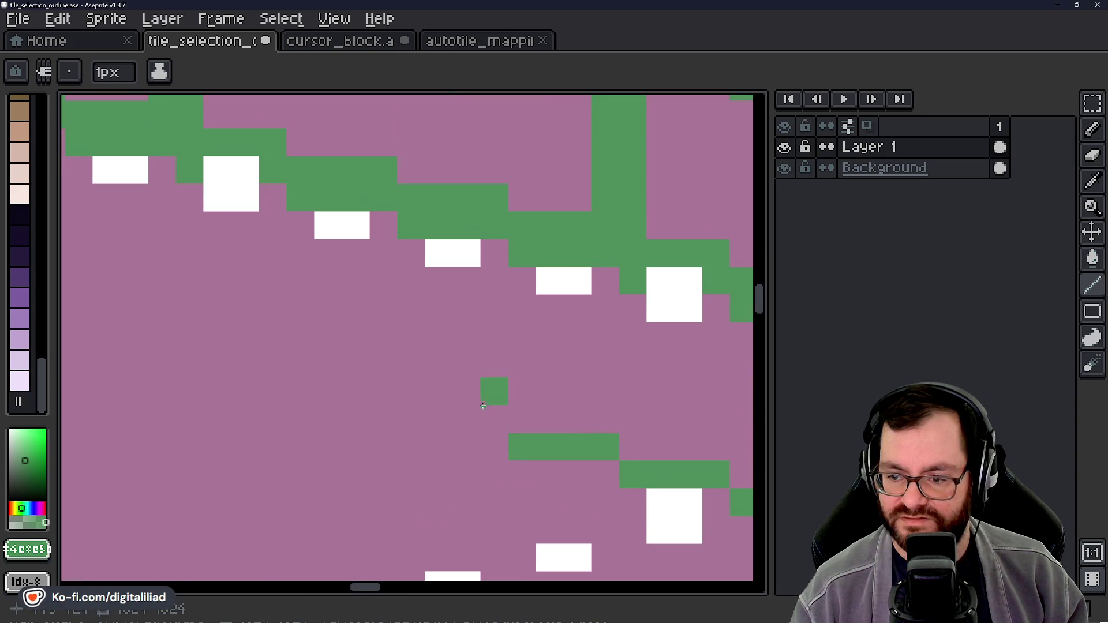
Step: Place a green starting pixel and line up a vertical line below the white I-beam outline
drag(396, 413, 468, 368)
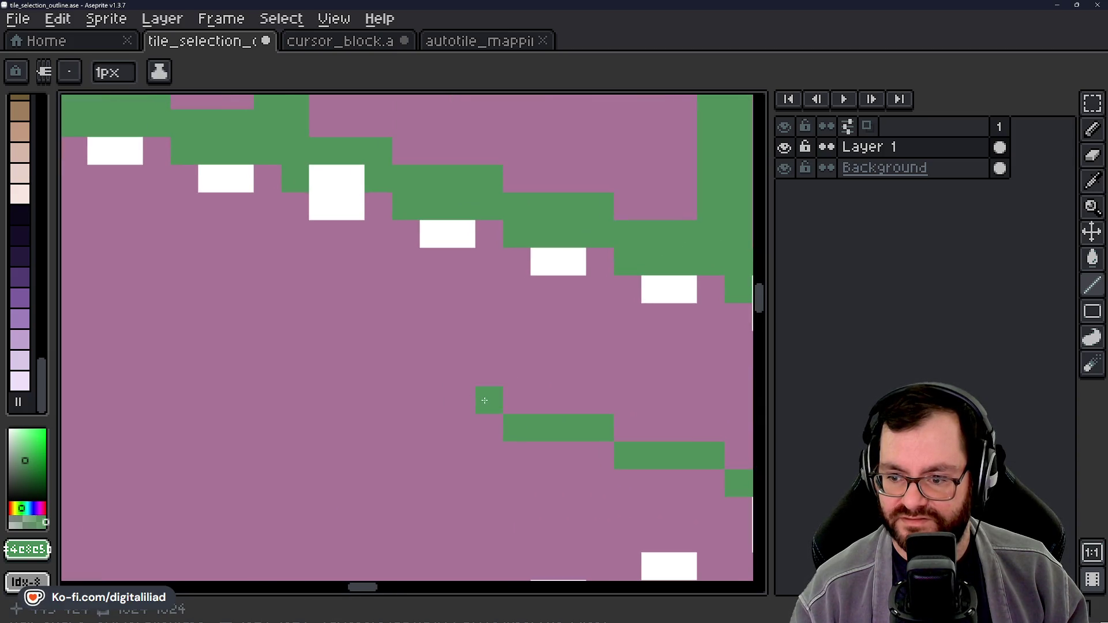
drag(399, 331, 507, 371)
shift+click(453, 402)
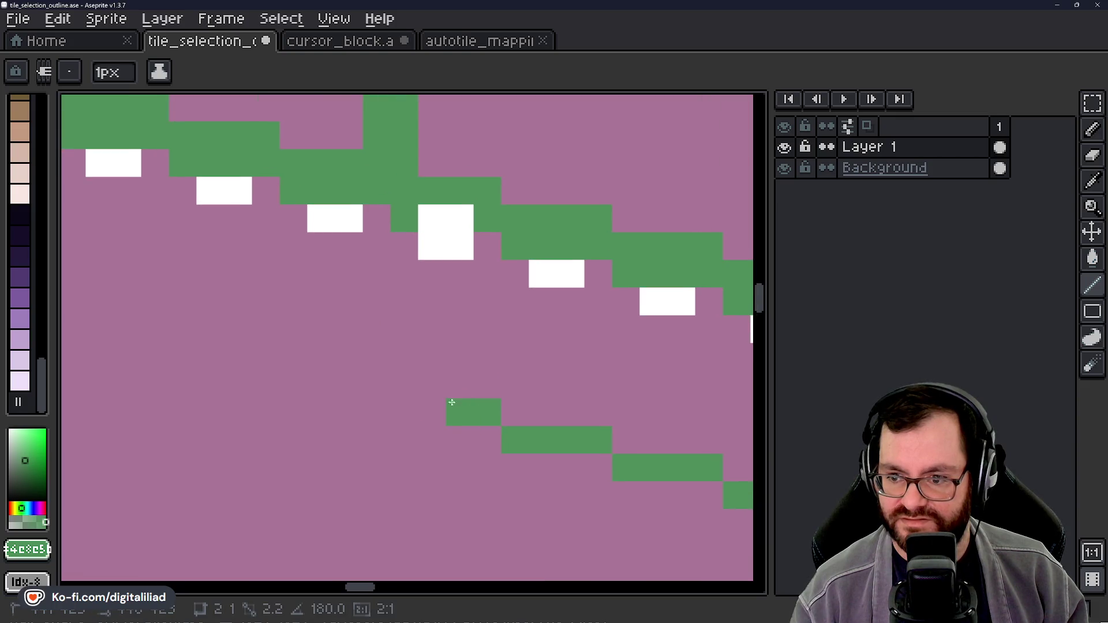
drag(411, 401, 559, 415)
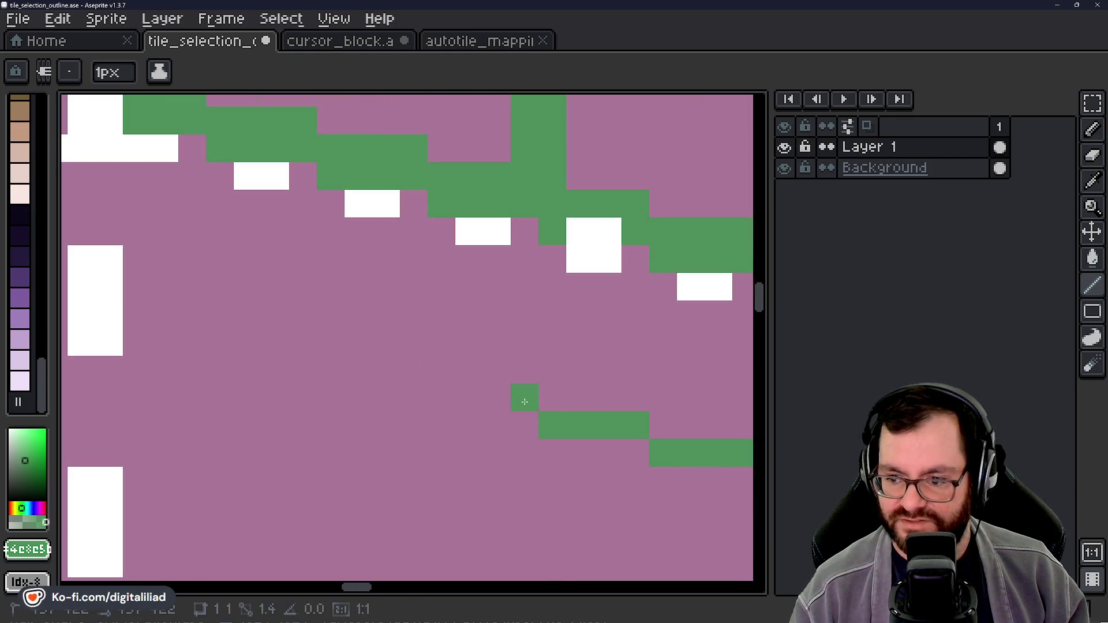
mouse_move(434, 394)
mouse_down()
mouse_move(460, 364)
mouse_move(488, 388)
mouse_up()
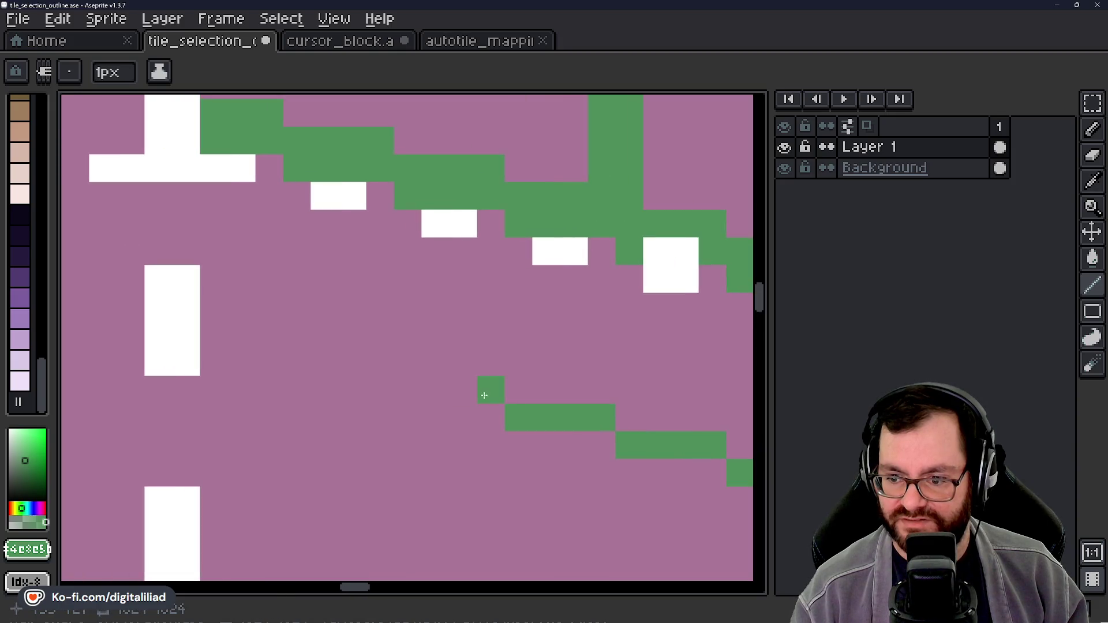
mouse_move(408, 379)
mouse_down()
mouse_move(438, 361)
mouse_move(440, 373)
mouse_up()
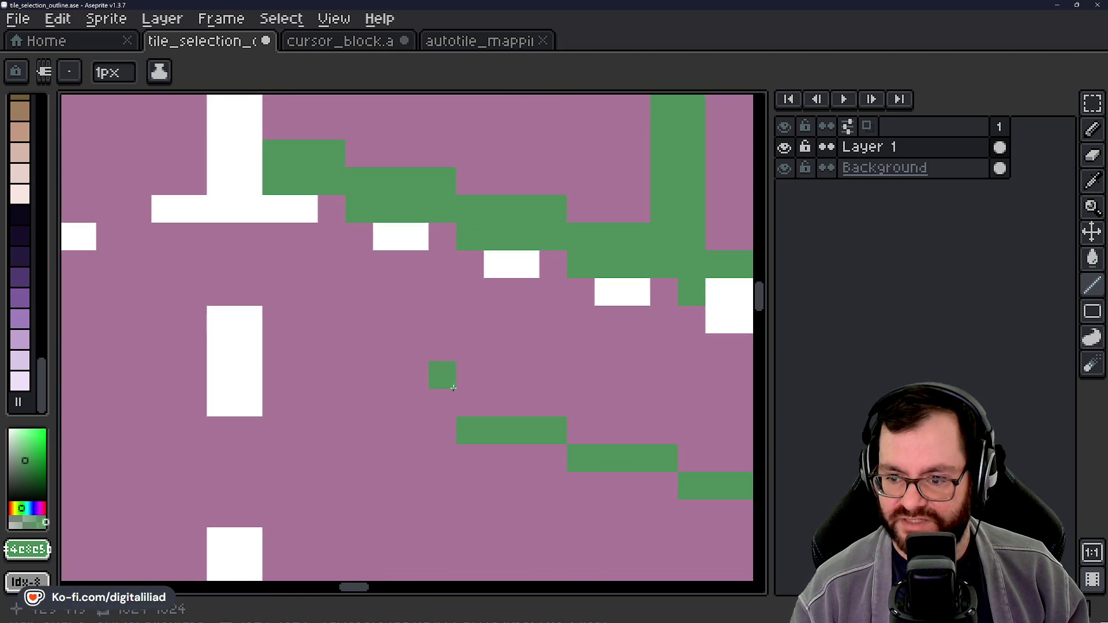
drag(358, 383, 485, 412)
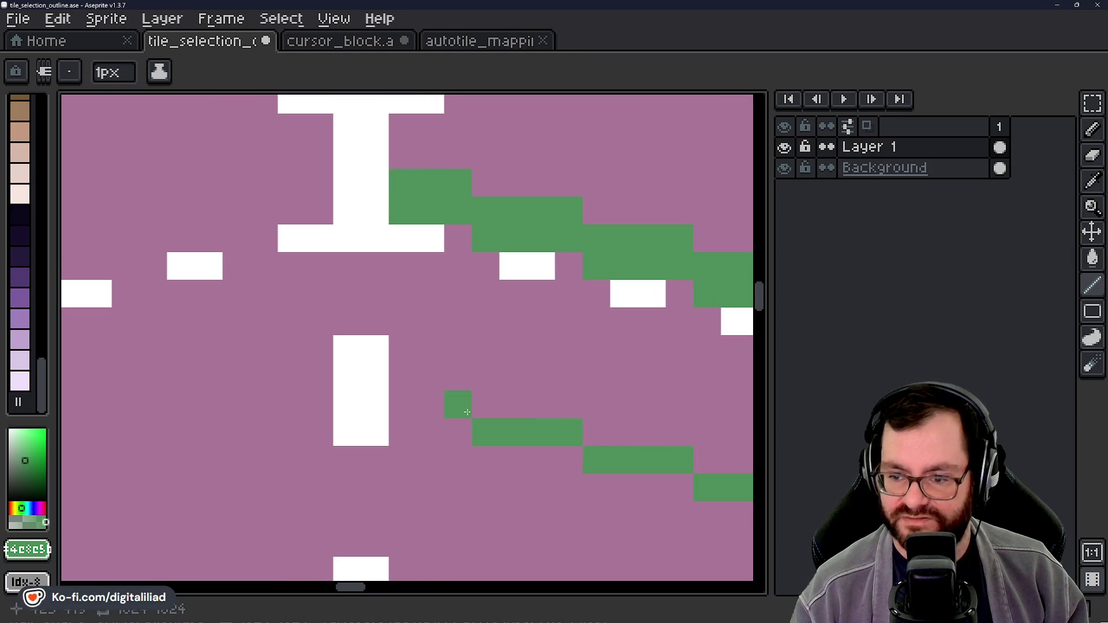
mouse_move(431, 329)
mouse_down()
mouse_move(449, 392)
mouse_move(349, 307)
mouse_up()
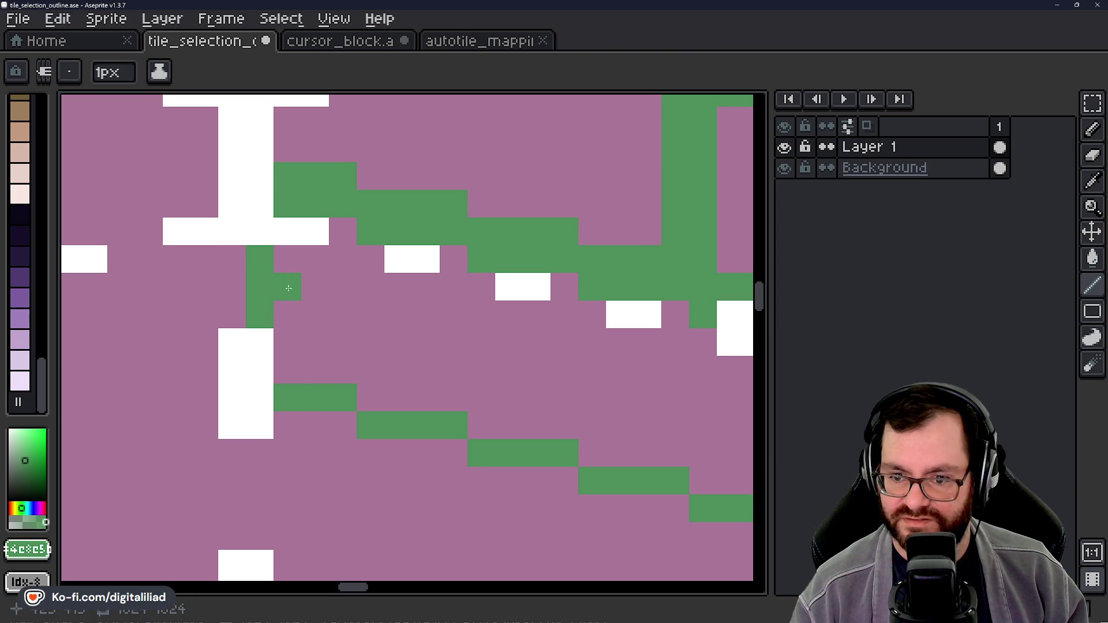
Step: Draw the straight vertical green line down to the staircase and save tile_selection_outline.ase
scroll(450, 358, right, 5)
scroll(450, 358, down, 2)
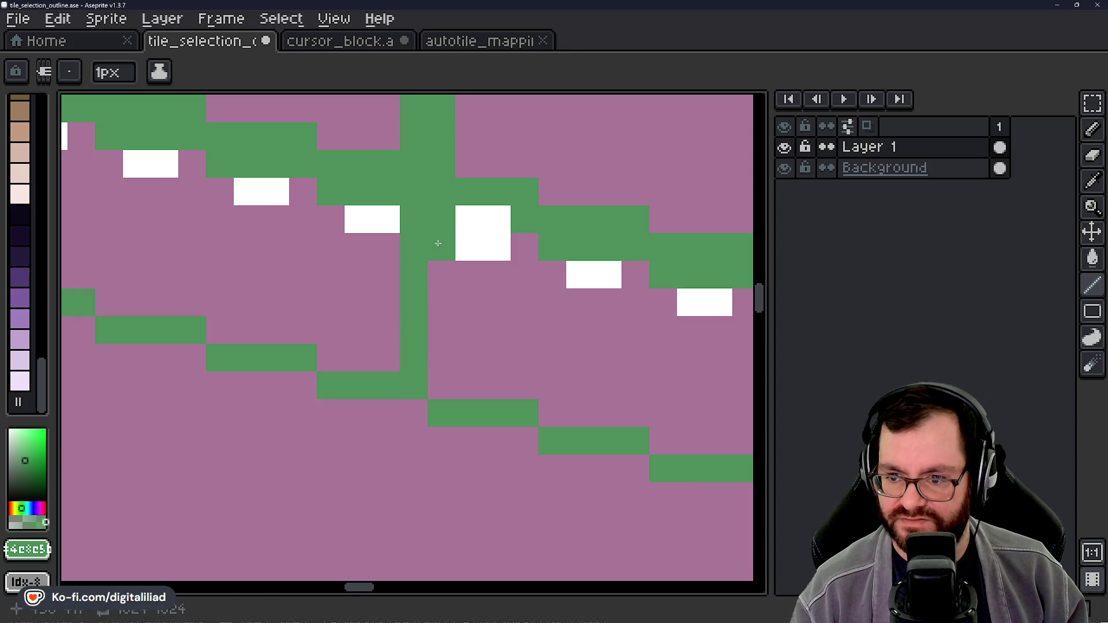
key(ctrl+z)
scroll(288, 321, right, 2)
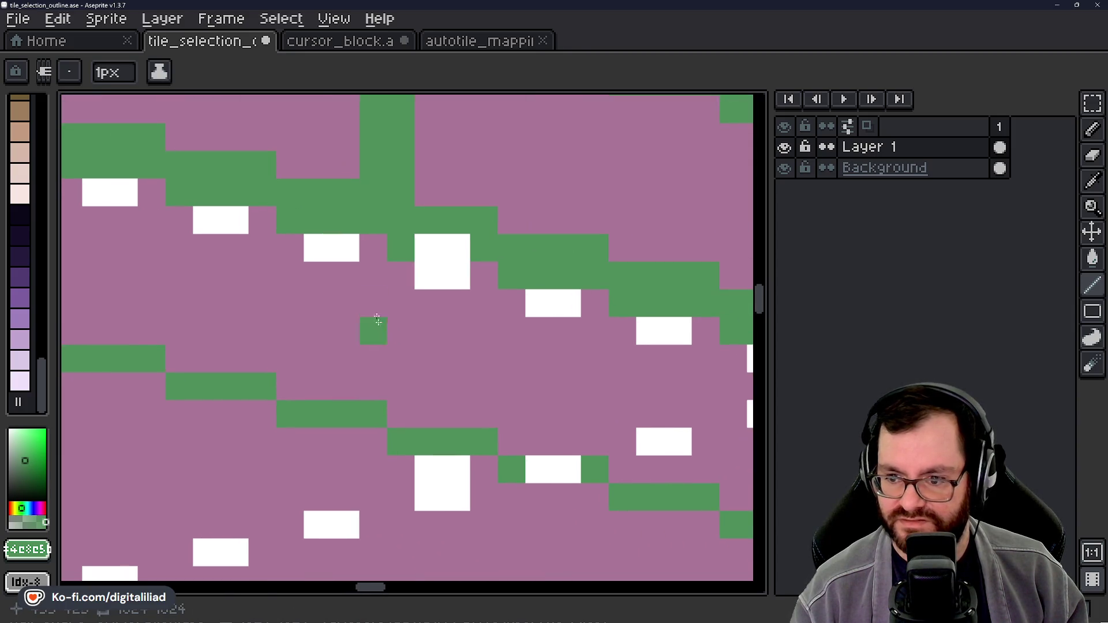
shift+click(381, 413)
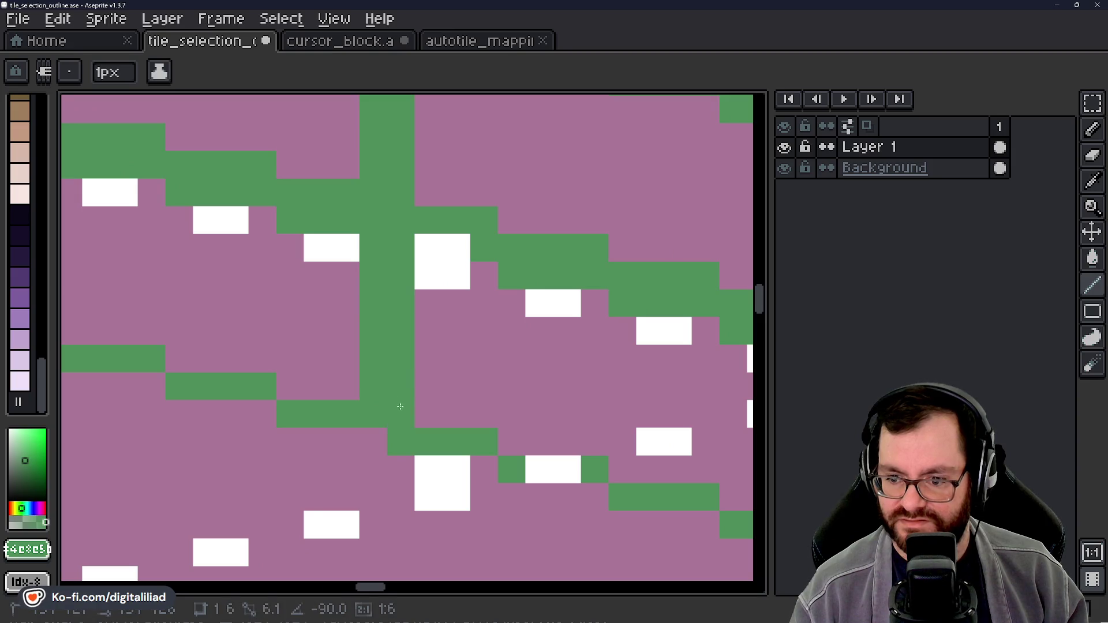
key(ctrl+z)
key(ctrl+z)
scroll(396, 356, down, 4)
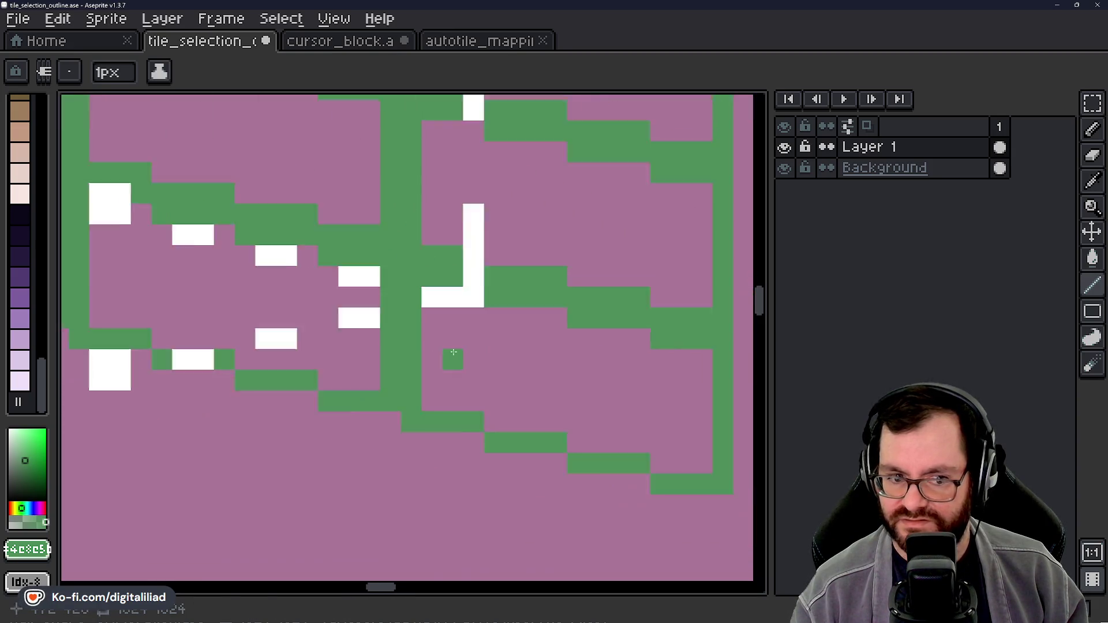
scroll(443, 347, up, 1)
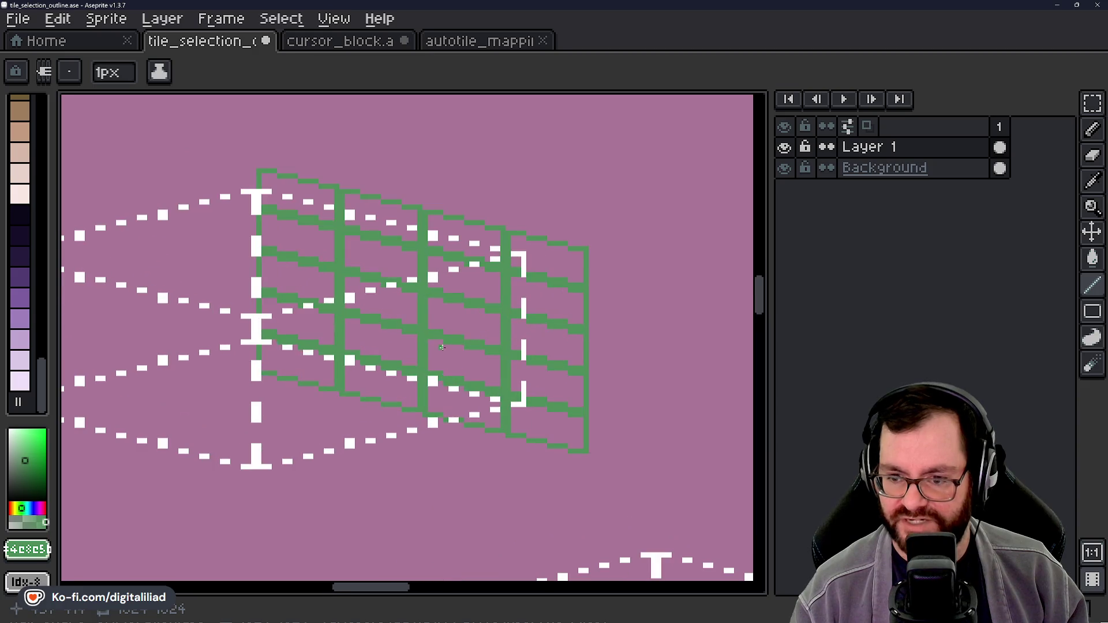
drag(515, 285, 594, 265)
key(ctrl+s)
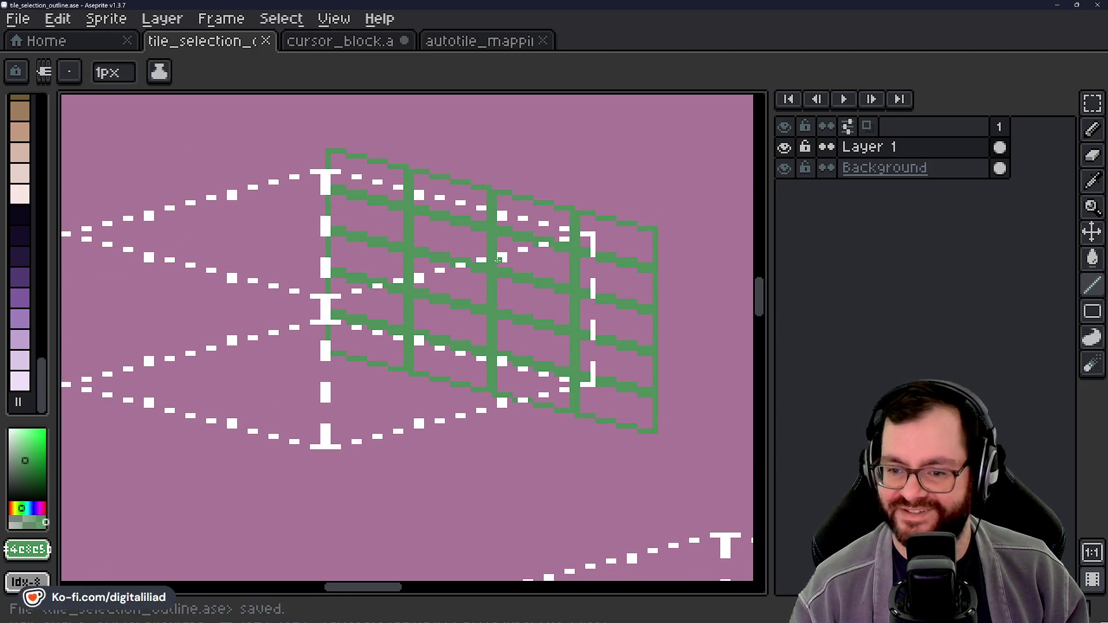
scroll(422, 275, down, 4)
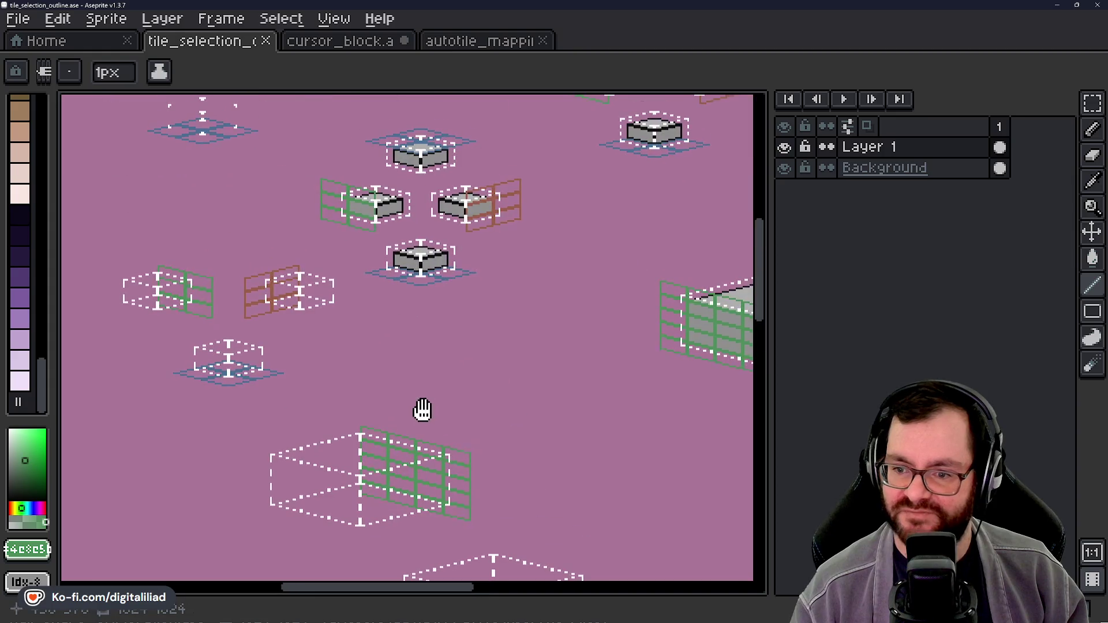
Step: With the Rectangular Marquee, select the dashed box outline that has the green side grid
mouse_move(525, 314)
mouse_down()
mouse_move(331, 282)
mouse_move(386, 372)
mouse_move(455, 315)
mouse_up()
scroll(455, 315, up, 2)
mouse_move(513, 341)
mouse_down()
mouse_move(559, 346)
mouse_move(549, 362)
mouse_move(619, 384)
mouse_move(601, 361)
mouse_move(605, 346)
mouse_up()
scroll(548, 362, up, 1)
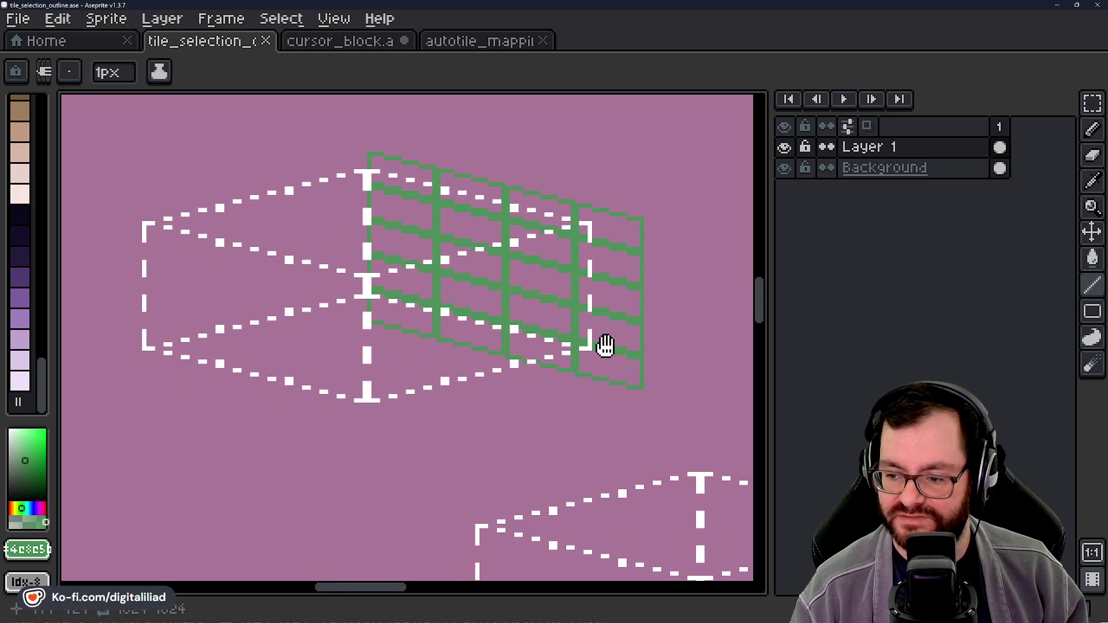
click(1093, 103)
drag(688, 354, 645, 338)
mouse_move(74, 130)
mouse_down()
mouse_move(297, 299)
mouse_move(564, 421)
mouse_move(628, 424)
mouse_up()
scroll(390, 395, down, 3)
scroll(440, 378, up, 1)
drag(506, 343, 538, 336)
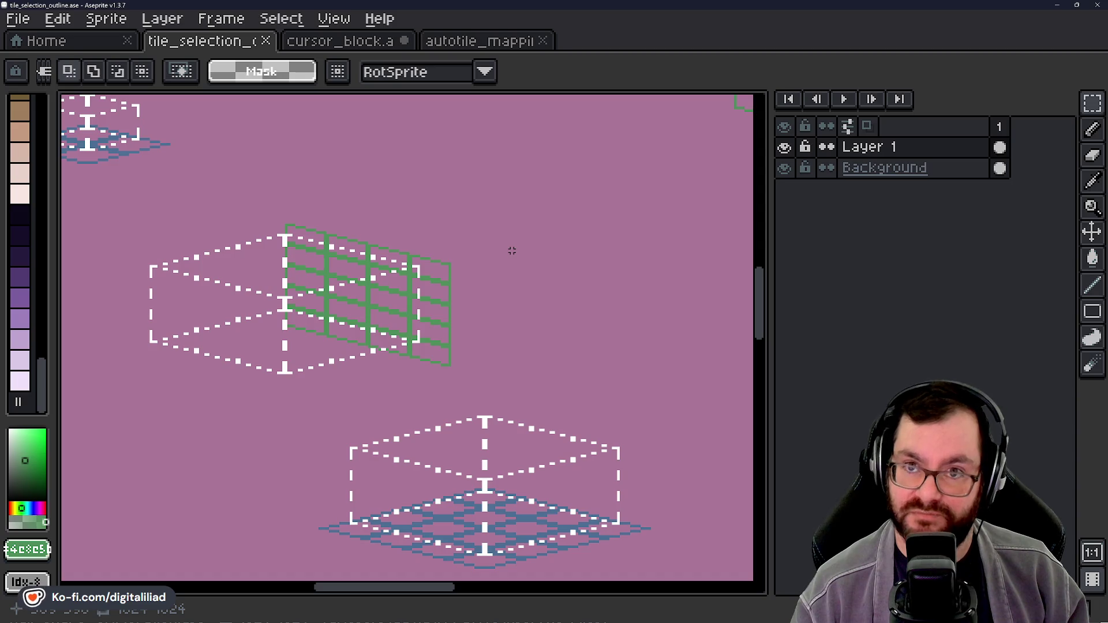
Step: Select the green-gridded dashed box and drag a copy of it to the right
drag(505, 295, 557, 329)
mouse_move(174, 229)
mouse_down()
mouse_move(364, 346)
mouse_move(498, 406)
mouse_up()
mouse_move(559, 378)
mouse_down()
mouse_move(514, 350)
mouse_move(431, 335)
mouse_up()
mouse_move(283, 339)
mouse_down()
mouse_move(619, 340)
mouse_move(586, 327)
mouse_up()
Step: Flip the copy horizontally, nudge it into line beside the original, and commit it
key(shift+h)
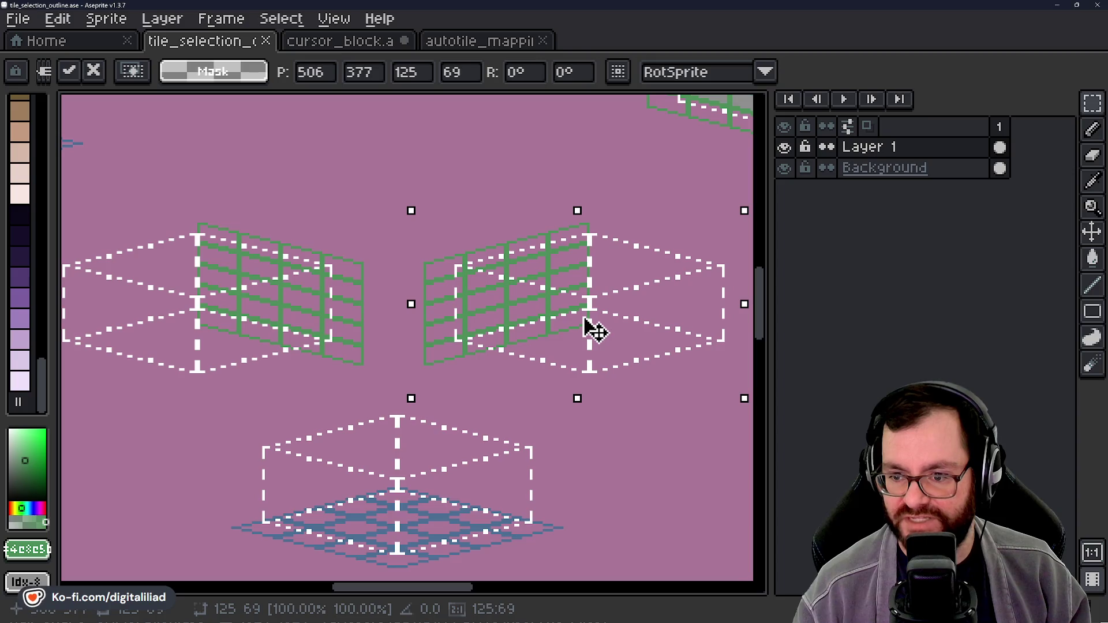
scroll(392, 382, up, 3)
scroll(392, 383, up, 2)
mouse_move(678, 374)
mouse_down()
mouse_move(404, 371)
mouse_move(694, 374)
mouse_up()
scroll(512, 371, down, 2)
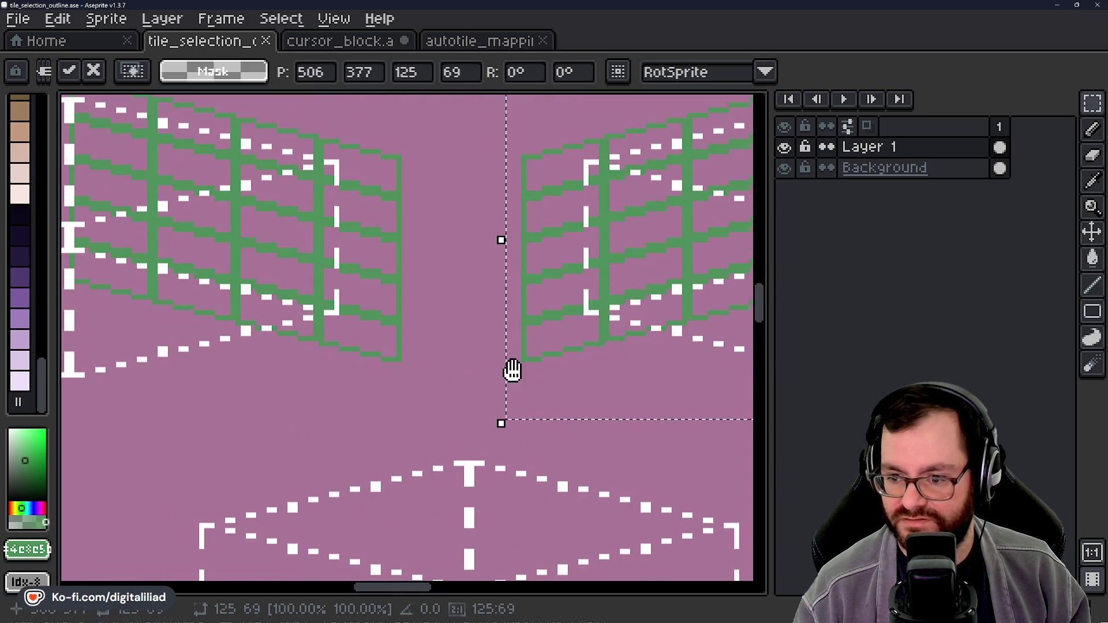
mouse_move(567, 399)
mouse_down()
mouse_move(584, 398)
mouse_move(566, 391)
mouse_move(576, 391)
mouse_up()
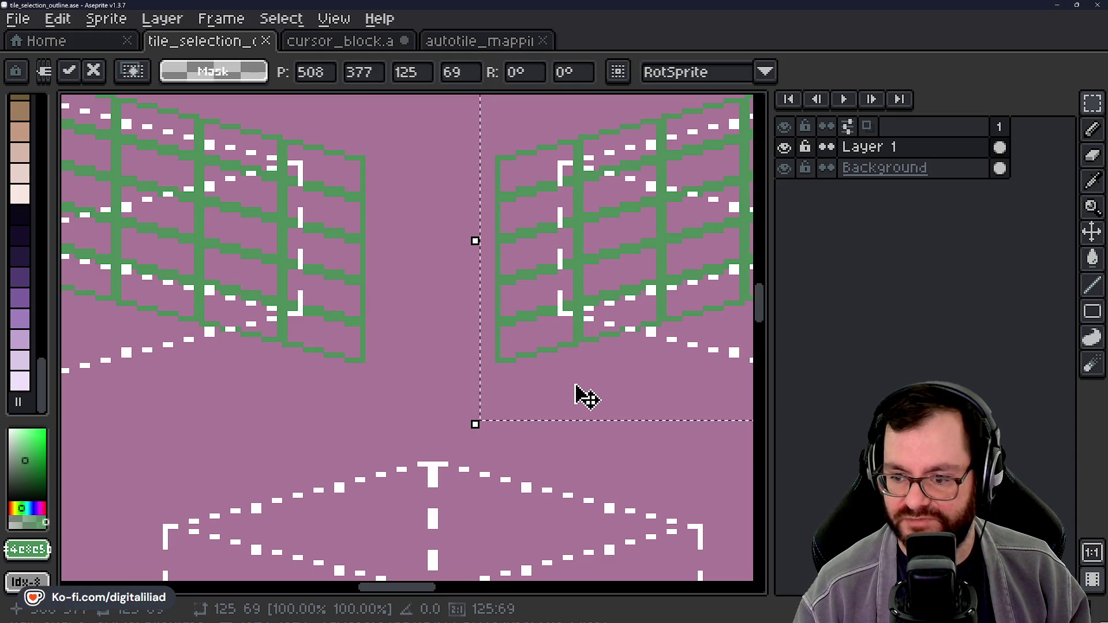
scroll(542, 423, down, 3)
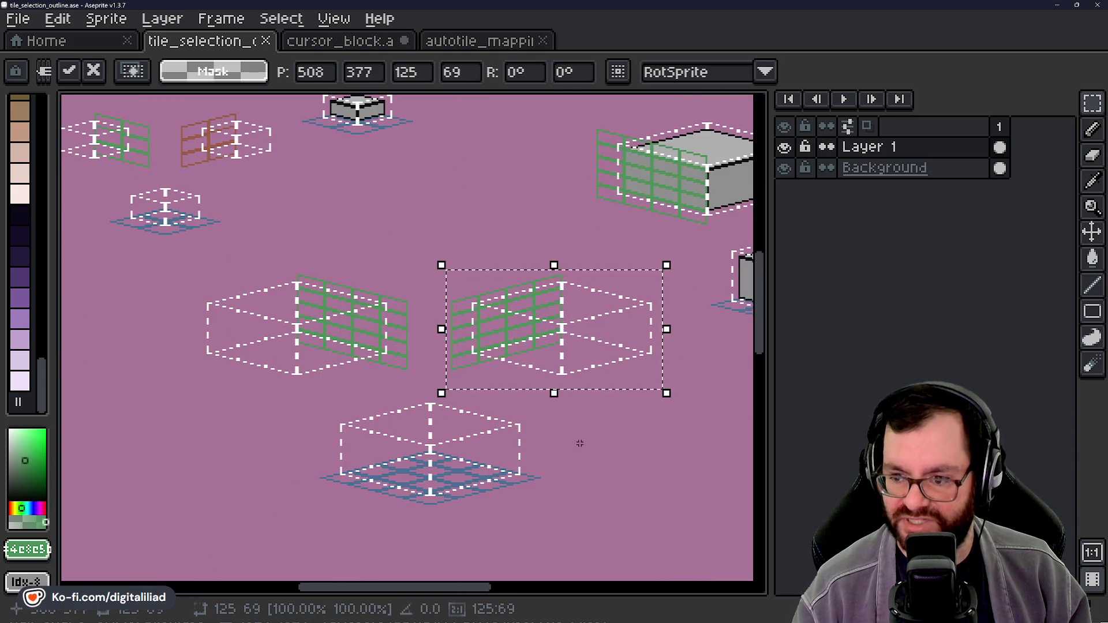
key(Return)
drag(531, 370, 407, 411)
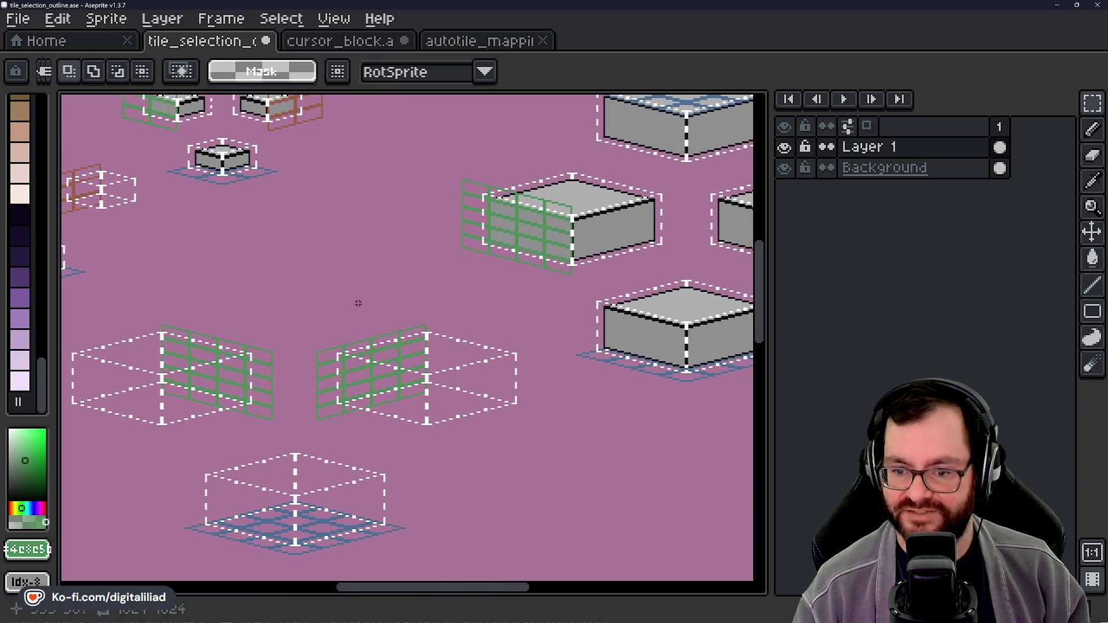
Step: Pick up the brown outline colour and marquee-select the mirrored copy's tile block
scroll(438, 413, down, 3)
scroll(392, 293, up, 5)
scroll(393, 293, up, 2)
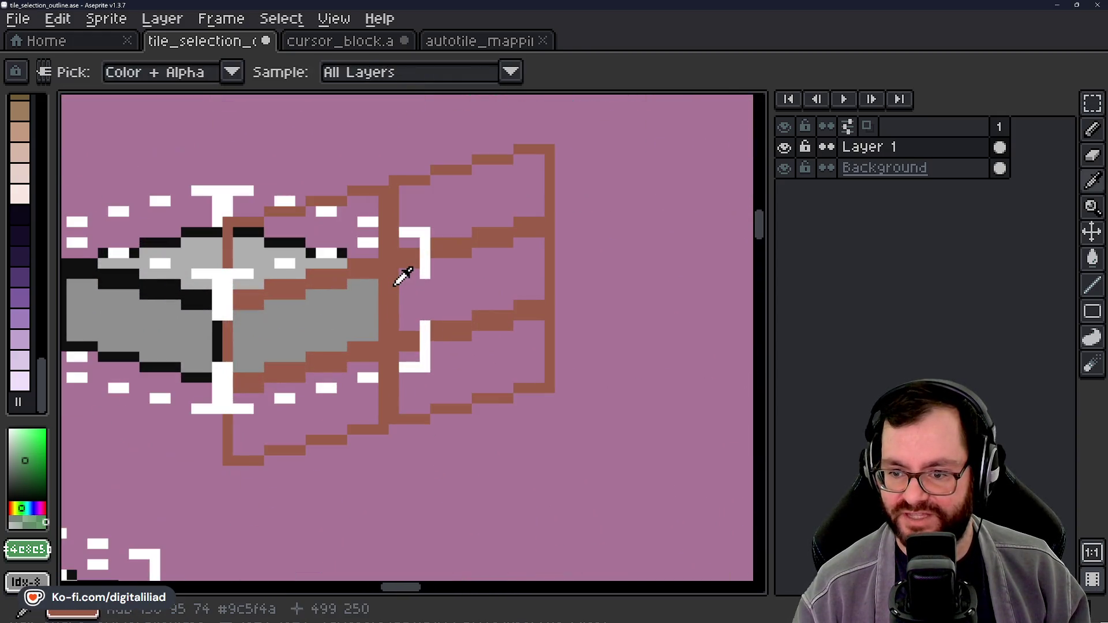
alt+click(400, 272)
scroll(401, 272, down, 2)
scroll(391, 279, down, 1)
scroll(369, 258, up, 3)
drag(370, 258, 355, 176)
scroll(355, 176, up, 1)
scroll(355, 175, down, 1)
mouse_move(270, 164)
mouse_down()
mouse_move(707, 427)
mouse_move(728, 425)
mouse_up()
scroll(300, 283, up, 4)
Step: Fill the copy's green grid lines brown with the non-contiguous Paint Bucket, then save
key(g)
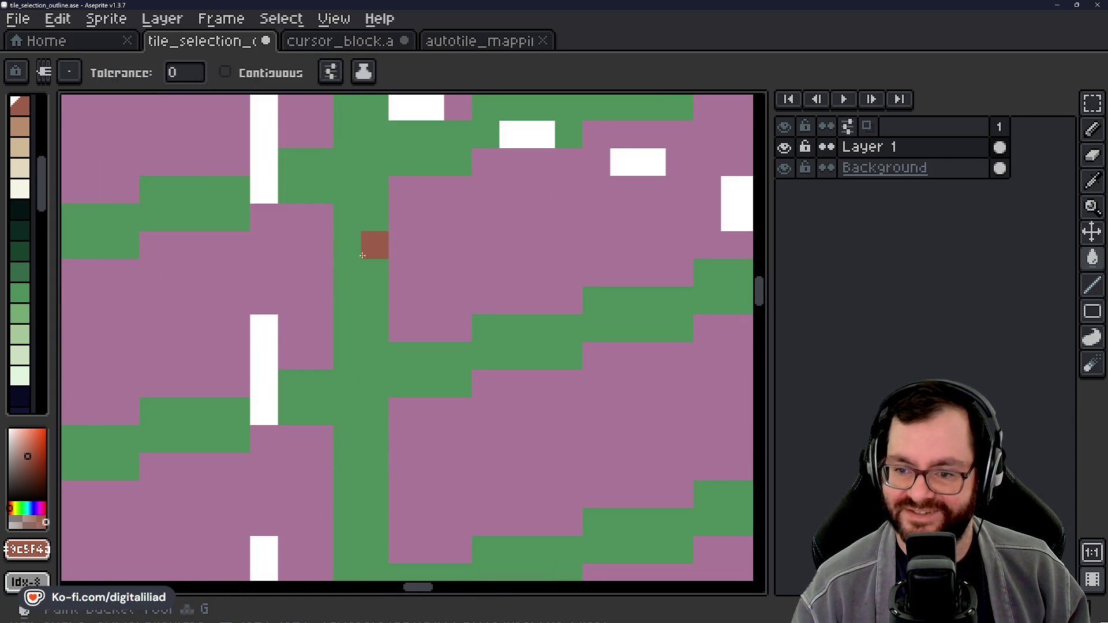
scroll(372, 240, down, 3)
click(1094, 106)
click(400, 133)
key(ctrl+s)
drag(409, 286, 559, 319)
scroll(376, 342, down, 3)
scroll(435, 339, down, 2)
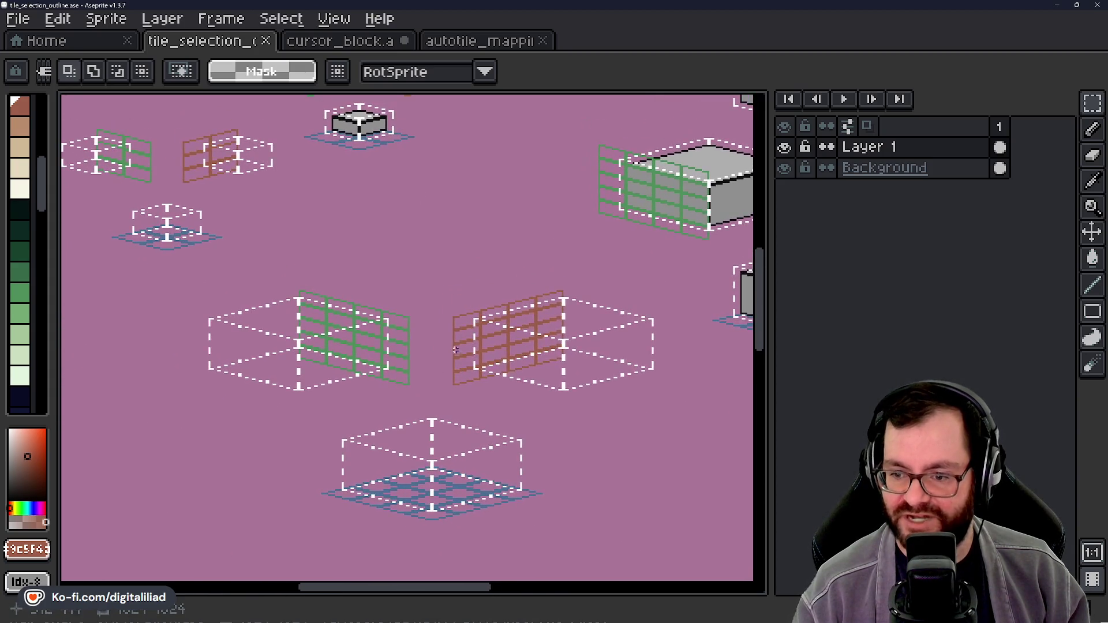
scroll(422, 390, down, 2)
drag(432, 399, 387, 364)
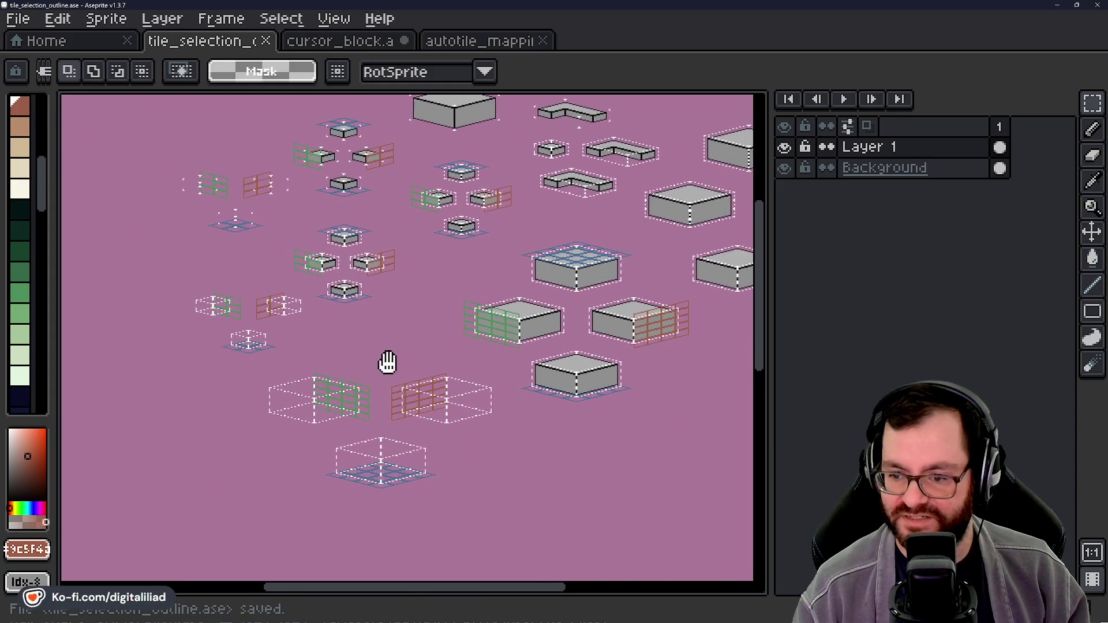
Step: Zoom and pan around the tile_selection_outline reference to study the isometric blocks
scroll(425, 402, up, 4)
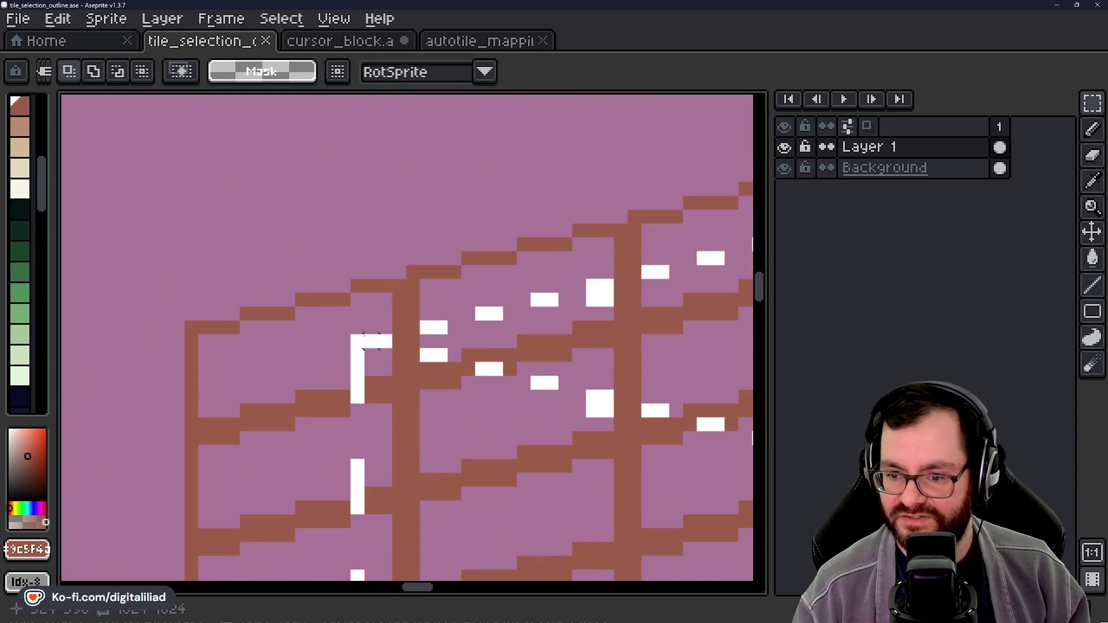
scroll(358, 384, down, 4)
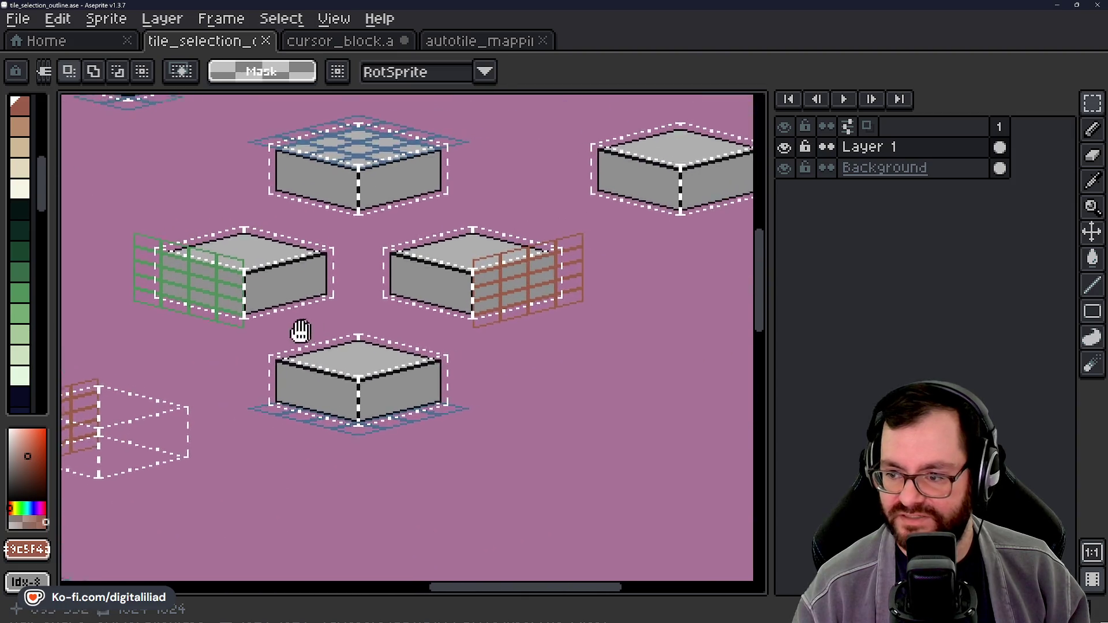
scroll(502, 261, up, 4)
scroll(429, 265, up, 2)
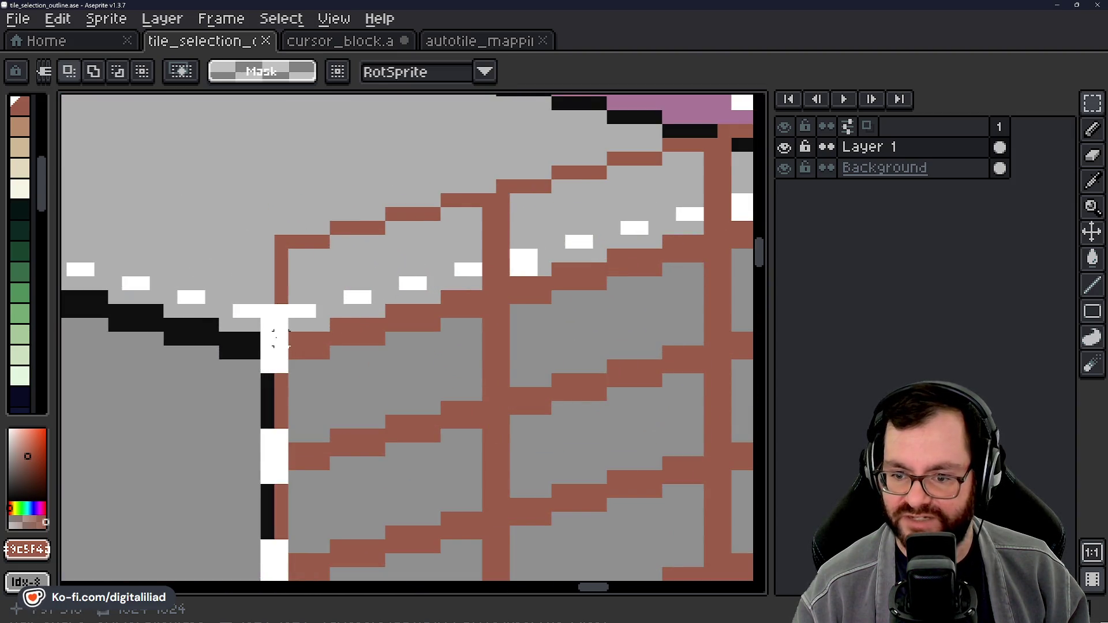
scroll(301, 310, down, 3)
scroll(404, 289, up, 1)
scroll(486, 333, down, 3)
scroll(486, 333, up, 4)
scroll(550, 313, left, 3)
scroll(465, 380, down, 1)
mouse_move(323, 329)
mouse_down()
mouse_move(366, 371)
mouse_move(381, 338)
mouse_move(529, 481)
mouse_up()
mouse_move(399, 280)
mouse_down()
mouse_move(398, 396)
mouse_move(306, 196)
mouse_up()
drag(393, 290, 416, 276)
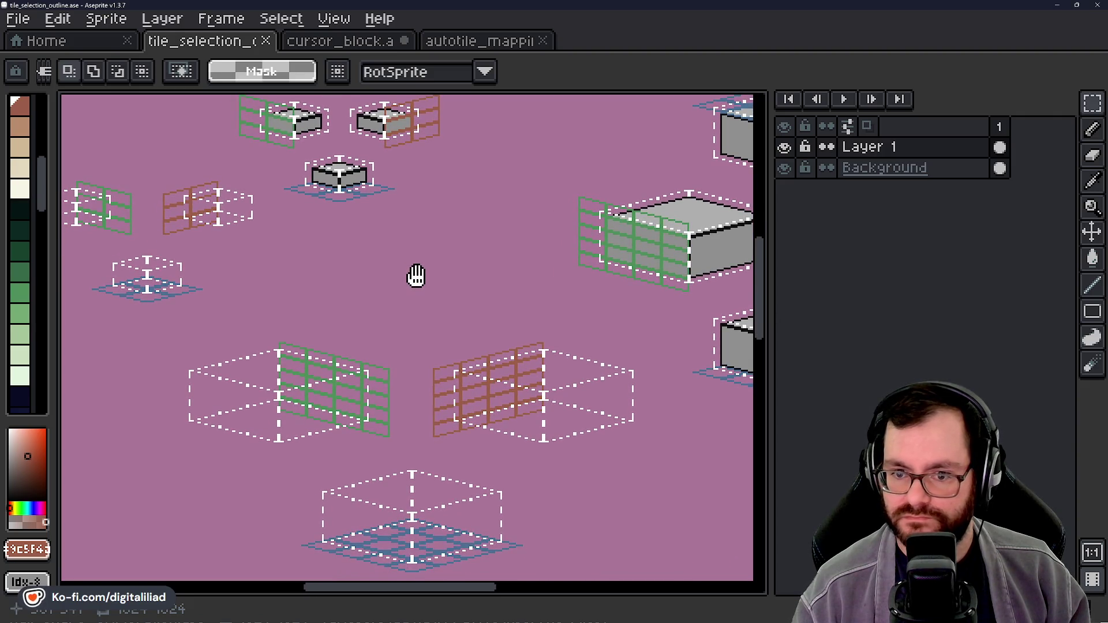
scroll(456, 370, up, 6)
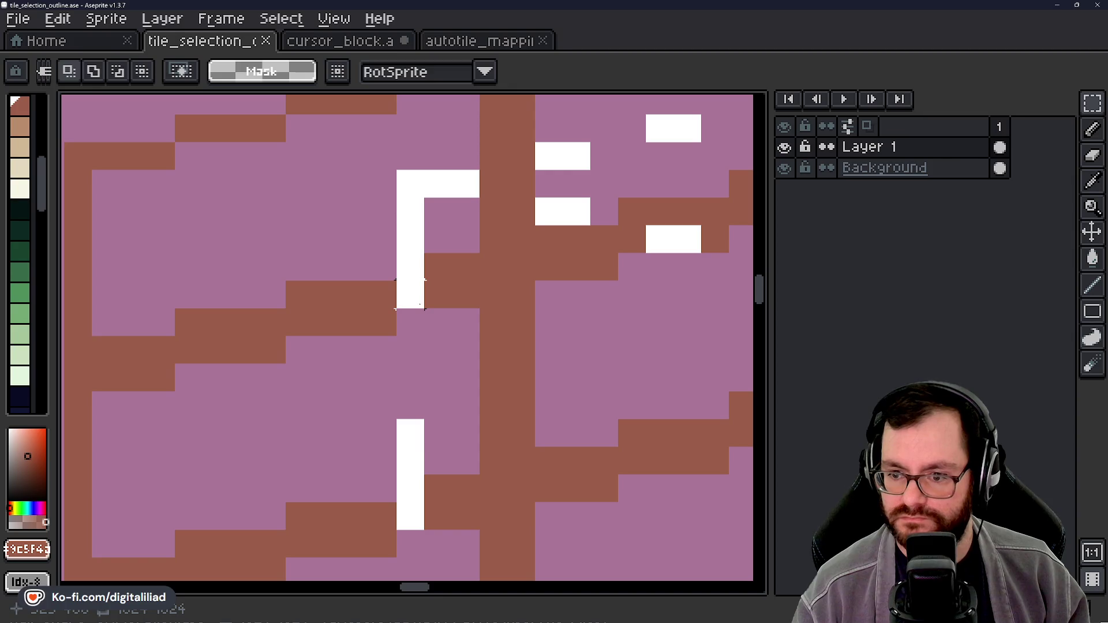
scroll(410, 501, down, 5)
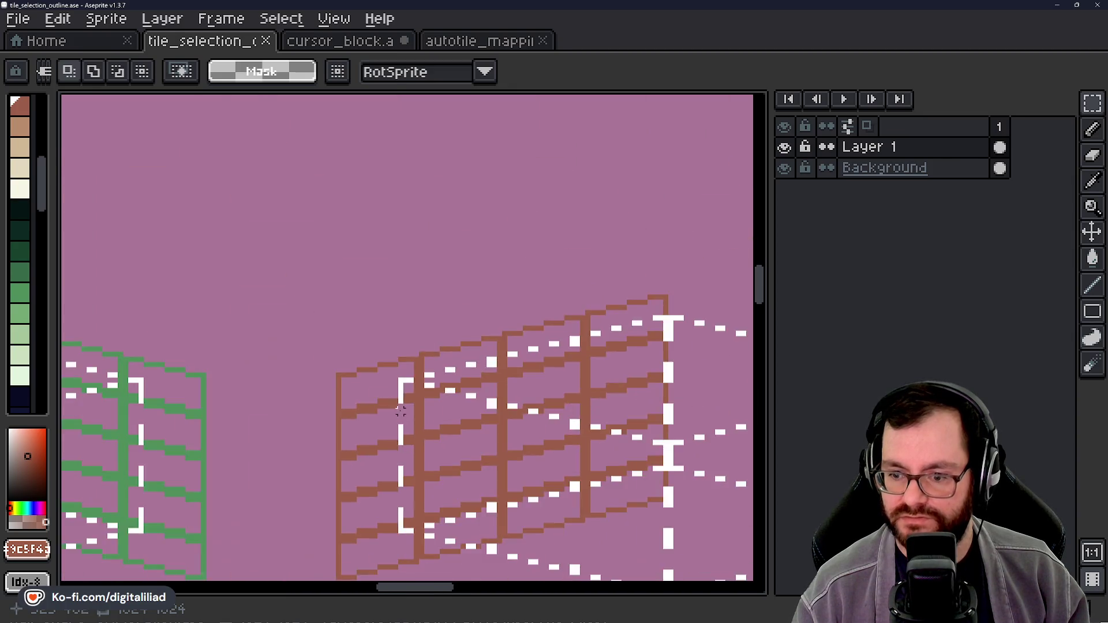
Step: Inspect the reference tile pixels up close, then bring up cursor_block.ase
drag(621, 310, 550, 447)
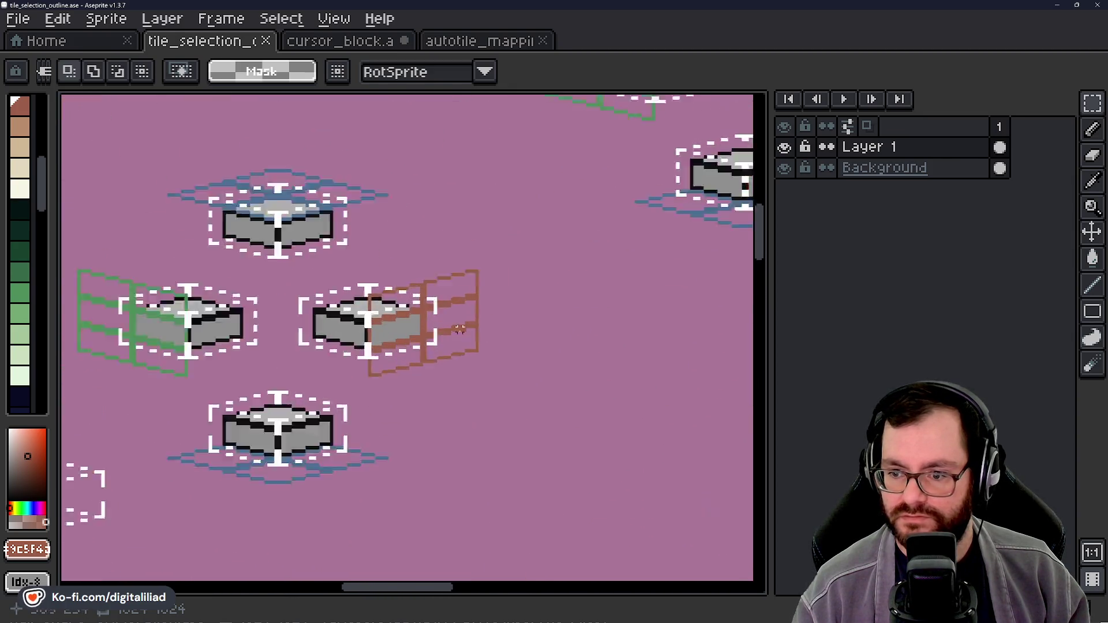
scroll(400, 257, up, 6)
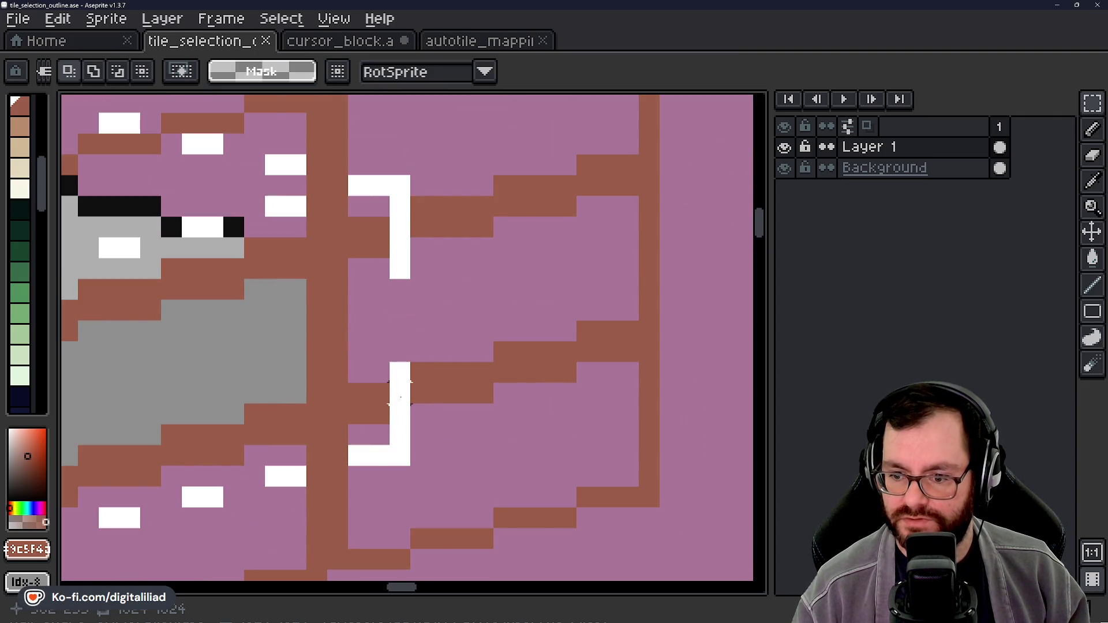
scroll(400, 392, down, 5)
scroll(303, 375, up, 5)
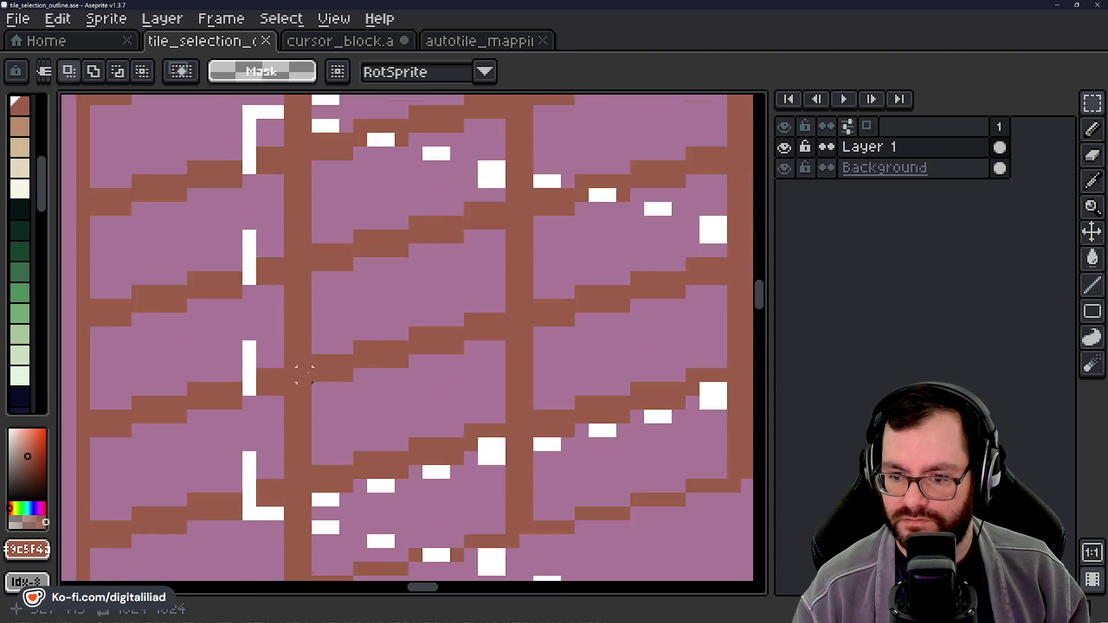
scroll(303, 375, up, 1)
drag(225, 463, 273, 338)
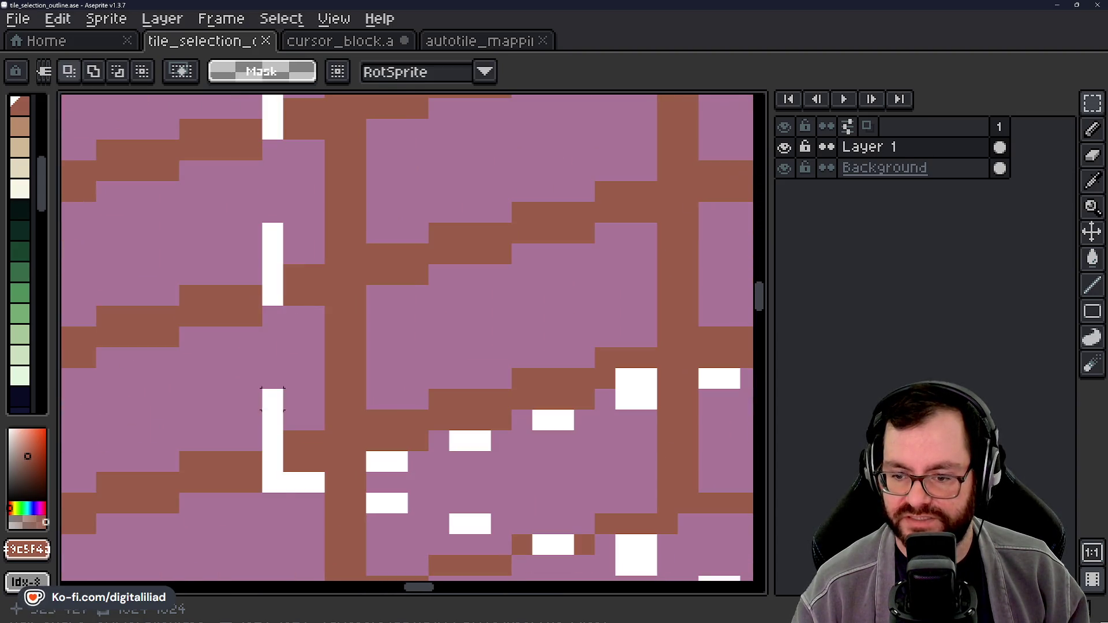
scroll(273, 503, down, 3)
scroll(404, 334, up, 1)
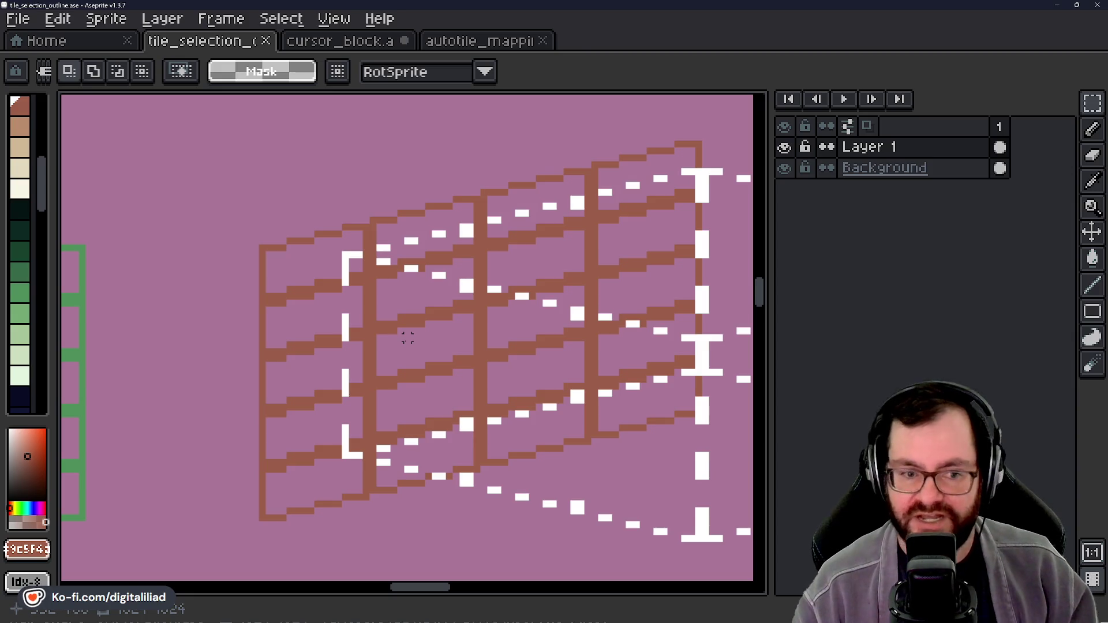
scroll(407, 338, down, 4)
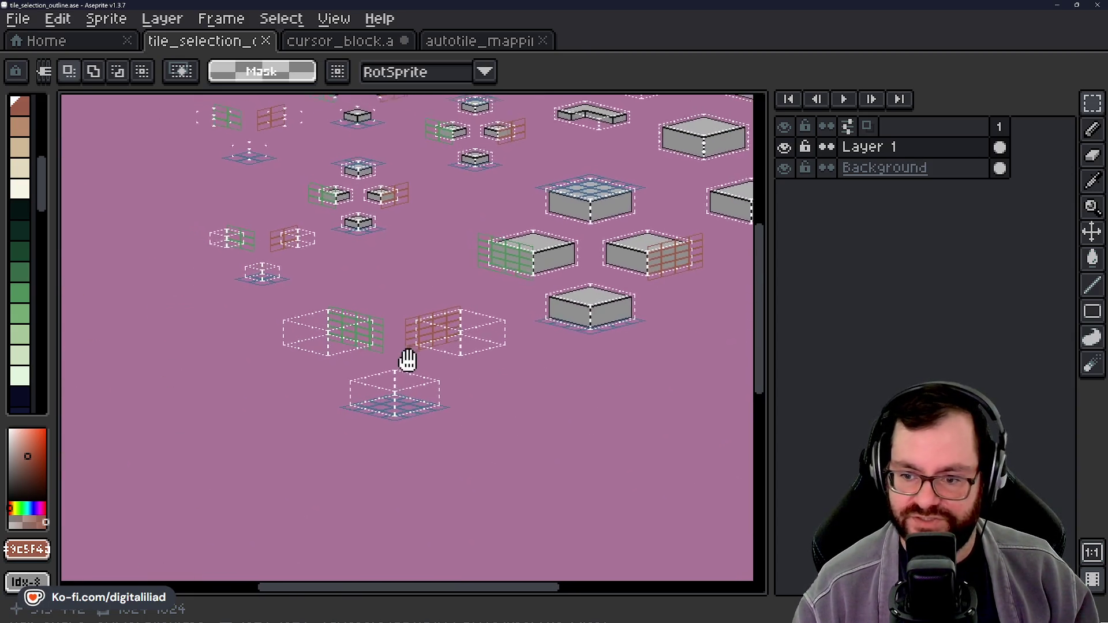
mouse_move(441, 229)
mouse_down()
mouse_move(366, 349)
mouse_move(346, 366)
mouse_move(339, 350)
mouse_move(316, 353)
mouse_move(336, 354)
mouse_up()
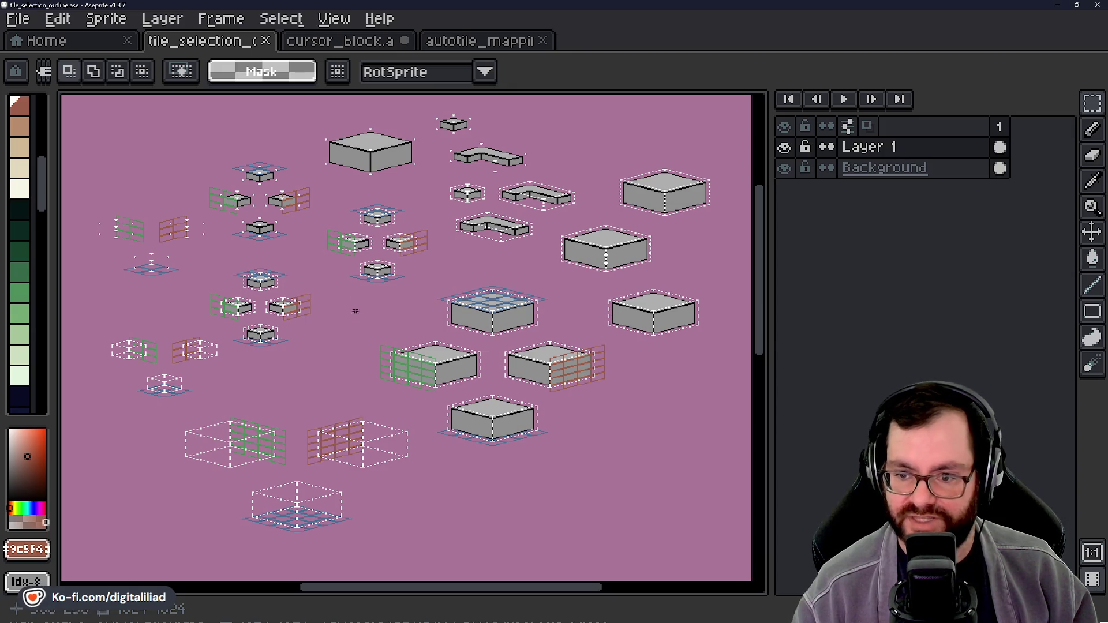
click(362, 41)
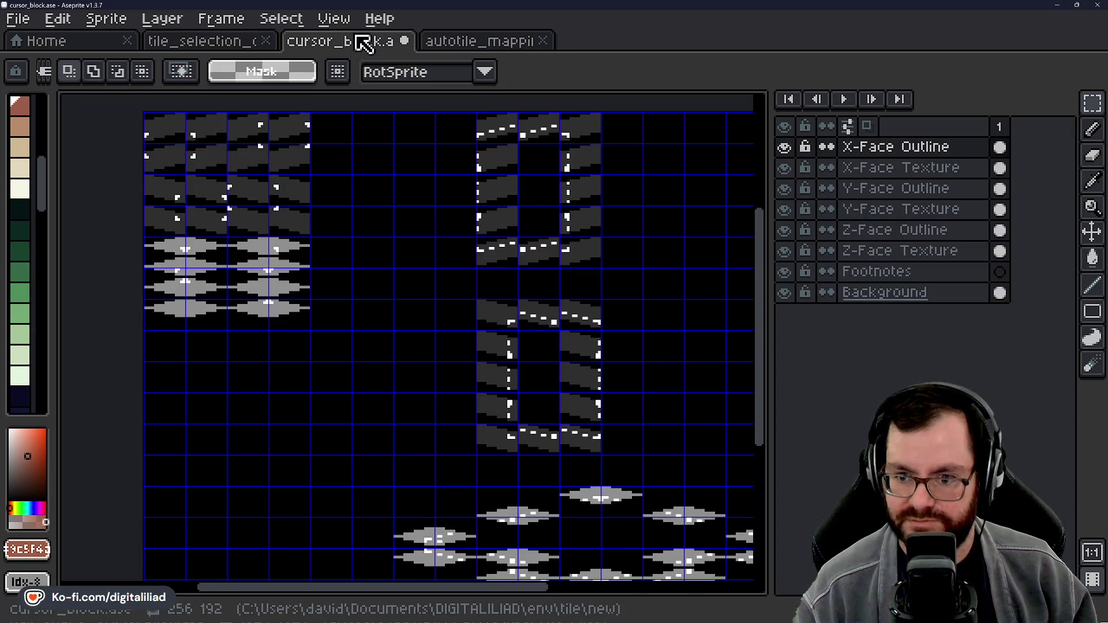
Step: Survey the cursor_block sheet's dashed box frames and grey tiles, then select the X-Face Texture layer
scroll(269, 245, up, 2)
scroll(374, 274, down, 2)
mouse_move(416, 235)
mouse_down()
mouse_move(328, 262)
mouse_move(288, 215)
mouse_up()
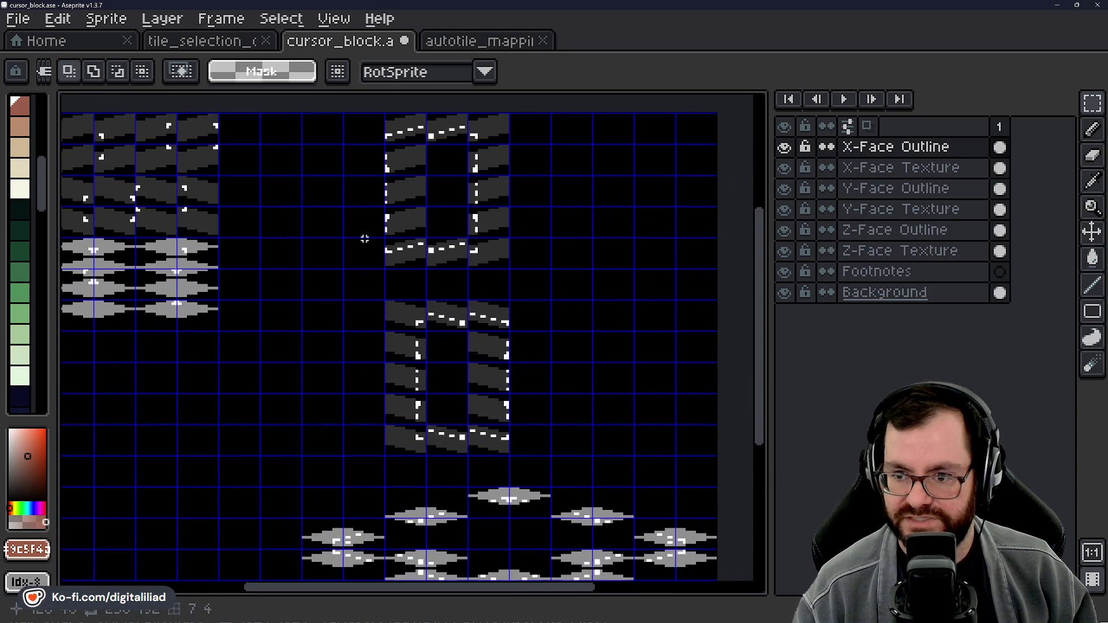
scroll(365, 238, down, 1)
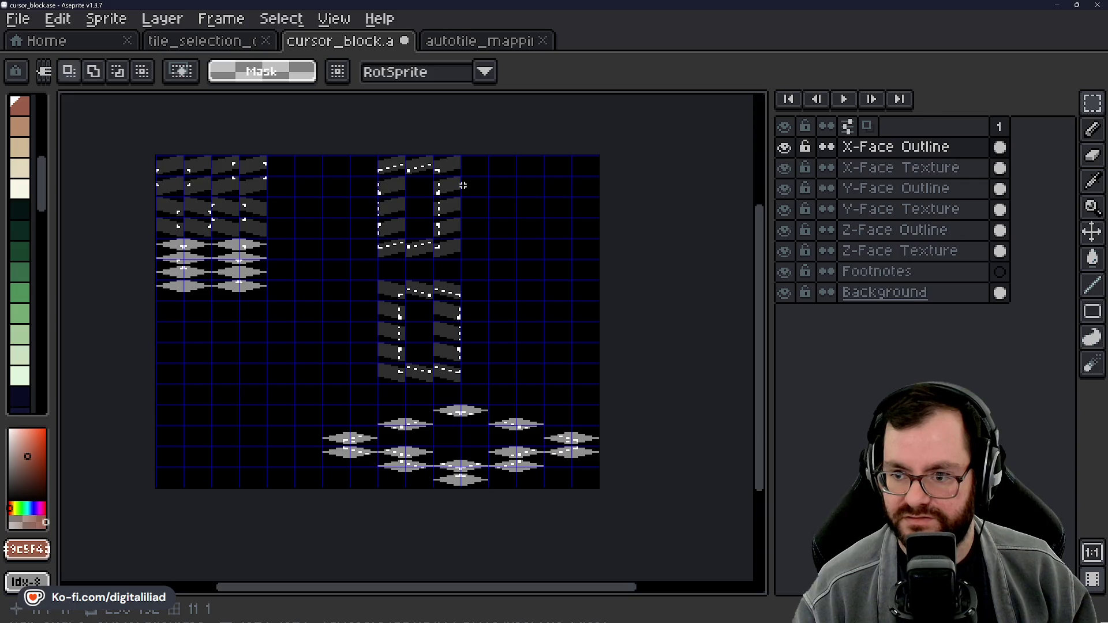
mouse_move(459, 198)
mouse_down()
mouse_move(484, 237)
mouse_move(474, 249)
mouse_up()
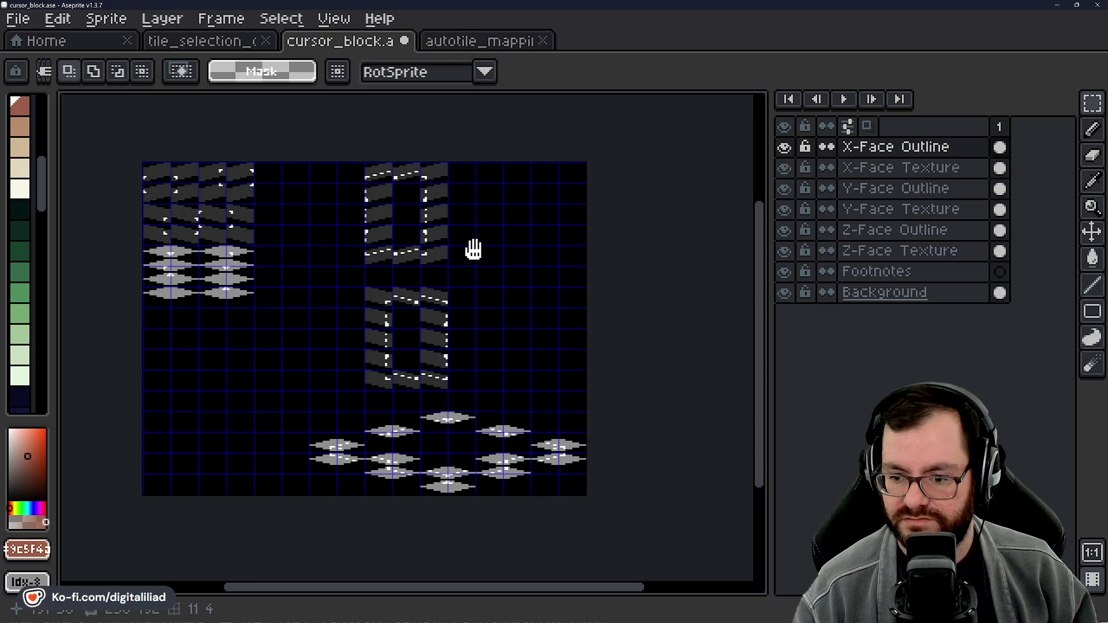
scroll(446, 416, up, 3)
scroll(446, 416, down, 3)
mouse_move(462, 301)
mouse_down()
mouse_move(448, 359)
mouse_move(477, 311)
mouse_up()
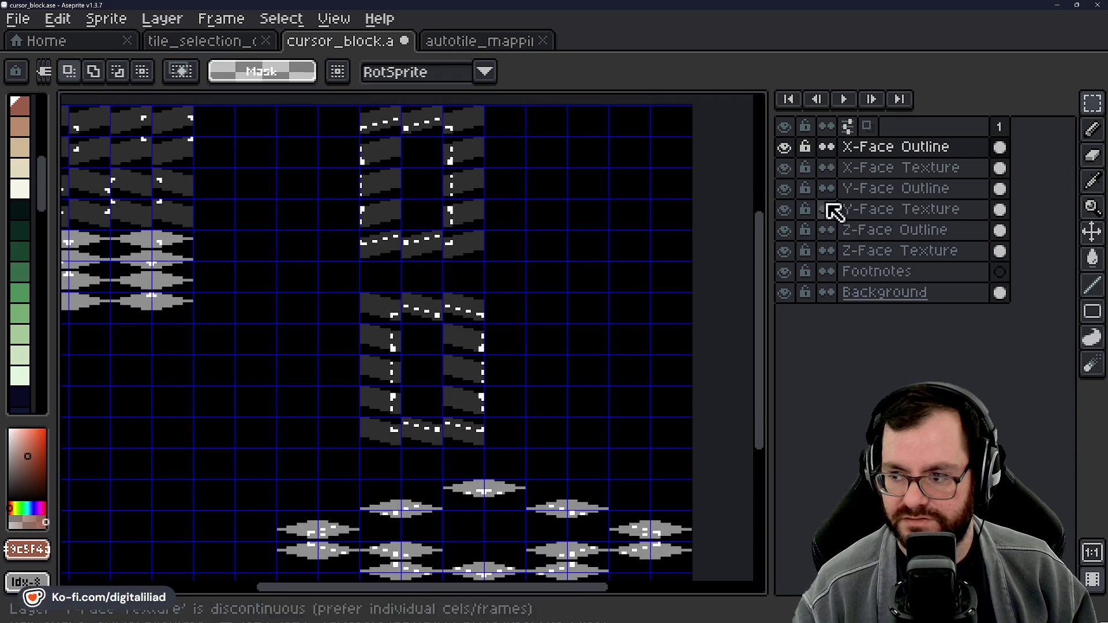
mouse_move(546, 288)
mouse_down()
mouse_move(615, 275)
mouse_move(623, 231)
mouse_move(565, 224)
mouse_up()
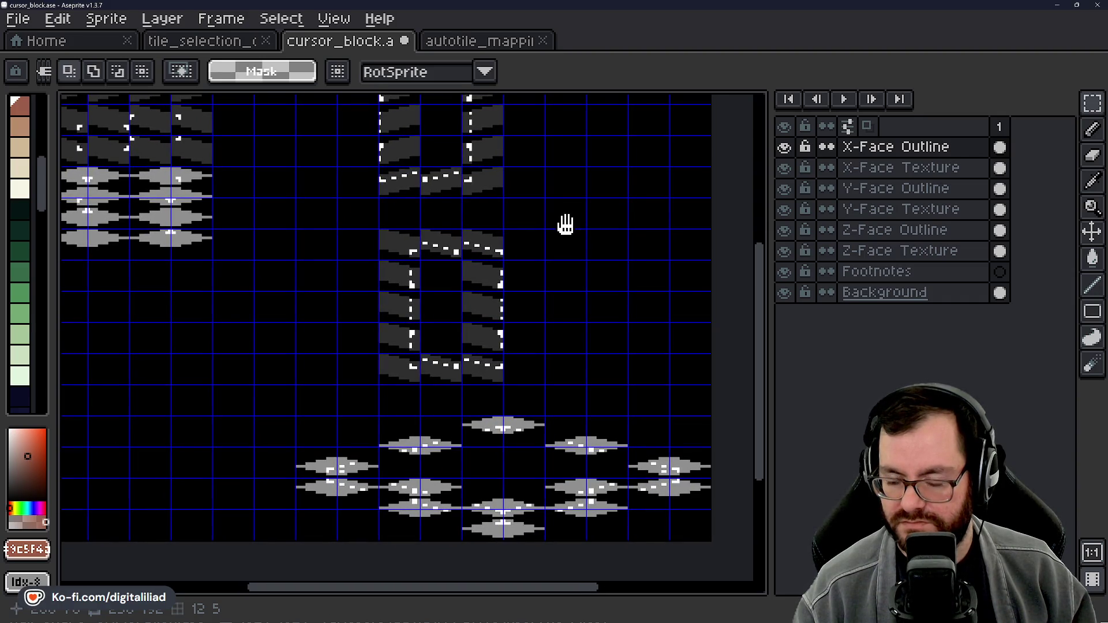
scroll(559, 267, up, 3)
click(859, 167)
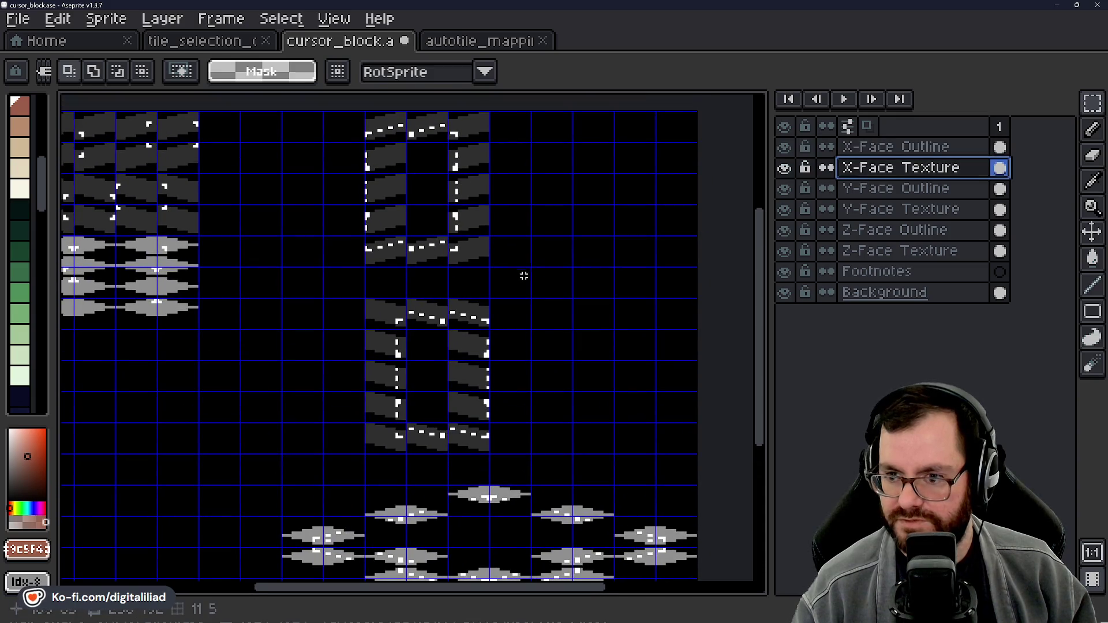
Step: Erase grey X-Face textures from selected cells and a row in the upper frame
scroll(522, 272, up, 2)
drag(367, 219, 415, 252)
key(Delete)
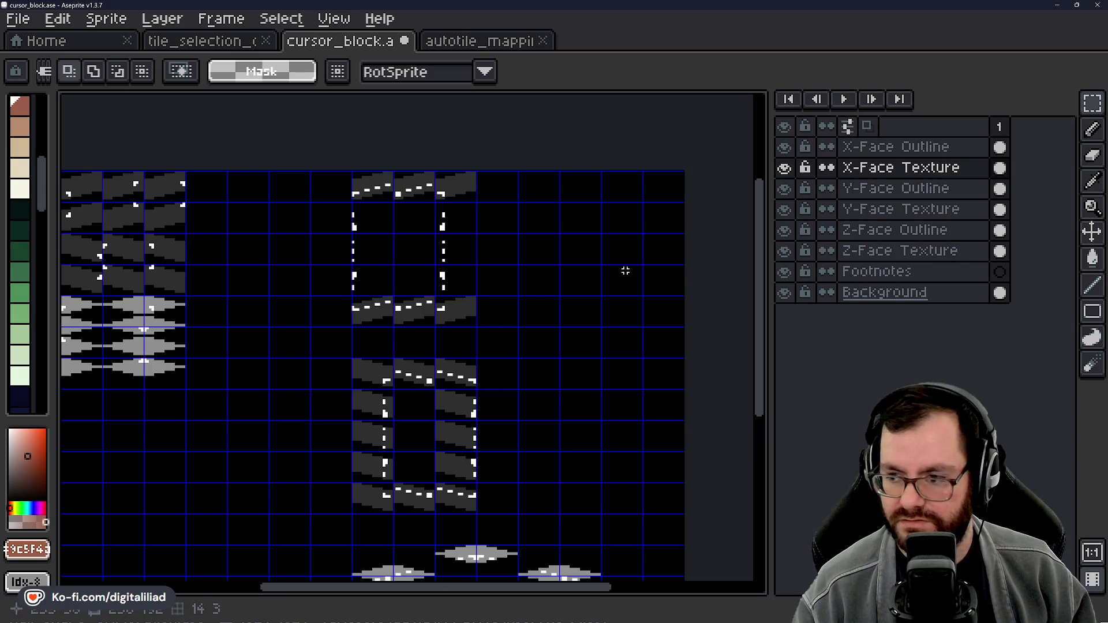
key(ctrl+z)
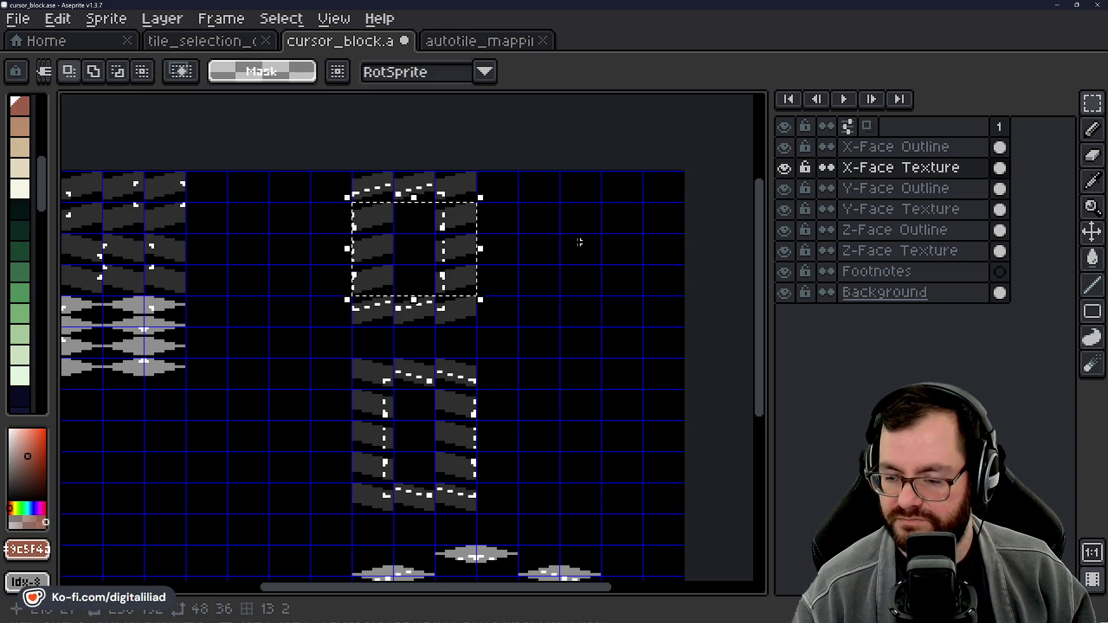
key(ctrl+d)
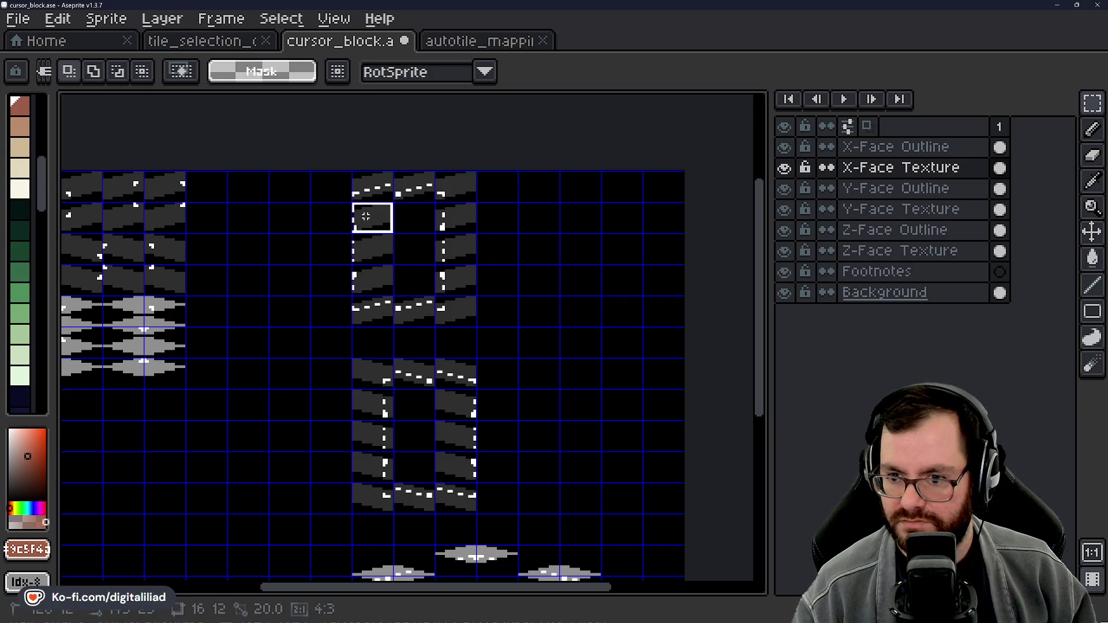
key(Delete)
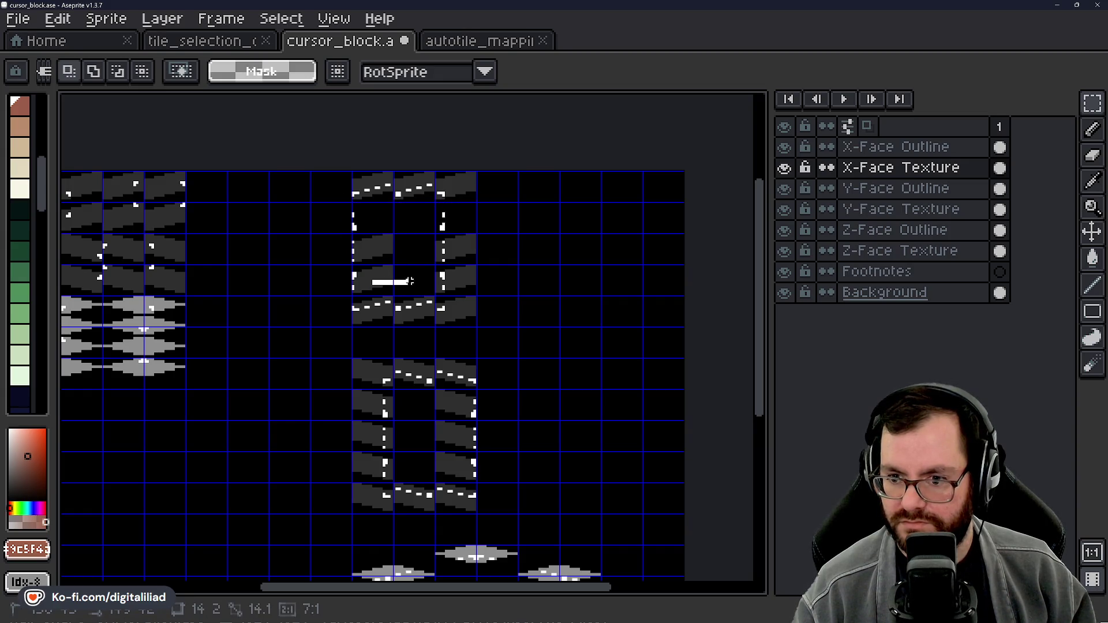
drag(381, 273, 473, 292)
key(Delete)
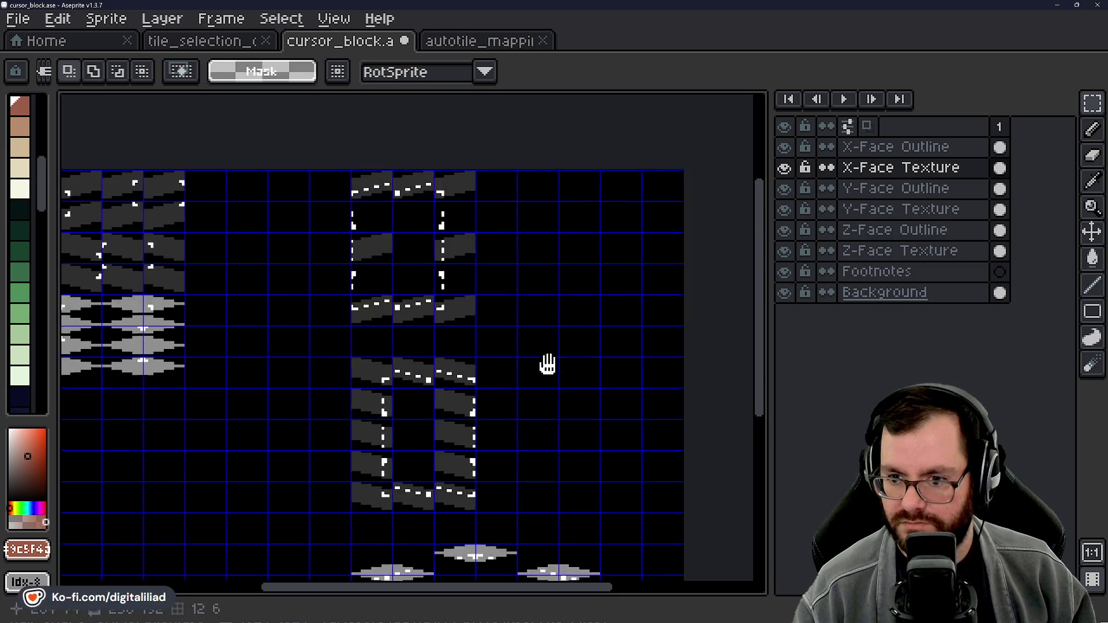
scroll(411, 354, down, 3)
click(379, 321)
key(ctrl+d)
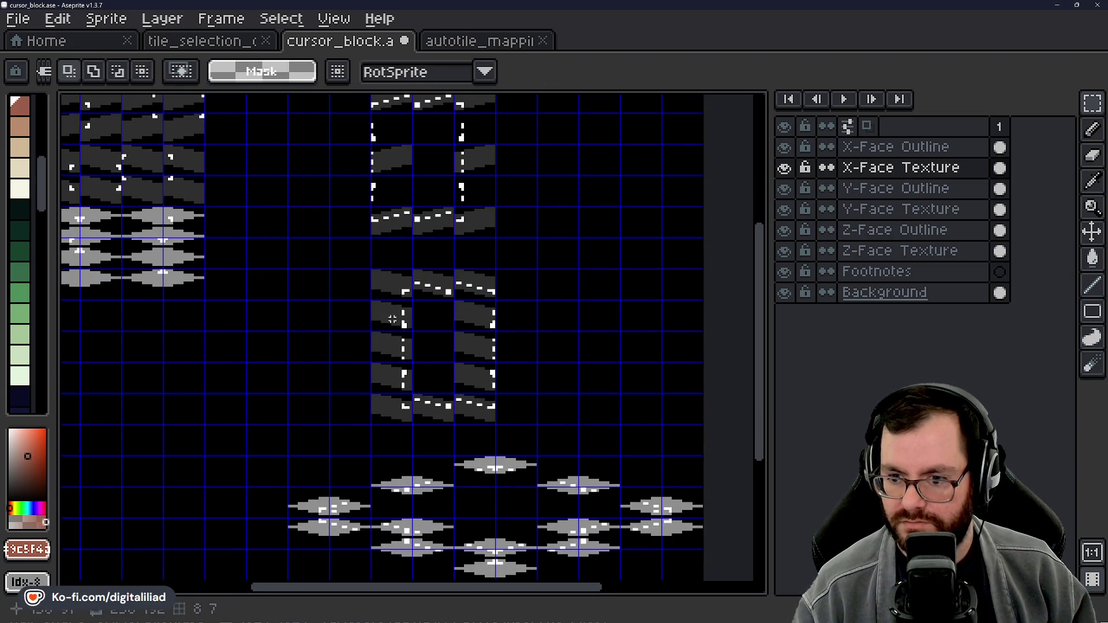
Step: Clear the Y-Face Texture tiles from a three-cell row in the lower frame
drag(387, 317, 485, 333)
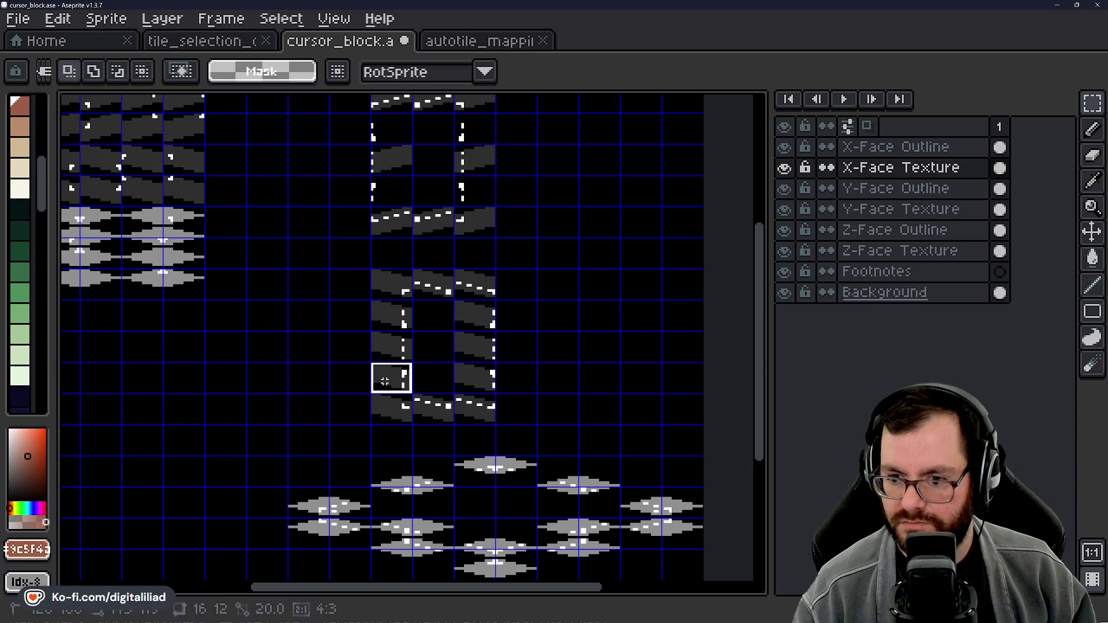
click(883, 208)
click(390, 321)
key(Delete)
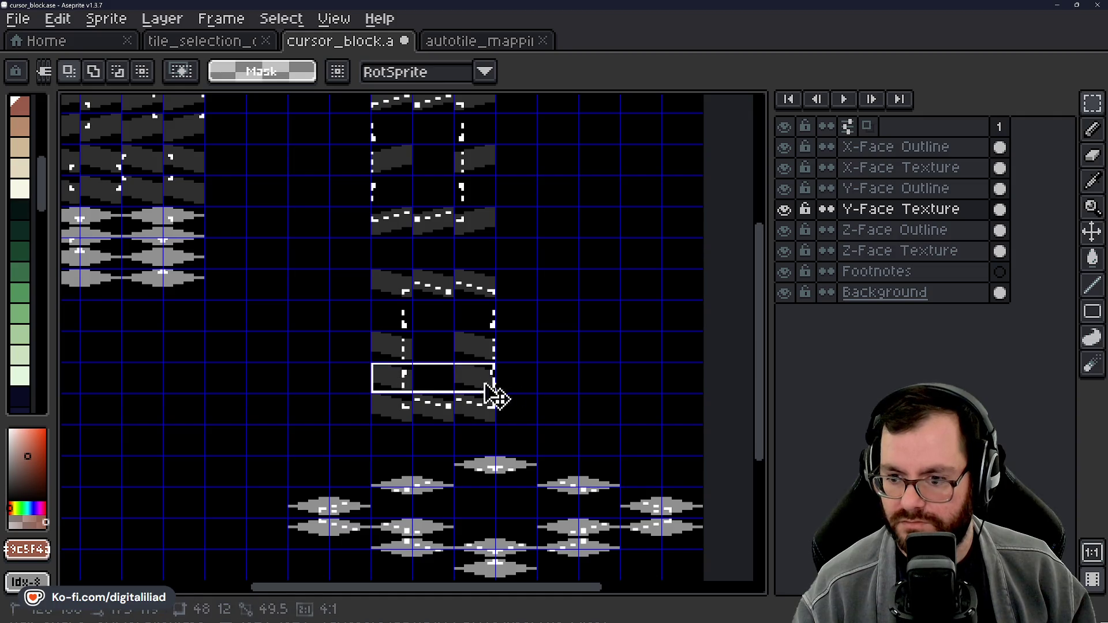
click(885, 174)
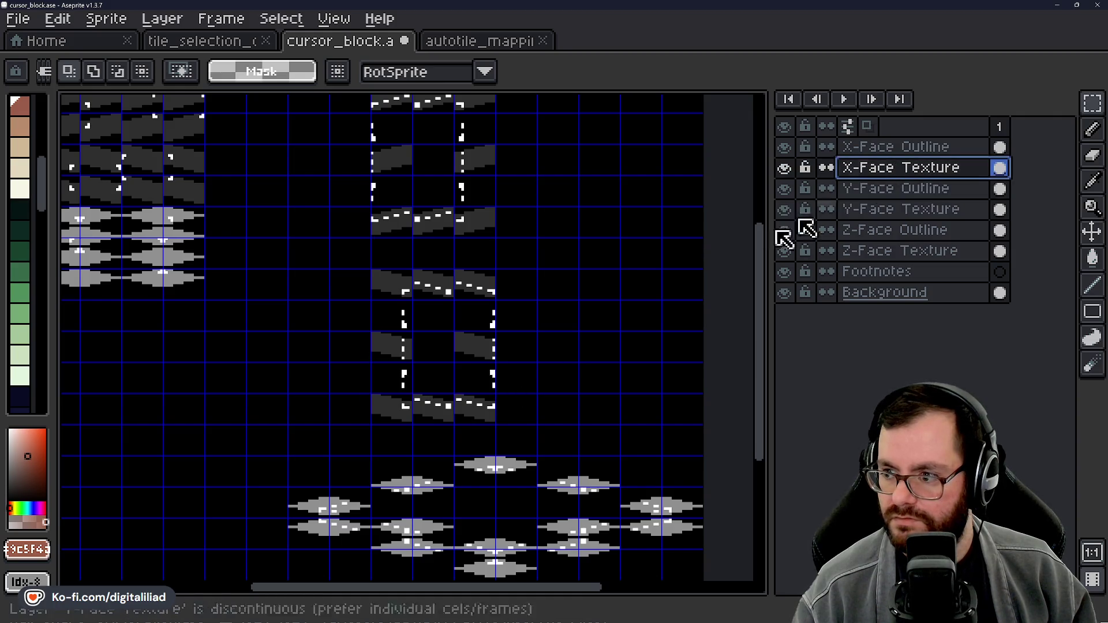
Step: Delete the vertical outline dashes on the X-Face and Y-Face Outline layers of both frames
drag(592, 304, 583, 371)
click(883, 146)
drag(373, 199, 502, 275)
key(Delete)
drag(535, 364, 554, 306)
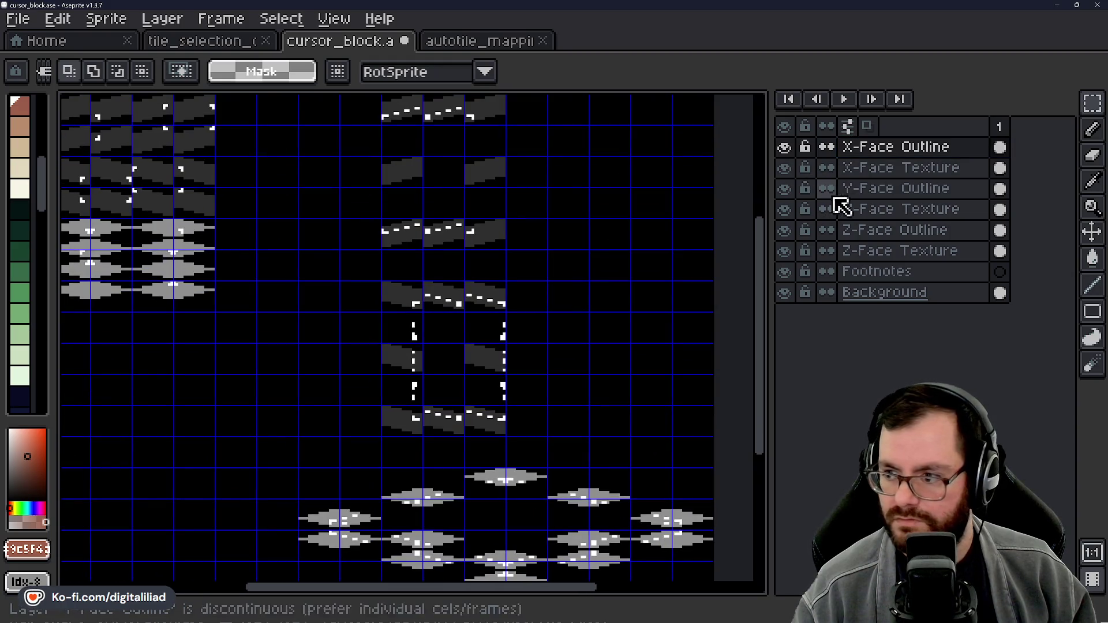
click(880, 191)
drag(404, 335, 497, 388)
key(Delete)
scroll(700, 202, up, 2)
click(900, 167)
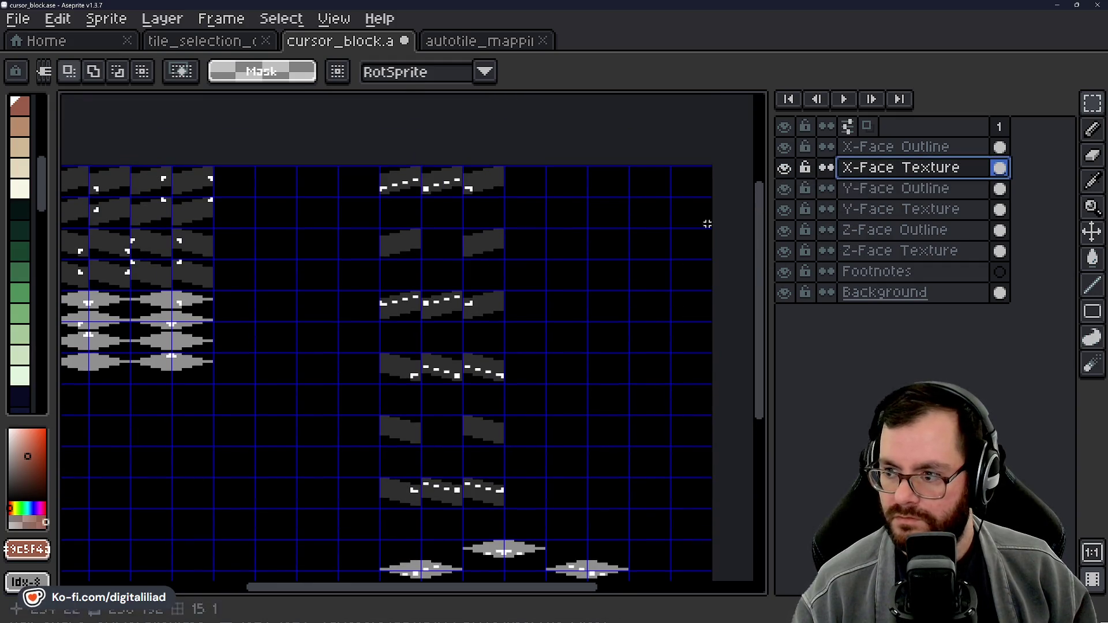
Step: Lift the upper box's first grey texture row up one tile row
mouse_move(409, 250)
mouse_down()
mouse_move(487, 257)
mouse_move(465, 224)
mouse_move(404, 243)
mouse_move(498, 257)
mouse_up()
key(Escape)
scroll(508, 278, up, 2)
scroll(508, 283, up, 1)
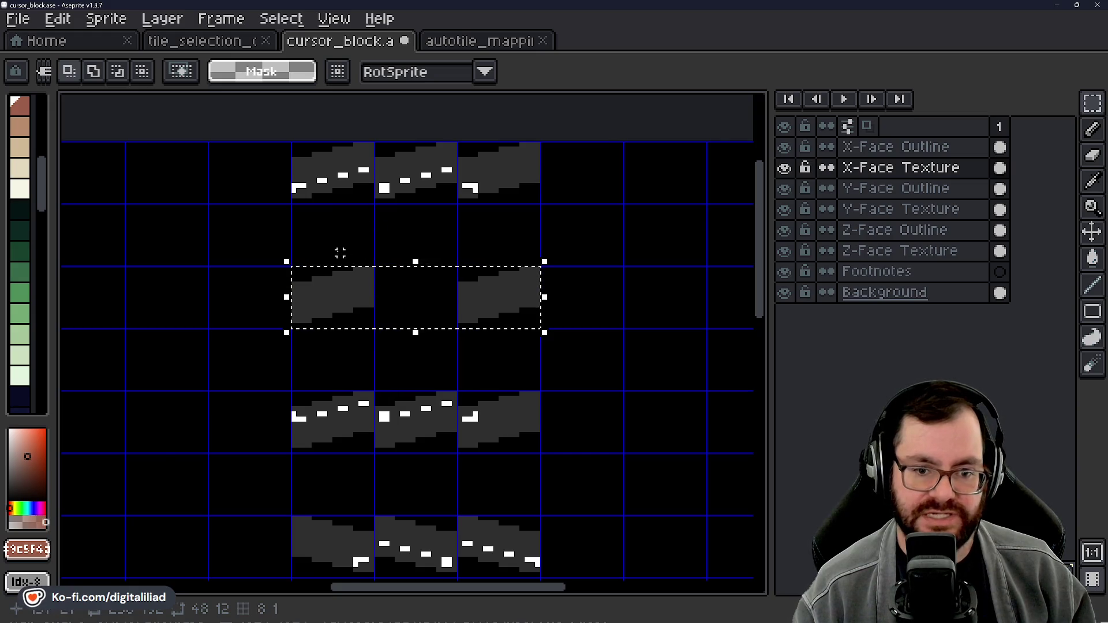
scroll(336, 251, up, 1)
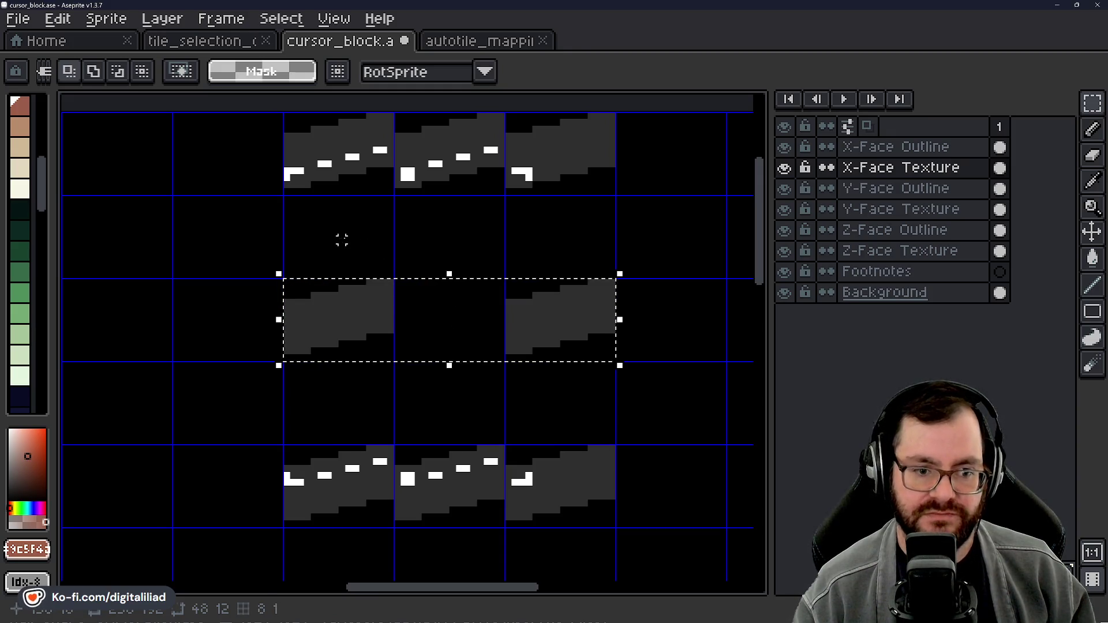
scroll(403, 257, up, 1)
click(511, 335)
drag(511, 335, 502, 265)
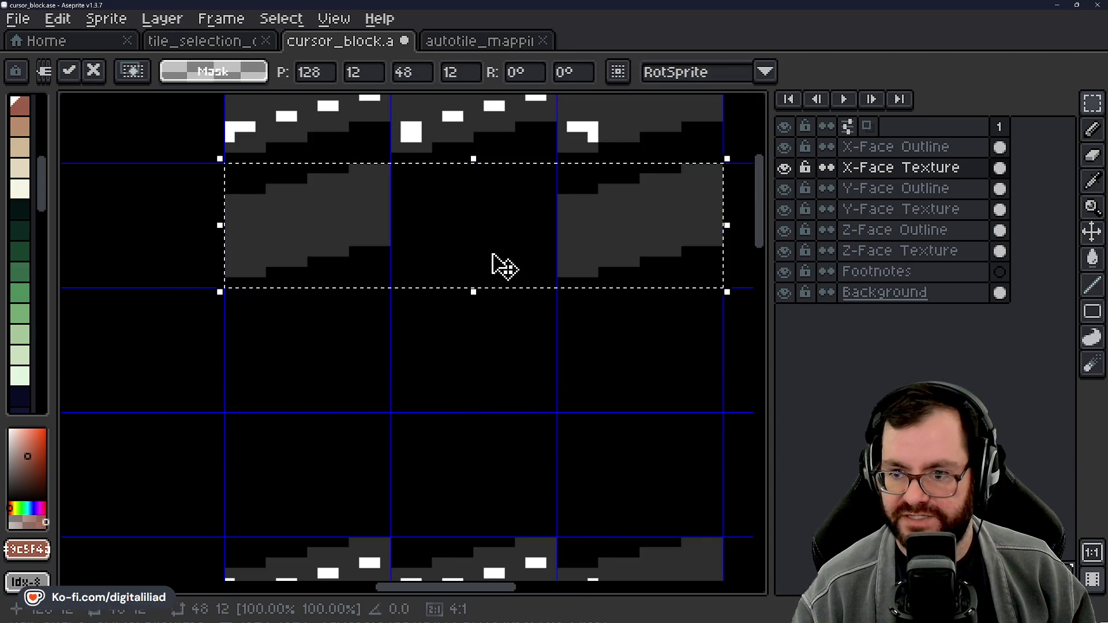
scroll(468, 379, down, 2)
click(492, 376)
Step: Move the lower grey texture row up two tile rows
mouse_move(358, 390)
mouse_down()
mouse_move(499, 408)
mouse_move(502, 293)
mouse_up()
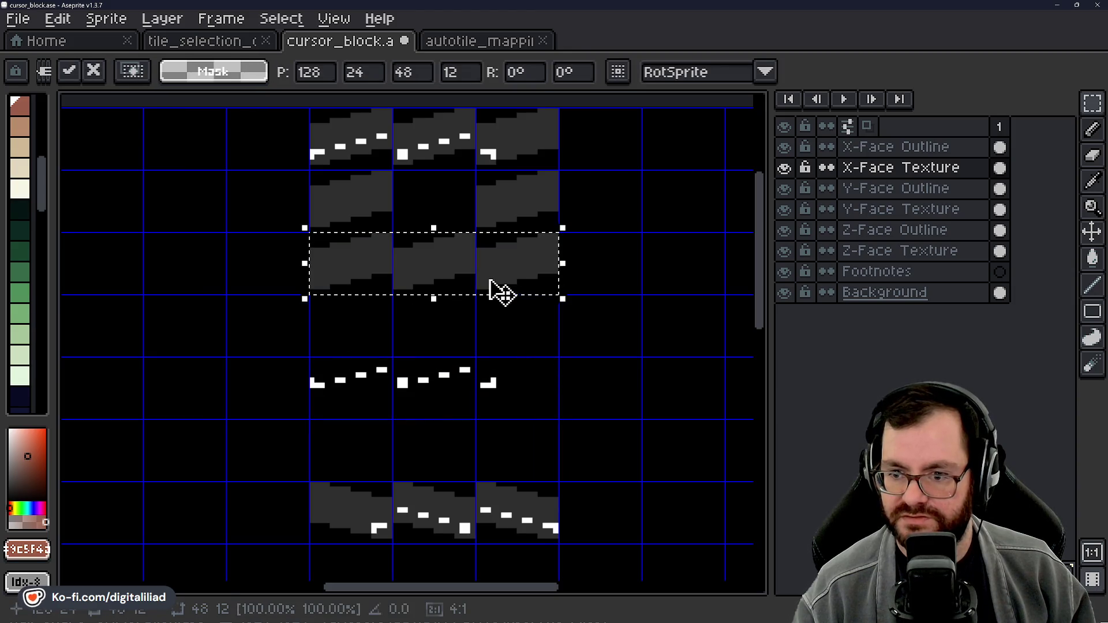
click(643, 292)
scroll(626, 332, up, 1)
Step: On the X-Face Outline layer, move the dashed outline row up one tile row
click(895, 147)
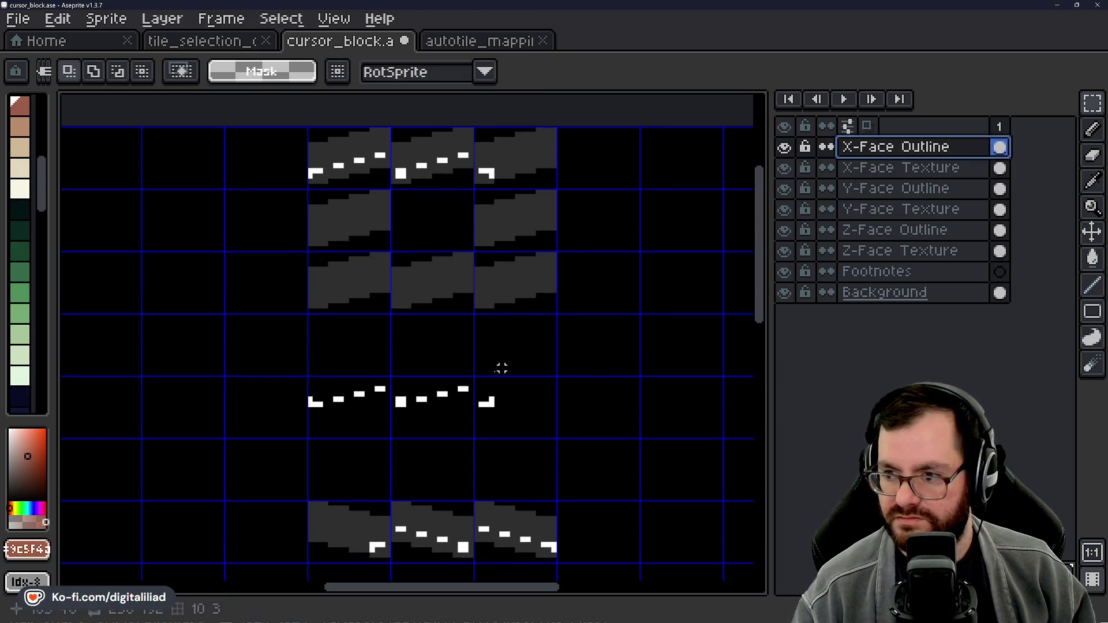
mouse_move(362, 410)
mouse_down()
mouse_move(499, 413)
mouse_move(494, 304)
mouse_up()
click(611, 342)
scroll(578, 393, down, 5)
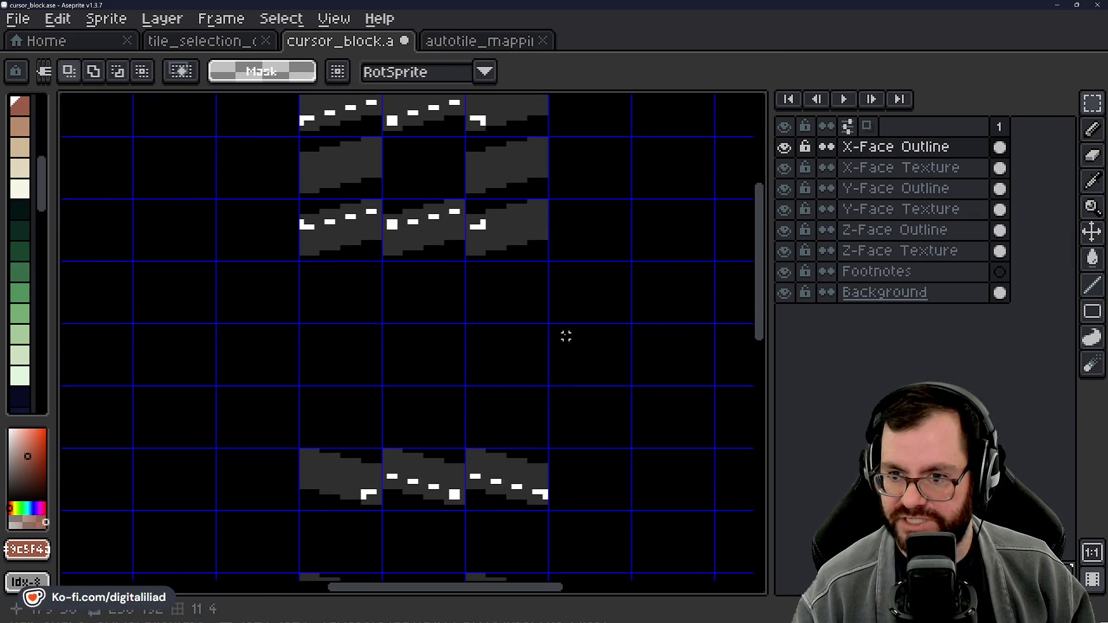
click(900, 168)
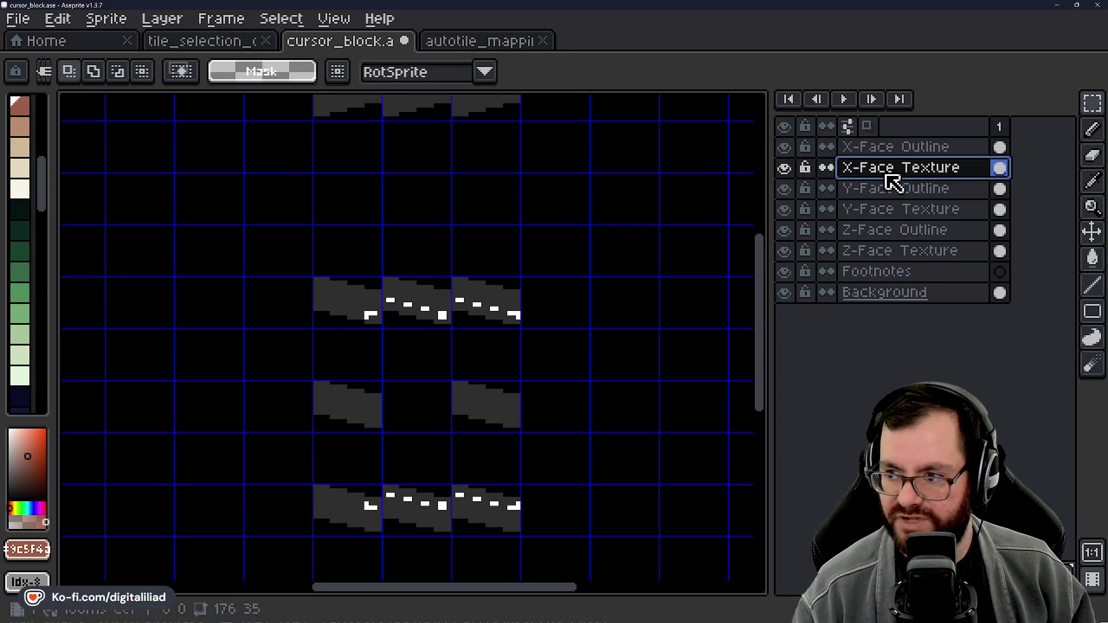
scroll(459, 347, down, 3)
scroll(459, 346, up, 1)
drag(459, 347, 470, 312)
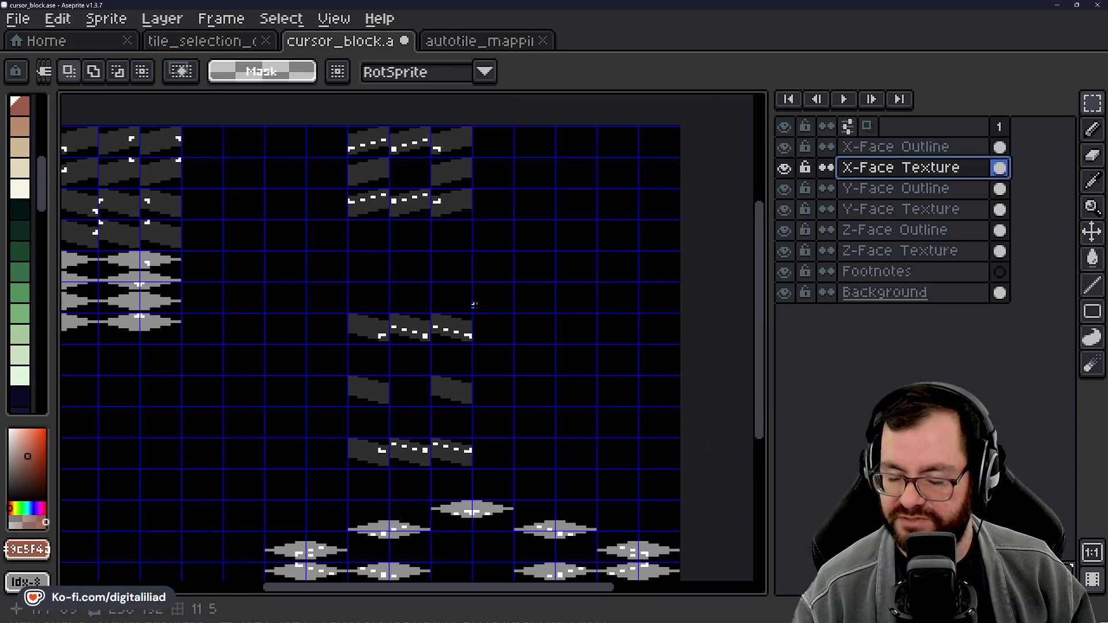
Step: On the Y-Face Texture layer, lift the first three-tile grey texture strip up beneath the upper rows
drag(551, 289, 590, 308)
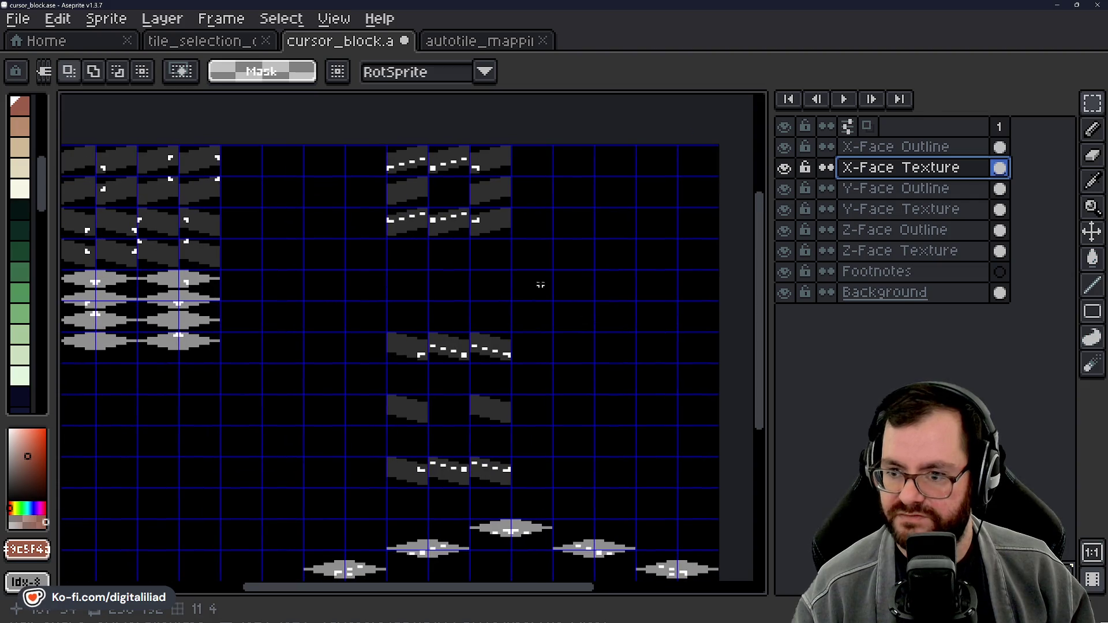
drag(564, 268, 548, 265)
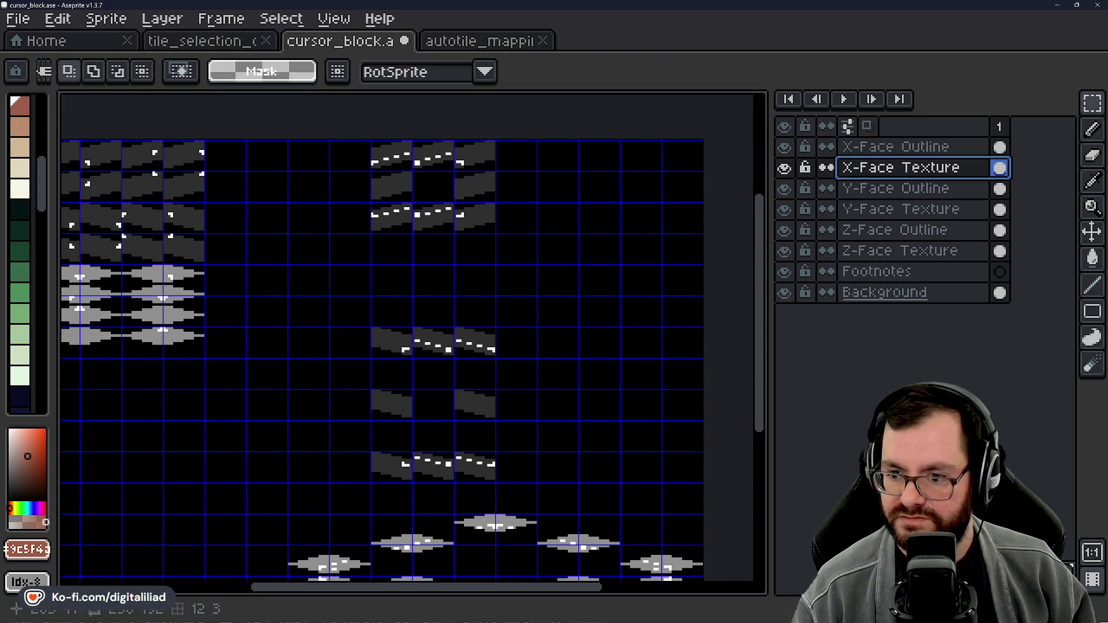
click(898, 193)
click(898, 213)
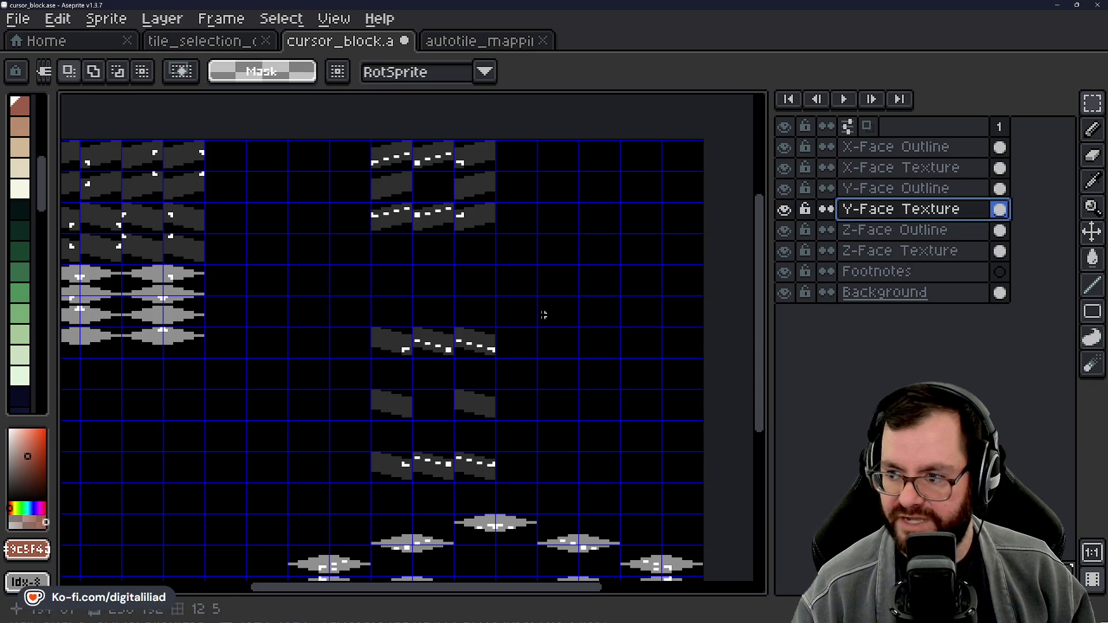
click(379, 338)
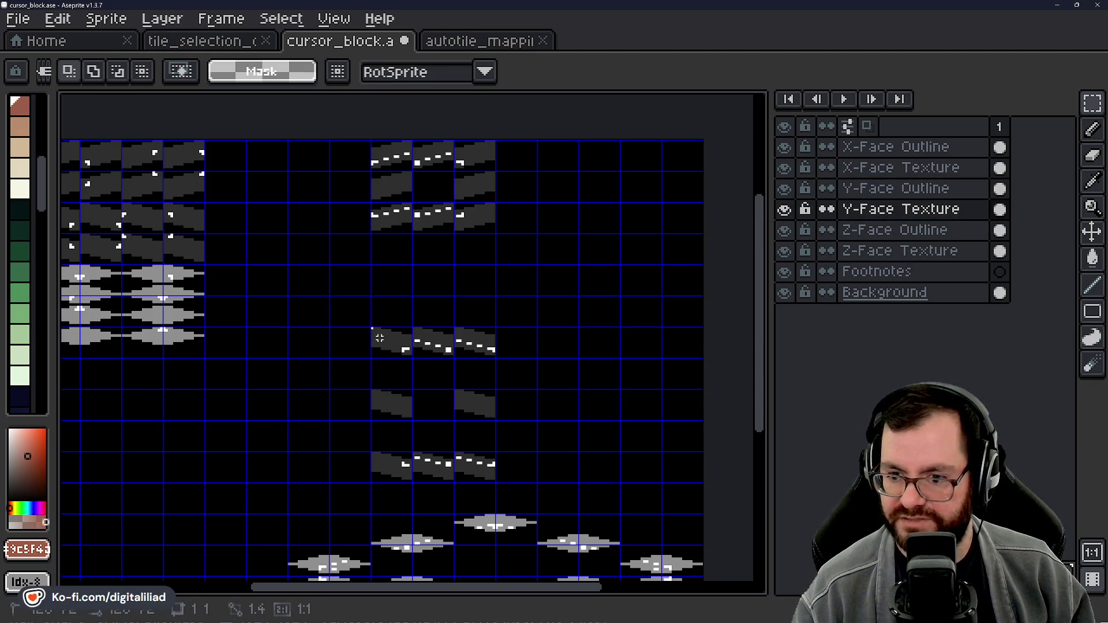
drag(507, 328, 507, 328)
drag(398, 344, 507, 344)
scroll(418, 268, up, 2)
drag(491, 392, 493, 251)
click(428, 371)
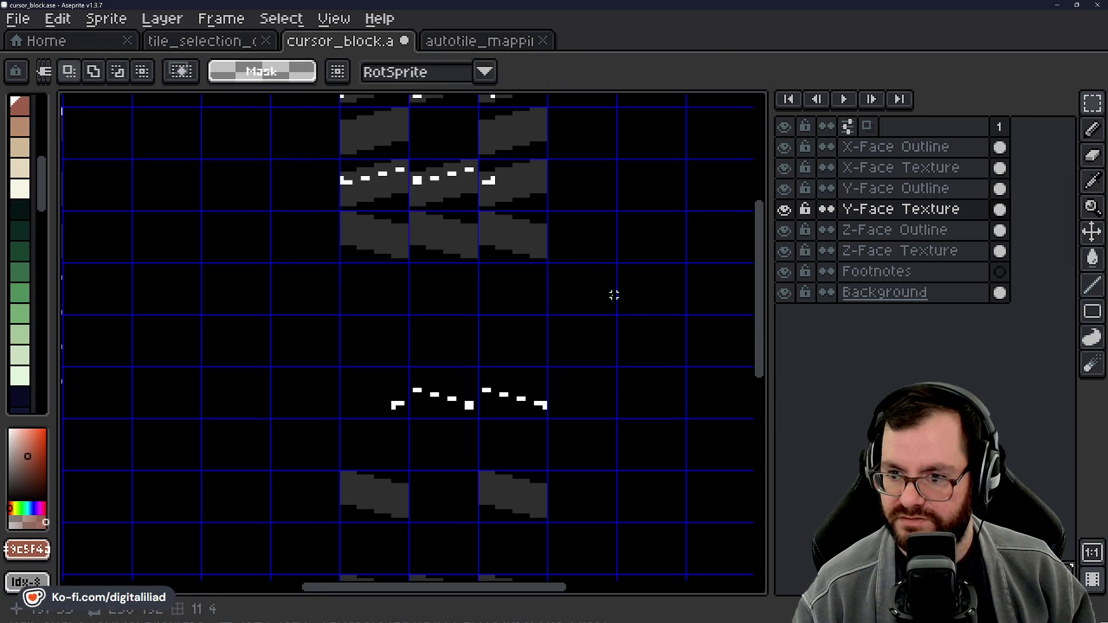
Step: Move the next lower texture strip and the bottom strip up to stack beneath it
scroll(408, 346, down, 3)
scroll(440, 344, up, 1)
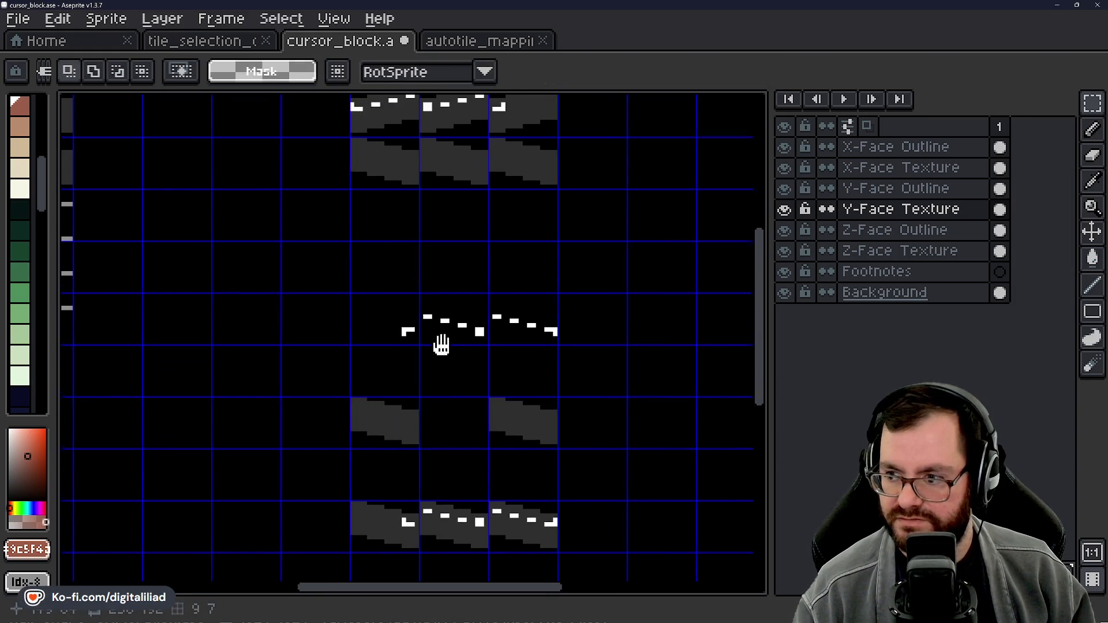
mouse_move(378, 440)
mouse_down()
mouse_move(528, 448)
mouse_move(507, 262)
mouse_up()
scroll(571, 387, up, 1)
click(535, 378)
scroll(517, 363, down, 3)
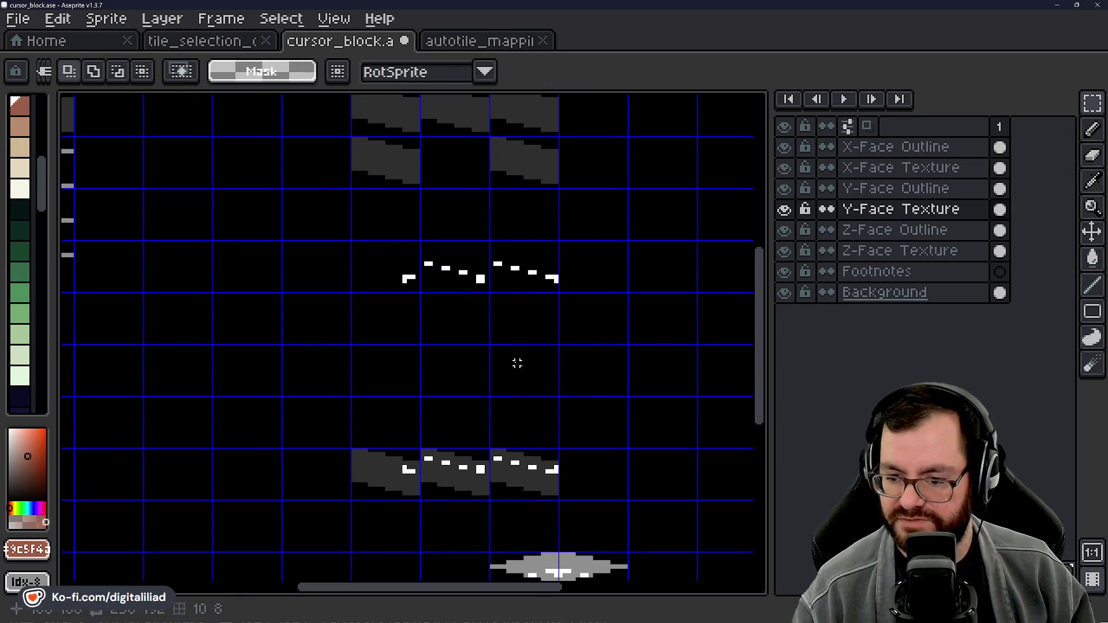
drag(390, 472, 548, 476)
scroll(502, 433, up, 1)
drag(502, 512, 502, 271)
click(571, 268)
mouse_move(635, 248)
mouse_down()
mouse_move(623, 445)
mouse_move(607, 377)
mouse_move(616, 371)
mouse_up()
click(885, 230)
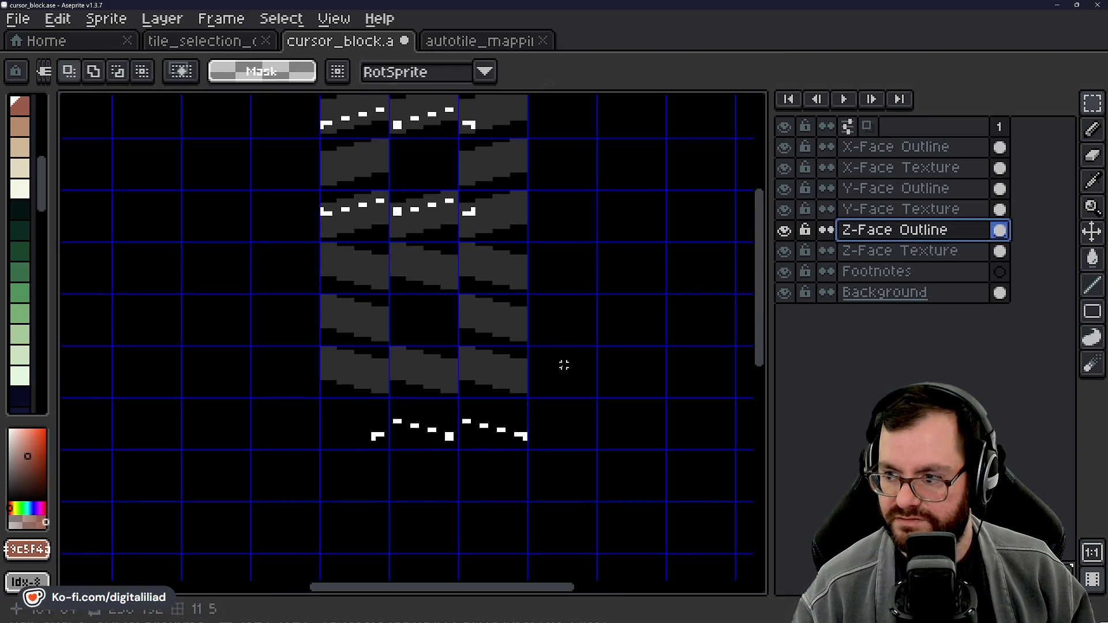
Step: On the Y-Face Outline layer, move the bottom dash strip and the lower dash row up to the textures
scroll(520, 392, down, 1)
click(896, 191)
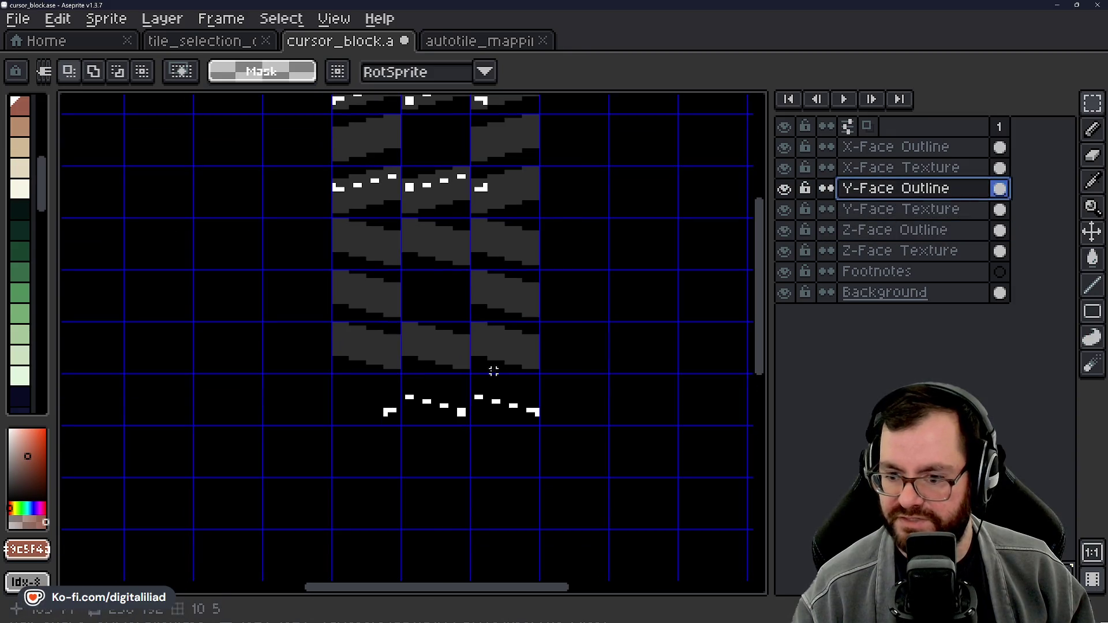
mouse_move(333, 373)
mouse_down()
mouse_move(540, 426)
mouse_move(526, 254)
mouse_up()
click(621, 302)
scroll(517, 339, down, 6)
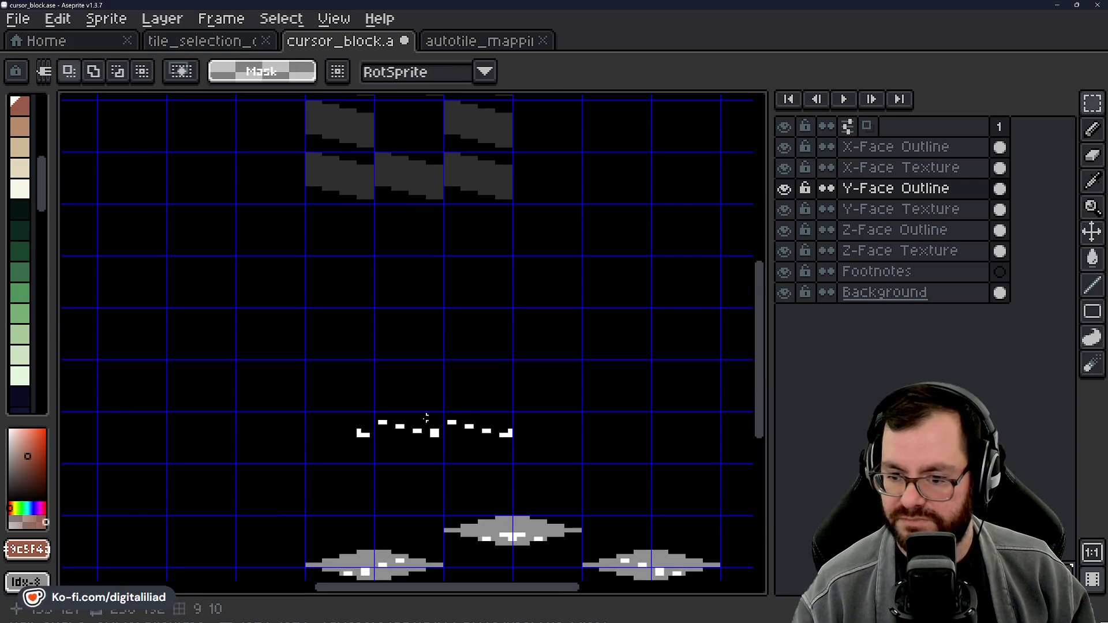
mouse_move(301, 407)
mouse_down()
mouse_move(371, 458)
mouse_move(517, 462)
mouse_up()
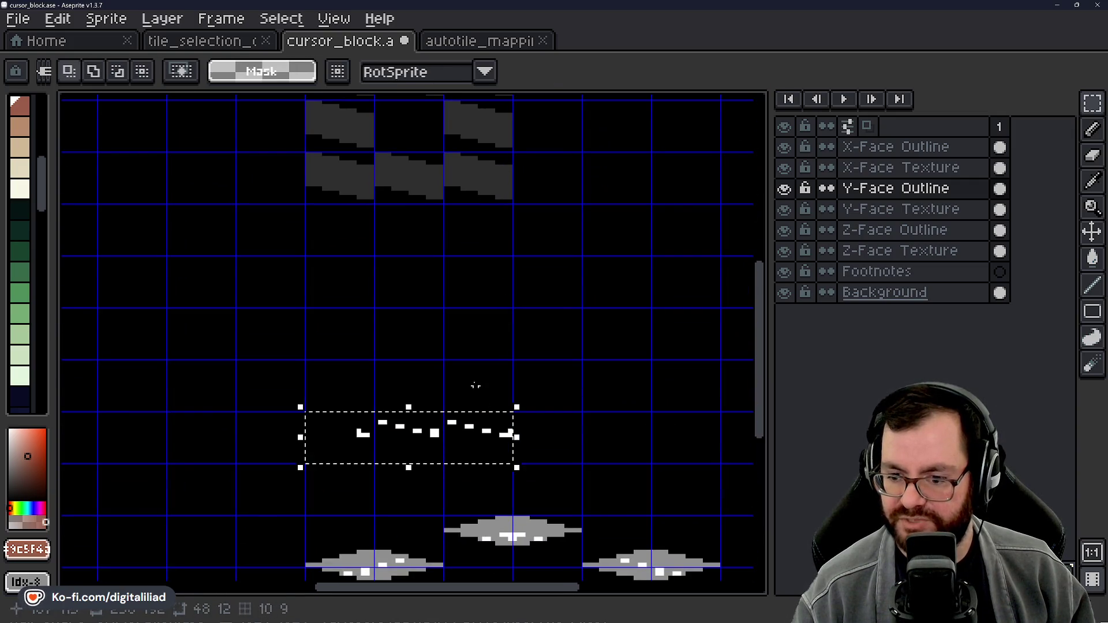
scroll(482, 398, up, 4)
mouse_move(502, 525)
mouse_down()
mouse_move(508, 479)
mouse_move(485, 309)
mouse_up()
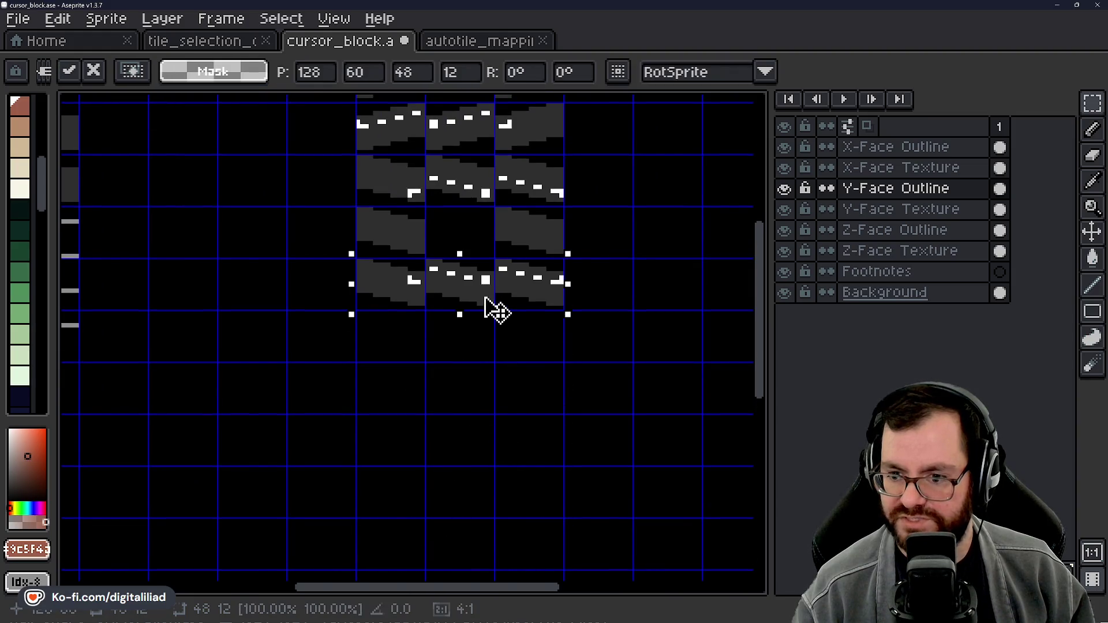
click(505, 379)
Step: Marquee the grey Z-face diamonds, adding the upper and lower rows to the selection
scroll(448, 381, up, 3)
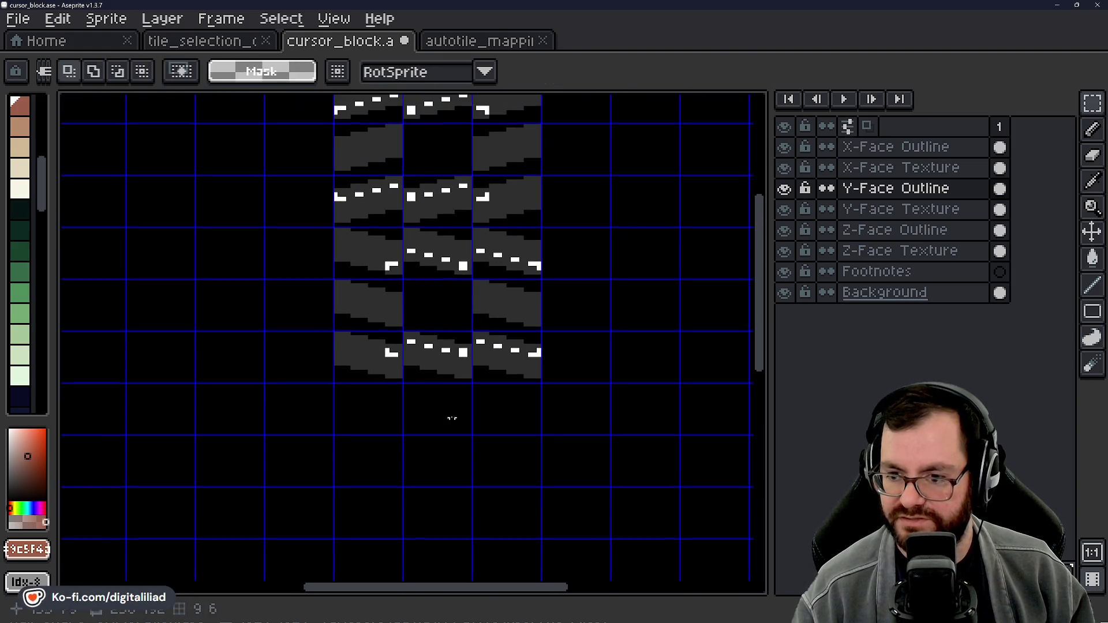
scroll(433, 391, up, 1)
scroll(456, 318, down, 2)
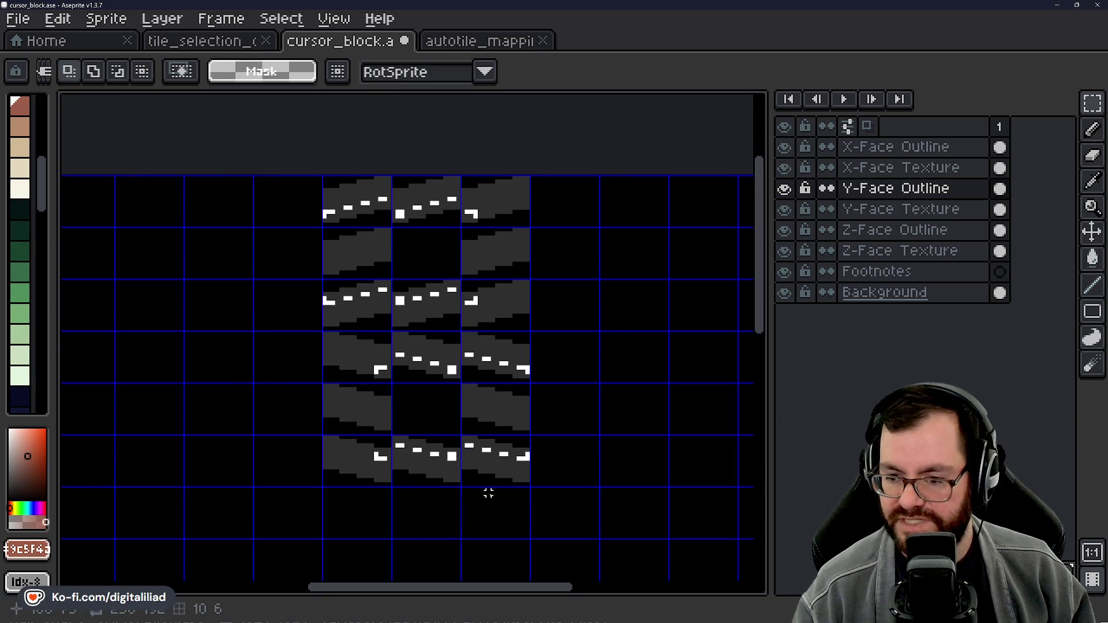
scroll(457, 318, down, 1)
mouse_move(507, 389)
mouse_down()
mouse_move(492, 314)
mouse_move(534, 277)
mouse_move(494, 252)
mouse_up()
scroll(494, 252, up, 1)
drag(383, 436, 400, 425)
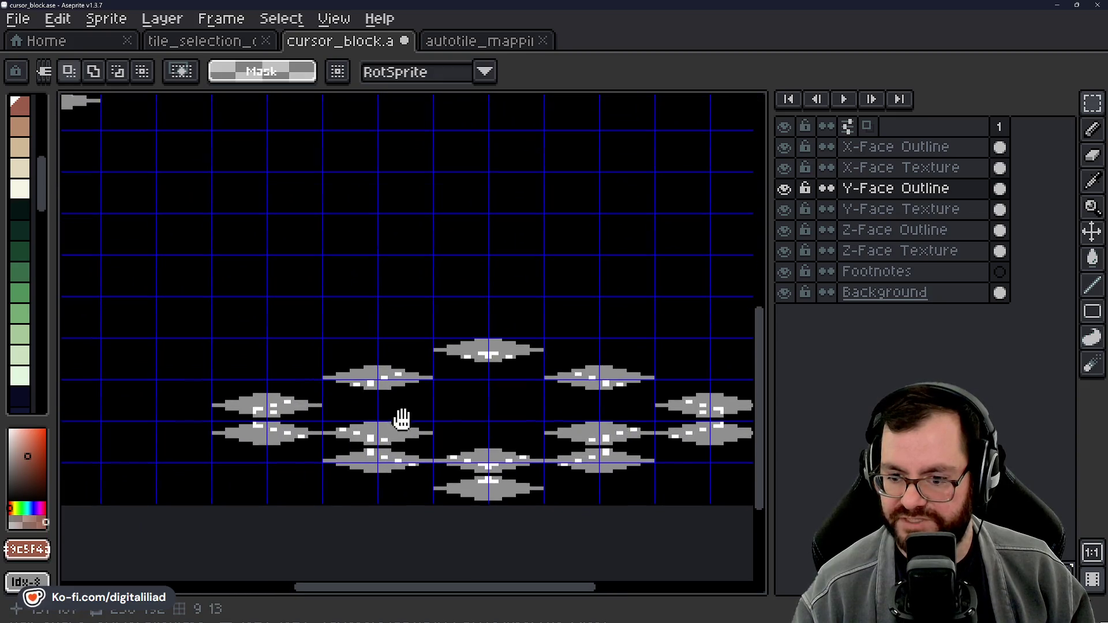
mouse_move(227, 383)
mouse_down()
mouse_move(279, 397)
mouse_move(711, 396)
mouse_up()
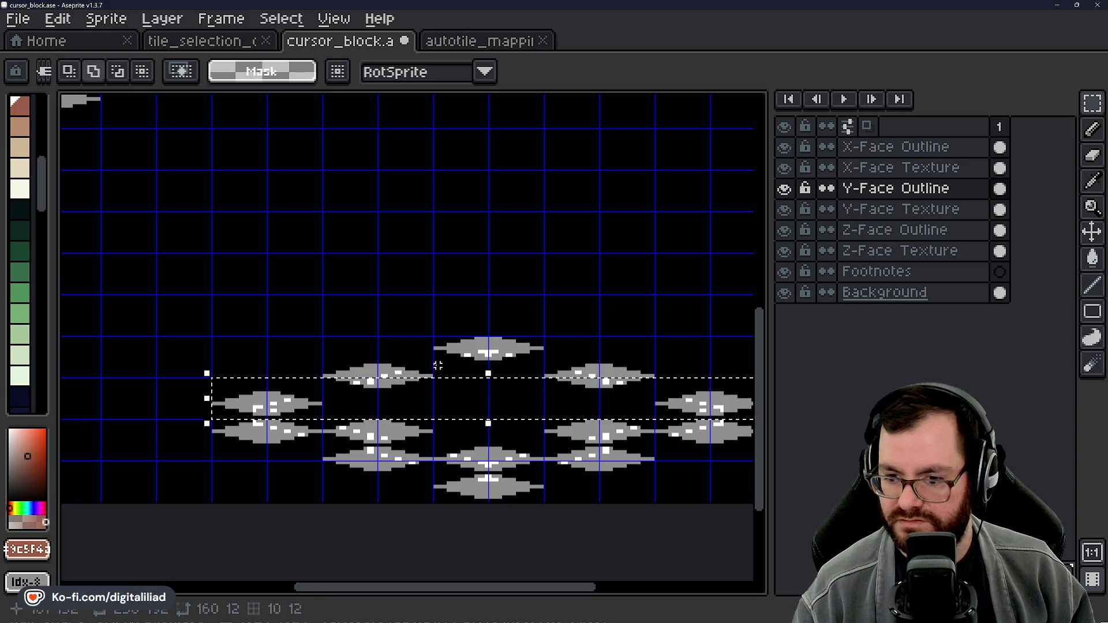
mouse_move(323, 339)
mouse_down()
mouse_move(577, 370)
mouse_move(618, 361)
mouse_up()
scroll(252, 340, down, 2)
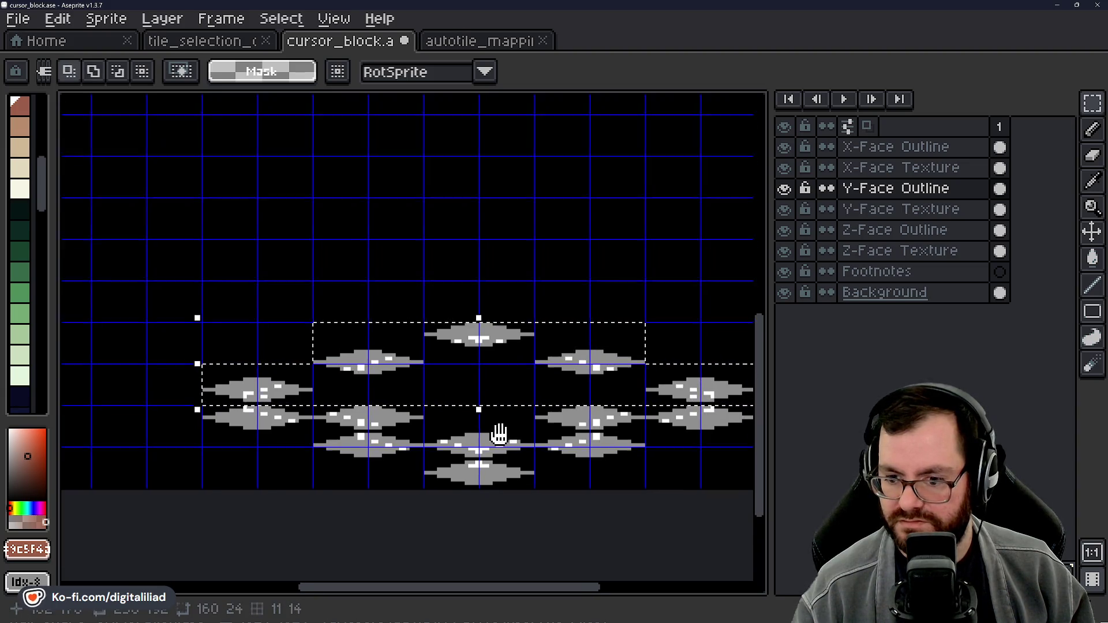
drag(322, 375, 606, 398)
scroll(513, 413, up, 2)
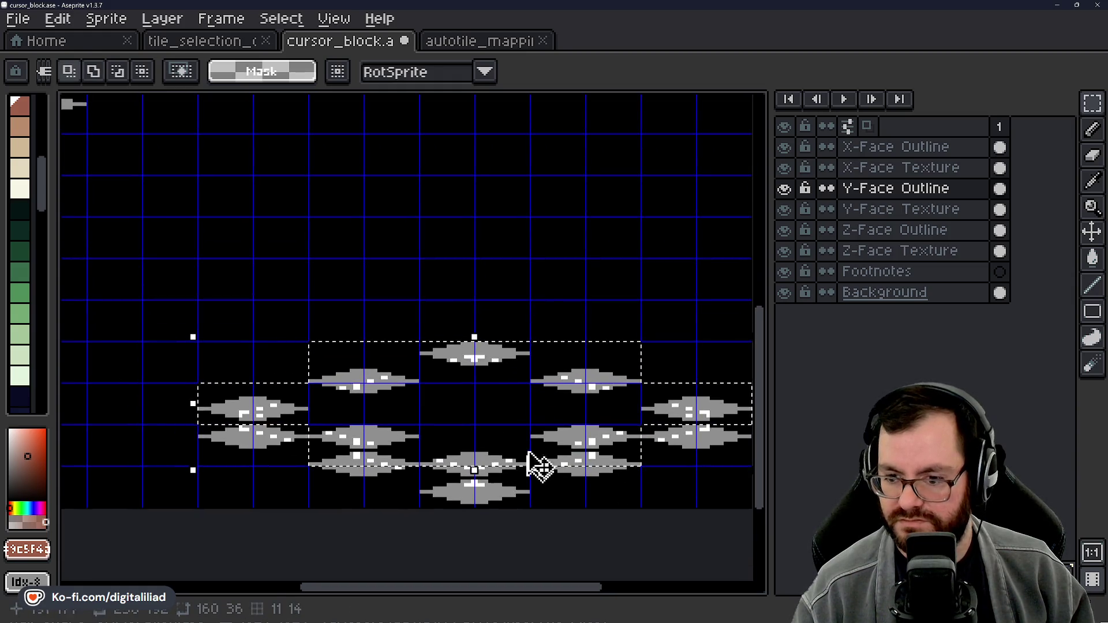
Step: On the Z-Face Texture layer, drag the selected diamonds up the sheet to 80, 84
key(ctrl+t)
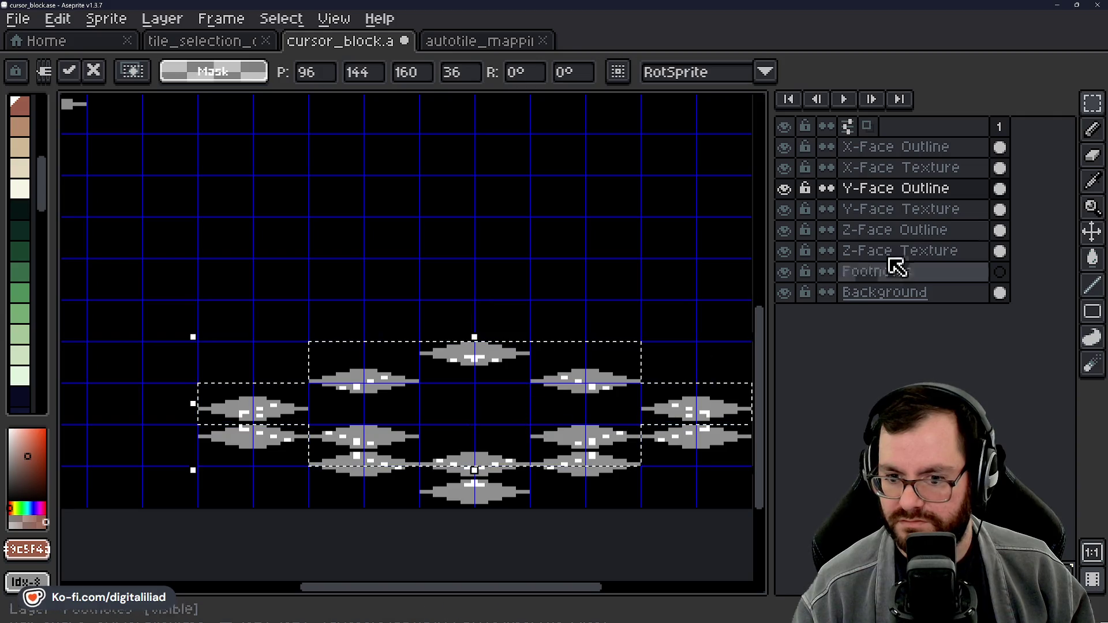
click(929, 251)
mouse_move(519, 440)
mouse_down()
mouse_move(527, 306)
mouse_move(456, 264)
mouse_move(458, 279)
mouse_move(478, 246)
mouse_move(461, 246)
mouse_up()
scroll(458, 274, down, 3)
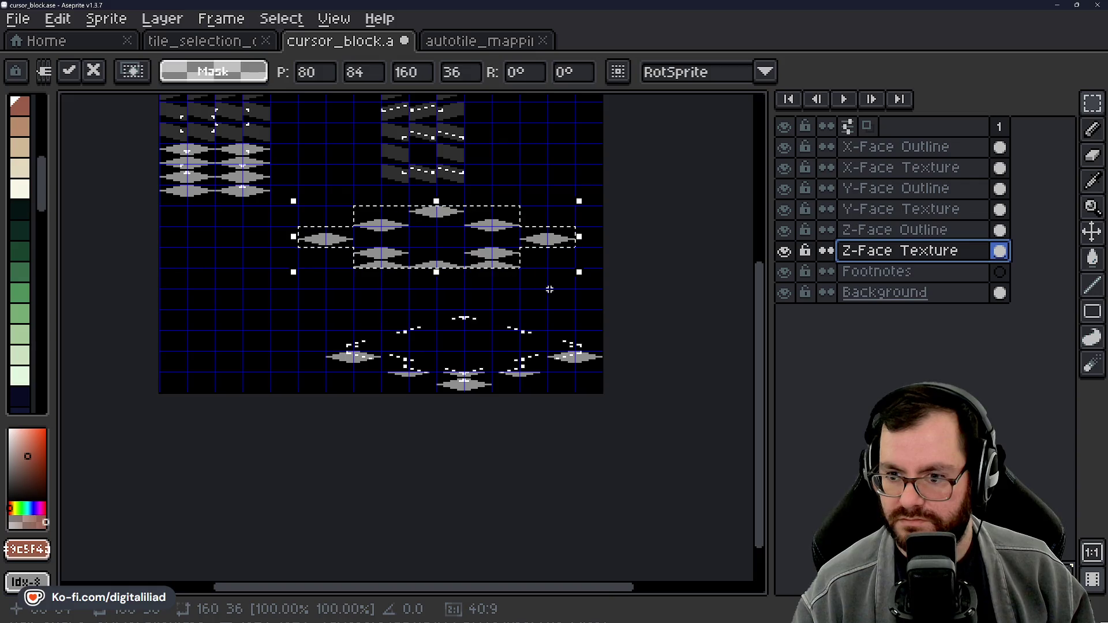
Step: On the Z-Face Outline layer, select both rows of white outline dots and move them onto the diamonds
key(ctrl+d)
scroll(554, 292, up, 2)
click(855, 229)
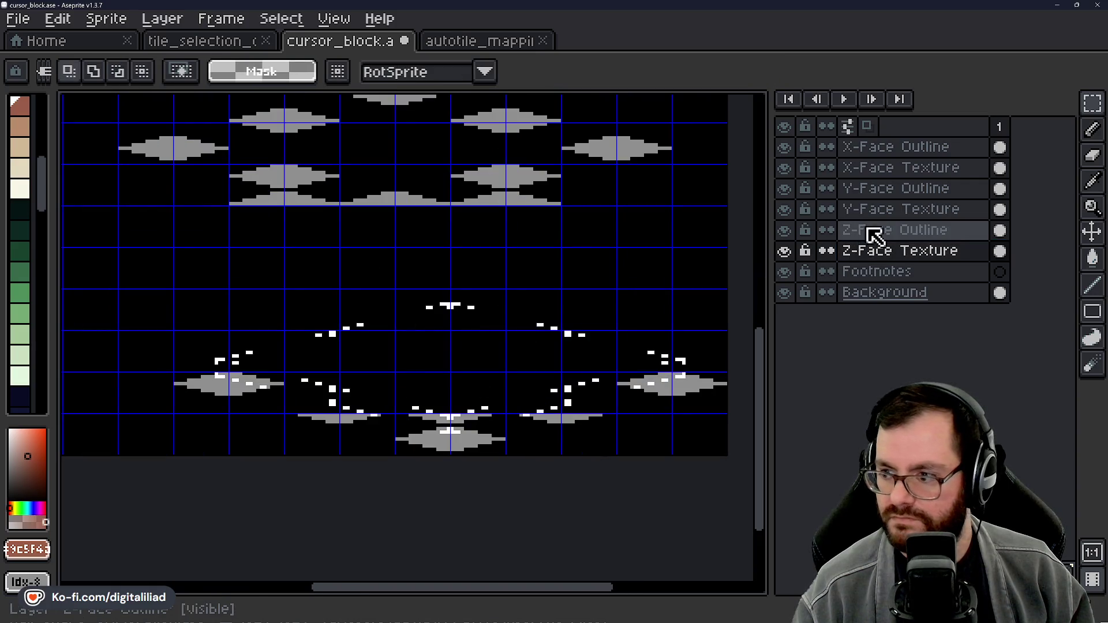
mouse_move(209, 307)
mouse_down()
mouse_move(421, 314)
mouse_move(680, 350)
mouse_up()
drag(323, 397, 571, 388)
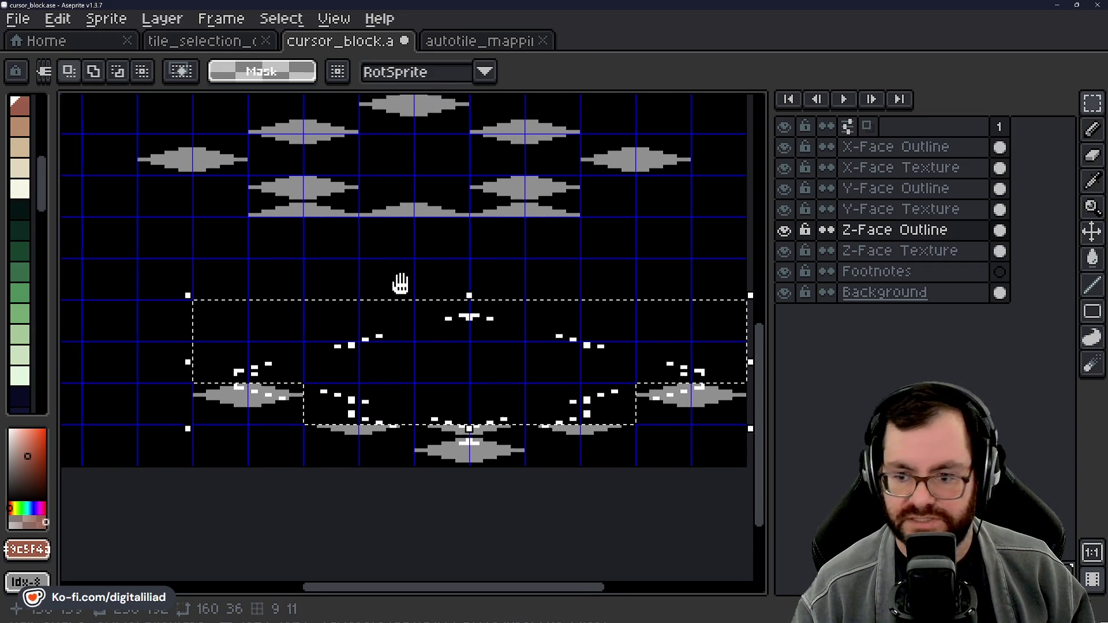
scroll(469, 398, up, 1)
scroll(470, 406, up, 1)
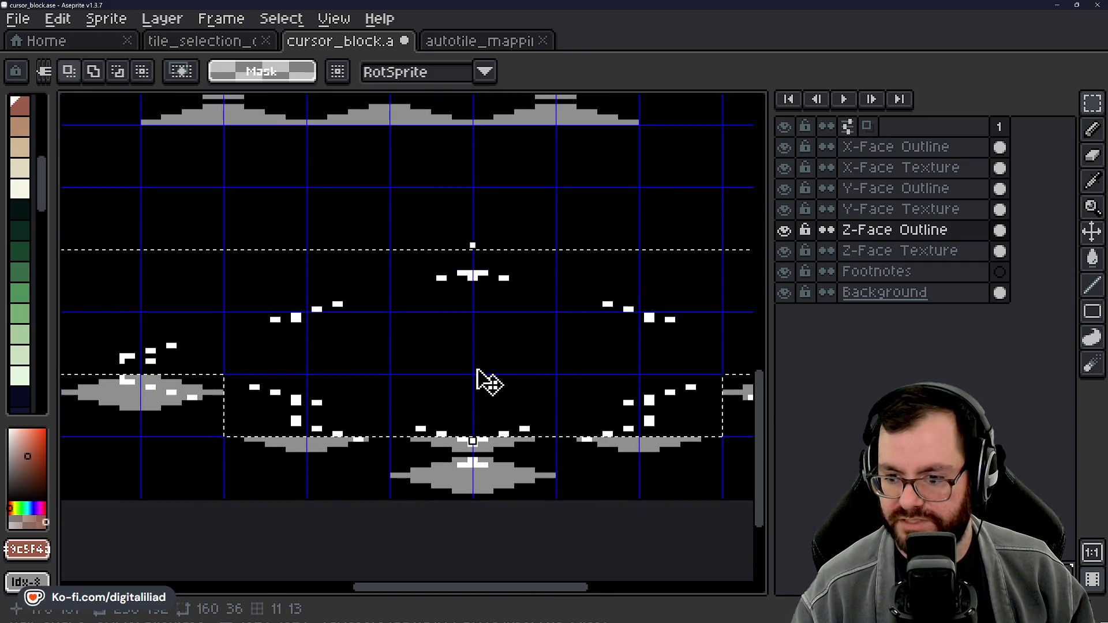
scroll(484, 433, down, 2)
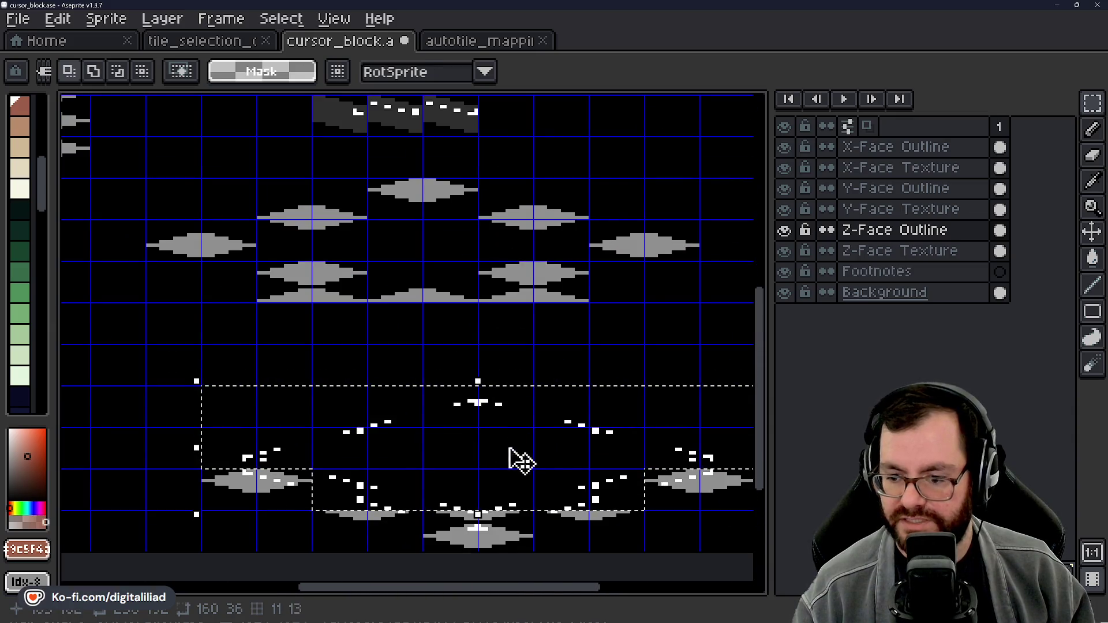
mouse_move(515, 457)
mouse_down()
mouse_move(527, 404)
mouse_move(524, 465)
mouse_move(460, 296)
mouse_move(458, 252)
mouse_up()
key(Return)
scroll(420, 306, up, 5)
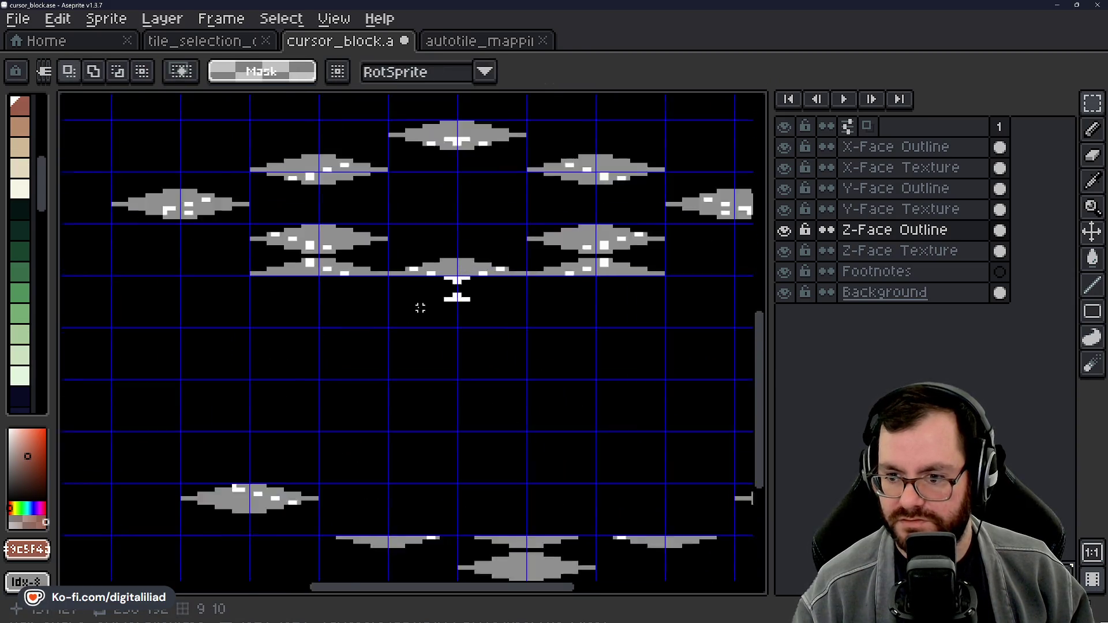
Step: Zoom out and toggle the Z-Face Outline layer to compare the dots against the diamonds
key(e)
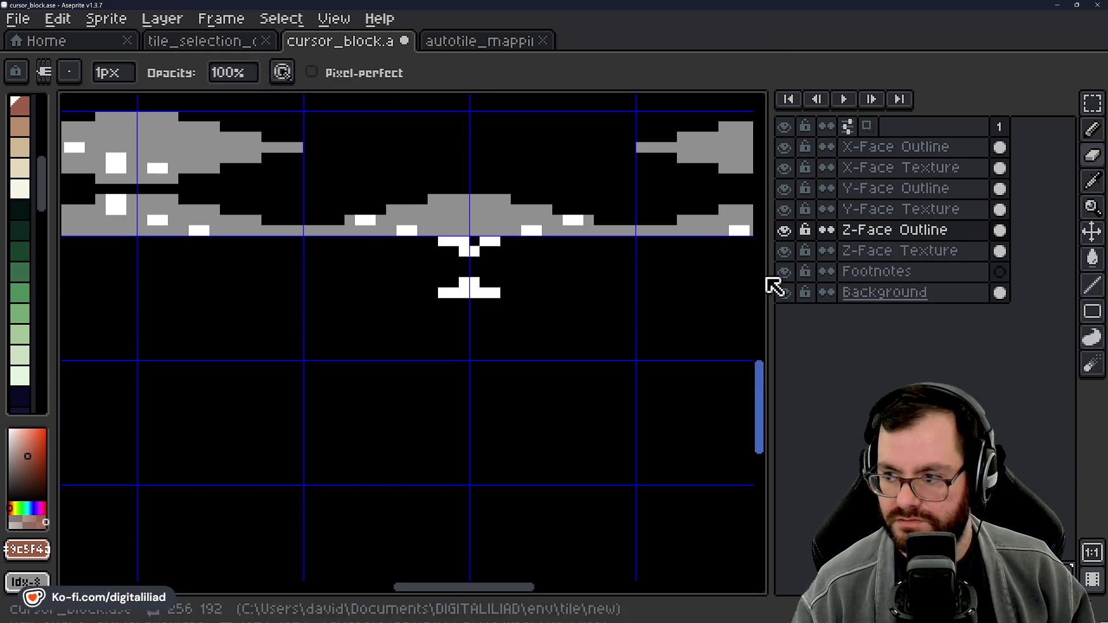
key(minus)
key(minus)
key(minus)
scroll(502, 314, up, 2)
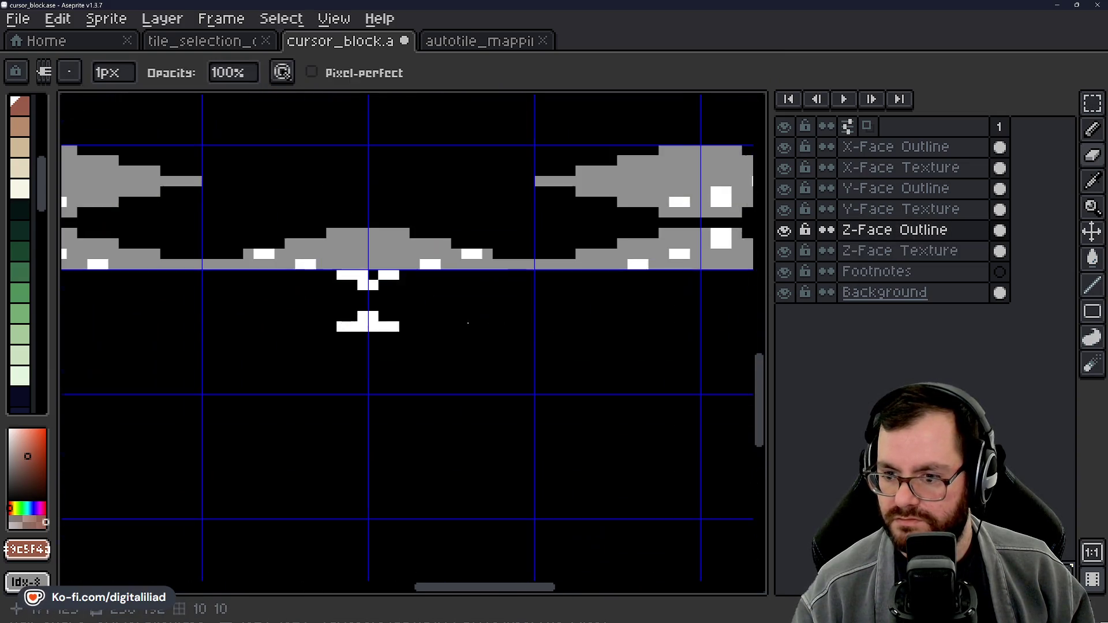
scroll(426, 337, down, 2)
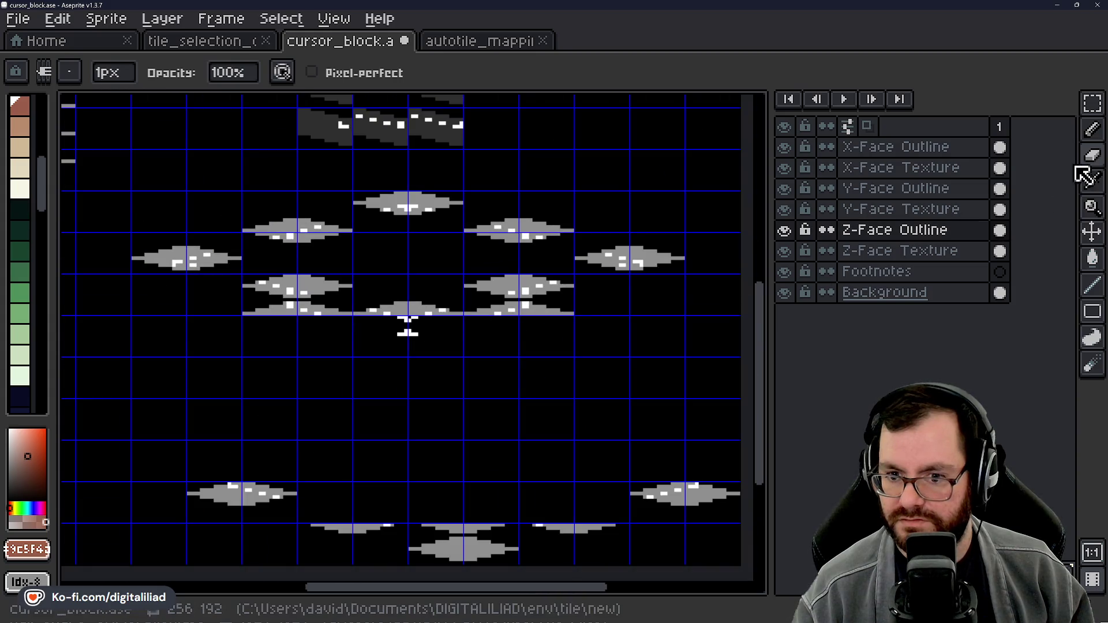
click(1092, 104)
click(784, 230)
click(783, 231)
click(783, 230)
click(784, 231)
scroll(465, 332, up, 4)
Step: Flick the Z-Face Texture and Z-Face Outline layers off and on to check their alignment
key(e)
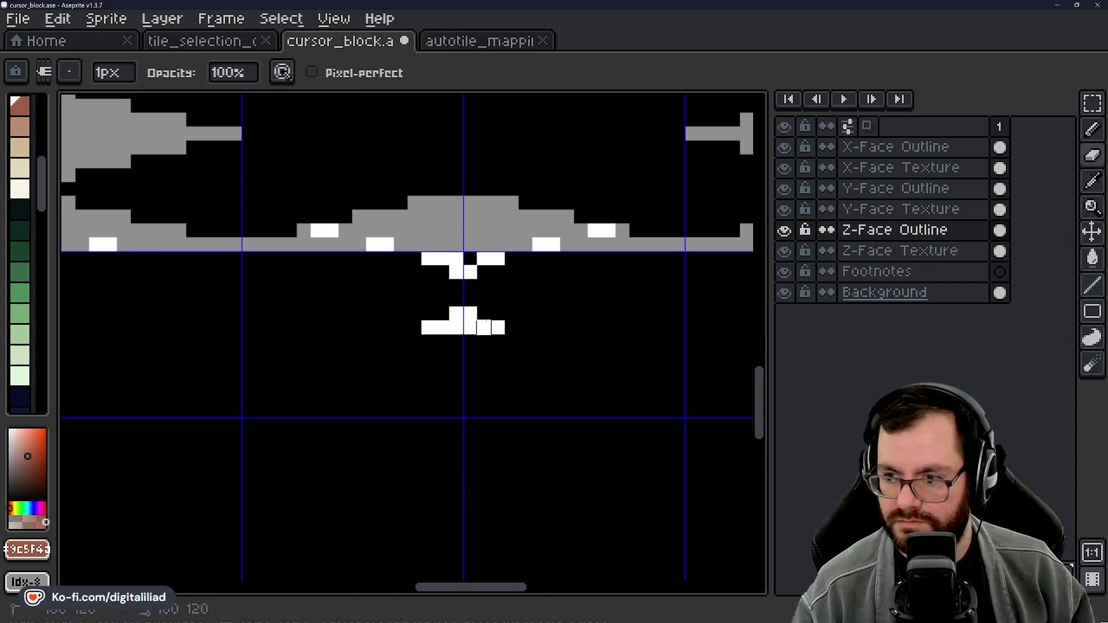
scroll(484, 328, down, 4)
click(849, 230)
scroll(503, 309, up, 4)
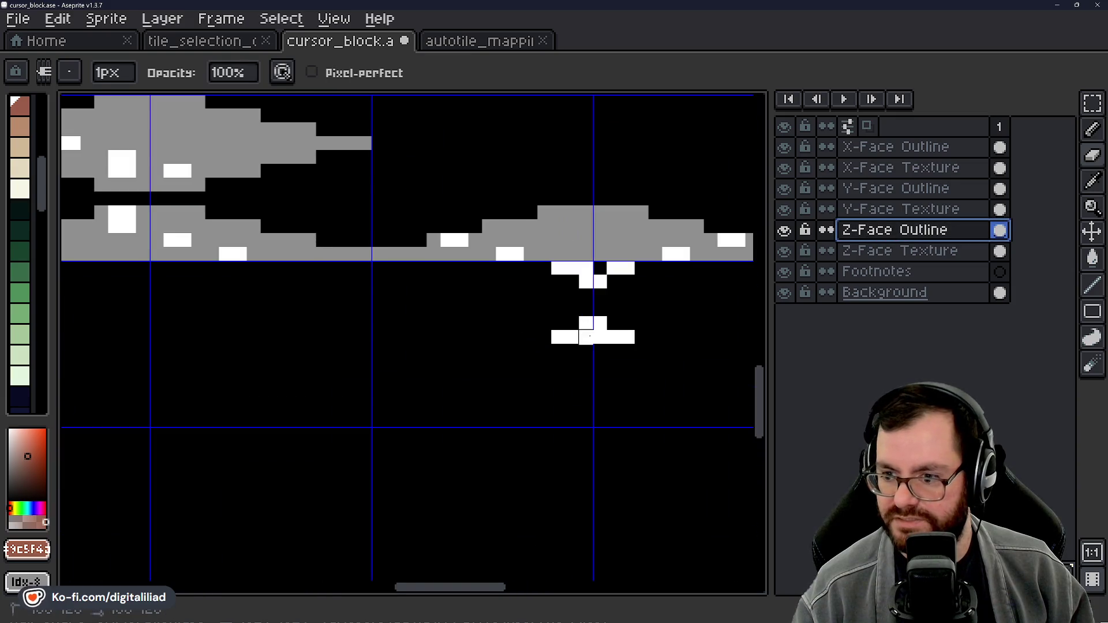
click(784, 251)
double_click(783, 251)
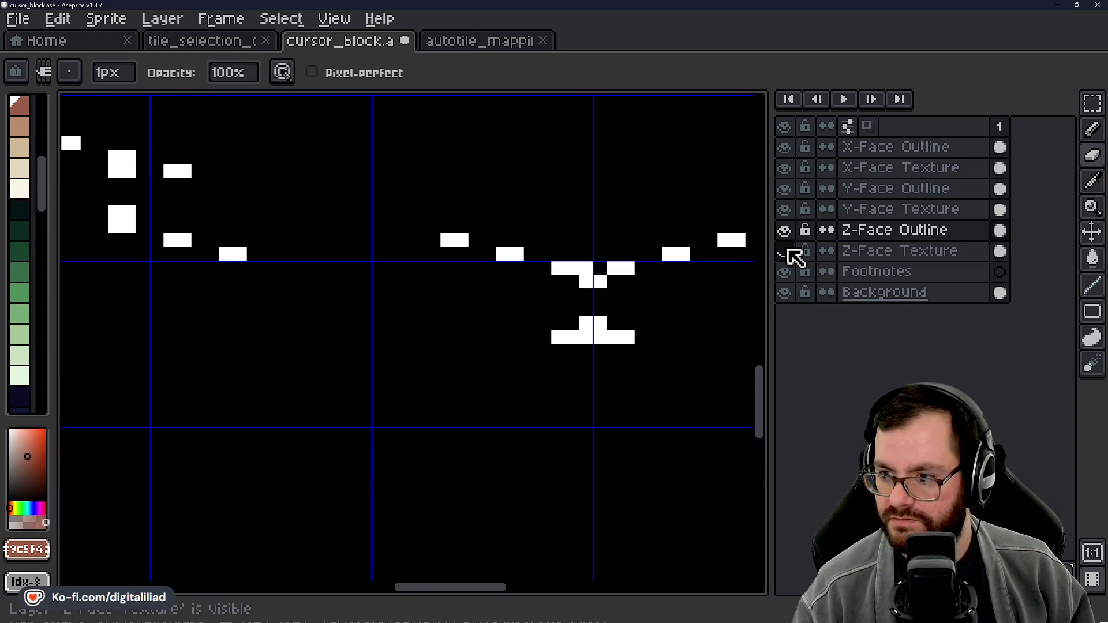
click(783, 251)
click(784, 230)
click(784, 230)
double_click(784, 230)
Step: Paint a white block into the Z-face outline
click(571, 336)
scroll(582, 340, down, 3)
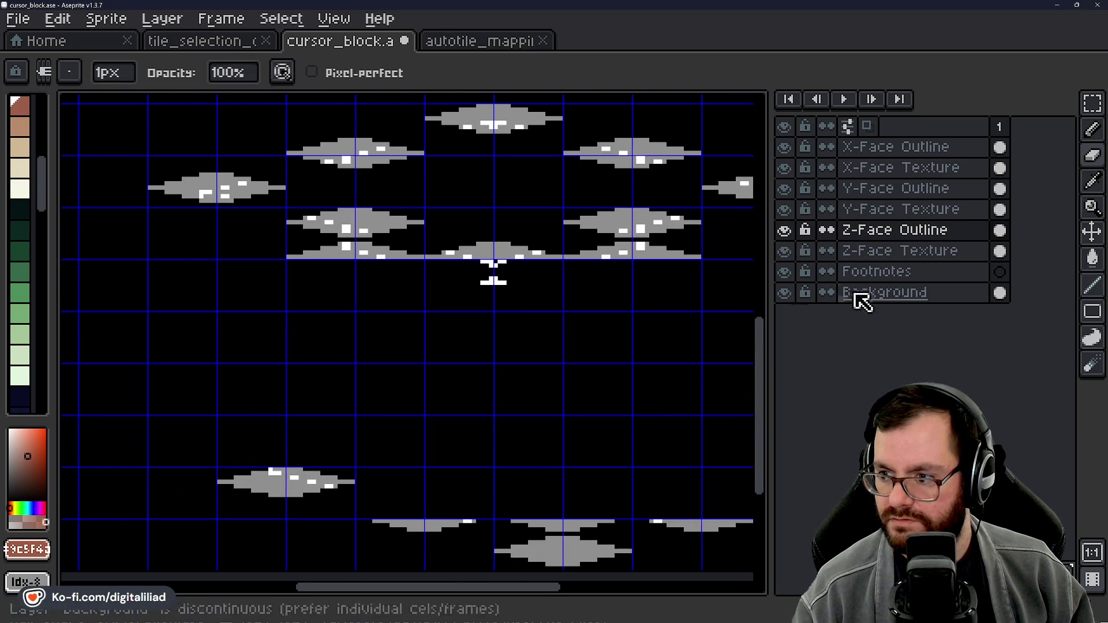
click(1092, 103)
scroll(642, 352, down, 2)
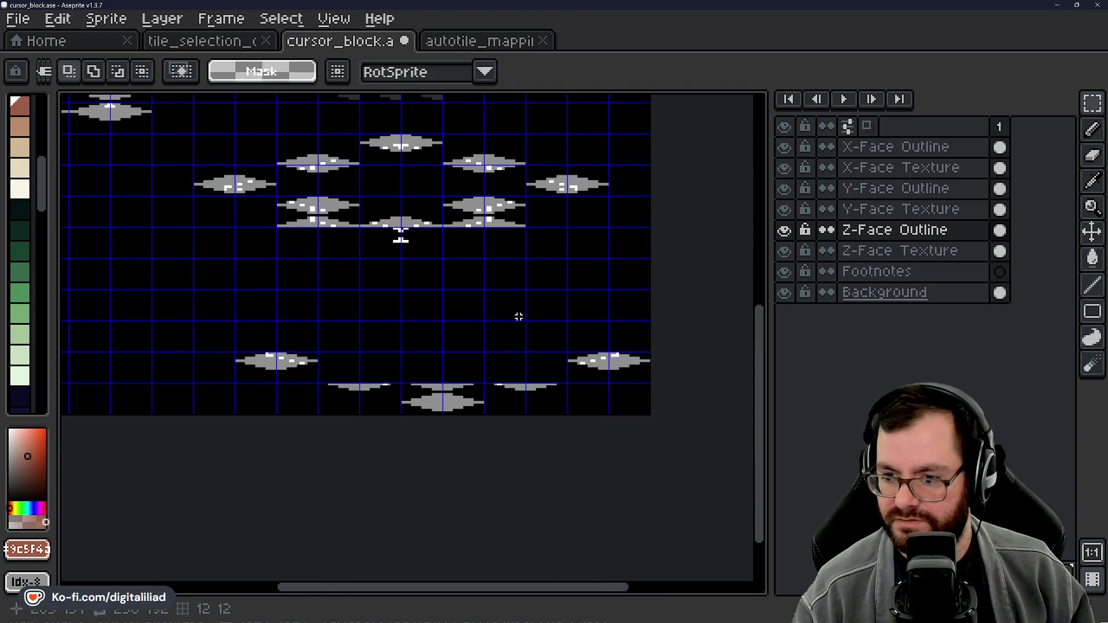
scroll(382, 367, up, 5)
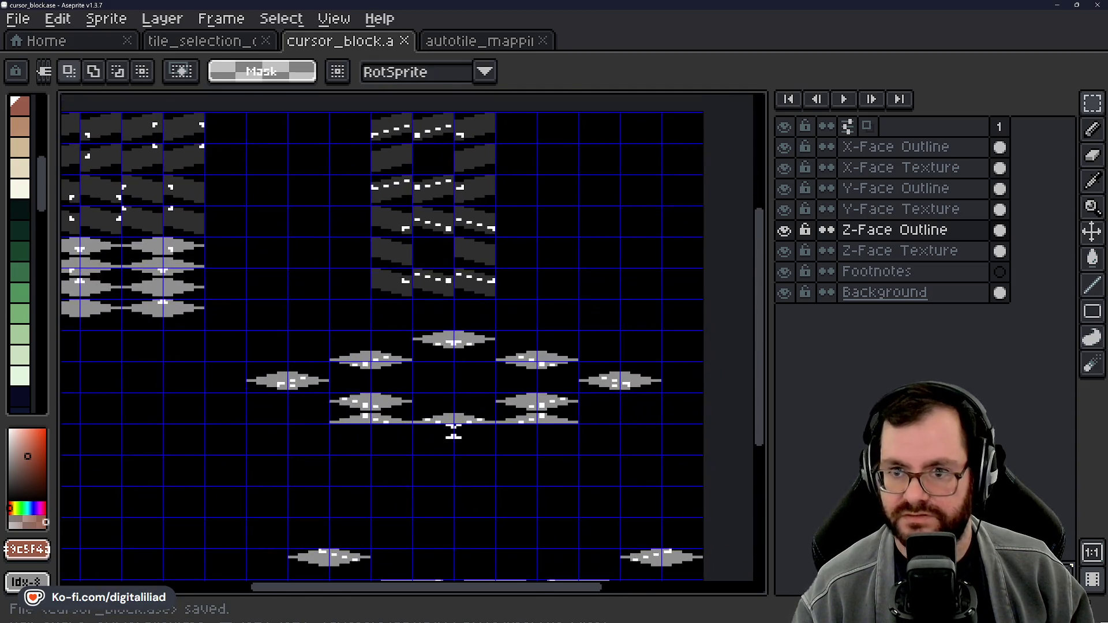
Step: Erase a stray white pixel on the diamond tile and paint a black outline cell white
key(e)
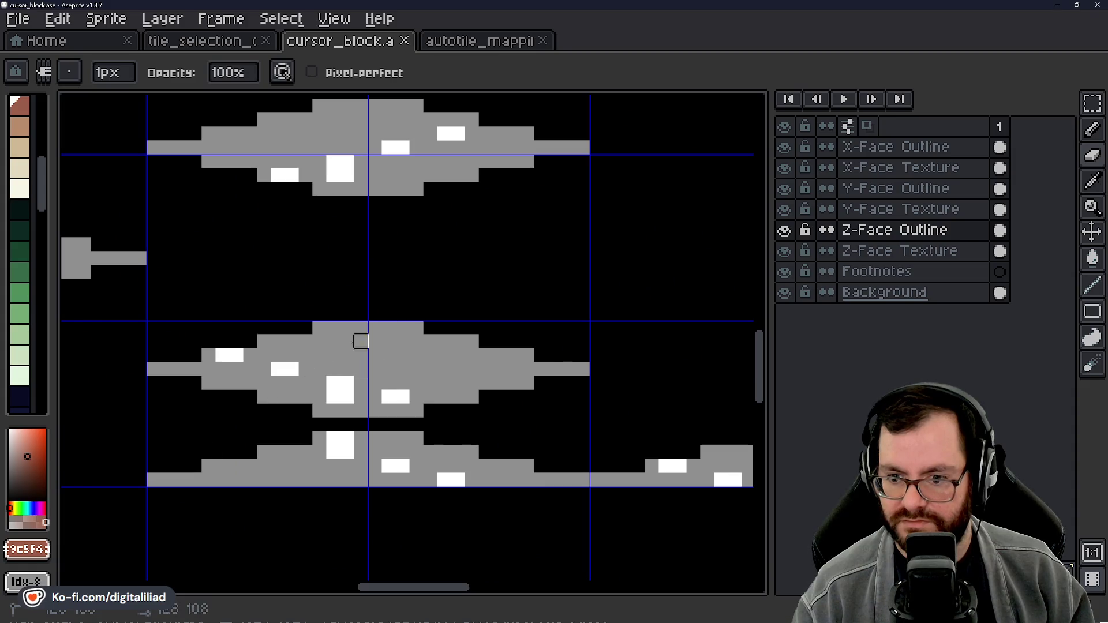
click(277, 369)
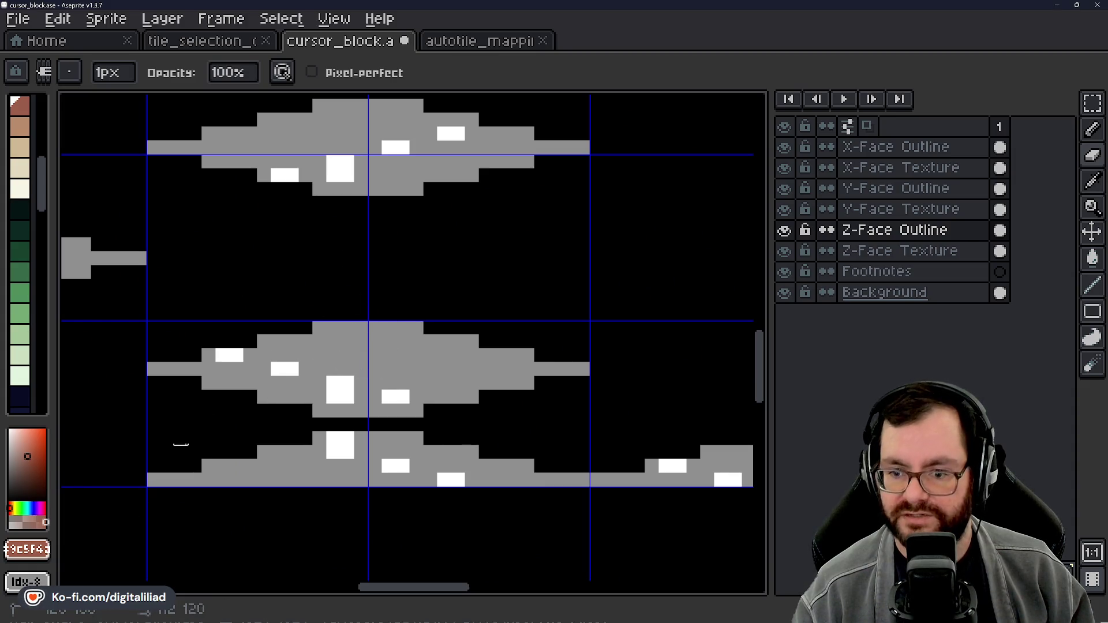
scroll(403, 289, down, 3)
drag(518, 367, 456, 293)
scroll(483, 329, up, 1)
scroll(482, 364, up, 3)
alt+click(461, 356)
click(383, 357)
scroll(386, 352, down, 3)
scroll(376, 417, up, 2)
Step: Erase the lower white cross pixels from the Z-face outline
key(e)
mouse_move(377, 417)
mouse_down()
mouse_move(442, 329)
mouse_move(526, 383)
mouse_up()
scroll(388, 412, down, 3)
drag(312, 445, 411, 387)
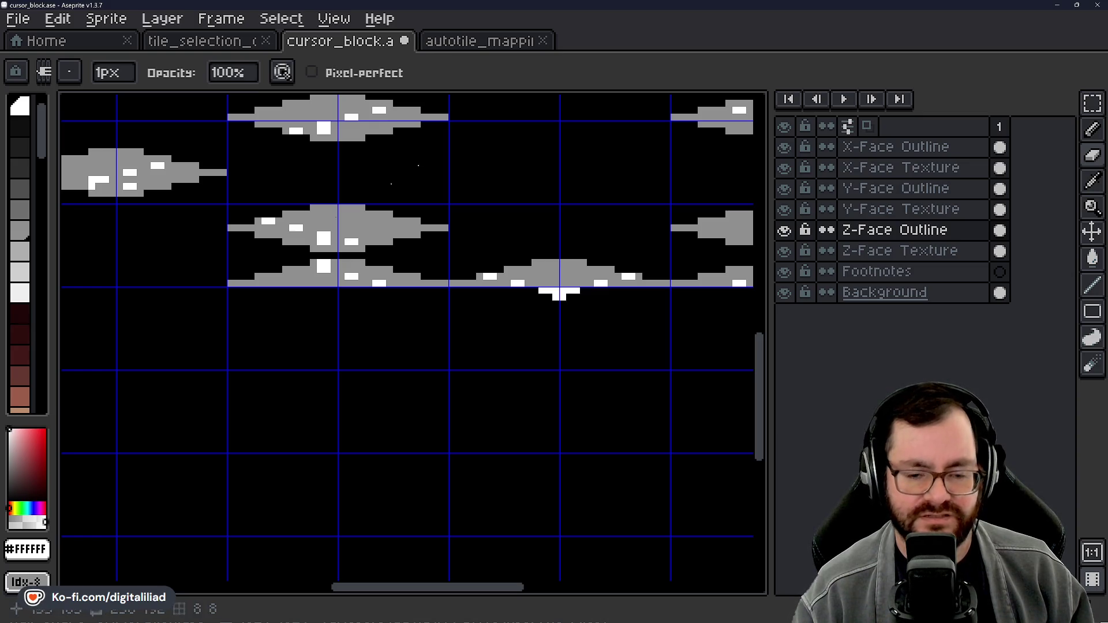
Step: On the Z-Face Texture layer, pencil a #8F8F8F grey row under the diamond's baseline
scroll(329, 284, right, 3)
scroll(416, 280, up, 3)
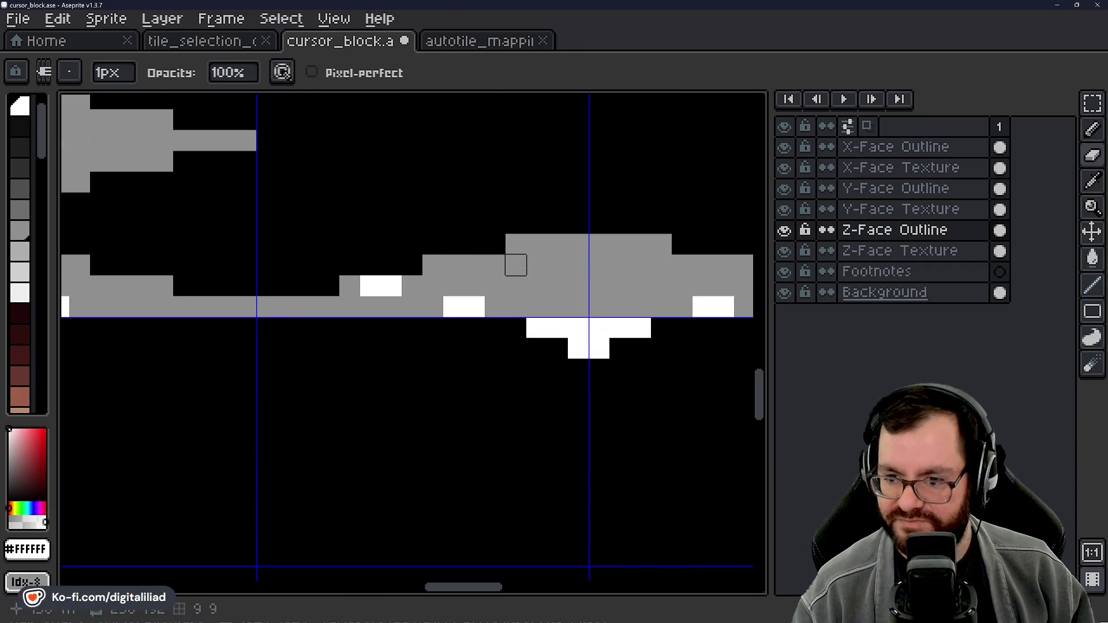
alt+click(520, 247)
scroll(475, 346, down, 1)
scroll(475, 346, right, 1)
key(b)
click(311, 280)
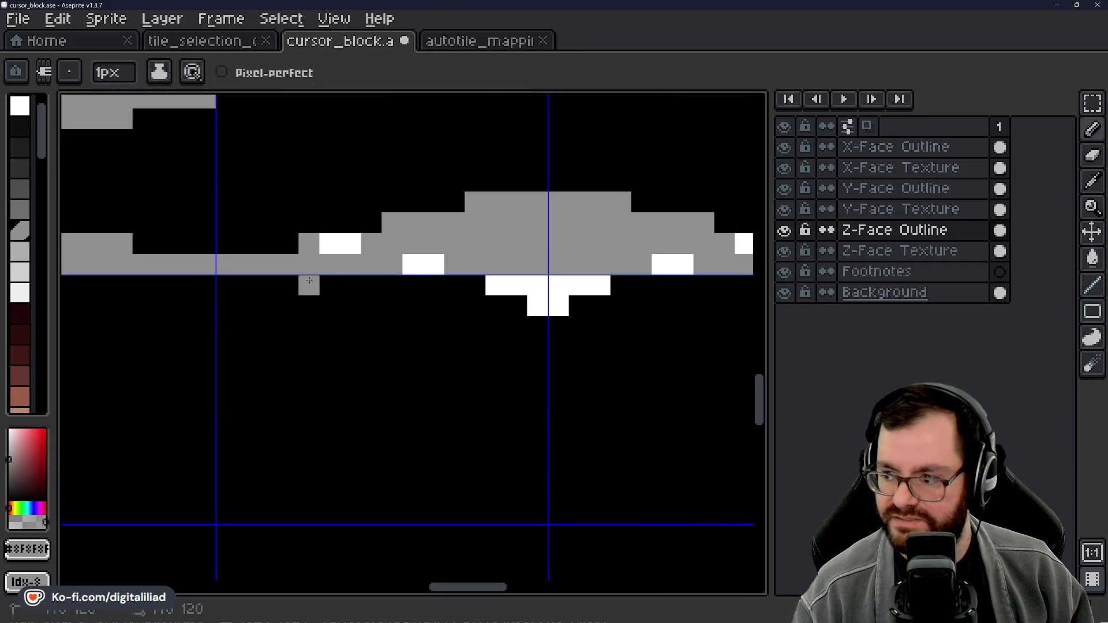
click(895, 251)
drag(309, 288, 478, 289)
scroll(279, 297, right, 5)
click(293, 286)
drag(344, 285, 434, 287)
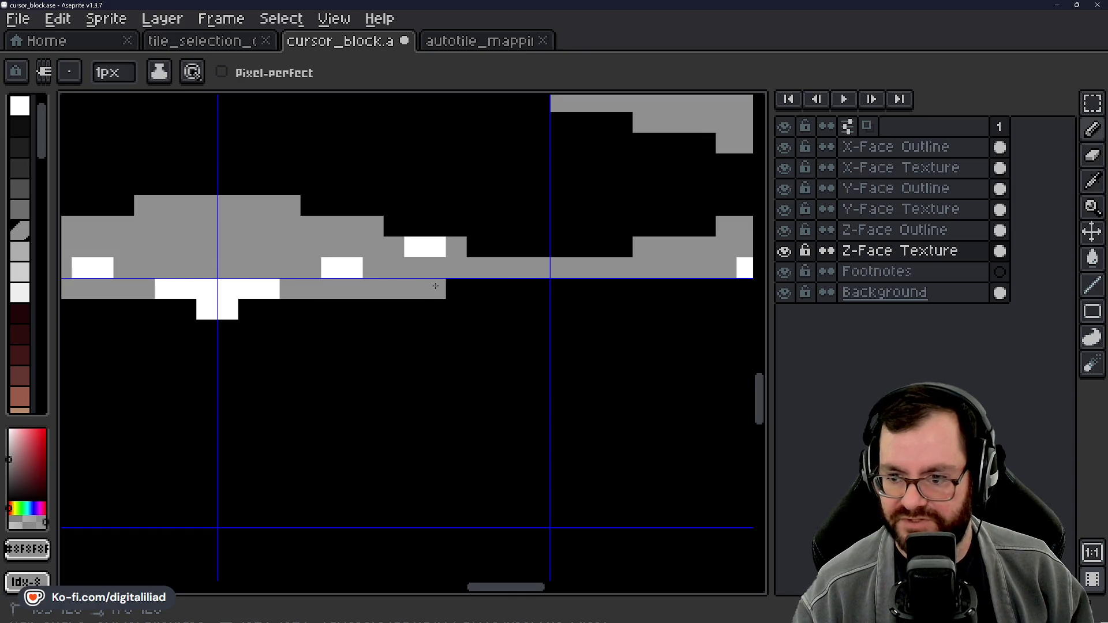
Step: Hide the Z-Face Outline layer and paint a shorter grey row beneath the diamond
click(784, 230)
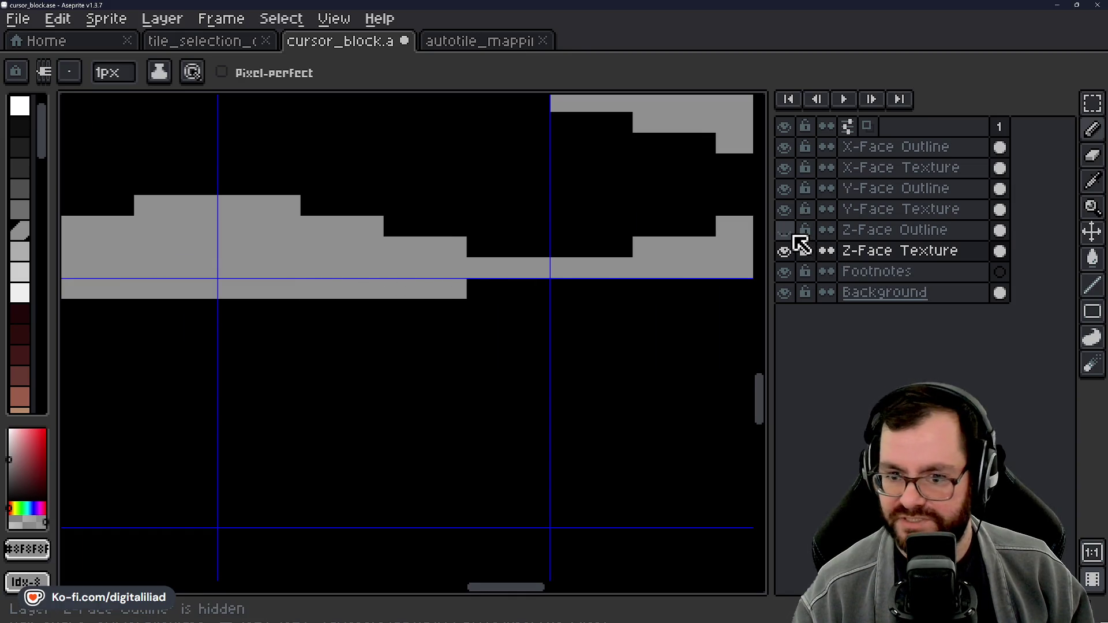
drag(364, 456, 500, 433)
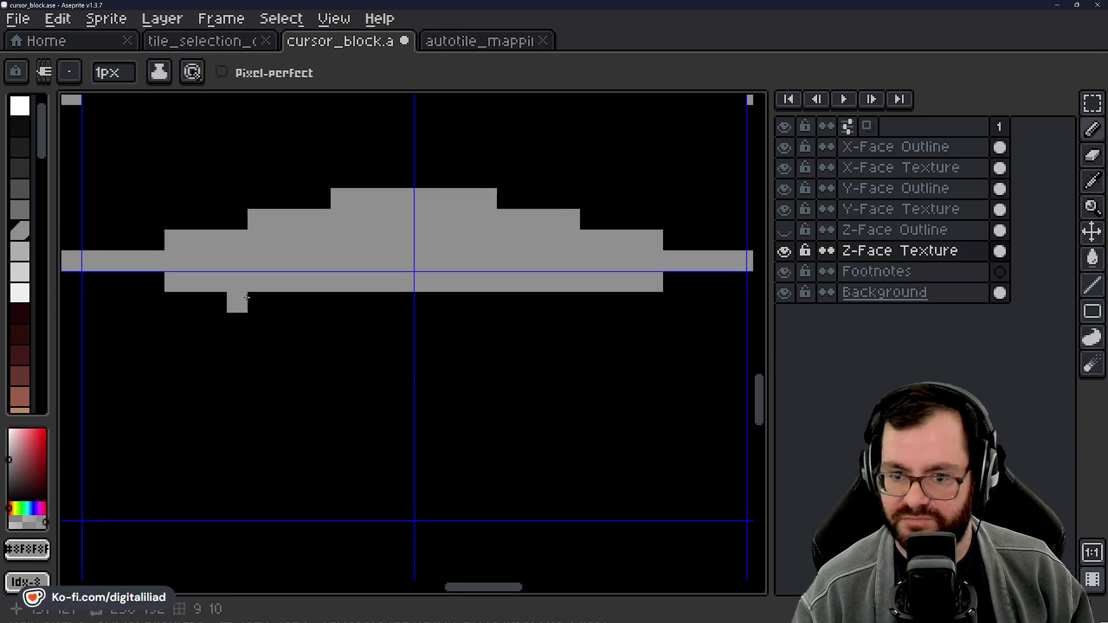
mouse_move(265, 299)
mouse_down()
mouse_move(615, 299)
mouse_move(252, 305)
mouse_up()
key(ctrl+z)
drag(340, 317, 493, 320)
scroll(438, 358, down, 3)
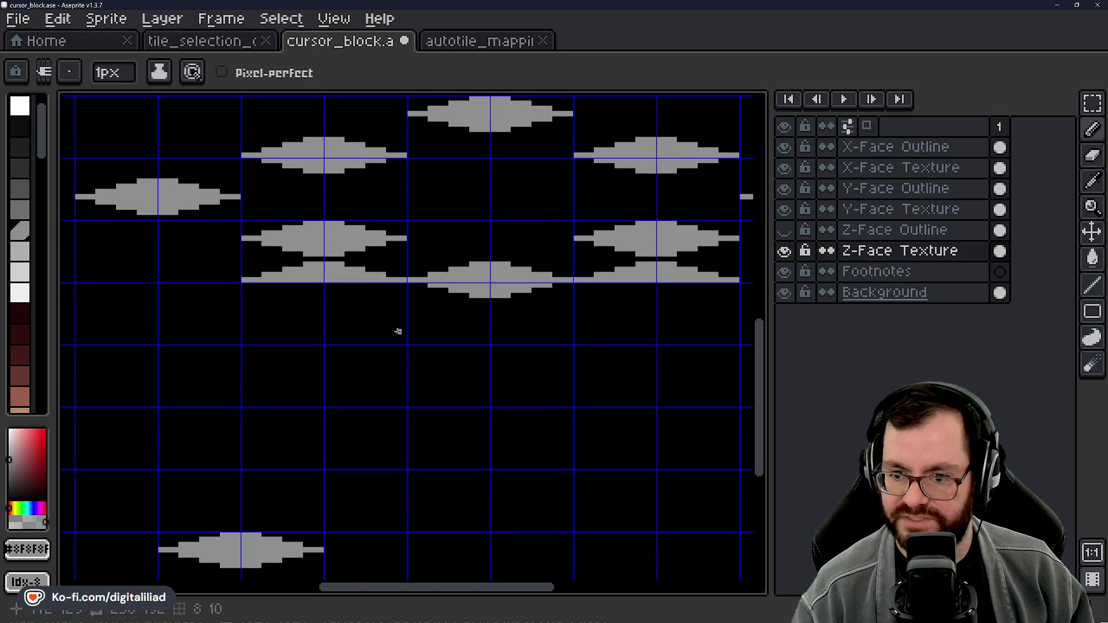
scroll(393, 312, up, 2)
Step: Erase the extra grey rows and bar beneath the Z-face texture diamond
key(e)
mouse_move(514, 319)
mouse_down()
mouse_move(69, 317)
mouse_move(417, 305)
mouse_move(251, 291)
mouse_move(292, 274)
mouse_up()
key(ctrl+z)
key(ctrl+z)
scroll(614, 361, up, 1)
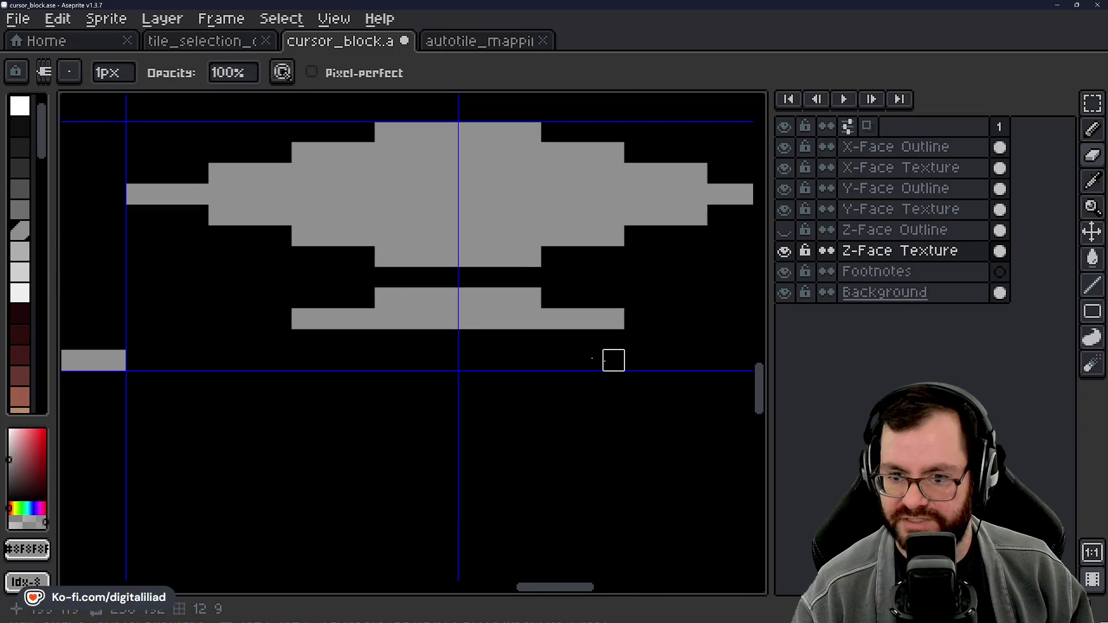
drag(302, 318, 635, 318)
drag(369, 298, 533, 298)
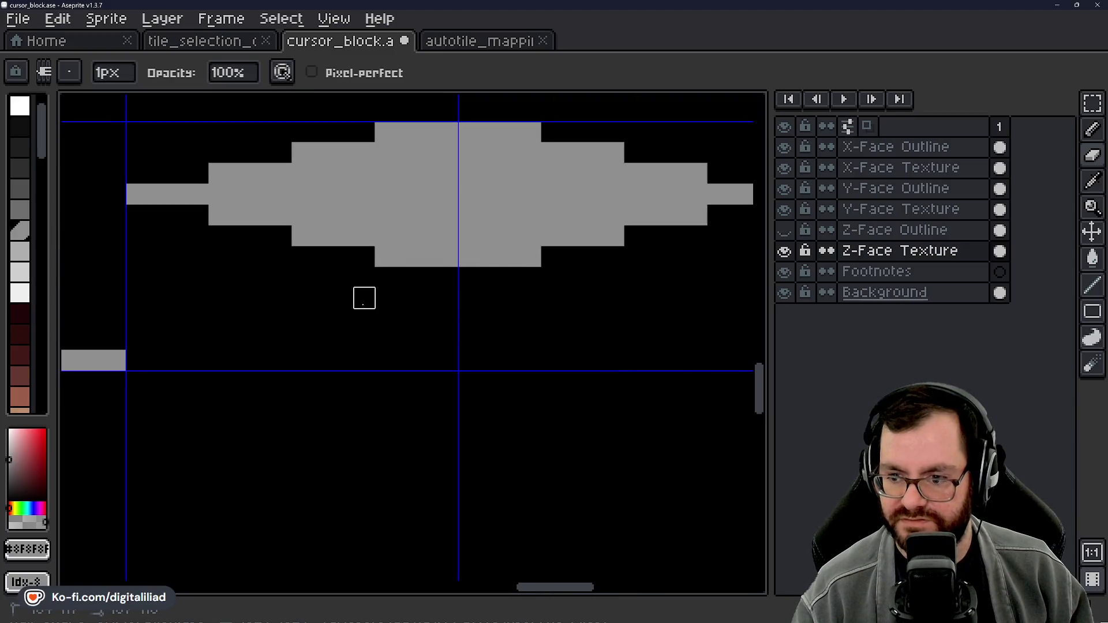
scroll(495, 331, down, 5)
scroll(466, 235, down, 3)
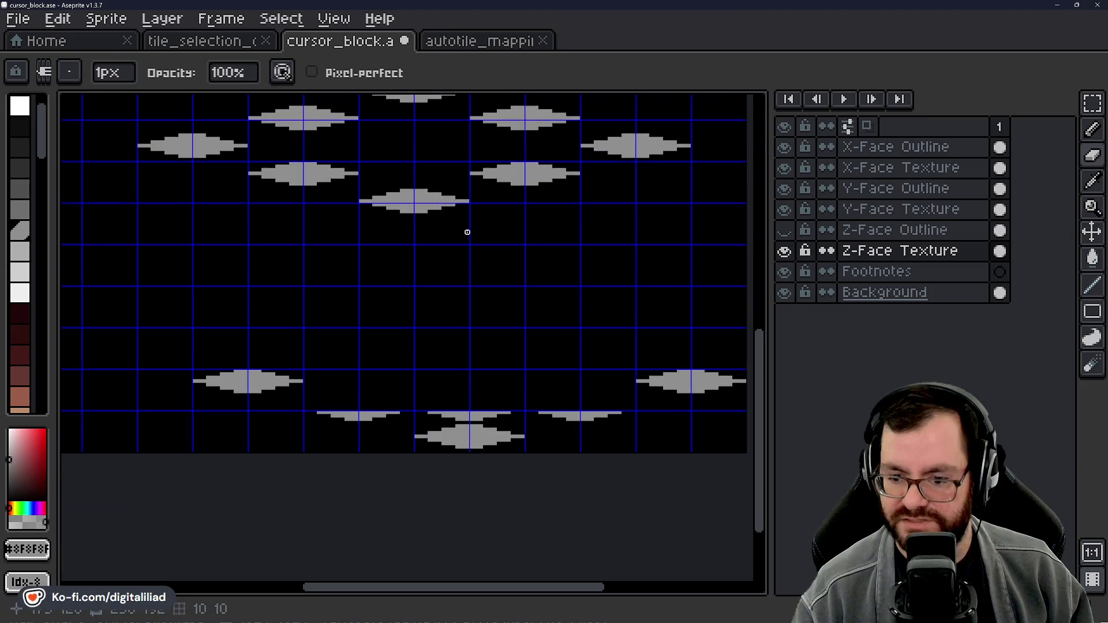
Step: Draw a rectangular marquee selection near the lower tiles
click(1092, 104)
drag(137, 288, 304, 371)
scroll(490, 440, up, 2)
scroll(490, 440, up, 1)
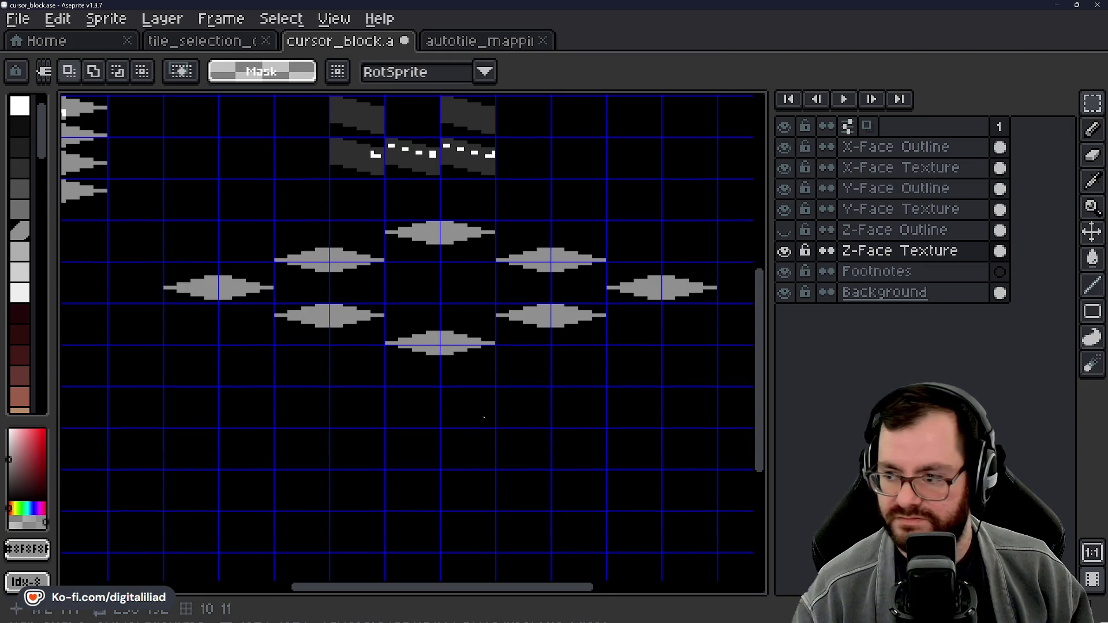
Step: Show the Z-Face Outline layer again and make it the active layer
click(784, 231)
drag(559, 380, 524, 306)
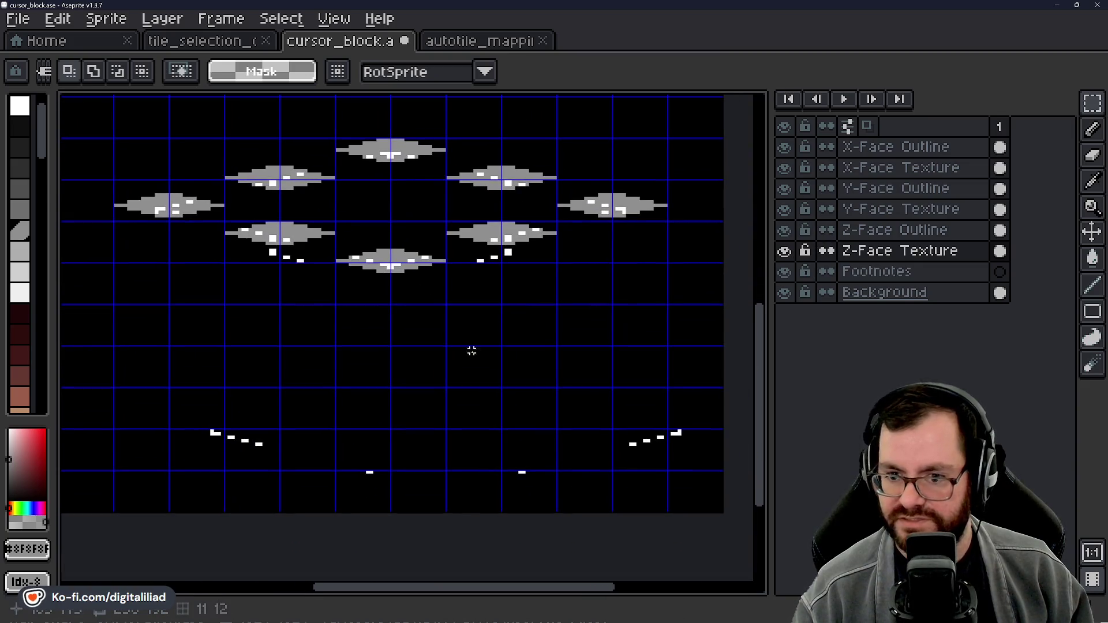
scroll(411, 296, up, 3)
drag(486, 256, 705, 349)
key(Escape)
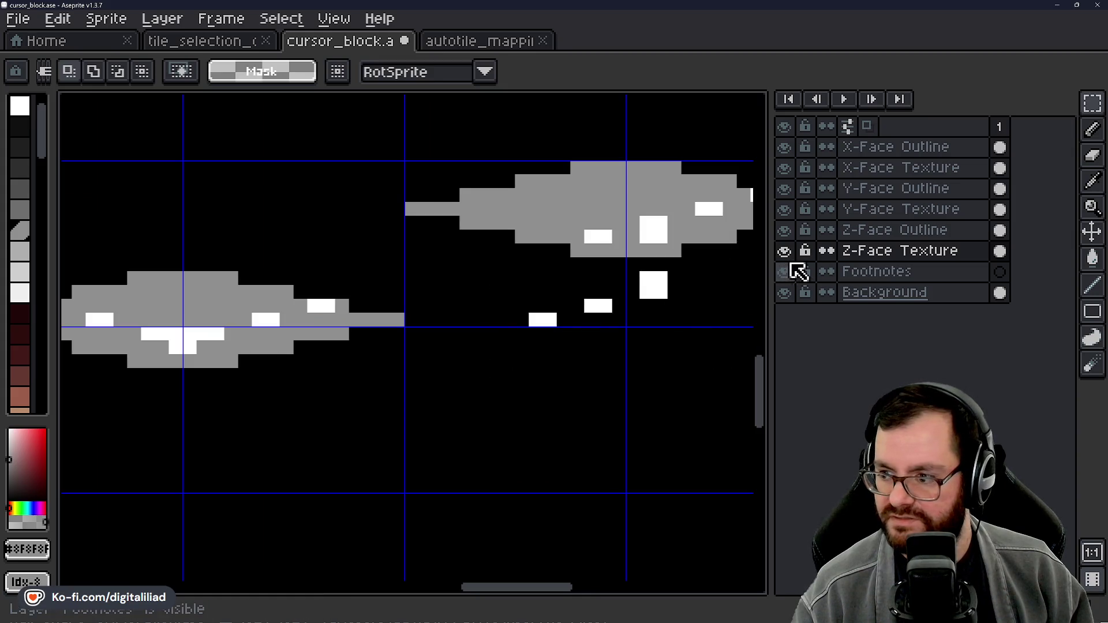
click(808, 230)
drag(578, 365, 432, 364)
drag(375, 278, 657, 358)
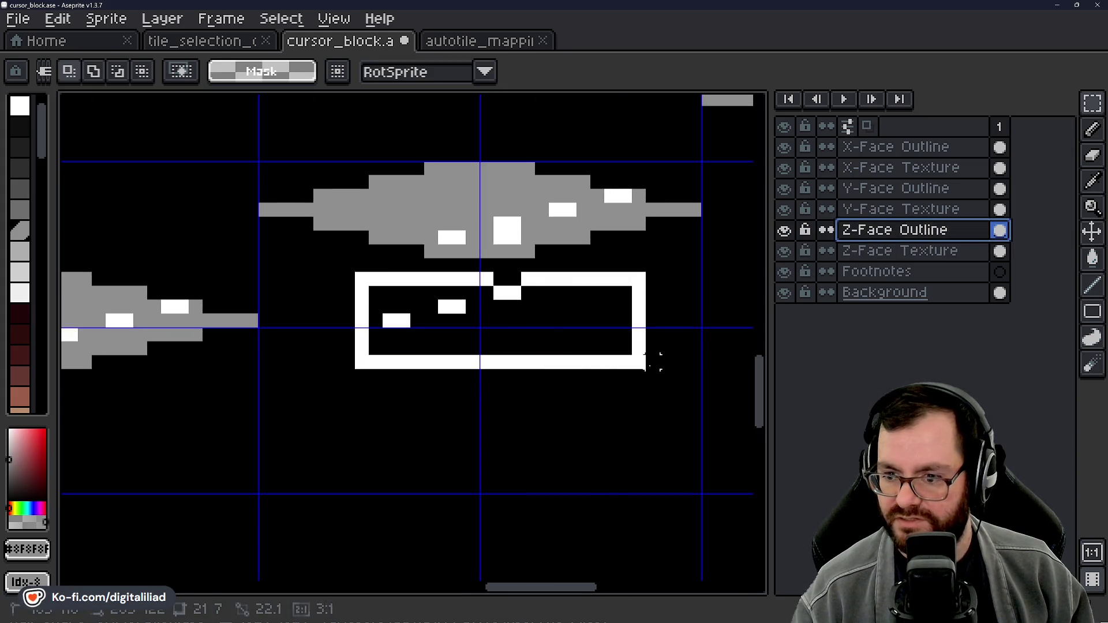
key(Escape)
scroll(500, 398, down, 3)
scroll(535, 393, up, 2)
Step: Select and delete the stray white pixels below the diamond tiles
mouse_move(325, 276)
mouse_down()
mouse_move(450, 322)
mouse_move(614, 406)
mouse_up()
key(Delete)
scroll(439, 301, down, 3)
scroll(438, 301, down, 3)
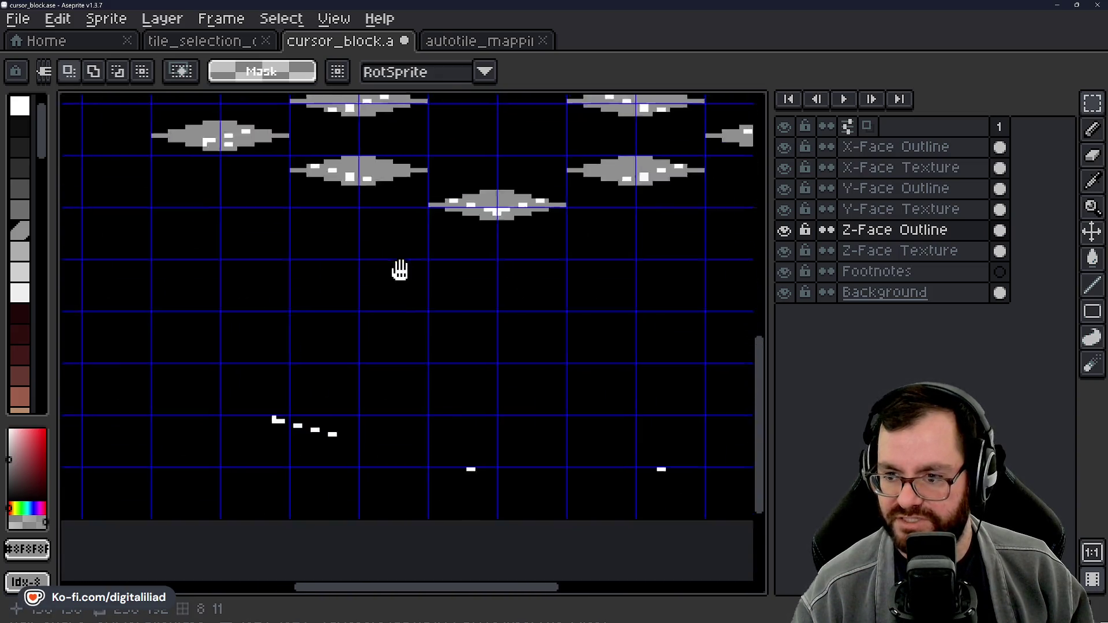
drag(222, 296, 560, 371)
scroll(707, 434, up, 2)
scroll(433, 396, left, 5)
key(Delete)
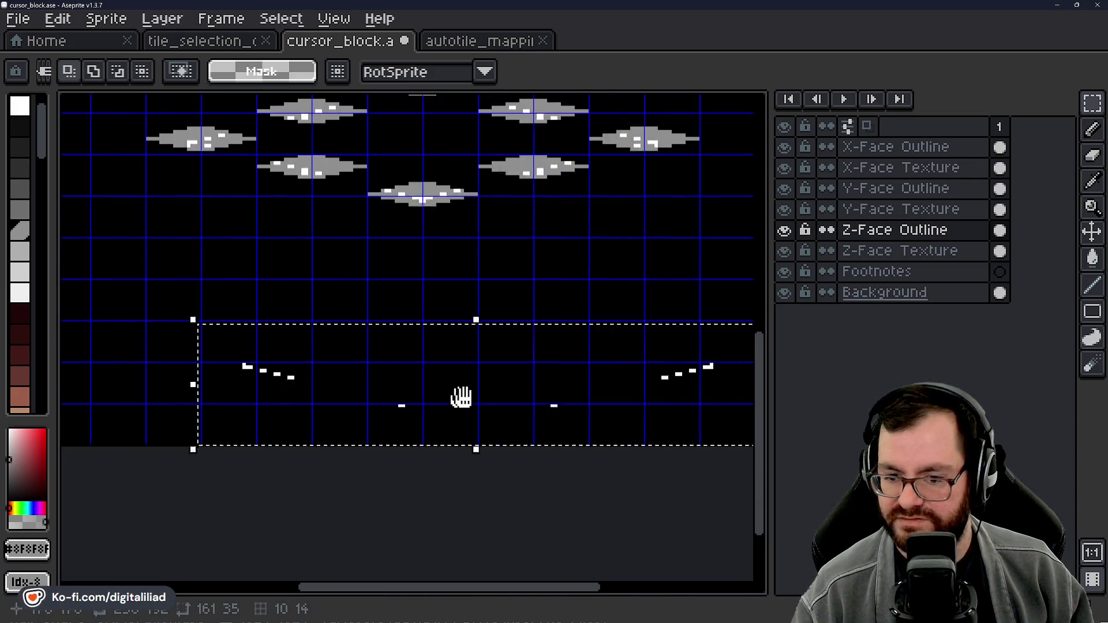
scroll(477, 395, up, 5)
scroll(540, 425, up, 2)
scroll(541, 425, right, 1)
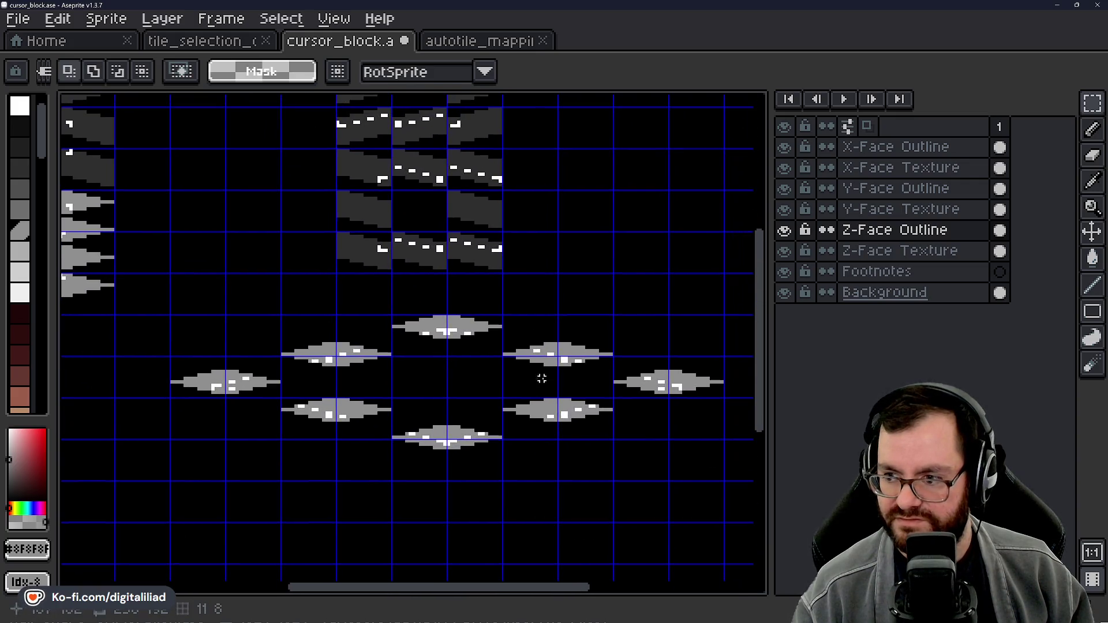
Step: Lock the Z-Face Texture layer and hide then reshow it to check the outlines
click(806, 252)
click(789, 253)
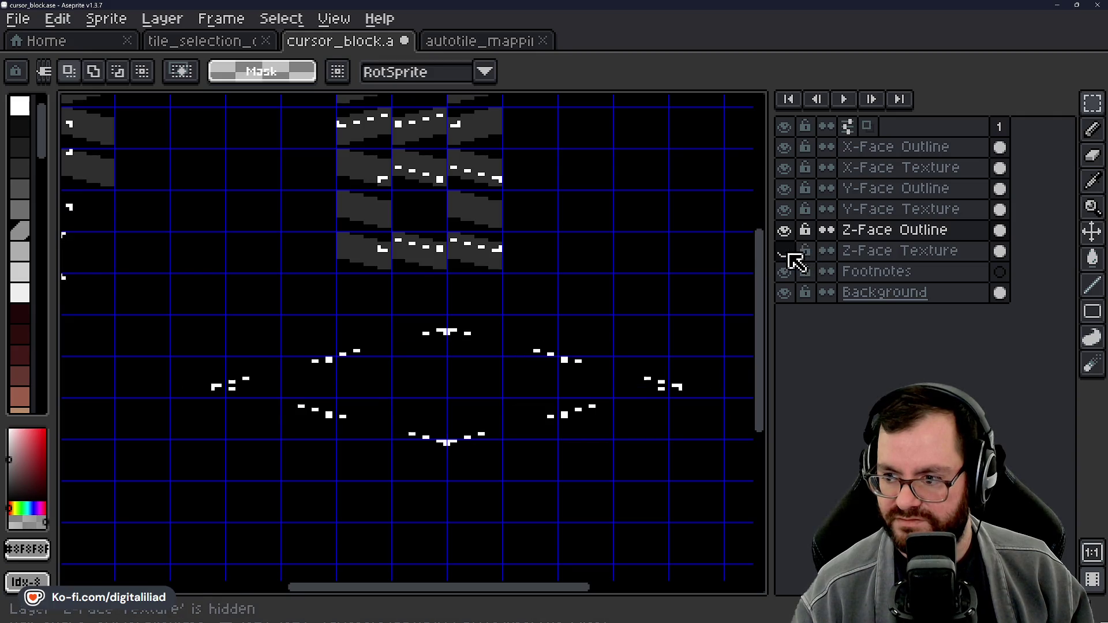
click(791, 254)
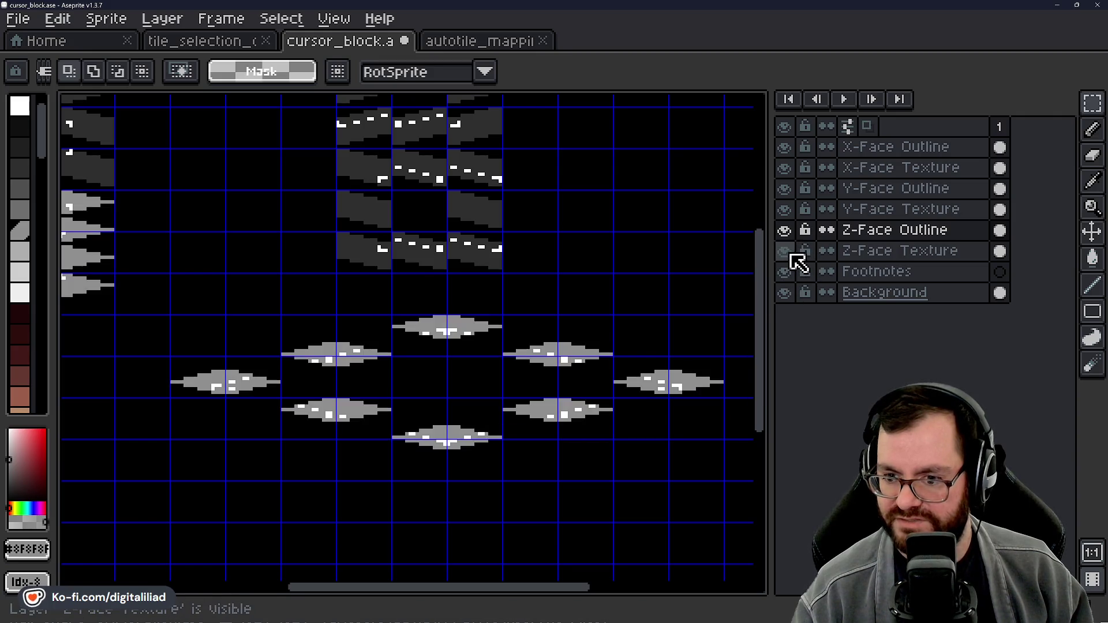
scroll(468, 376, up, 2)
scroll(456, 278, up, 2)
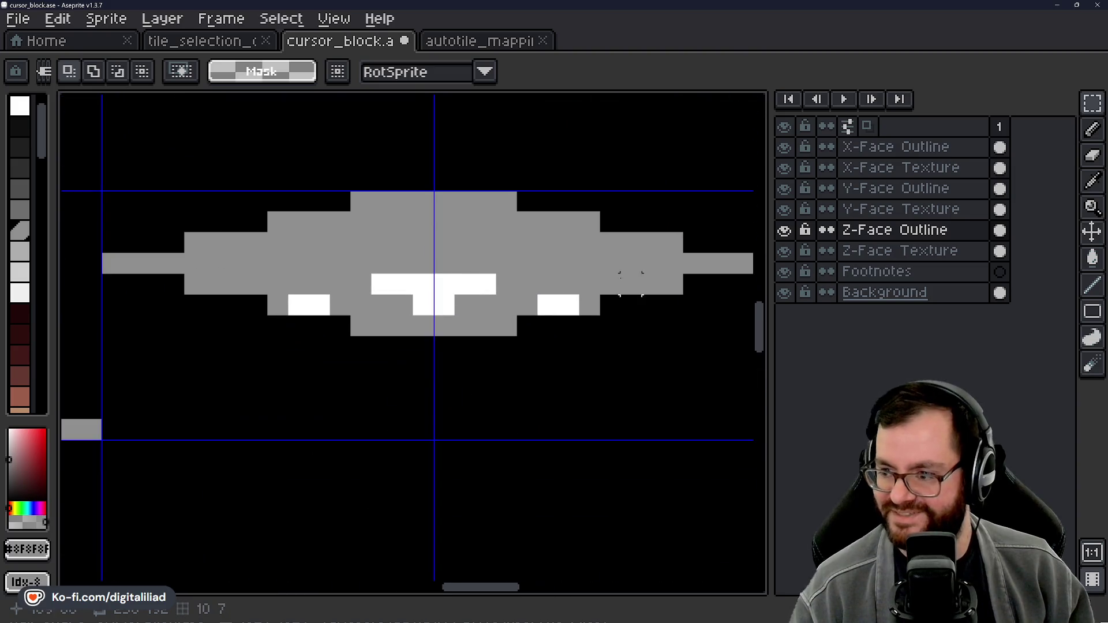
Step: Add a single white pixel under the T mark on the Z-face diamond
key(b)
click(423, 326)
scroll(456, 323, down, 3)
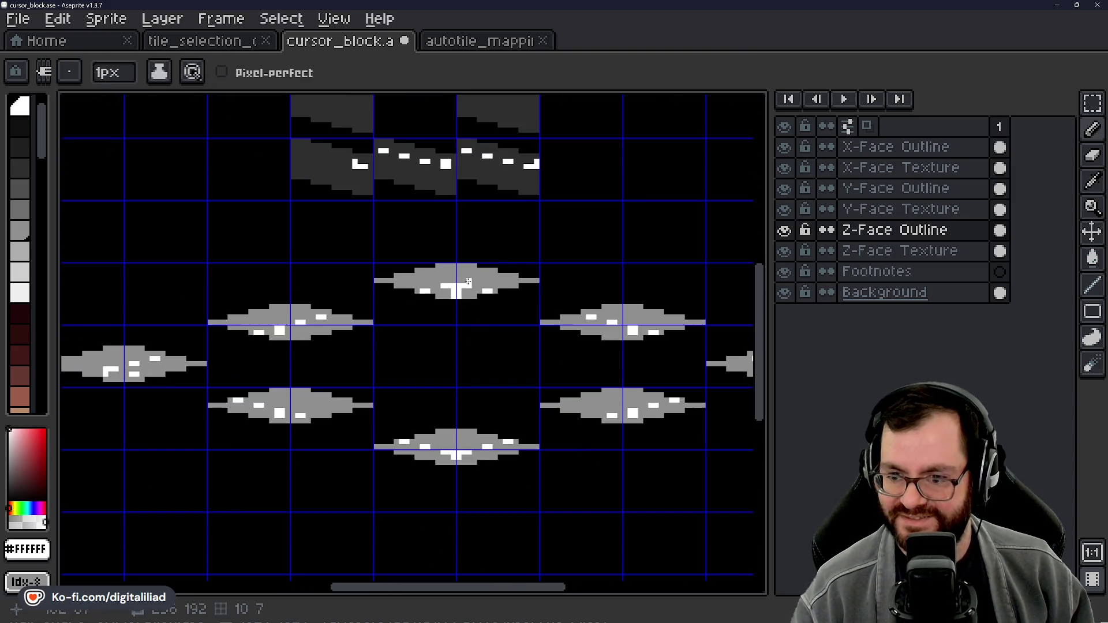
scroll(470, 343, up, 3)
scroll(448, 353, down, 3)
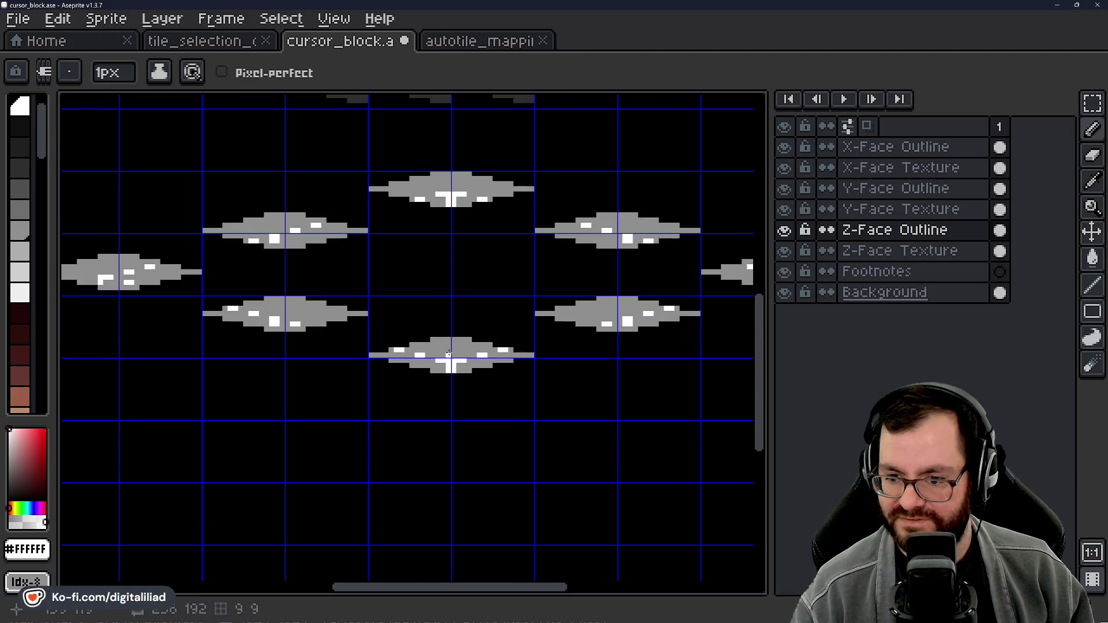
scroll(197, 332, up, 3)
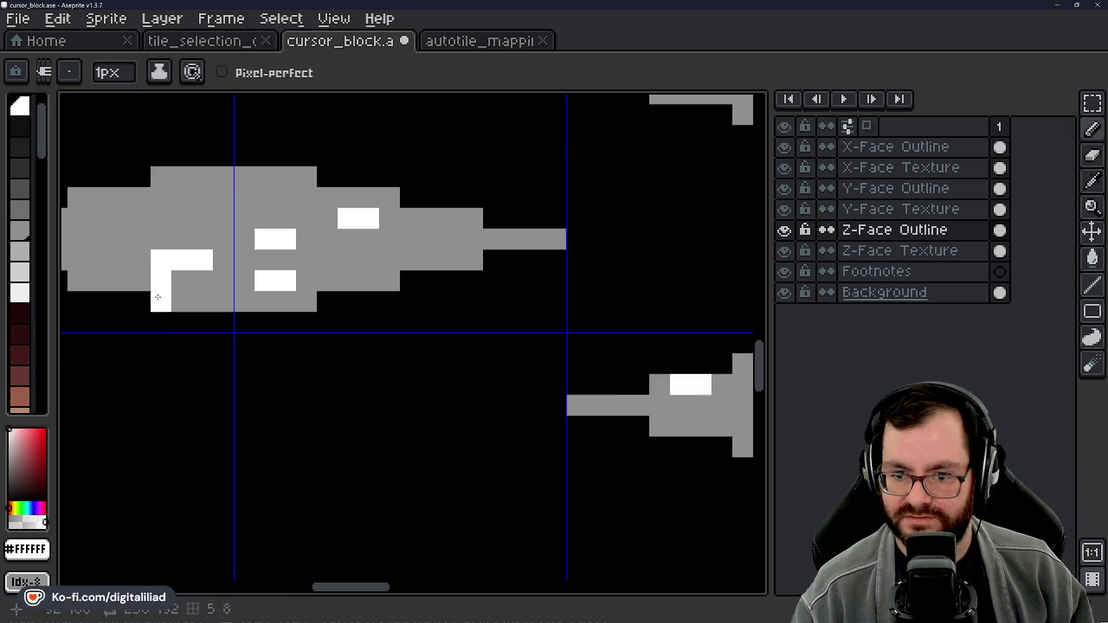
scroll(158, 298, down, 3)
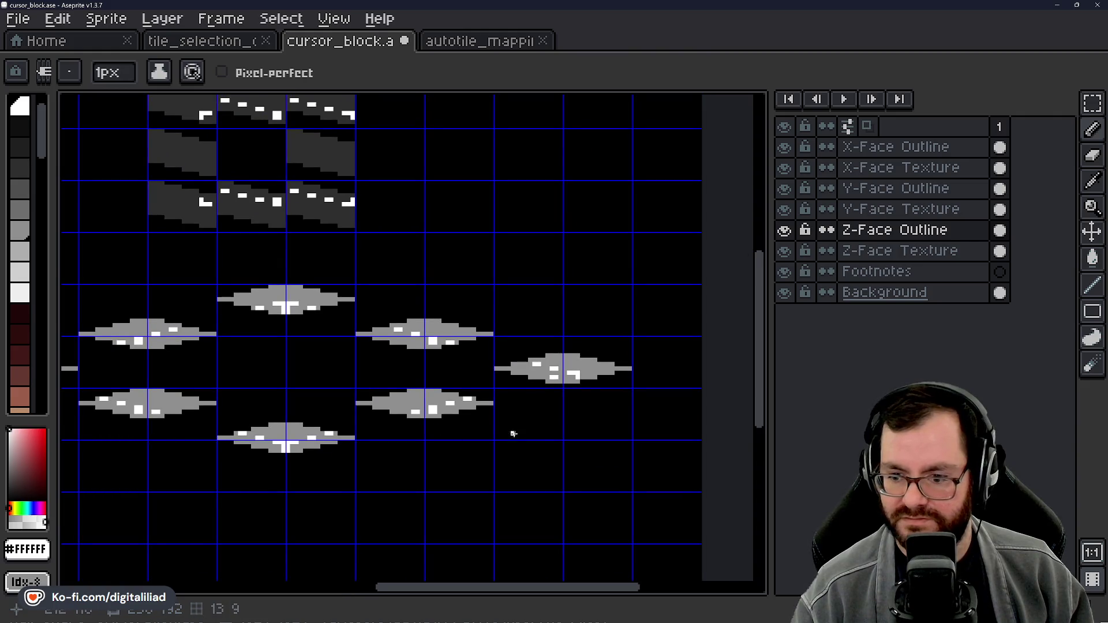
scroll(440, 395, up, 3)
scroll(465, 378, down, 3)
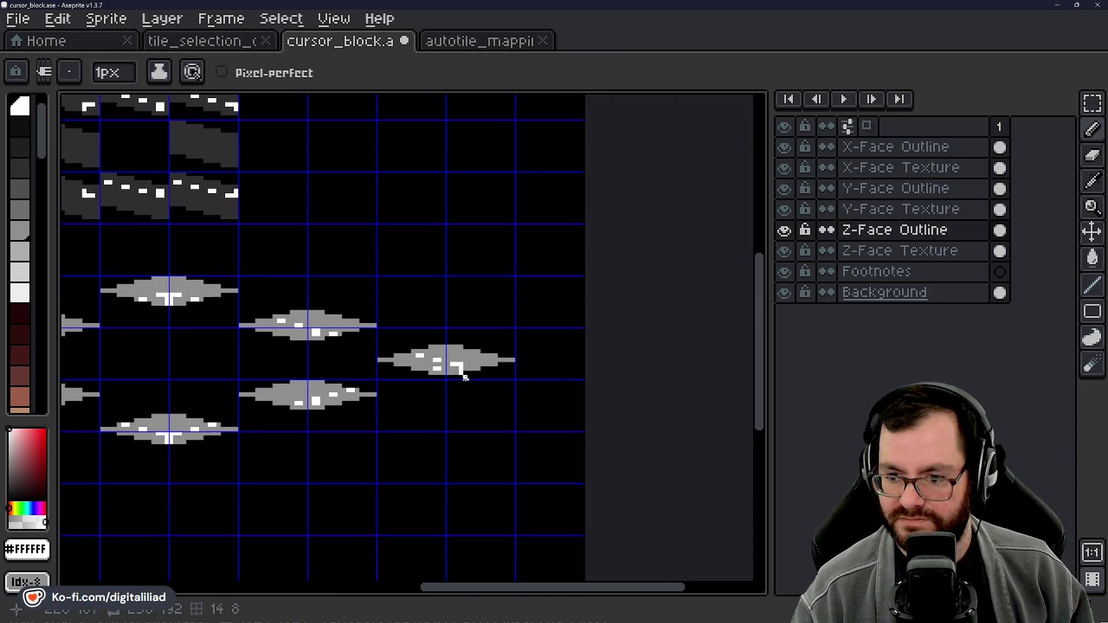
Step: Save cursor_block.ase and view the whole sheet
key(ctrl+s)
scroll(477, 427, down, 1)
mouse_move(479, 400)
mouse_down()
mouse_move(463, 408)
mouse_move(445, 499)
mouse_up()
mouse_move(506, 324)
mouse_down()
mouse_move(506, 344)
mouse_move(540, 337)
mouse_up()
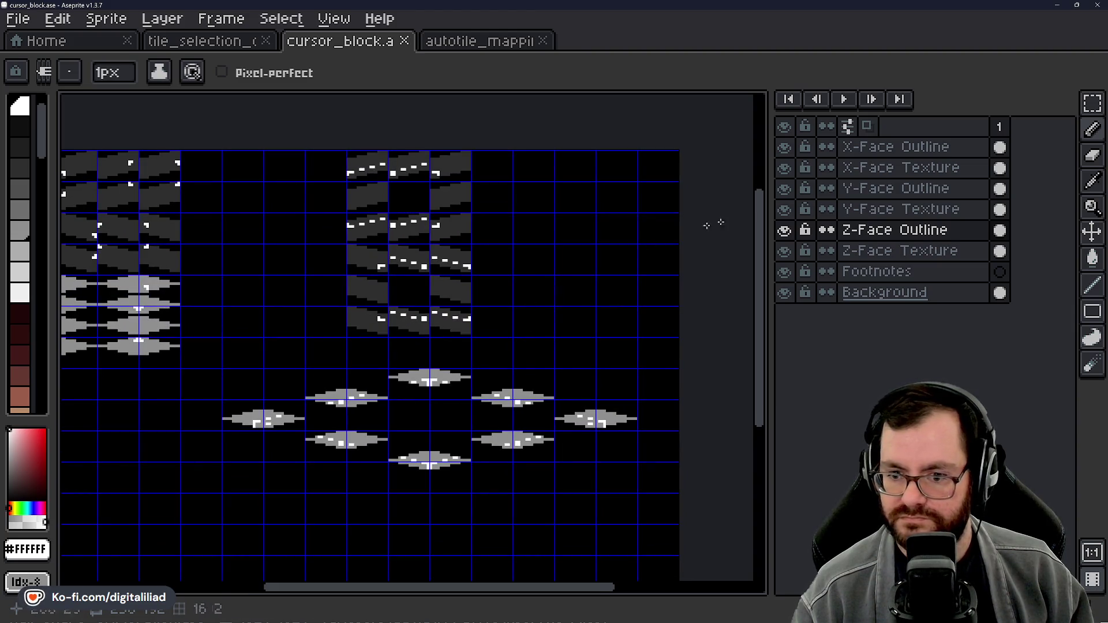
Step: Move the top X-face tiles and their dashed outlines two cells left
click(871, 168)
drag(562, 260, 630, 339)
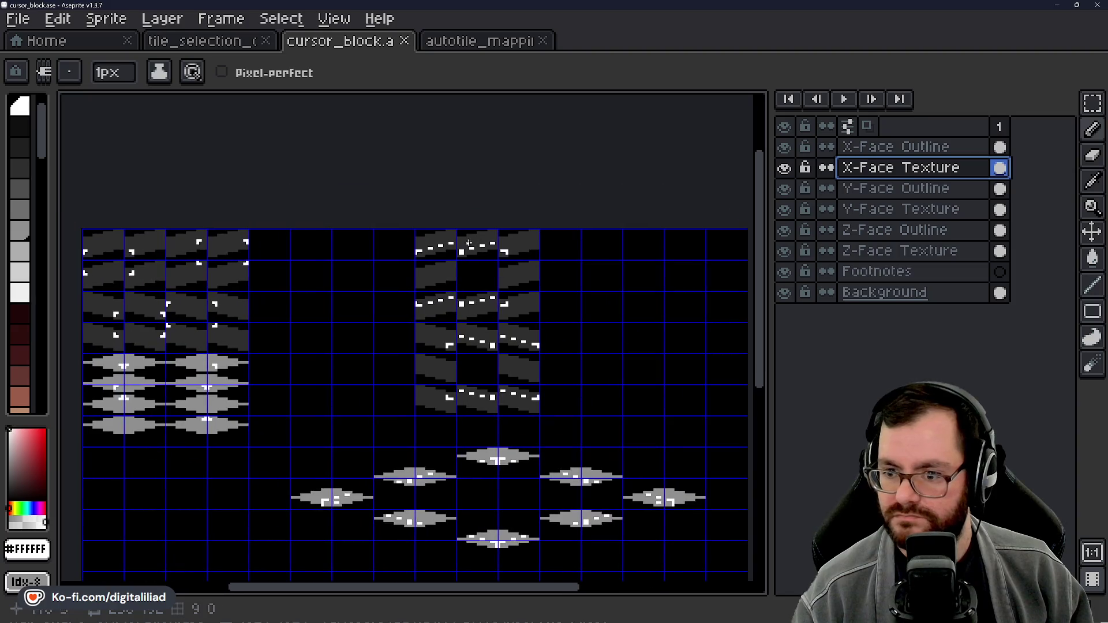
click(1093, 104)
mouse_move(426, 238)
mouse_down()
mouse_move(537, 348)
mouse_move(515, 312)
mouse_move(458, 309)
mouse_move(494, 304)
mouse_move(427, 310)
mouse_up()
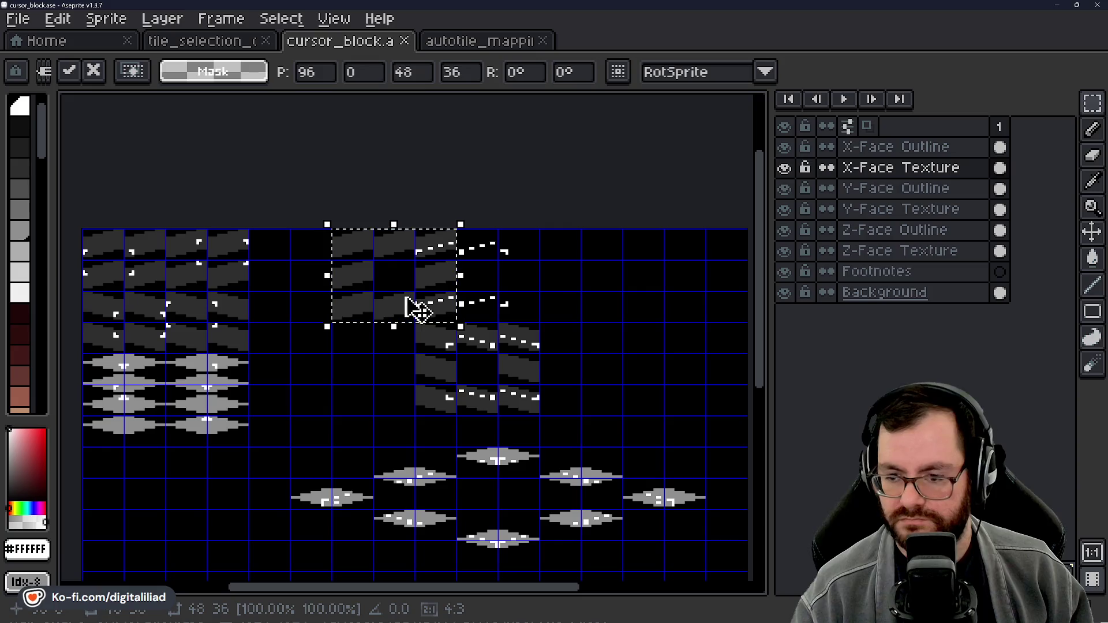
drag(564, 295, 547, 267)
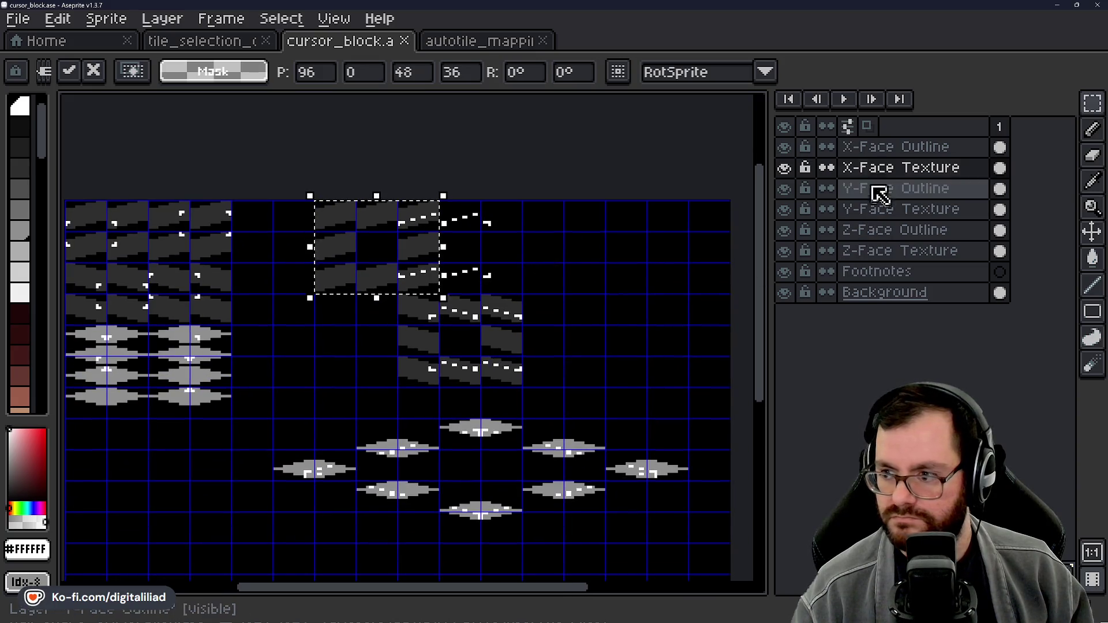
click(894, 147)
mouse_move(404, 207)
mouse_down()
mouse_move(490, 267)
mouse_move(470, 280)
mouse_move(426, 278)
mouse_up()
click(613, 272)
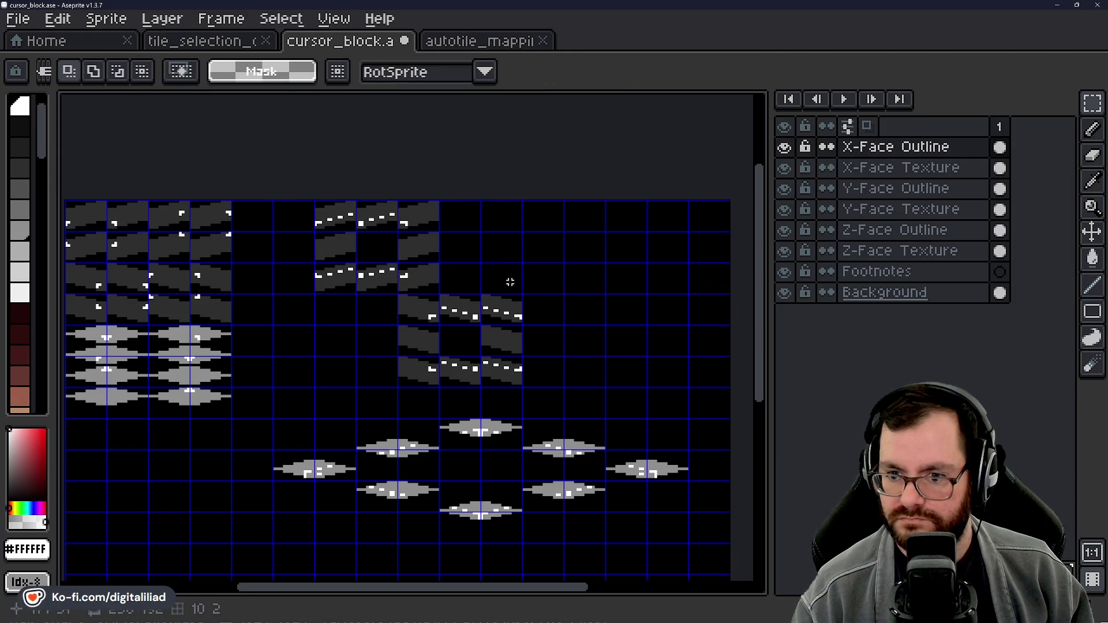
Step: Shift the 3x3 Y-face texture block left to match
click(883, 169)
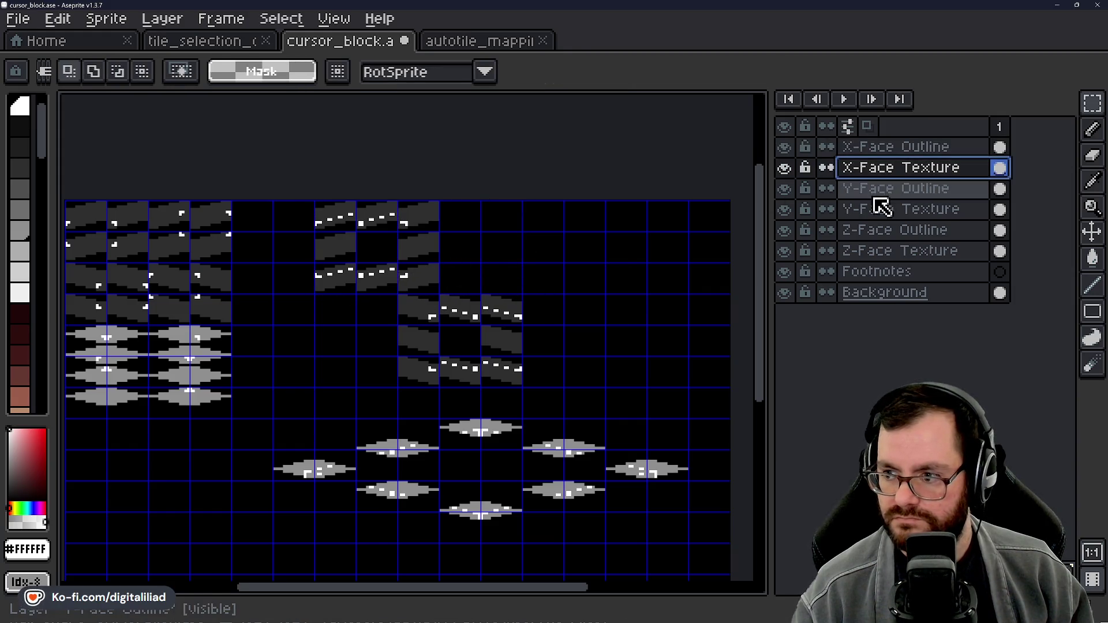
click(880, 209)
mouse_move(409, 316)
mouse_down()
mouse_move(507, 376)
mouse_move(412, 350)
mouse_move(413, 382)
mouse_up()
click(593, 328)
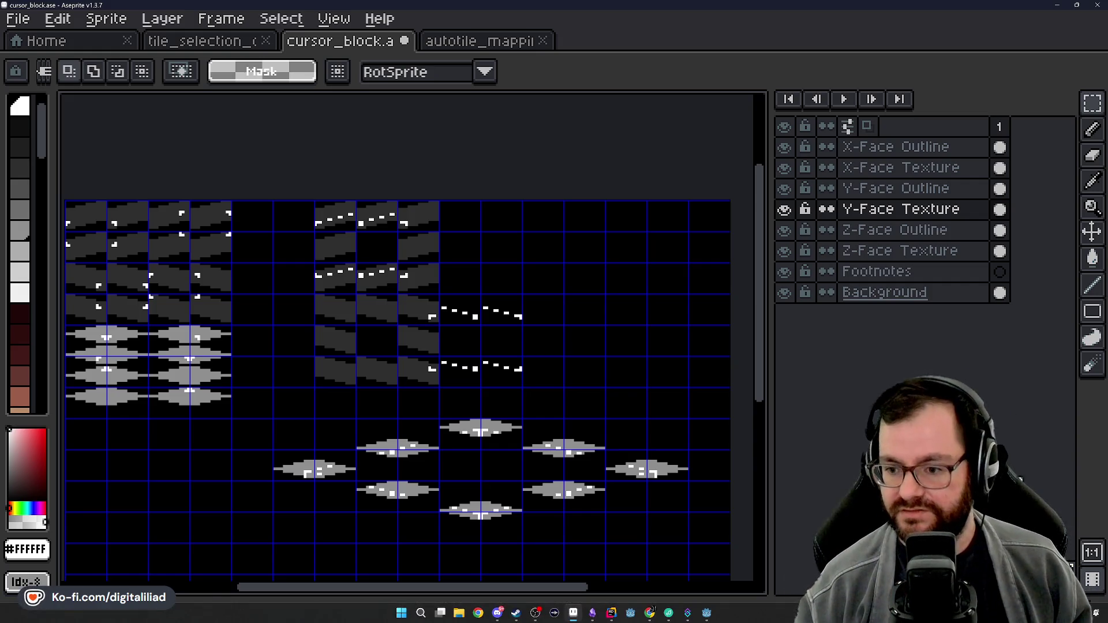
Step: Move the Y-face dashed outline tiles onto their textures and deselect
click(864, 196)
scroll(496, 317, up, 2)
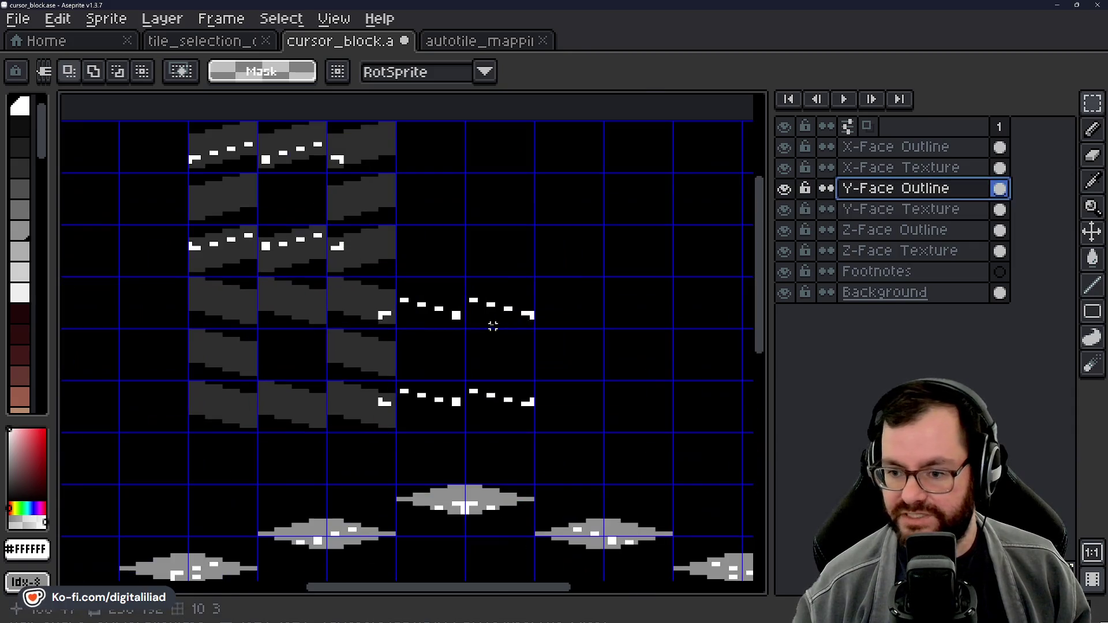
mouse_move(341, 289)
mouse_down()
mouse_move(456, 370)
mouse_move(490, 418)
mouse_move(346, 396)
mouse_move(381, 395)
mouse_up()
key(ctrl+d)
scroll(484, 361, down, 2)
scroll(484, 361, up, 3)
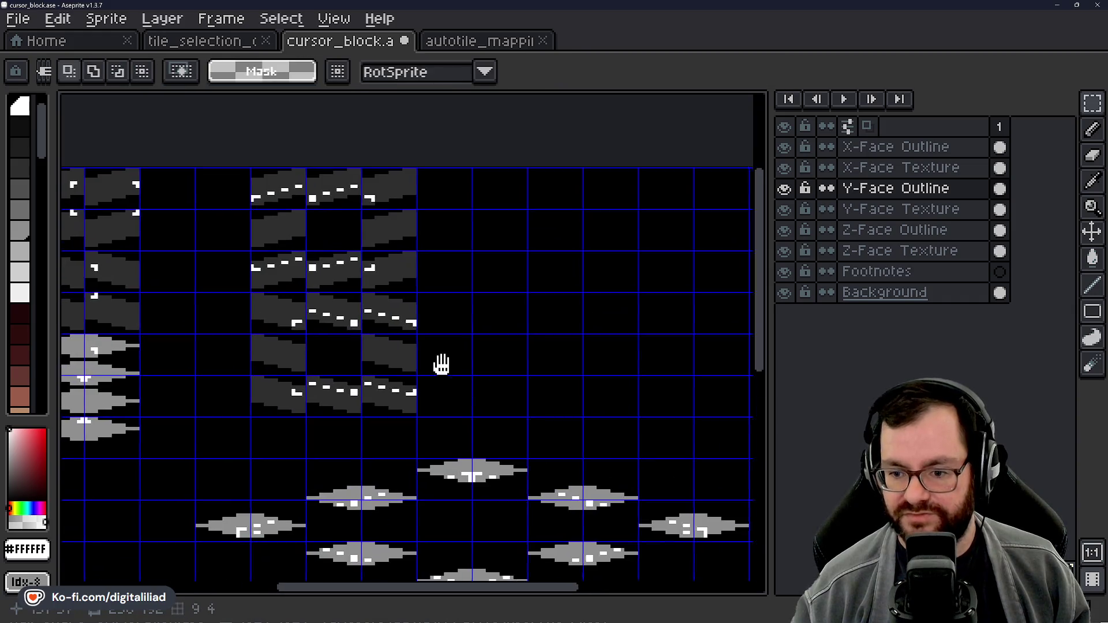
scroll(295, 295, down, 2)
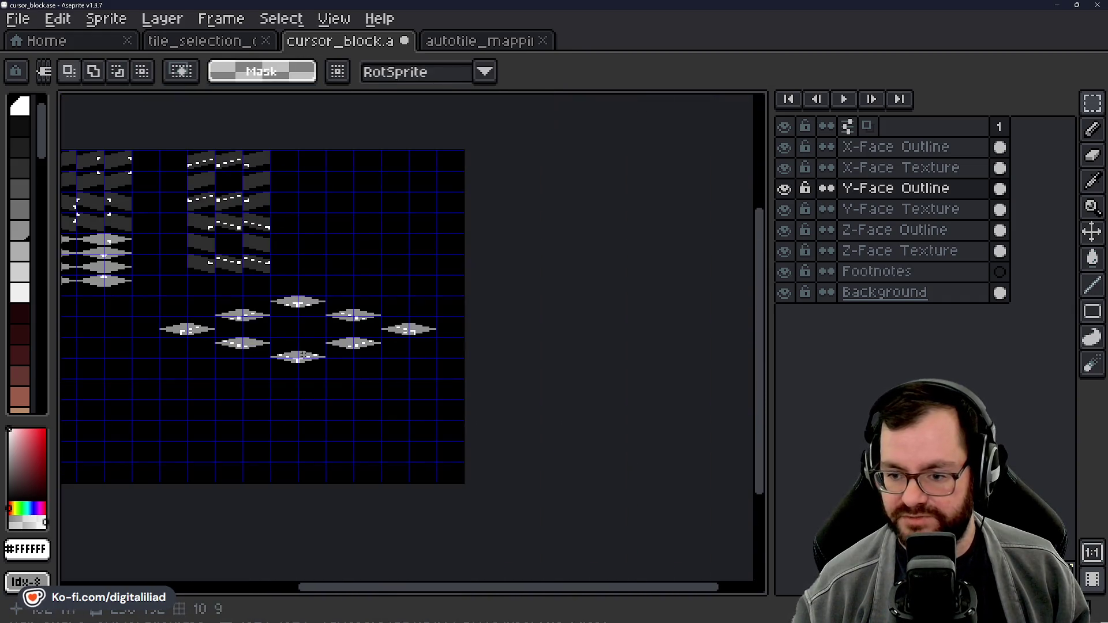
scroll(329, 375, up, 2)
drag(329, 388, 508, 377)
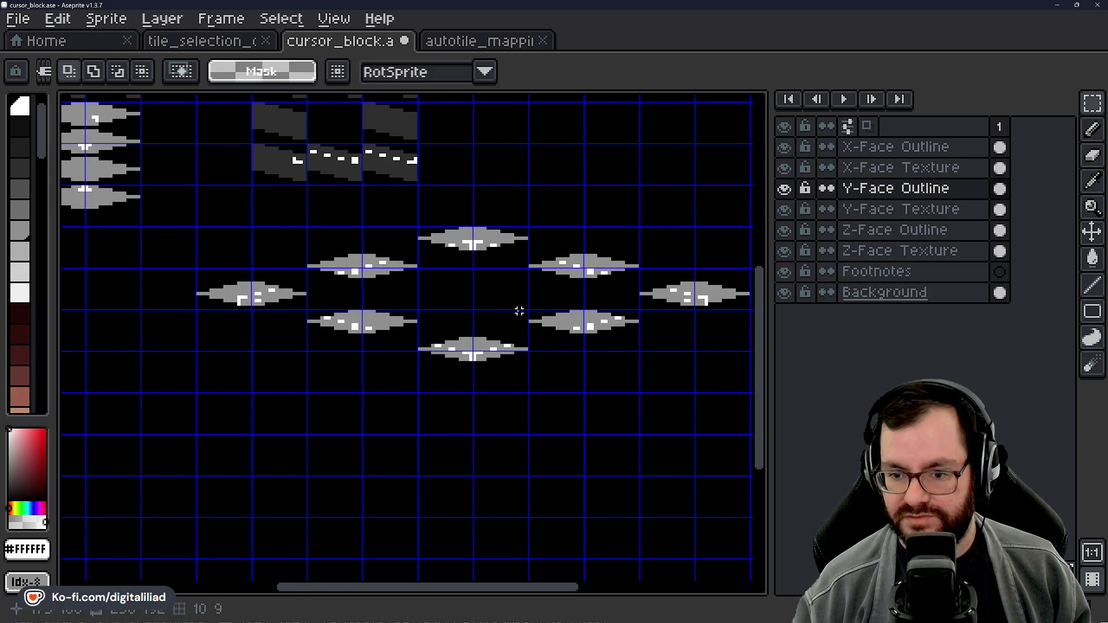
drag(500, 287, 519, 432)
drag(594, 167, 594, 296)
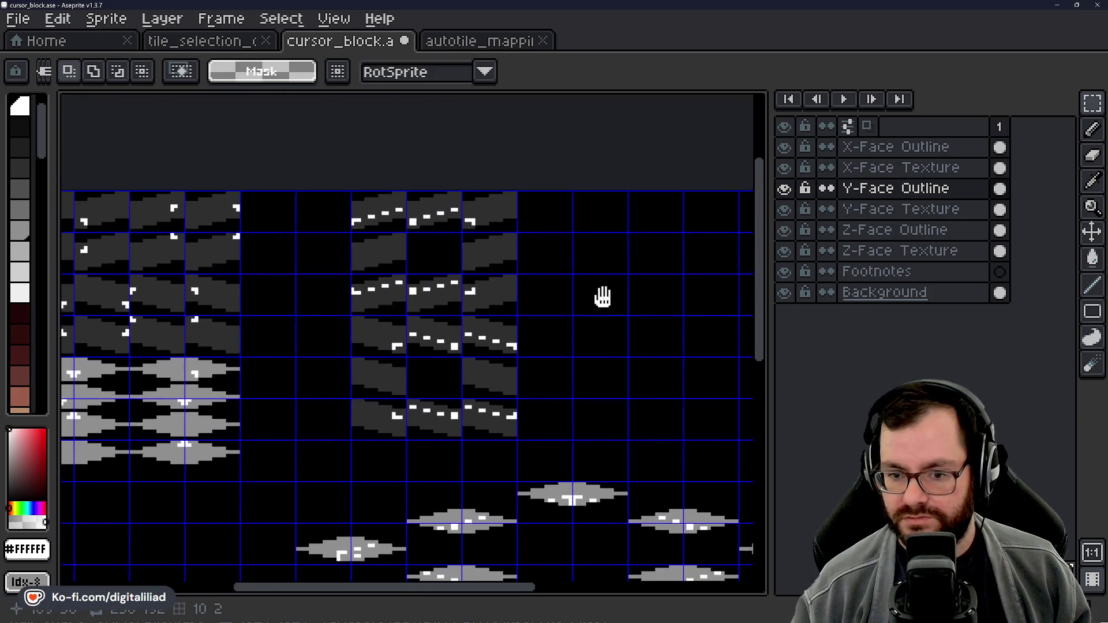
mouse_move(438, 345)
mouse_down()
mouse_move(518, 287)
mouse_move(295, 304)
mouse_up()
drag(383, 277, 383, 314)
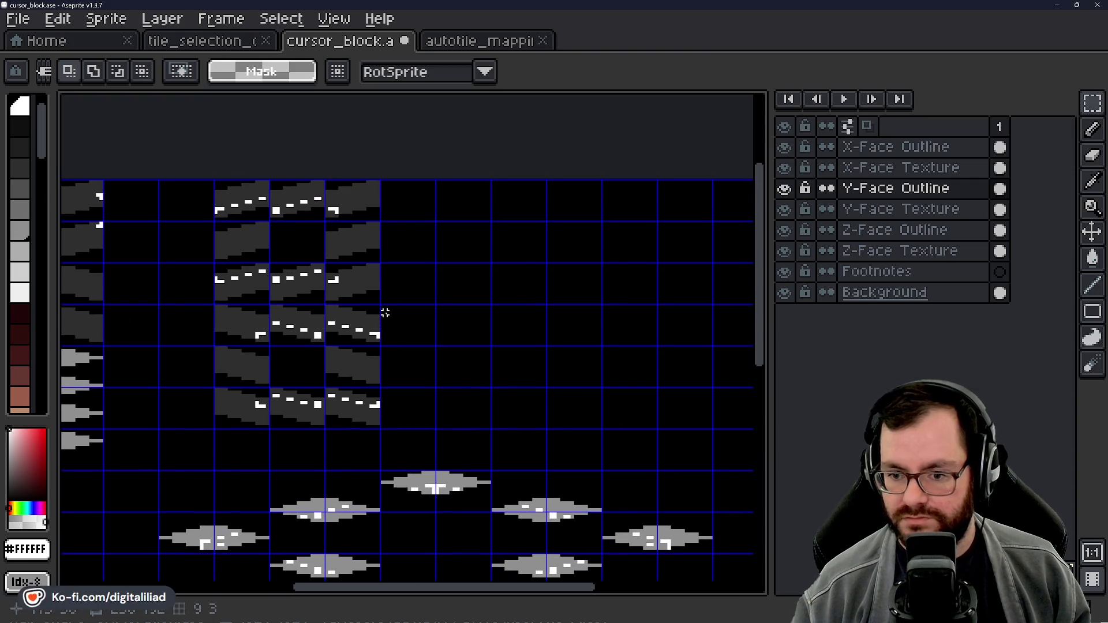
drag(461, 310, 445, 316)
Step: Copy the Y-face texture block into a new column on the right
click(877, 209)
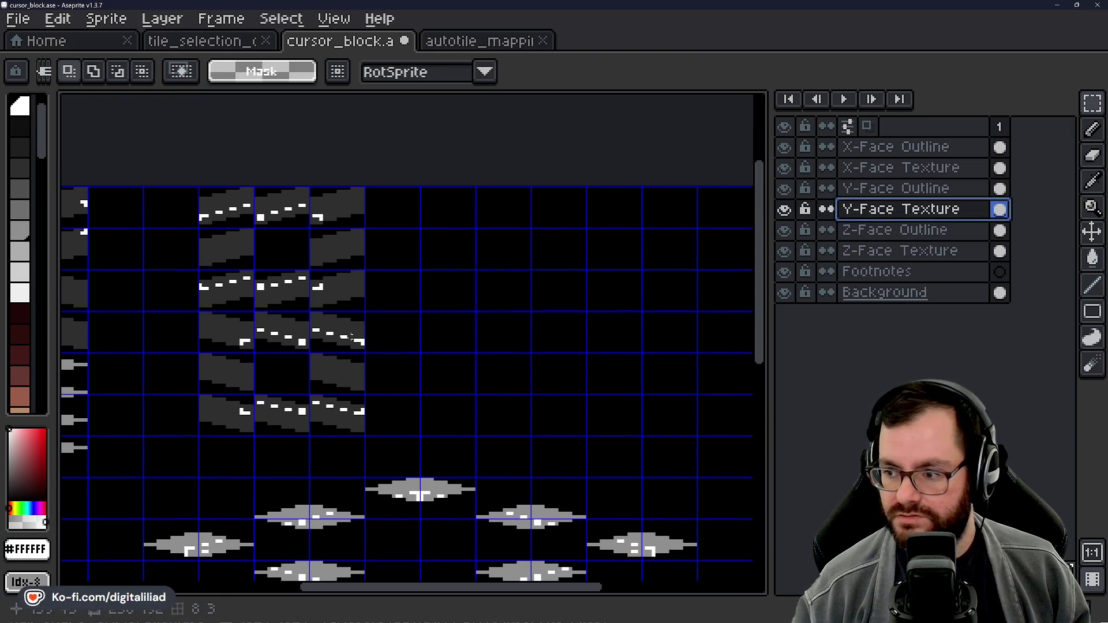
drag(310, 353, 318, 341)
mouse_move(244, 322)
mouse_down()
mouse_move(357, 410)
mouse_move(327, 383)
mouse_move(603, 383)
mouse_up()
click(430, 318)
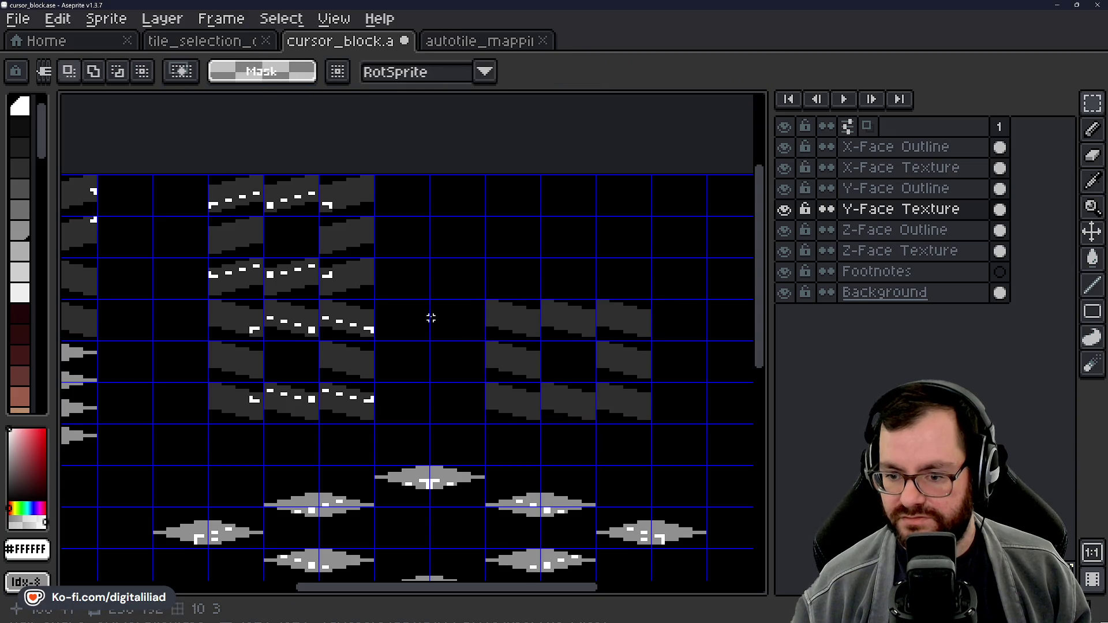
drag(430, 318, 422, 352)
Step: Copy the 3x3 X-face texture block into the right column
click(865, 168)
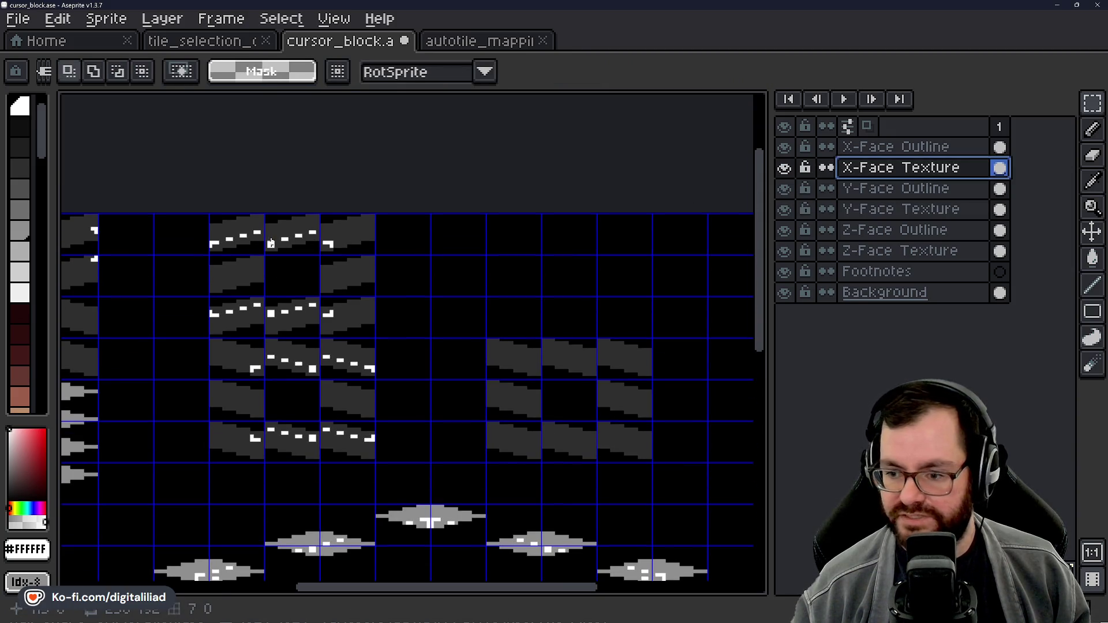
mouse_move(245, 233)
mouse_down()
mouse_move(314, 326)
mouse_move(403, 314)
mouse_move(582, 319)
mouse_up()
click(445, 393)
drag(444, 393, 420, 317)
scroll(428, 355, down, 2)
scroll(427, 360, up, 2)
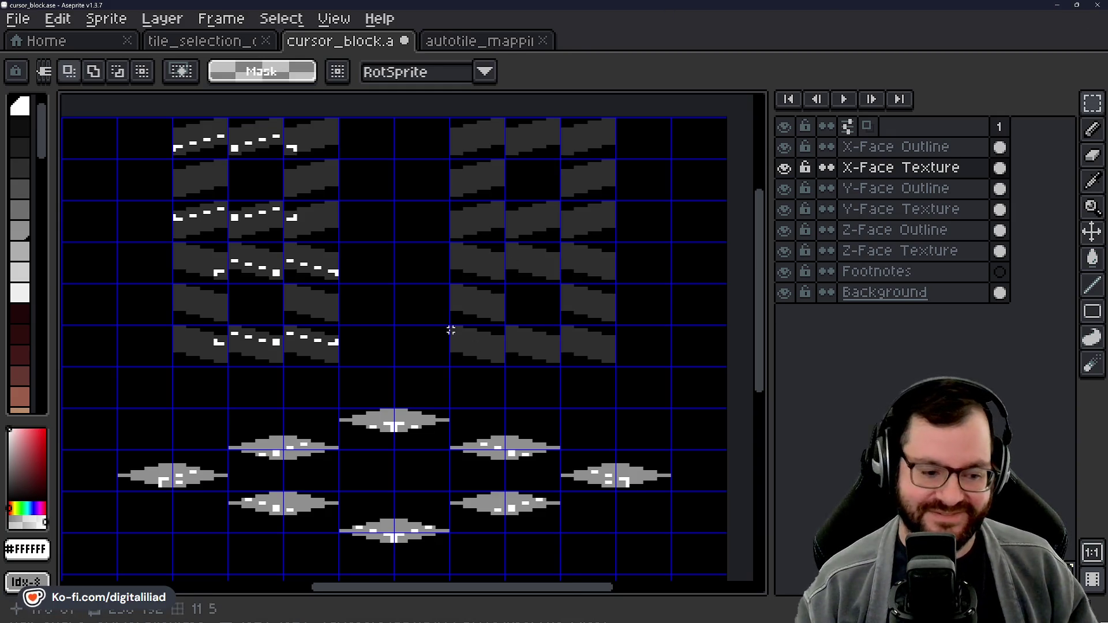
Step: Save cursor_block.ase twice, then switch to the tile_selection_outline.ase reference
mouse_move(453, 364)
mouse_down()
mouse_move(452, 403)
mouse_move(438, 378)
mouse_move(452, 361)
mouse_move(485, 366)
mouse_move(470, 329)
mouse_move(503, 330)
mouse_move(487, 324)
mouse_up()
key(ctrl+s)
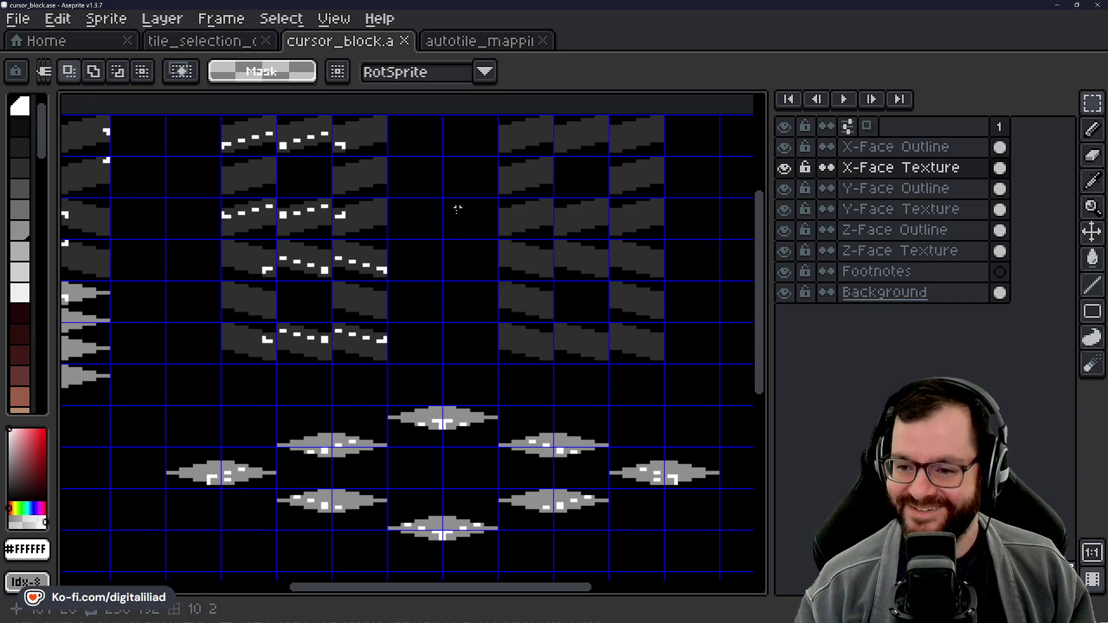
mouse_move(475, 264)
mouse_down()
mouse_move(502, 300)
mouse_move(458, 294)
mouse_move(437, 308)
mouse_up()
key(ctrl+s)
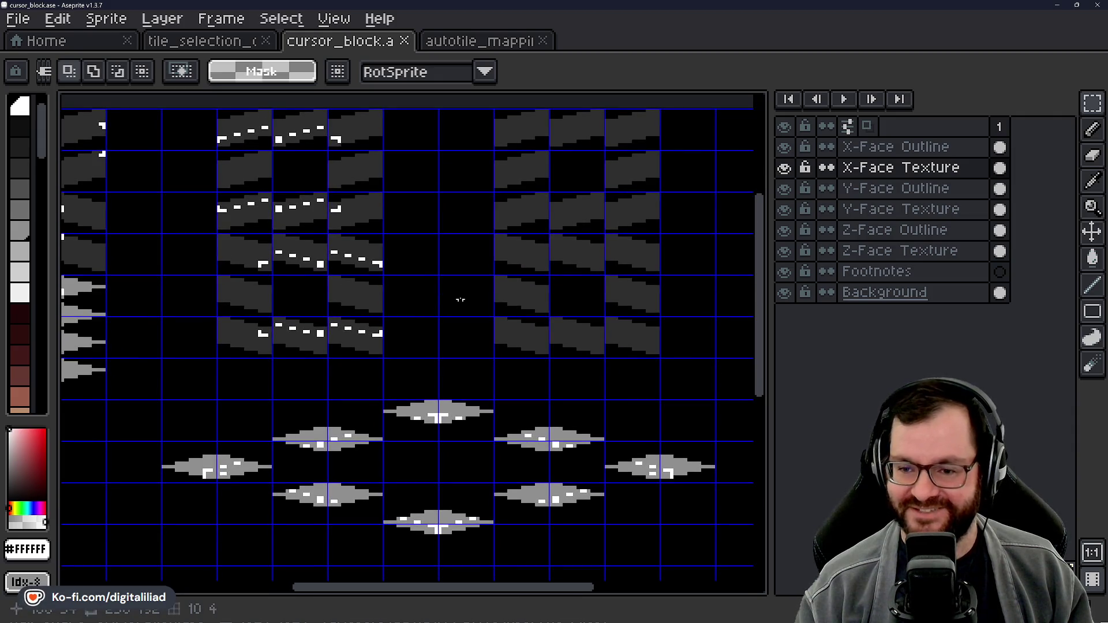
click(222, 44)
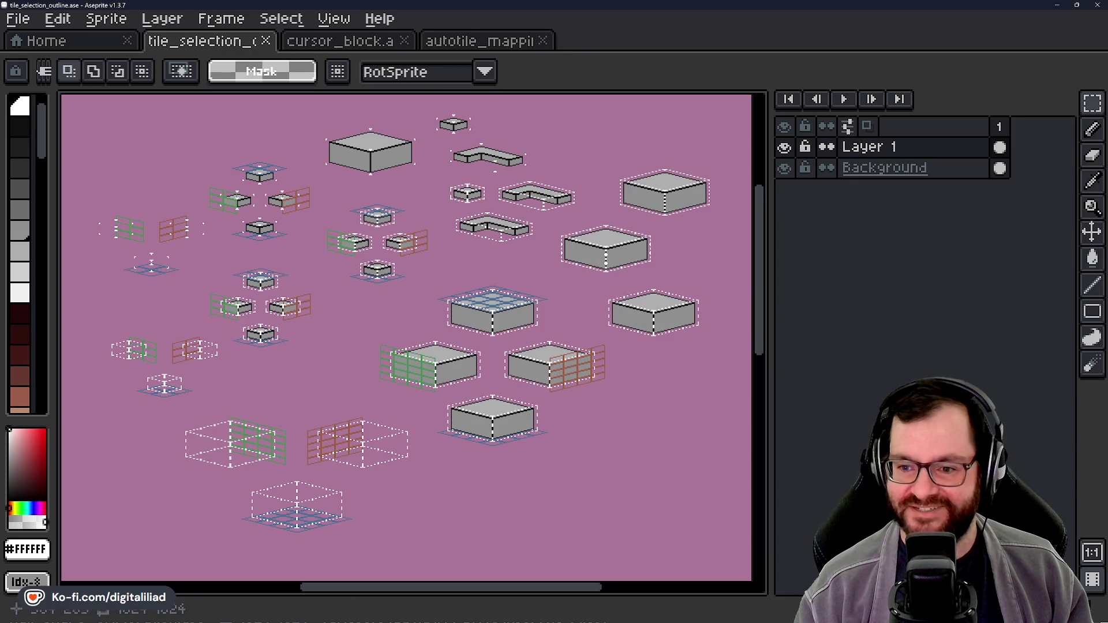
Step: Zoom and pan across the reference's larger isometric blocks, then return to cursor_block.ase
drag(400, 293, 426, 310)
scroll(421, 309, up, 2)
mouse_move(423, 358)
mouse_down()
mouse_move(381, 206)
mouse_move(453, 193)
mouse_move(524, 209)
mouse_up()
mouse_move(532, 279)
mouse_down()
mouse_move(478, 245)
mouse_move(371, 296)
mouse_move(277, 367)
mouse_move(345, 343)
mouse_move(292, 426)
mouse_up()
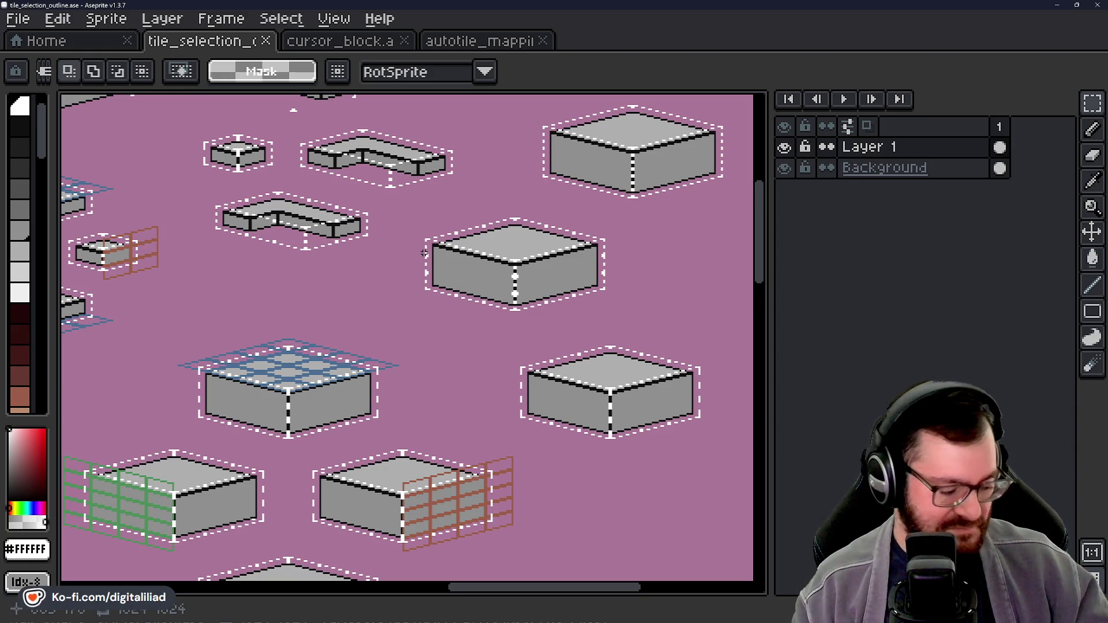
click(374, 41)
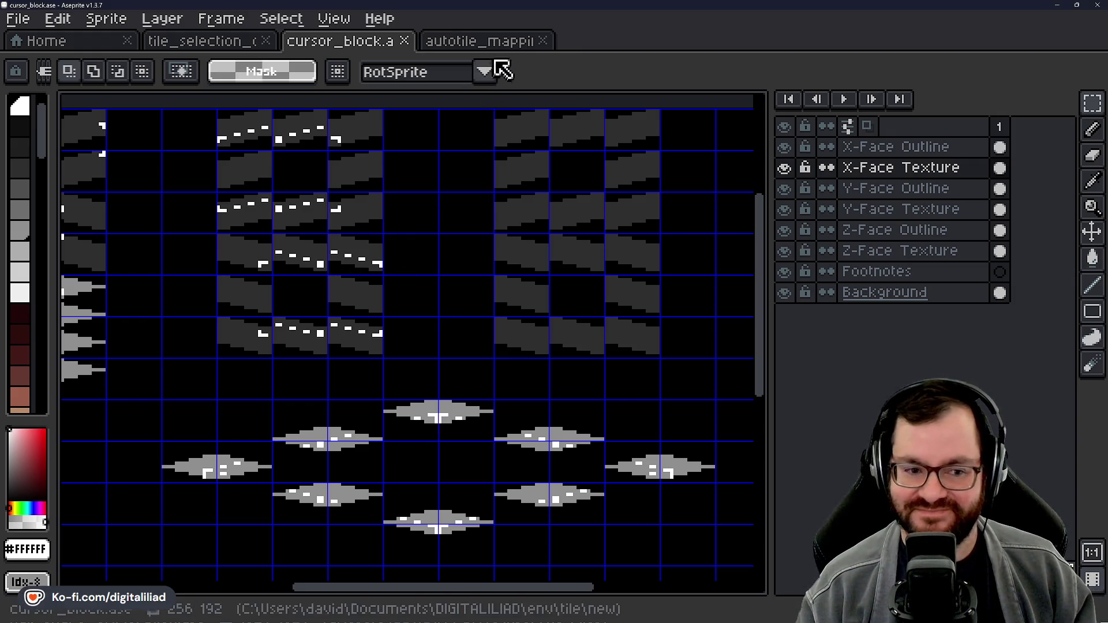
Step: On X-Face Outline, test extending a white corner mark by one pixel, then undo it
mouse_move(471, 255)
mouse_down()
mouse_move(453, 322)
mouse_move(493, 312)
mouse_move(553, 328)
mouse_up()
scroll(331, 213, up, 5)
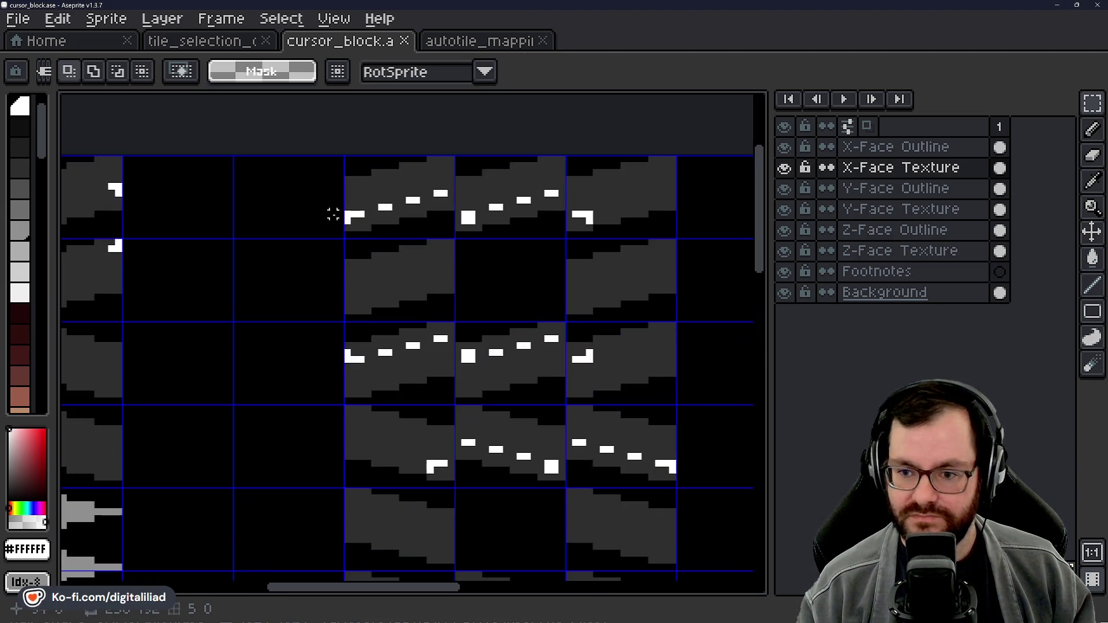
click(871, 151)
key(b)
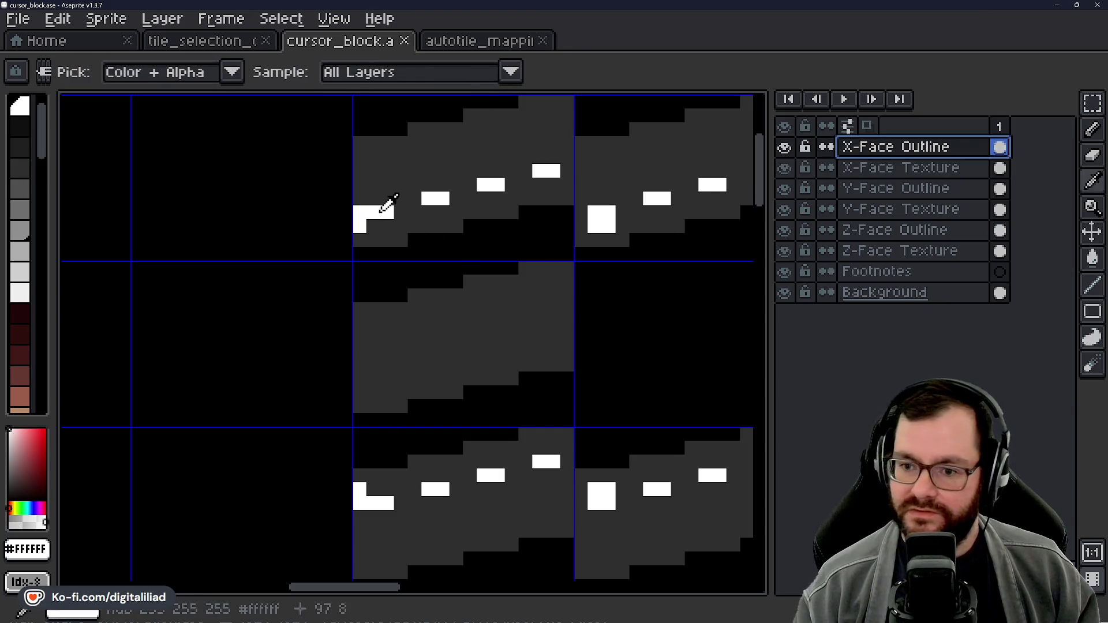
click(359, 240)
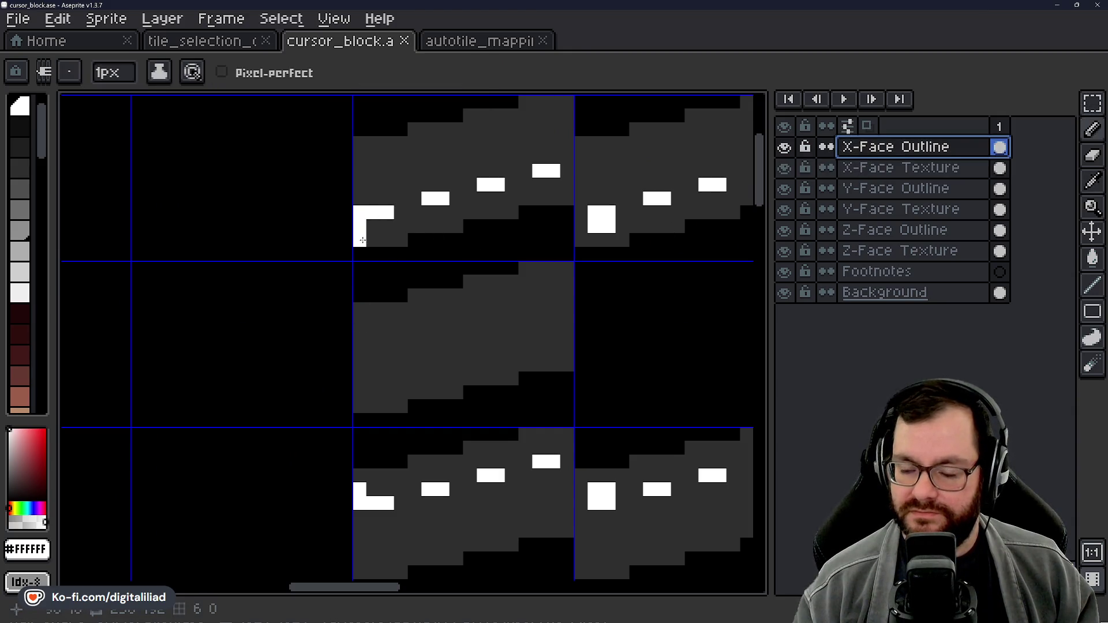
key(ctrl+z)
scroll(383, 309, down, 5)
drag(358, 343, 552, 288)
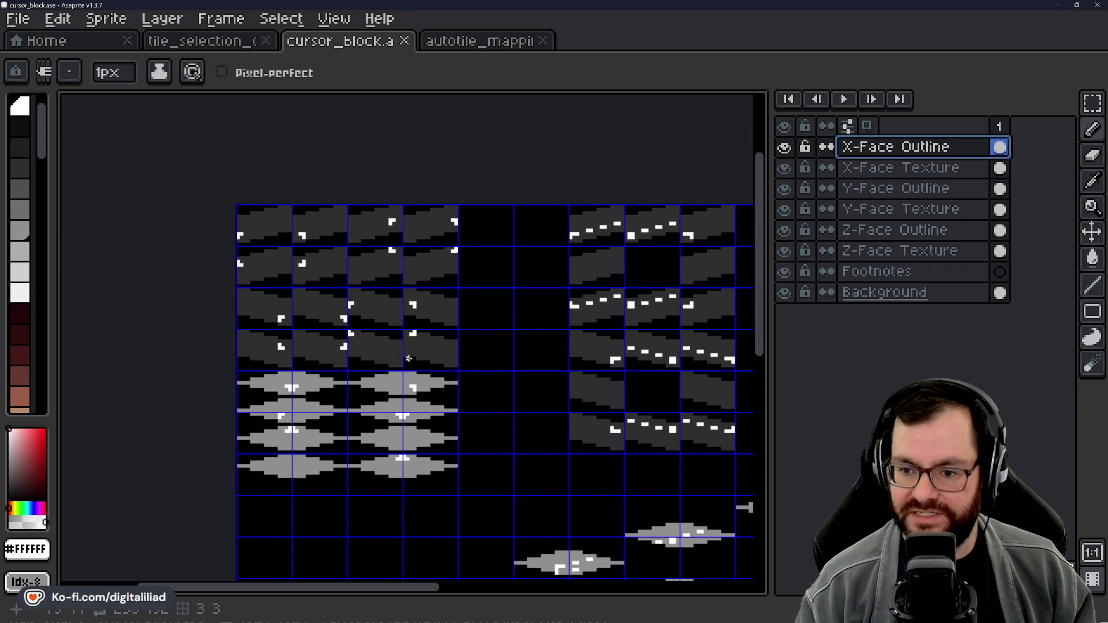
scroll(334, 328, up, 1)
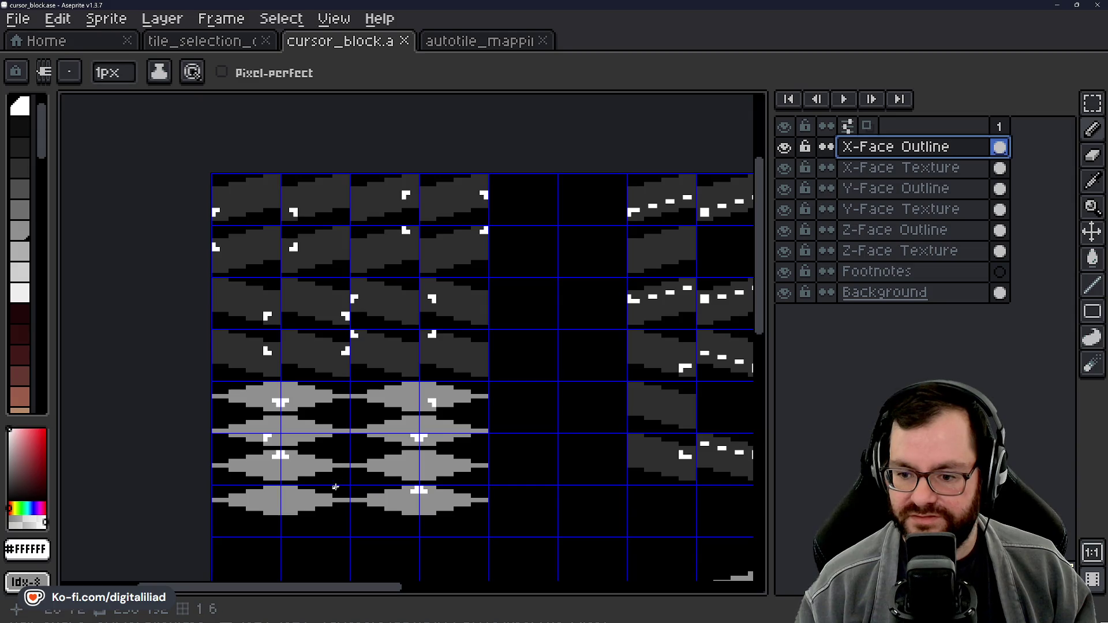
scroll(338, 482, up, 2)
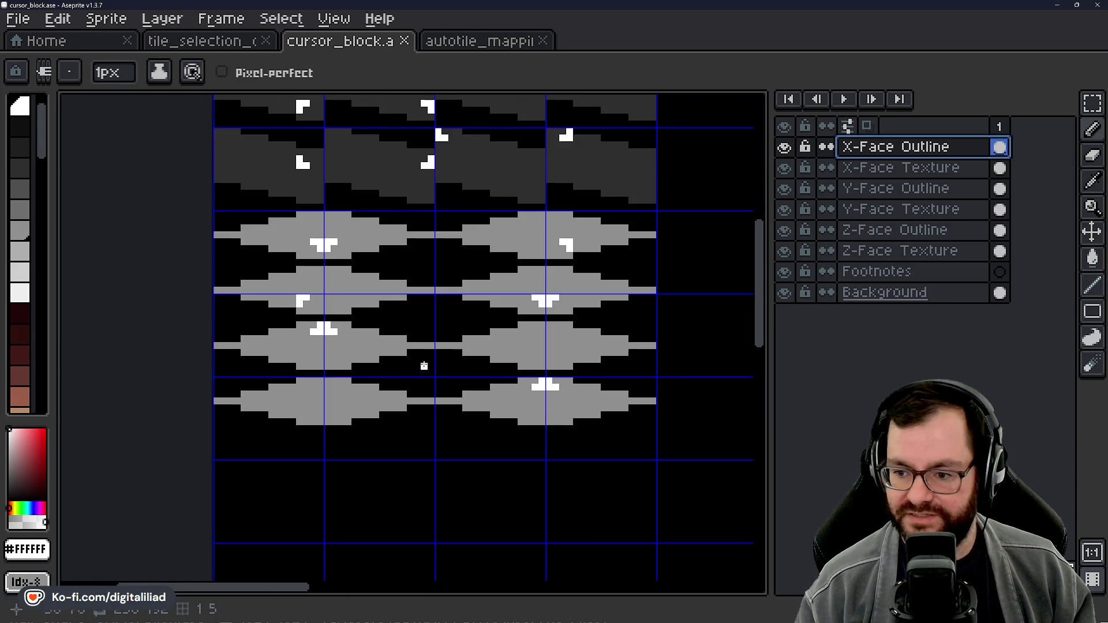
Step: Zoom in on a single block in the tile_selection_outline reference
click(216, 42)
mouse_move(350, 437)
mouse_down()
mouse_move(413, 314)
mouse_move(349, 383)
mouse_up()
mouse_move(238, 441)
mouse_down()
mouse_move(419, 371)
mouse_move(358, 360)
mouse_up()
scroll(519, 300, up, 3)
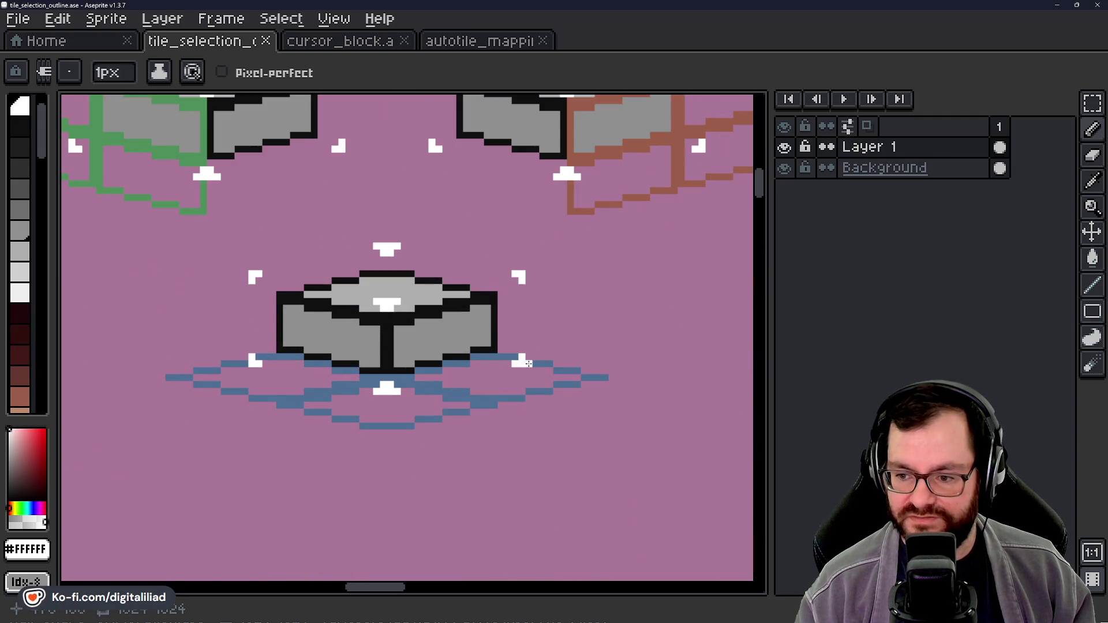
Step: Flip between cursor_block.ase and tile_selection_outline.ase to compare the diamond tiles
click(316, 44)
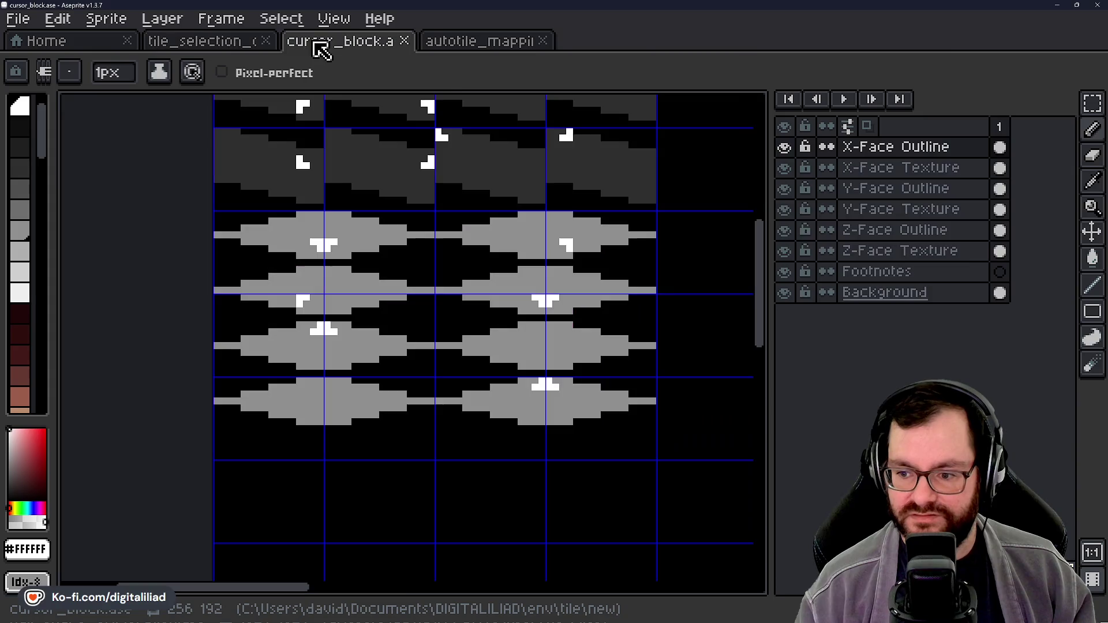
click(218, 42)
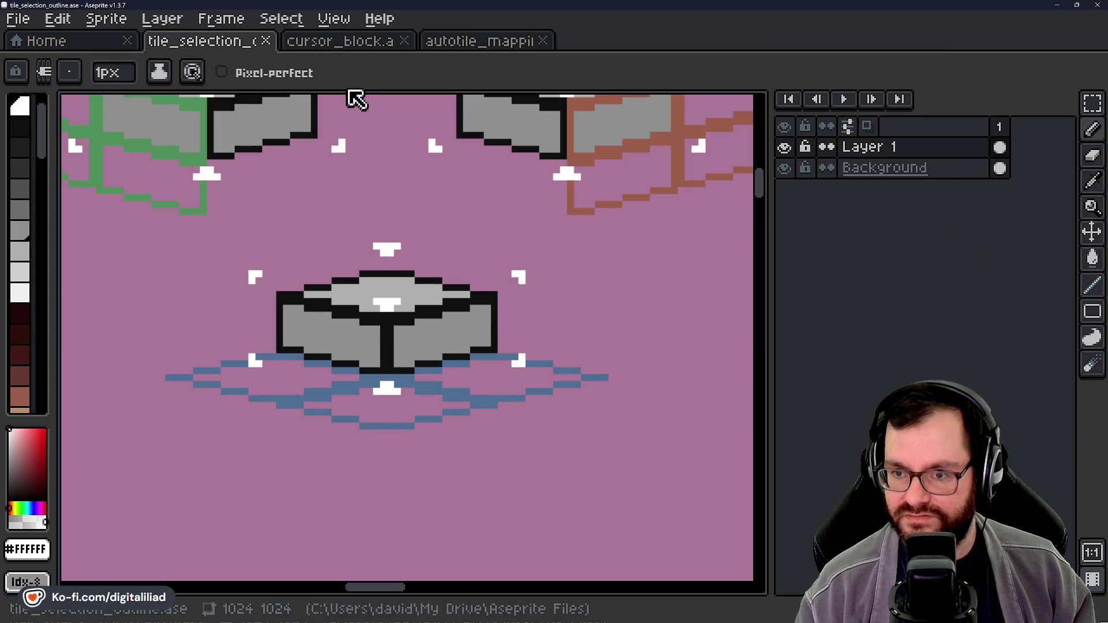
click(364, 45)
scroll(577, 347, up, 2)
drag(627, 387, 596, 375)
scroll(596, 375, down, 2)
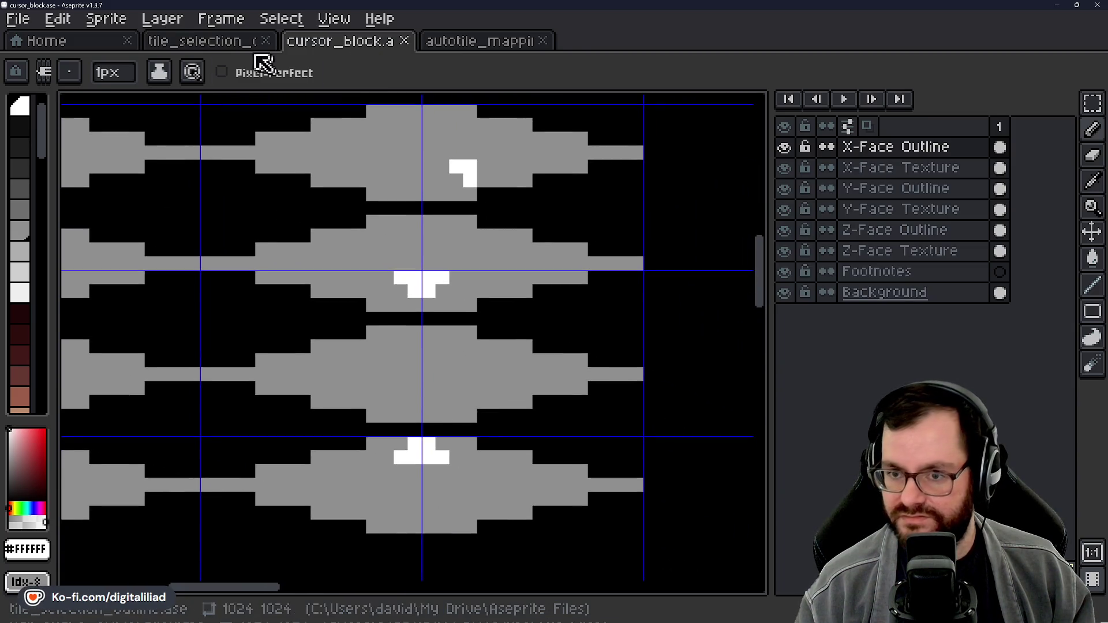
click(219, 44)
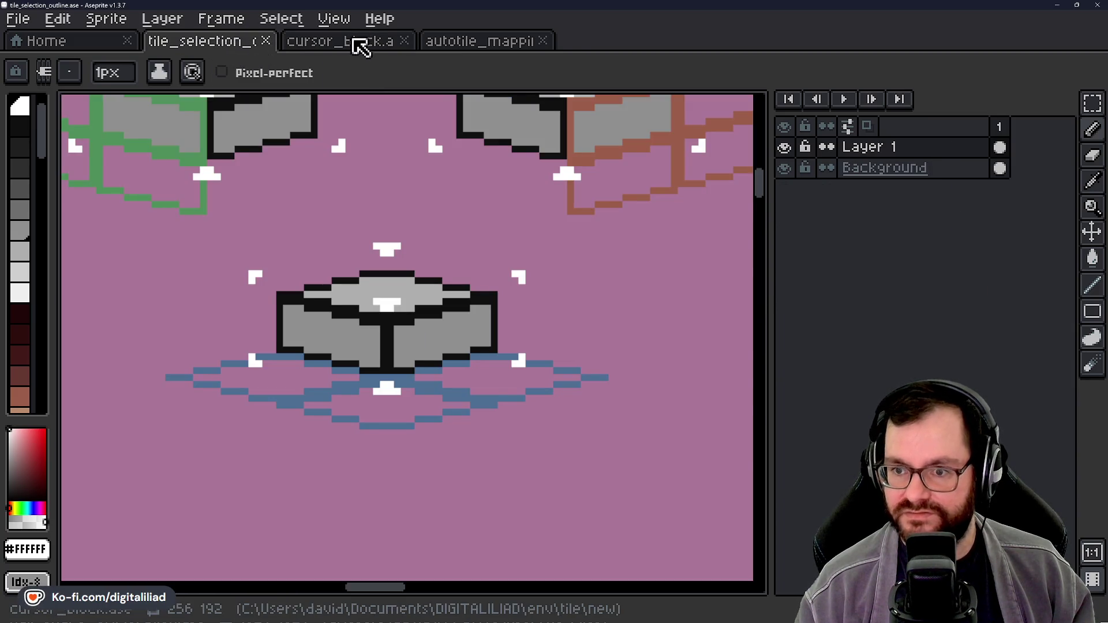
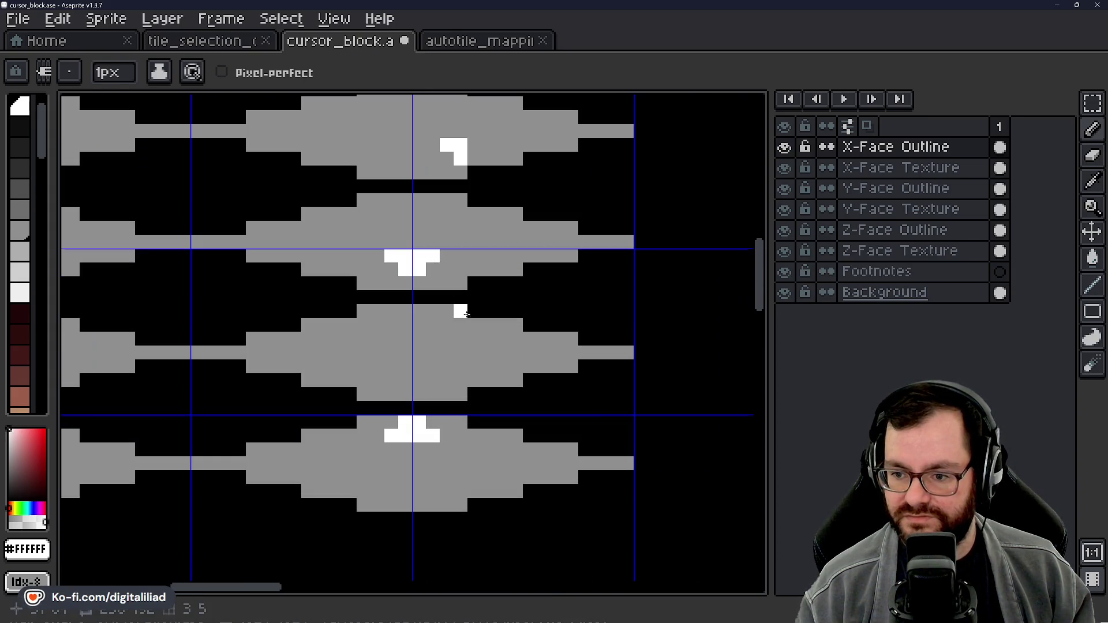
Step: Pencil a three-pixel white L corner marker on the tile face, then save cursor_block
scroll(388, 374, down, 2)
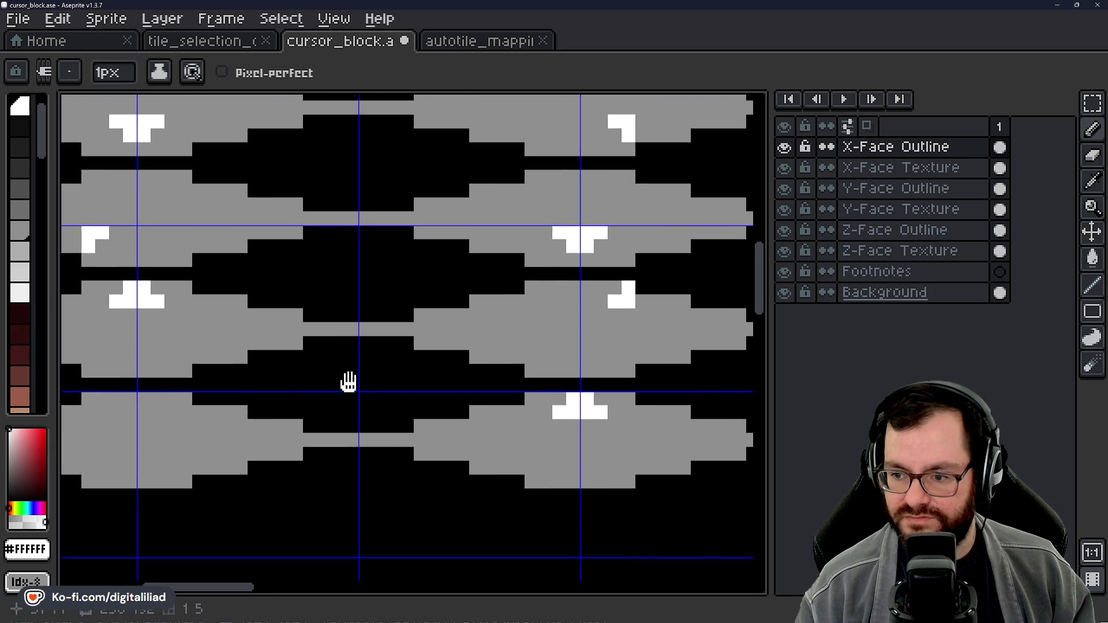
scroll(346, 383, left, 3)
click(223, 51)
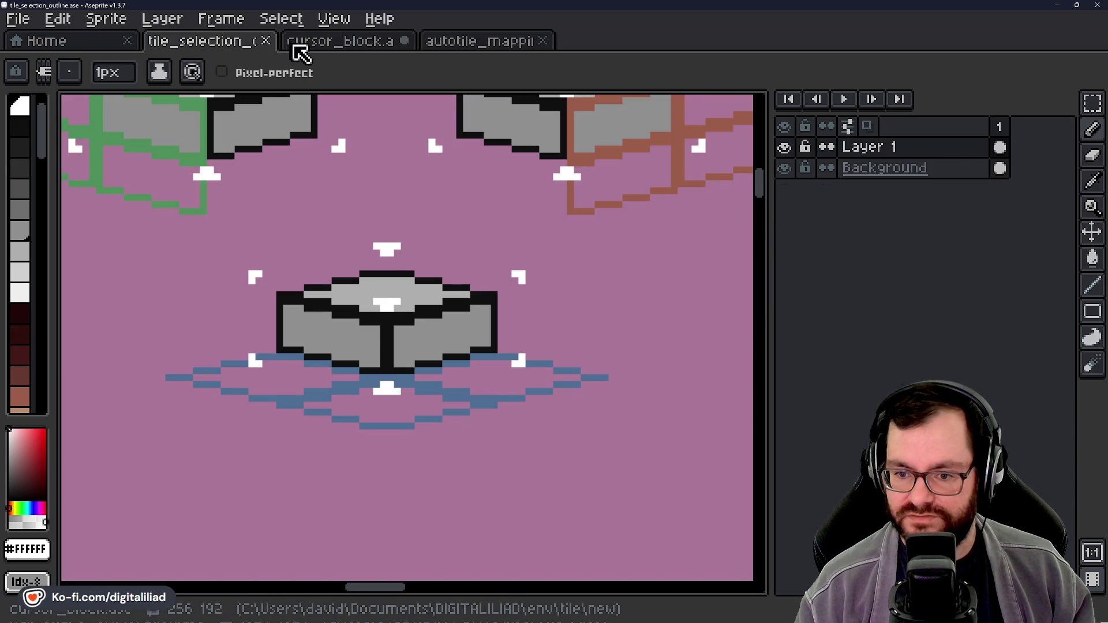
click(297, 49)
scroll(309, 355, left, 2)
scroll(309, 355, up, 2)
click(341, 338)
click(369, 338)
click(342, 366)
scroll(326, 365, down, 4)
key(ctrl+s)
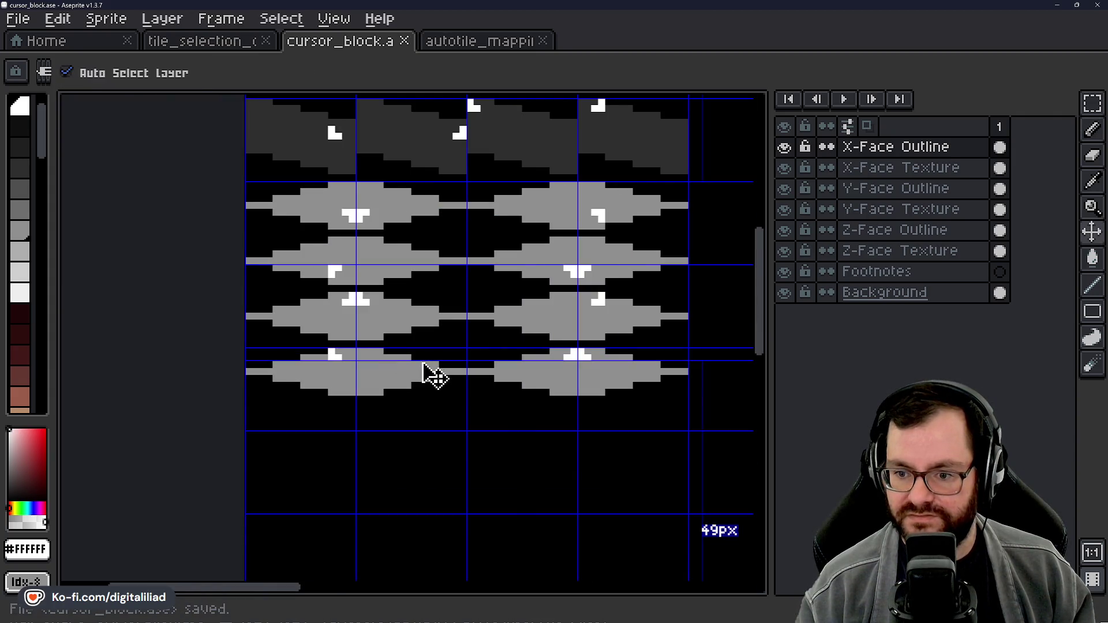
Step: Look over the other blocks in the tile_selection_outline reference and save it
scroll(404, 381, up, 1)
scroll(396, 388, right, 2)
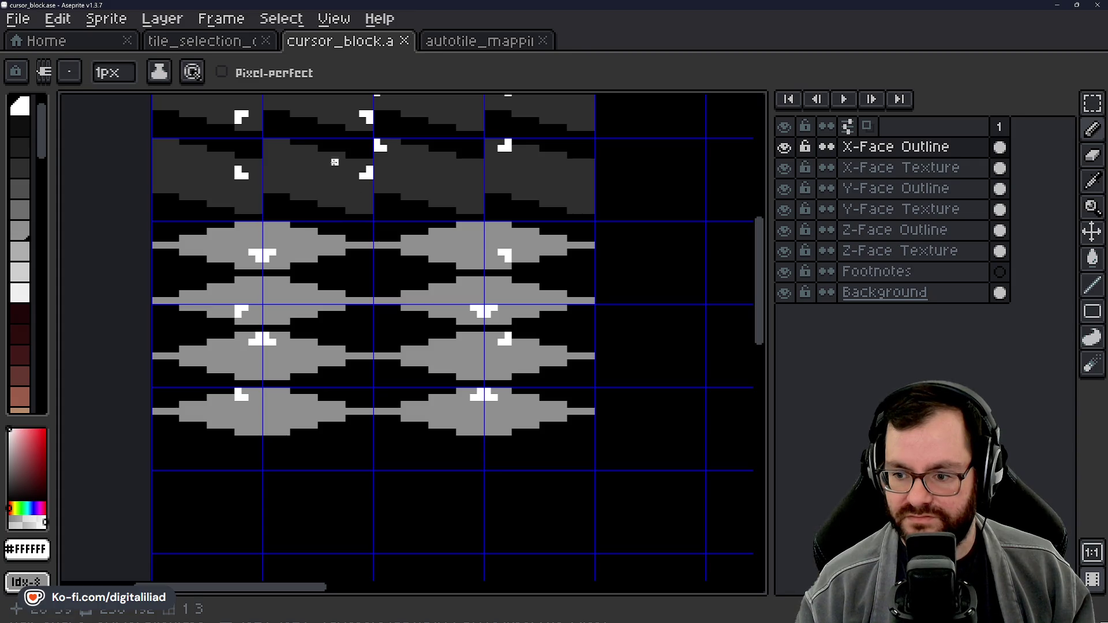
click(220, 42)
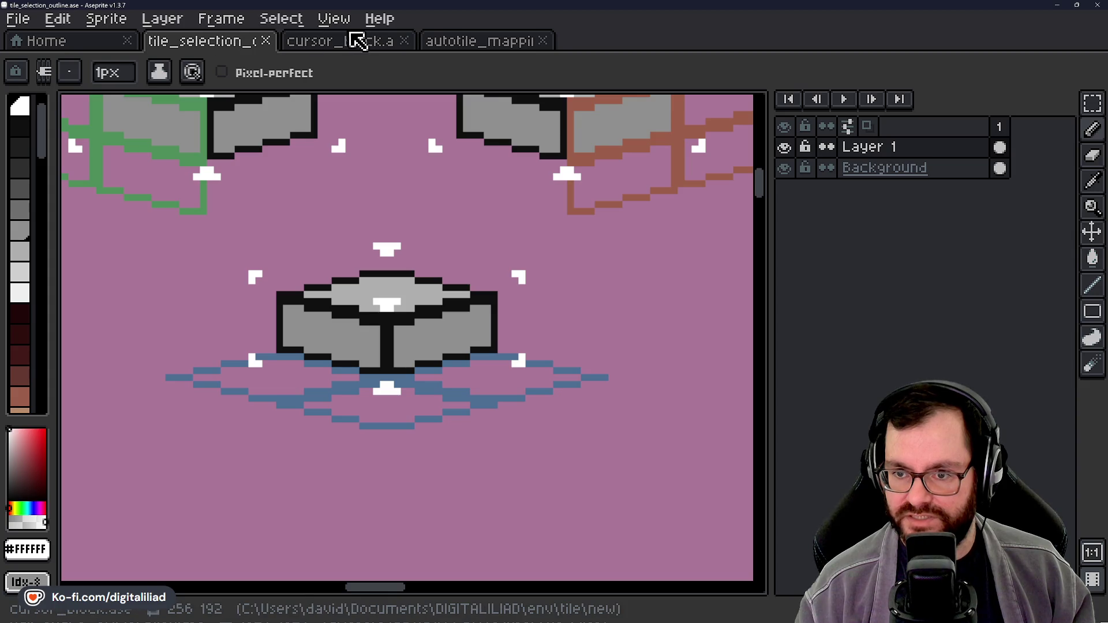
scroll(336, 193, down, 2)
mouse_move(389, 372)
mouse_down()
mouse_move(396, 292)
mouse_move(408, 307)
mouse_up()
scroll(389, 334, down, 1)
scroll(389, 334, left, 5)
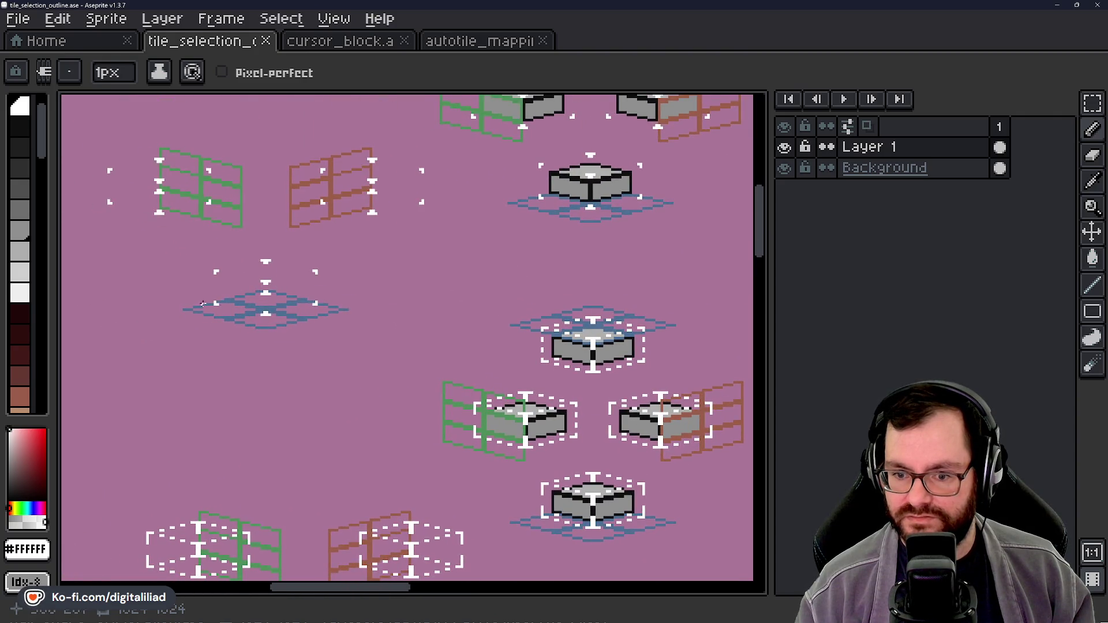
scroll(203, 302, up, 3)
scroll(252, 303, down, 3)
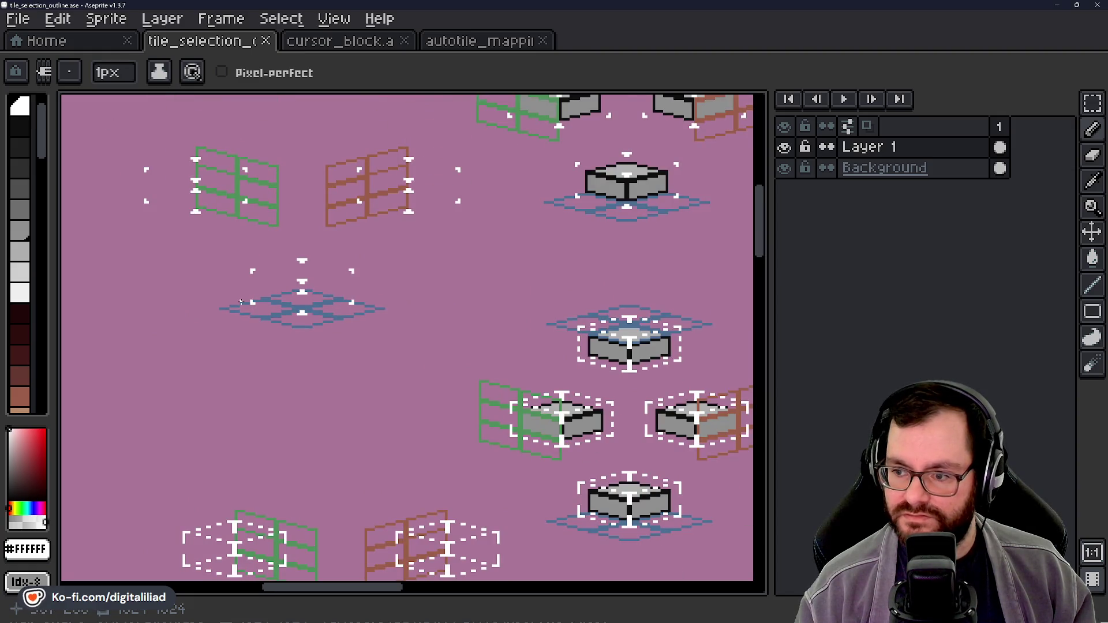
mouse_move(333, 284)
mouse_down()
mouse_move(308, 477)
mouse_move(351, 341)
mouse_move(309, 433)
mouse_up()
key(ctrl+s)
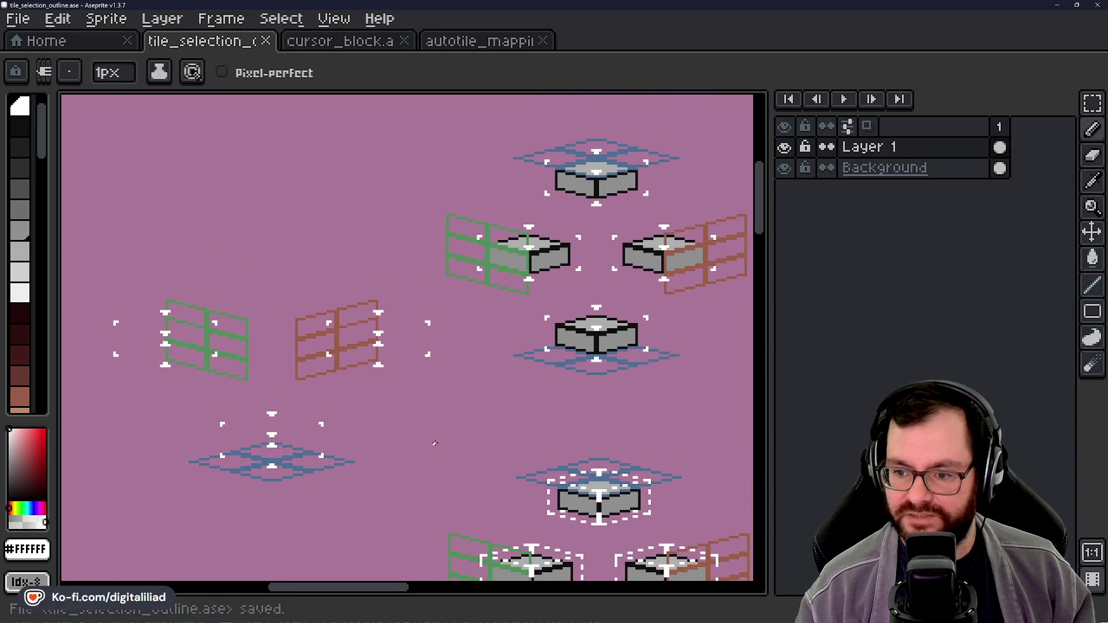
Step: Return to the cursor_block sheet and bring its top tiles into view
scroll(434, 444, down, 3)
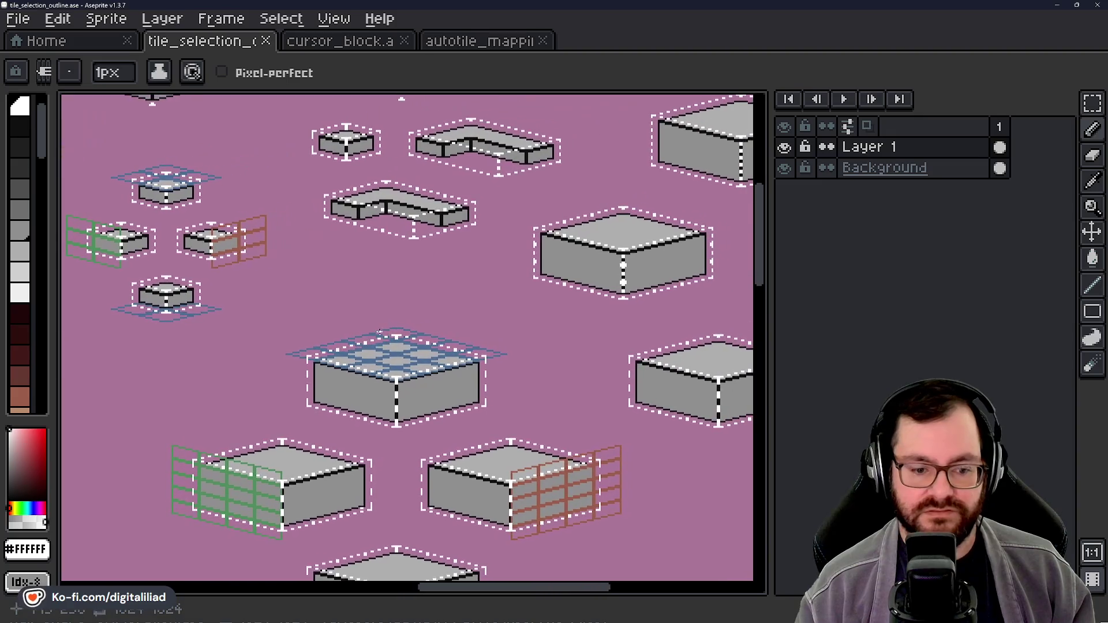
click(319, 42)
scroll(417, 287, down, 2)
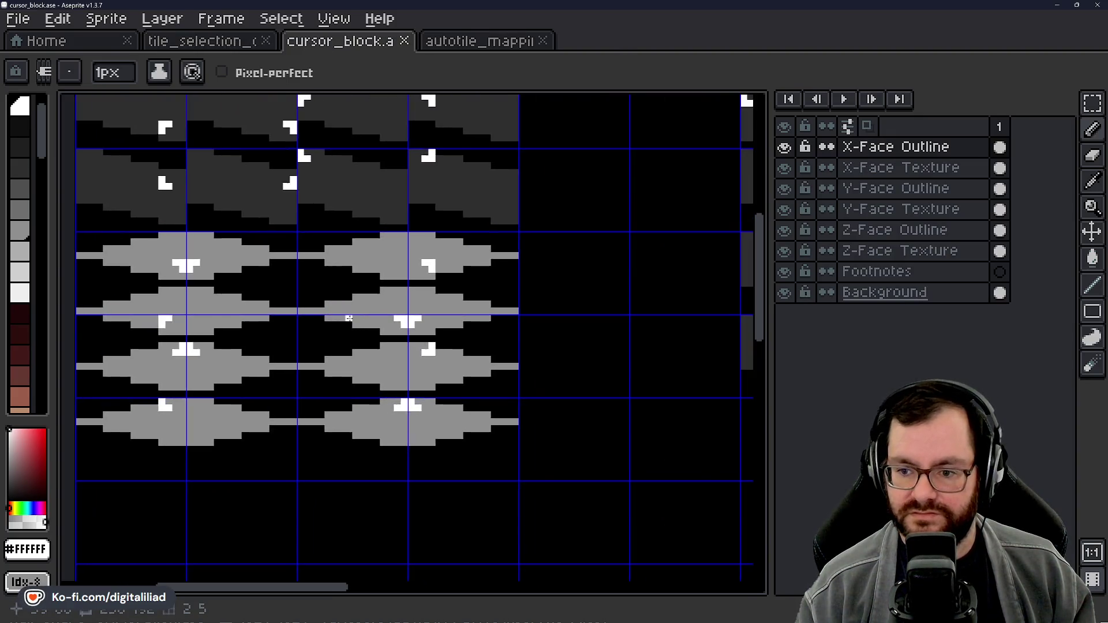
mouse_move(404, 294)
mouse_down()
mouse_move(310, 306)
mouse_move(225, 291)
mouse_move(192, 334)
mouse_move(218, 327)
mouse_move(258, 359)
mouse_move(296, 349)
mouse_move(310, 293)
mouse_move(346, 326)
mouse_up()
scroll(346, 326, down, 2)
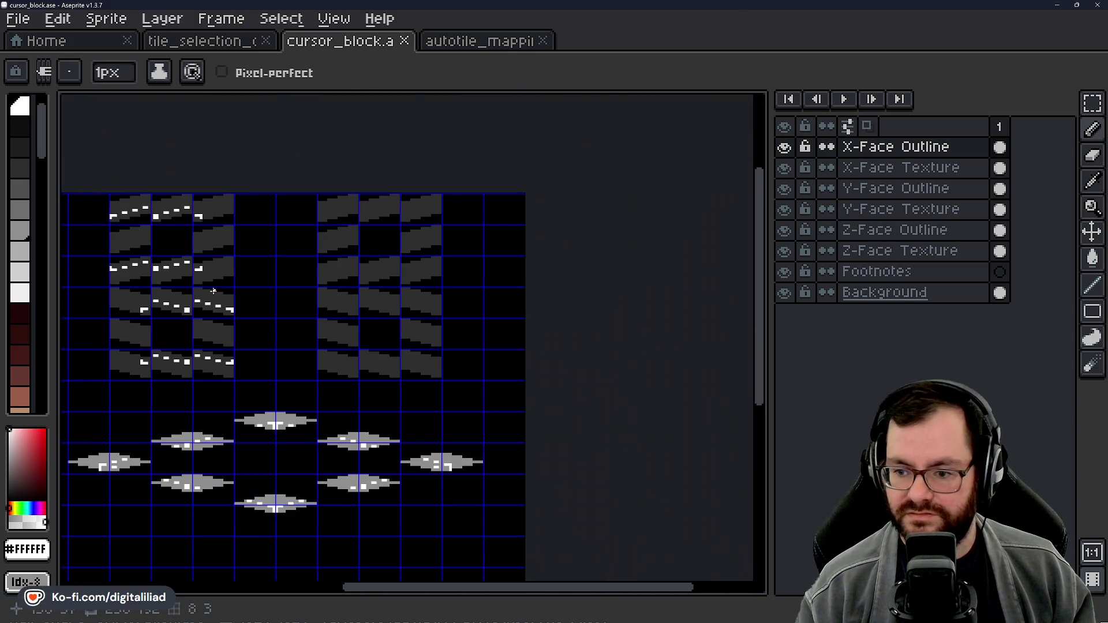
scroll(445, 254, up, 1)
drag(445, 255, 456, 229)
Step: Marquee-select the diamond top-face tiles on the Z-Face Texture layer
click(1097, 103)
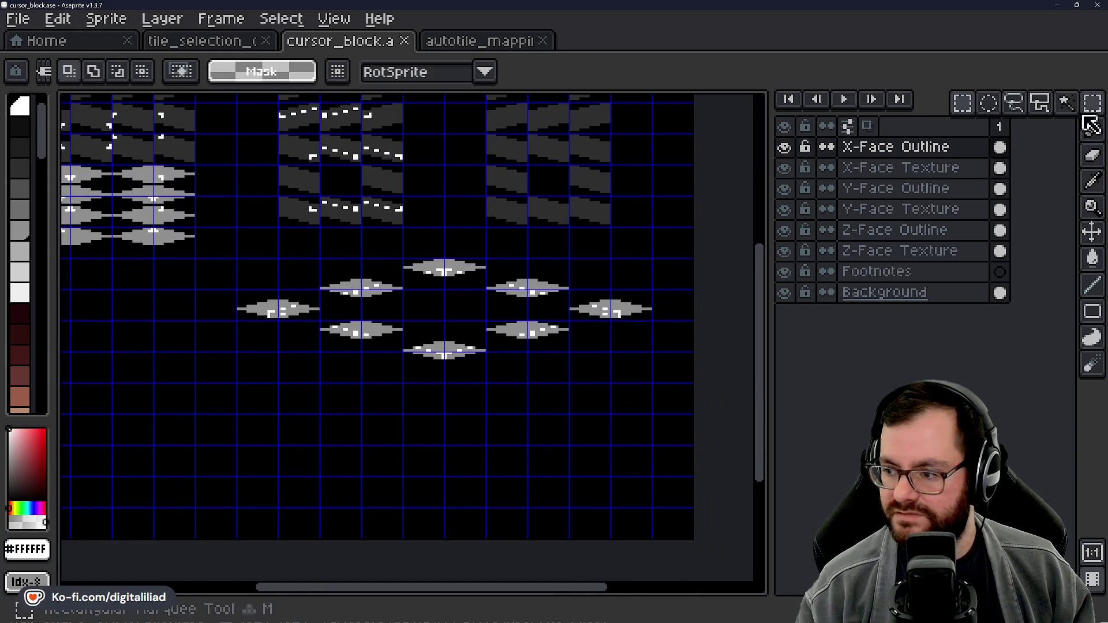
click(903, 251)
scroll(489, 318, up, 1)
mouse_move(199, 259)
mouse_down()
mouse_move(191, 255)
mouse_move(750, 398)
mouse_move(739, 388)
mouse_up()
mouse_move(641, 375)
mouse_down()
mouse_move(478, 369)
mouse_move(599, 282)
mouse_up()
Step: Move the selected diamonds 48 px down, commit, then switch to the tile_selection_outline reference
click(522, 239)
drag(518, 220, 517, 387)
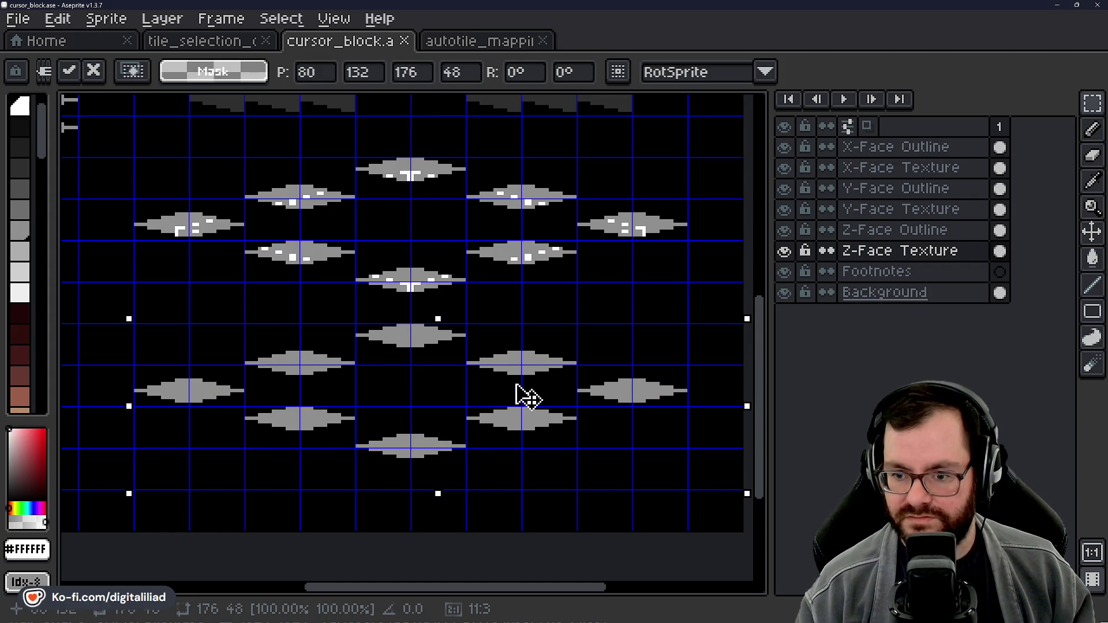
scroll(426, 371, down, 3)
click(581, 242)
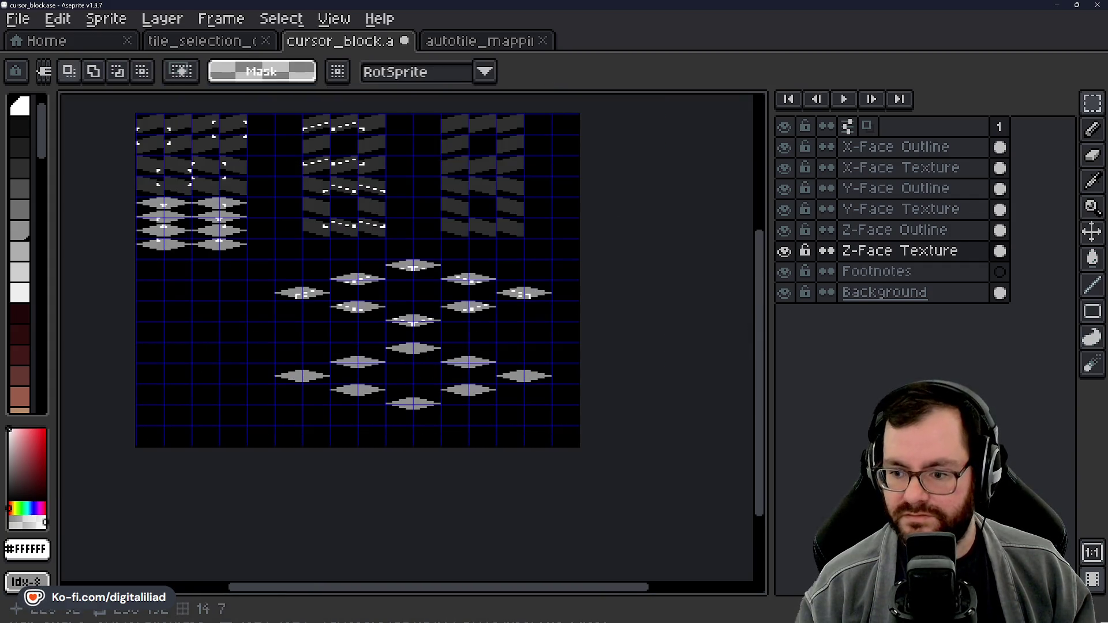
mouse_move(343, 245)
mouse_down()
mouse_move(363, 269)
mouse_move(478, 324)
mouse_move(457, 312)
mouse_up()
scroll(378, 271, up, 2)
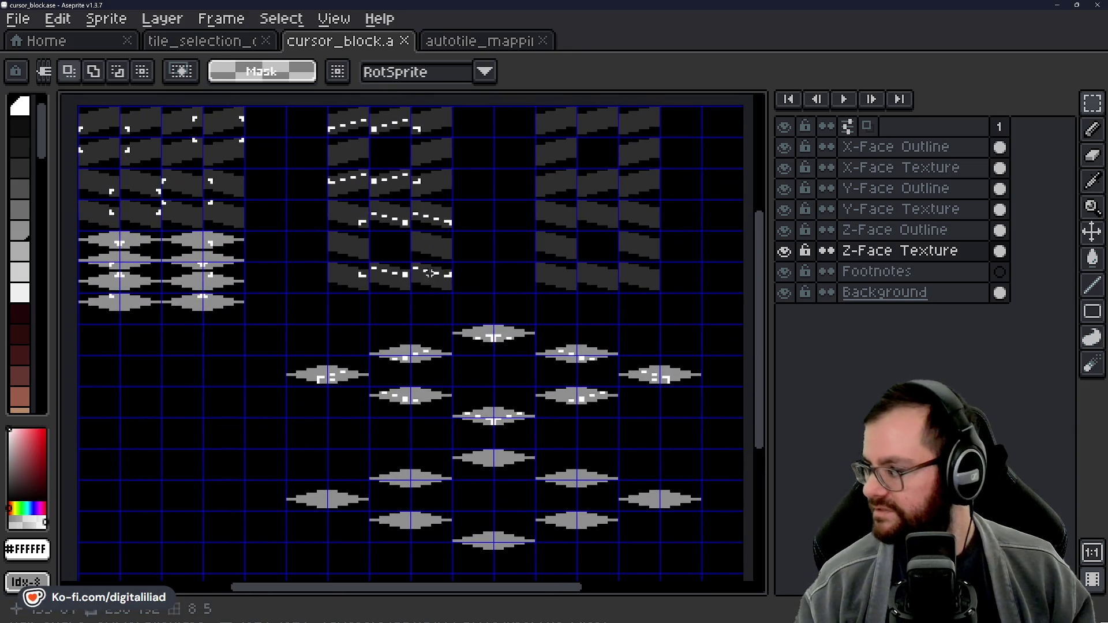
mouse_move(346, 299)
mouse_down()
mouse_move(338, 366)
mouse_move(371, 267)
mouse_move(359, 306)
mouse_up()
mouse_move(437, 237)
mouse_down()
mouse_move(433, 297)
mouse_move(412, 265)
mouse_up()
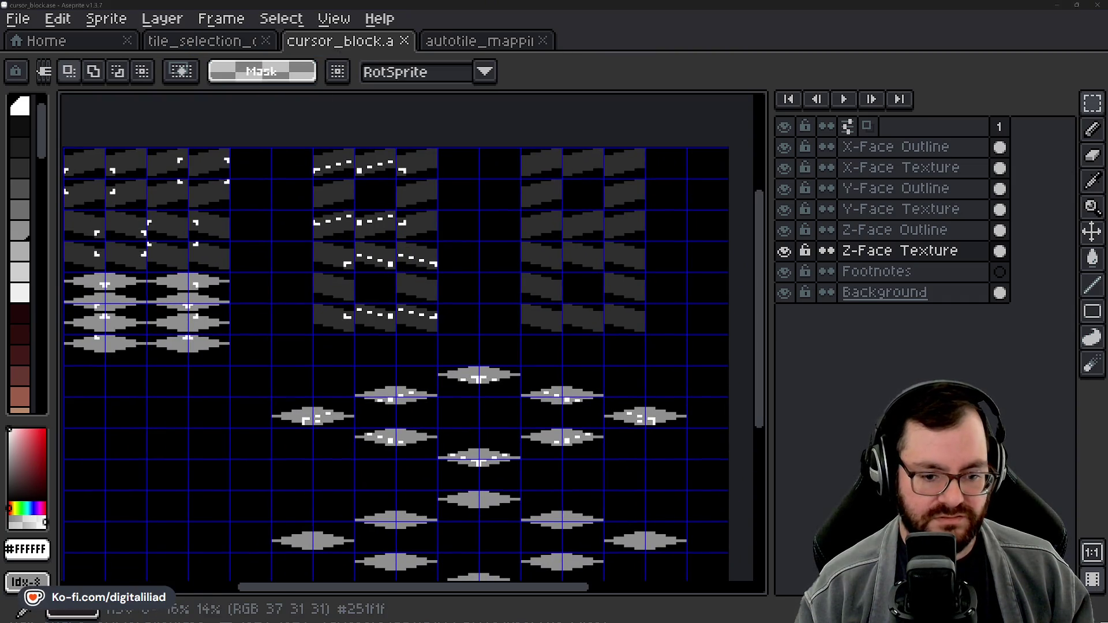
click(248, 41)
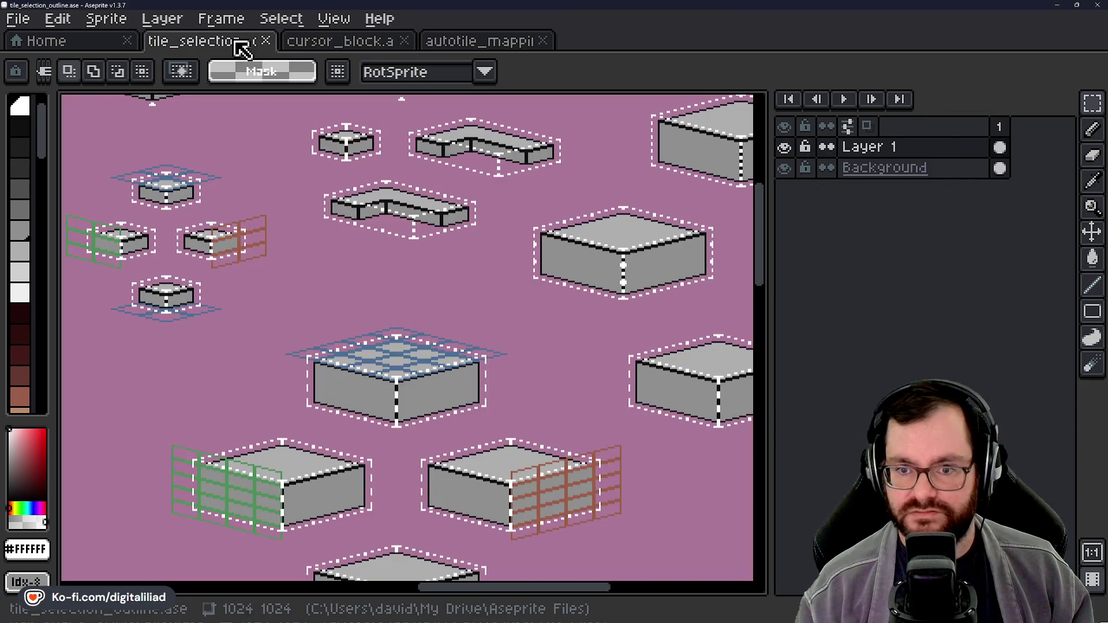
Step: Check the outline, wireframe and dashed marker blocks, then save tile_selection_outline.ase
scroll(364, 300, down, 2)
mouse_move(306, 308)
mouse_down()
mouse_move(485, 255)
mouse_move(564, 311)
mouse_move(625, 300)
mouse_up()
scroll(442, 435, up, 3)
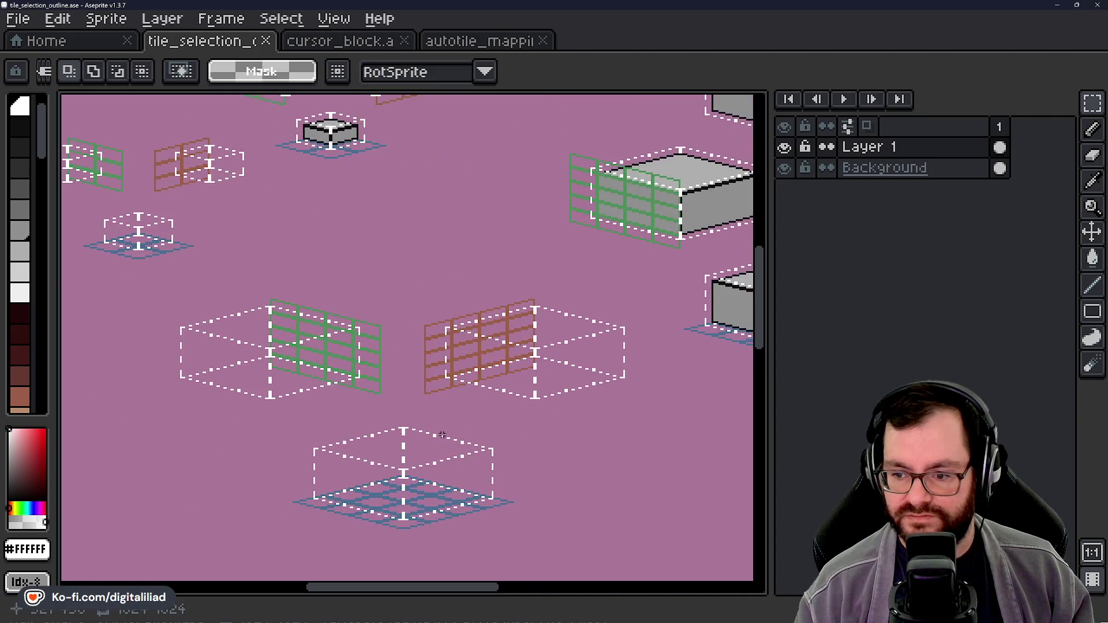
mouse_move(443, 435)
mouse_down()
mouse_move(514, 391)
mouse_move(488, 364)
mouse_move(483, 331)
mouse_move(504, 337)
mouse_move(539, 400)
mouse_up()
drag(352, 276, 427, 380)
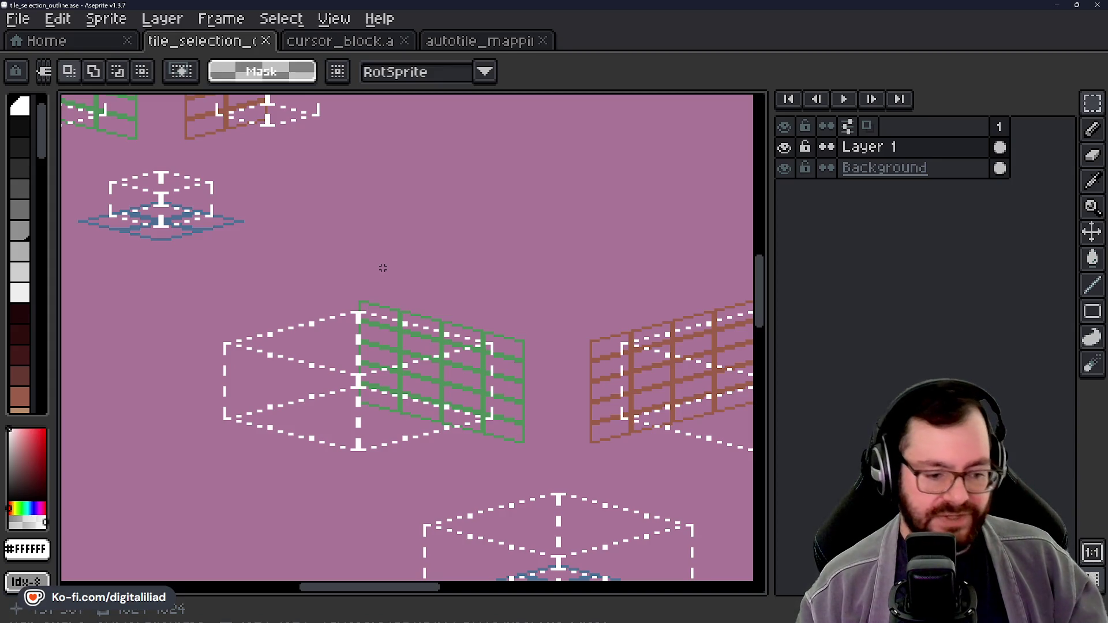
scroll(417, 283, down, 5)
drag(317, 334, 284, 380)
scroll(296, 363, up, 5)
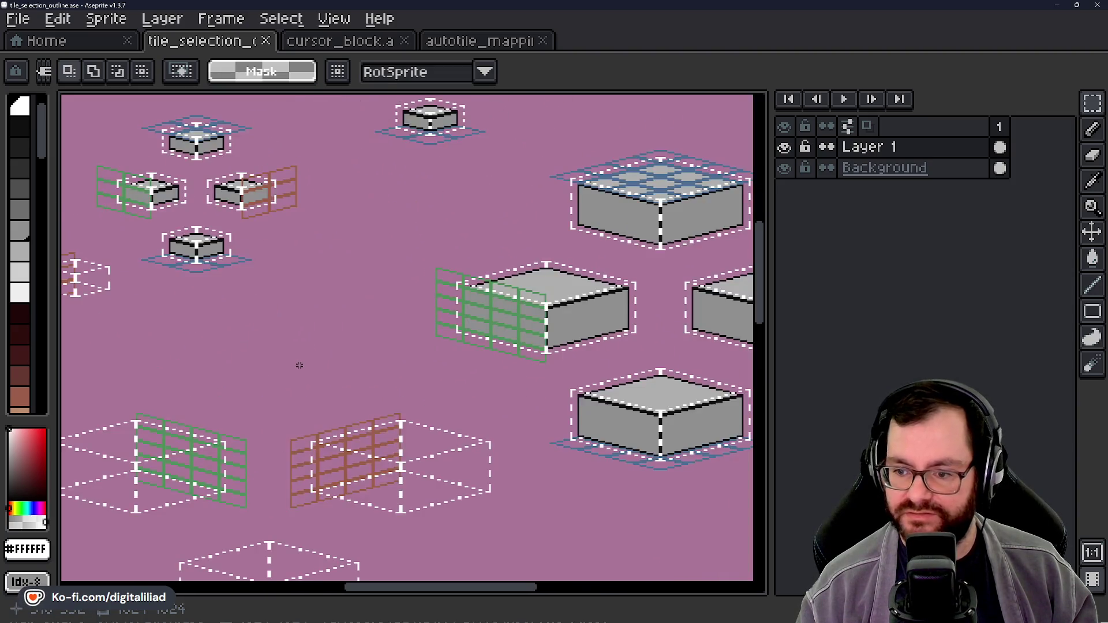
key(ctrl+s)
Step: Look over the red-grid reference block, then go back to the cursor_block sheet
mouse_move(497, 326)
mouse_down()
mouse_move(497, 306)
mouse_move(532, 292)
mouse_up()
scroll(435, 354, down, 4)
drag(500, 306, 412, 237)
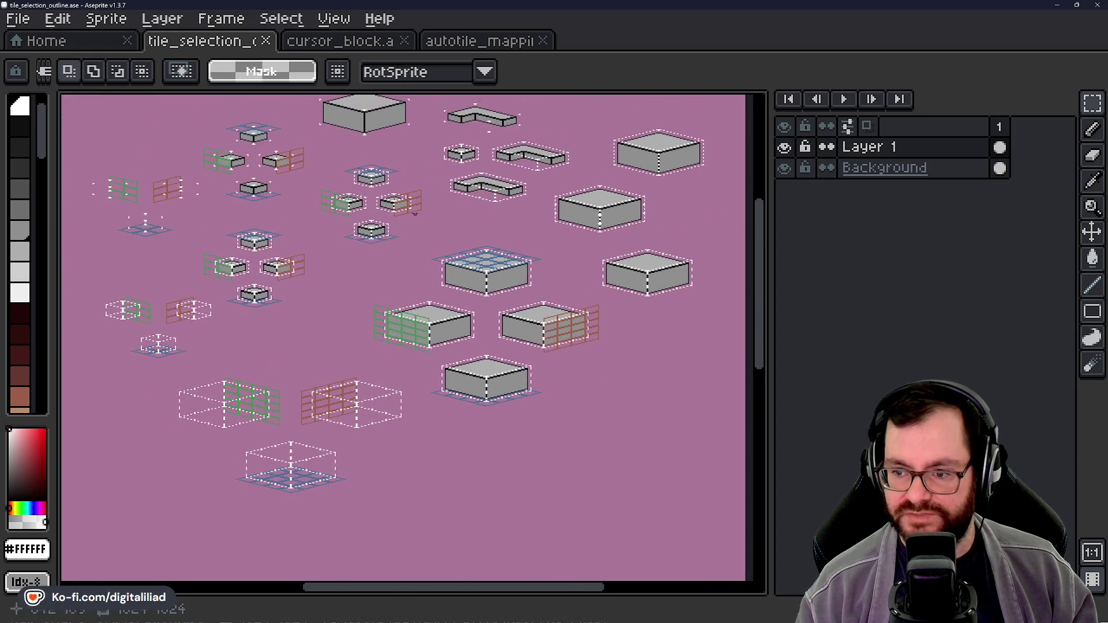
scroll(429, 325, up, 3)
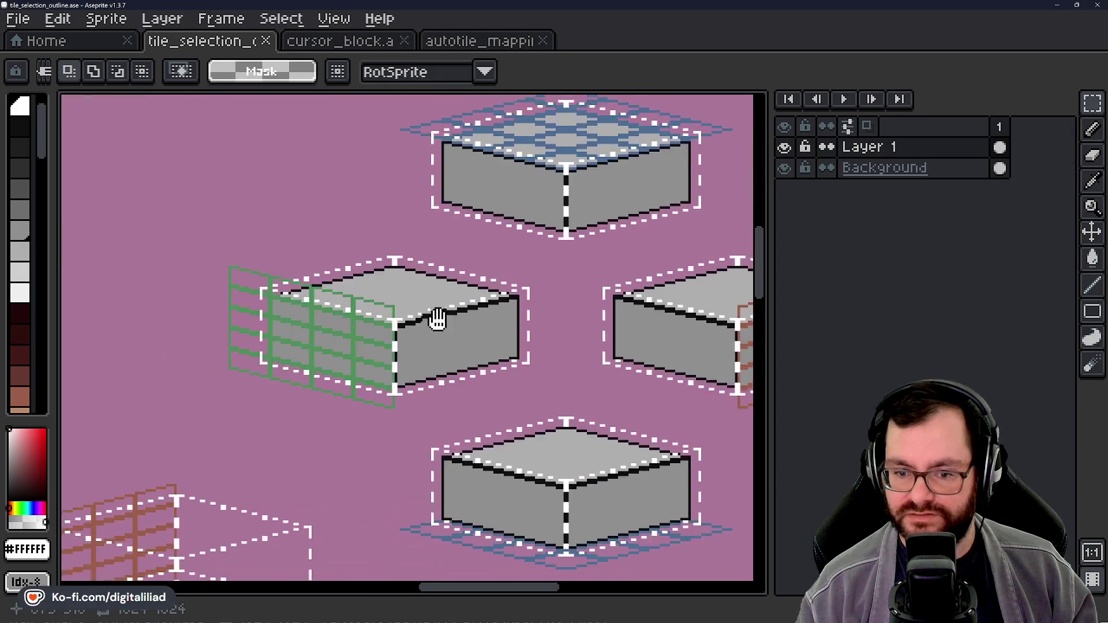
drag(429, 325, 168, 275)
scroll(549, 306, up, 3)
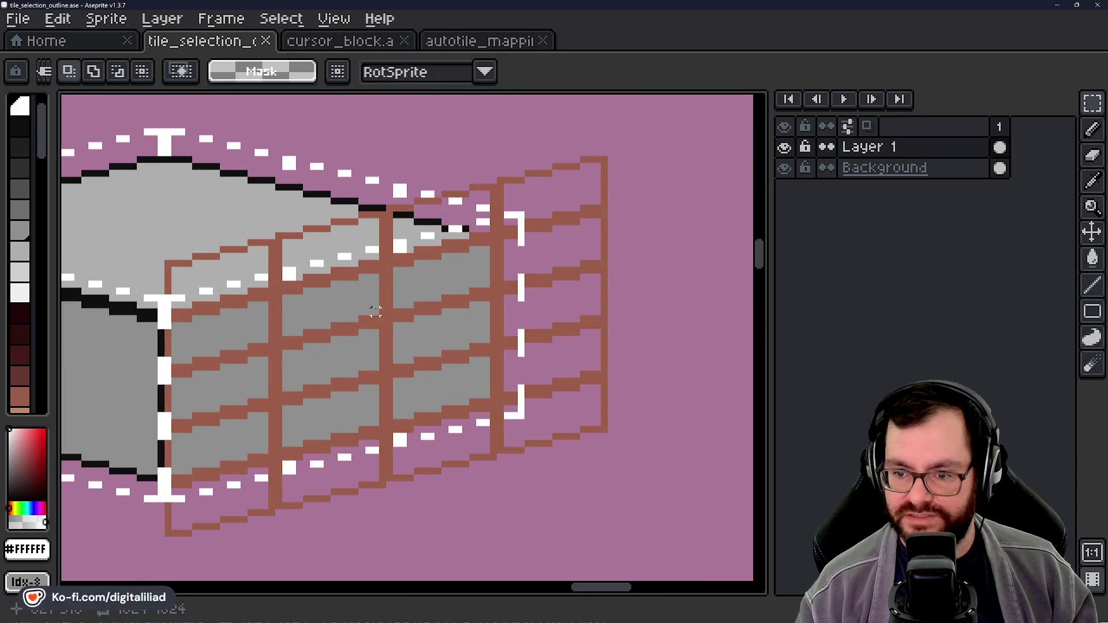
scroll(223, 292, left, 2)
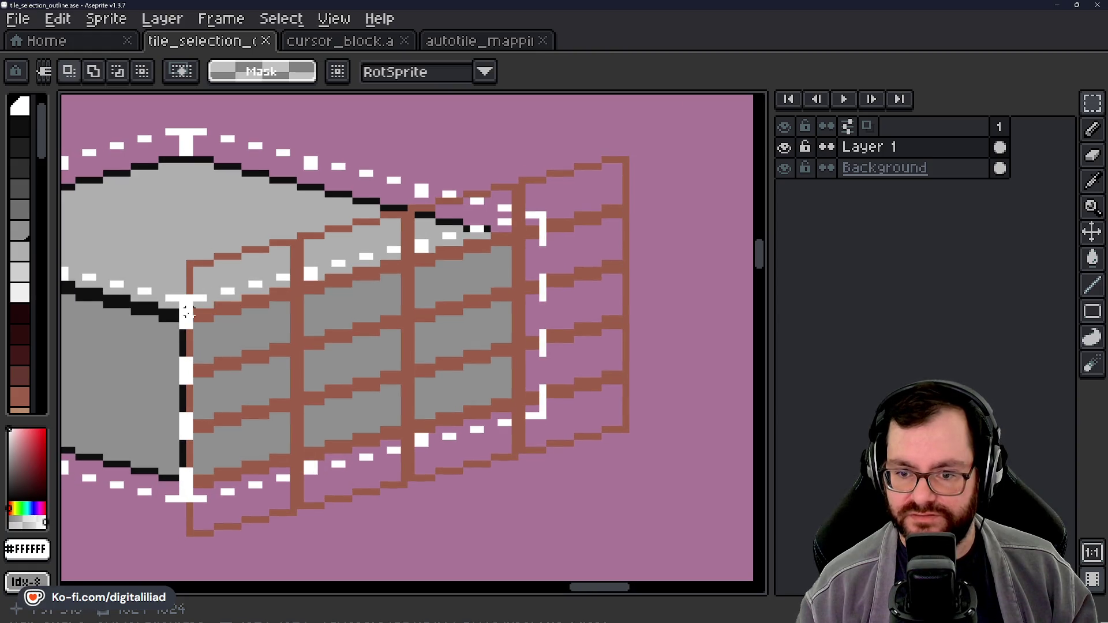
click(371, 43)
scroll(336, 165, up, 3)
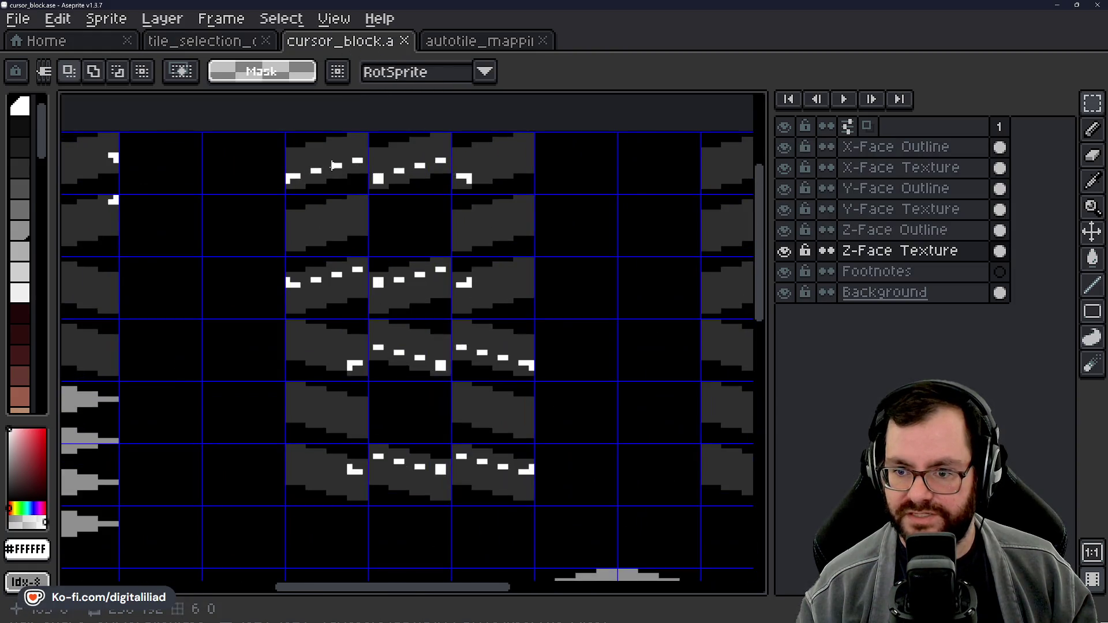
Step: On the X-Face Outline layer, pencil two white pixels extending the L corner marker
scroll(300, 185, up, 2)
click(940, 154)
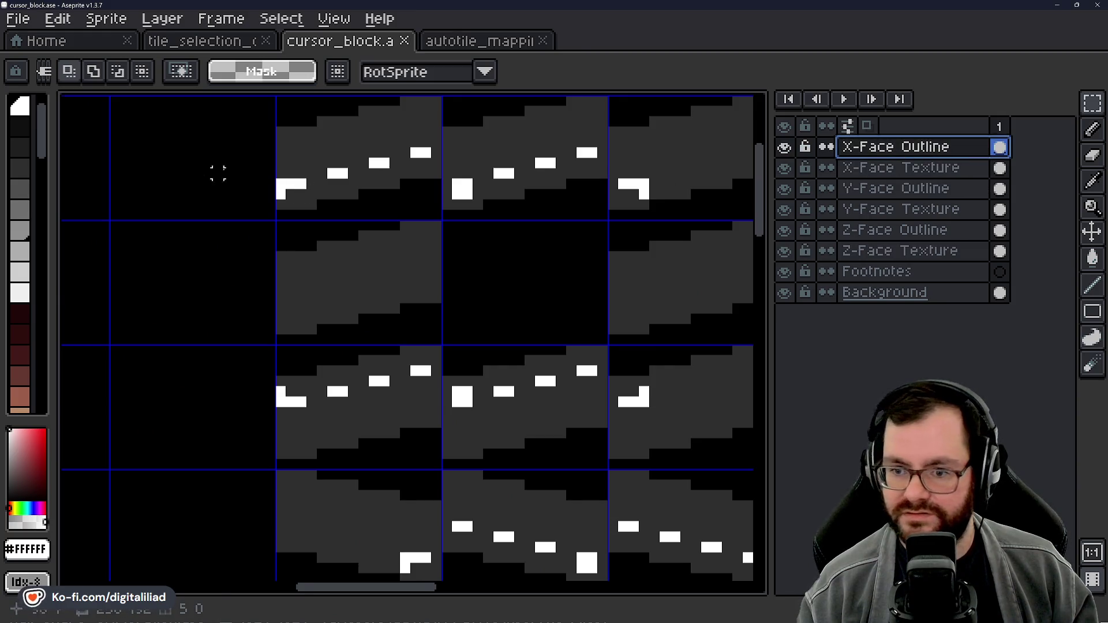
scroll(231, 173, up, 2)
key(b)
click(330, 241)
scroll(366, 257, down, 3)
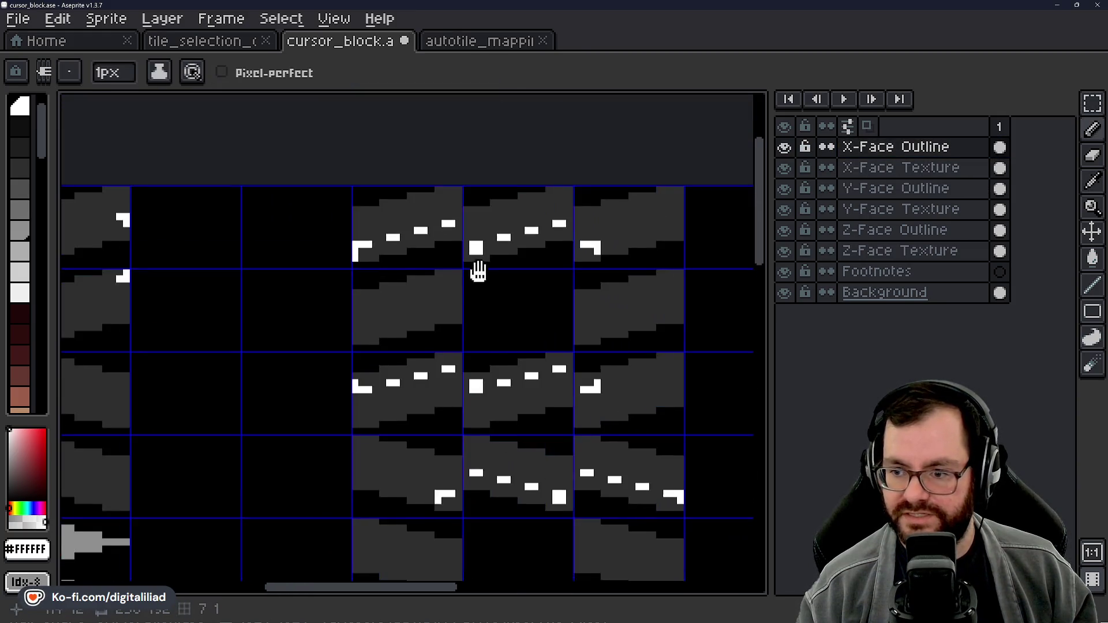
scroll(368, 271, up, 2)
click(366, 269)
Step: On the neighbouring wall tile, turn a grey pixel white to finish the marker
mouse_move(376, 277)
mouse_down()
mouse_move(438, 309)
mouse_move(354, 306)
mouse_move(416, 283)
mouse_move(418, 292)
mouse_move(452, 239)
mouse_up()
scroll(438, 309, down, 1)
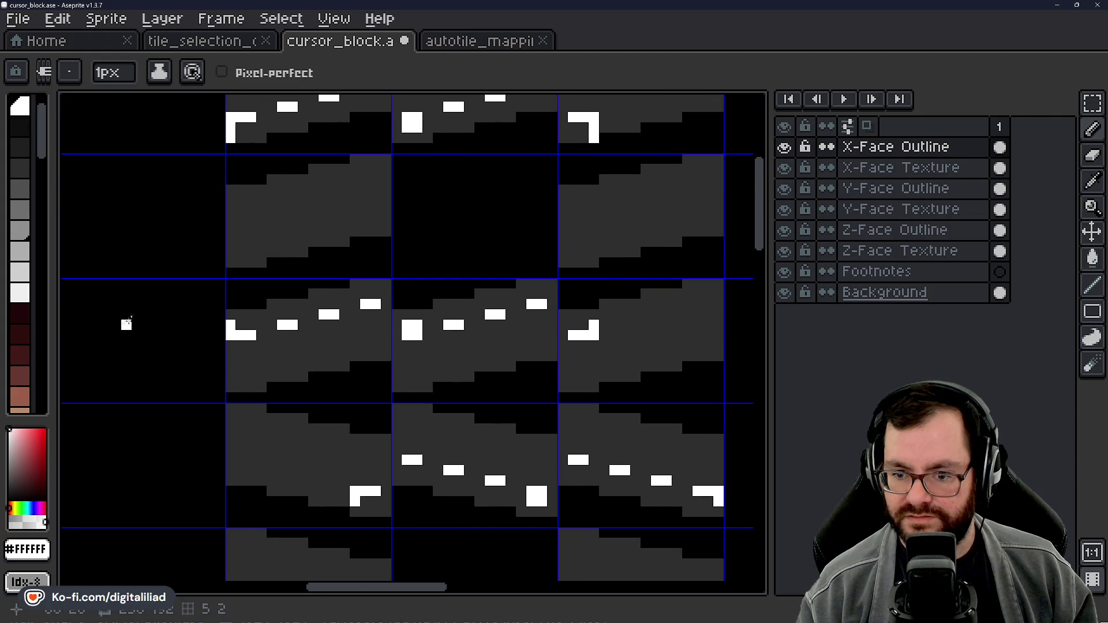
scroll(304, 309, up, 3)
scroll(276, 336, down, 4)
scroll(391, 332, up, 1)
scroll(391, 332, up, 3)
scroll(390, 332, down, 3)
scroll(387, 333, down, 1)
scroll(380, 336, up, 4)
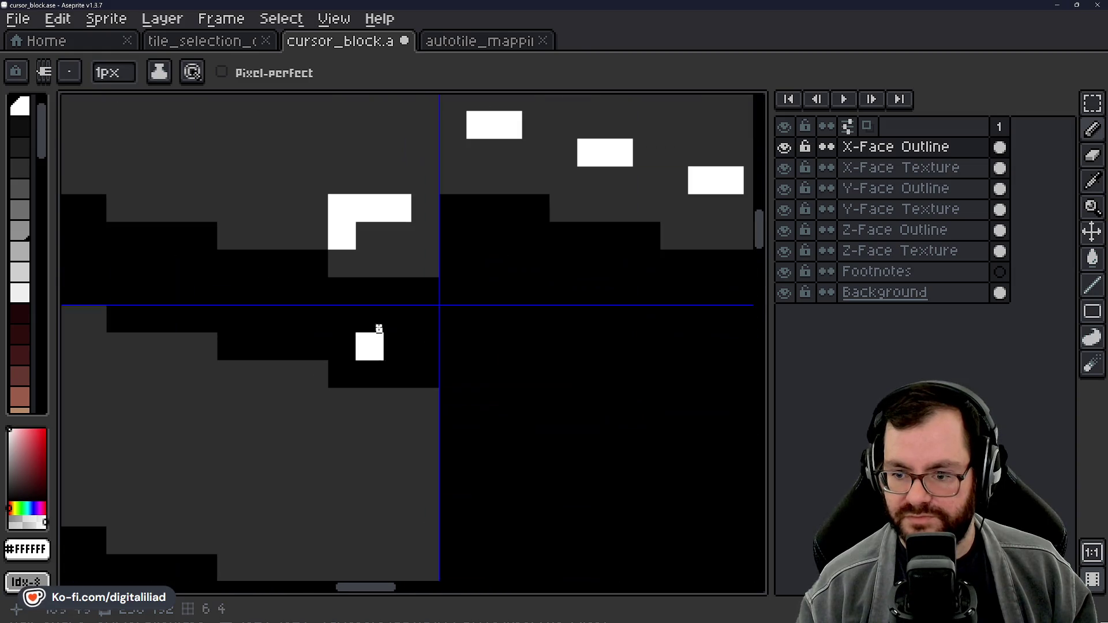
scroll(323, 288, down, 2)
scroll(404, 306, up, 2)
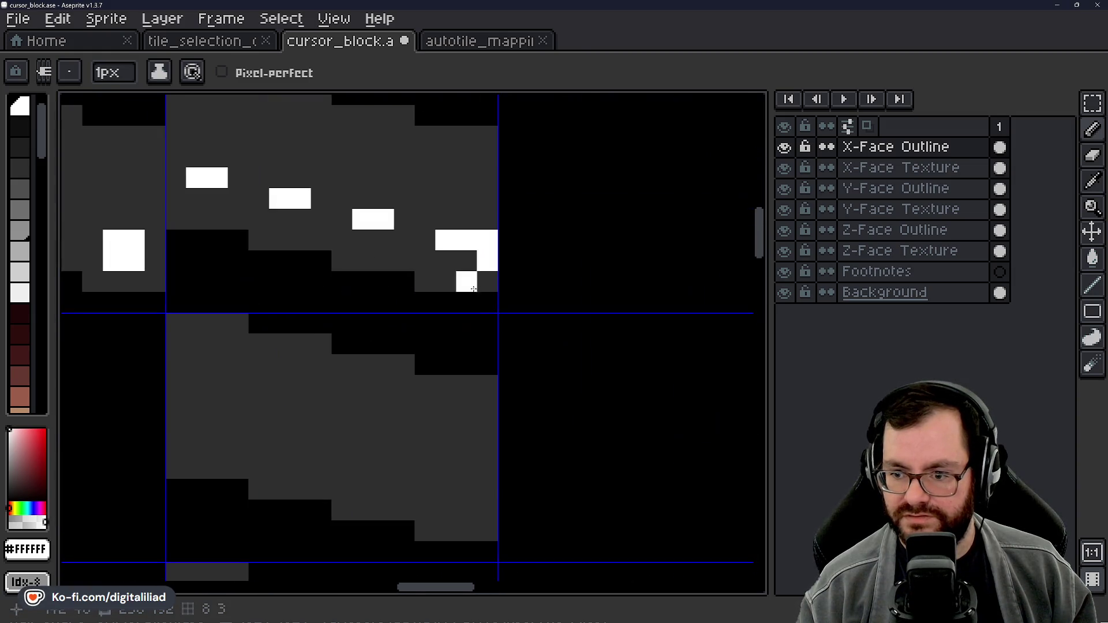
scroll(489, 277, down, 2)
scroll(391, 371, up, 2)
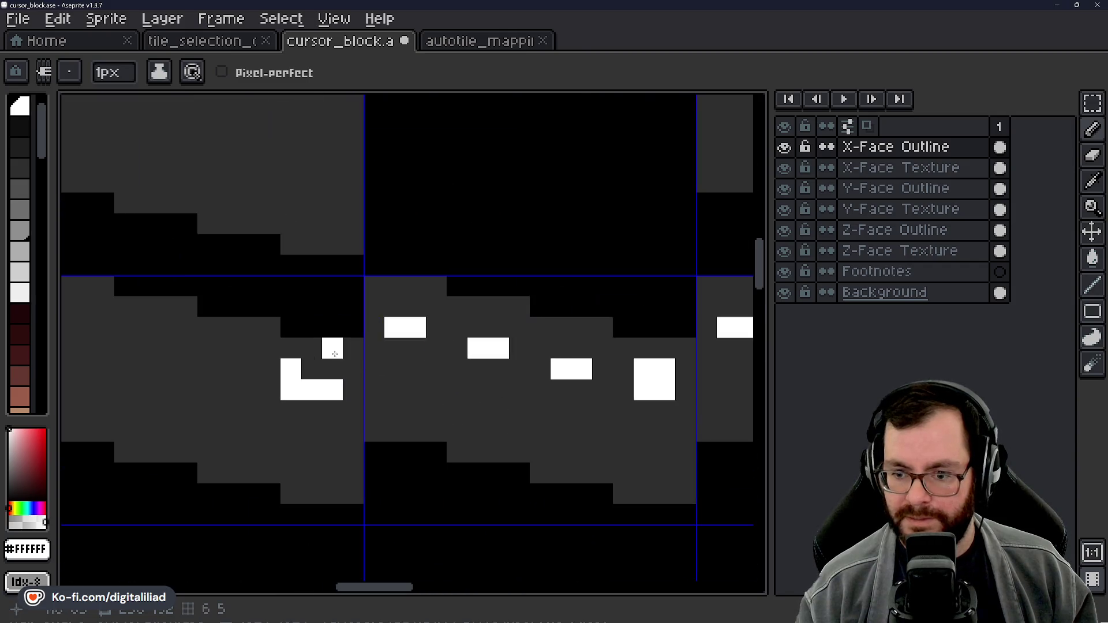
scroll(287, 354, down, 2)
scroll(508, 346, up, 3)
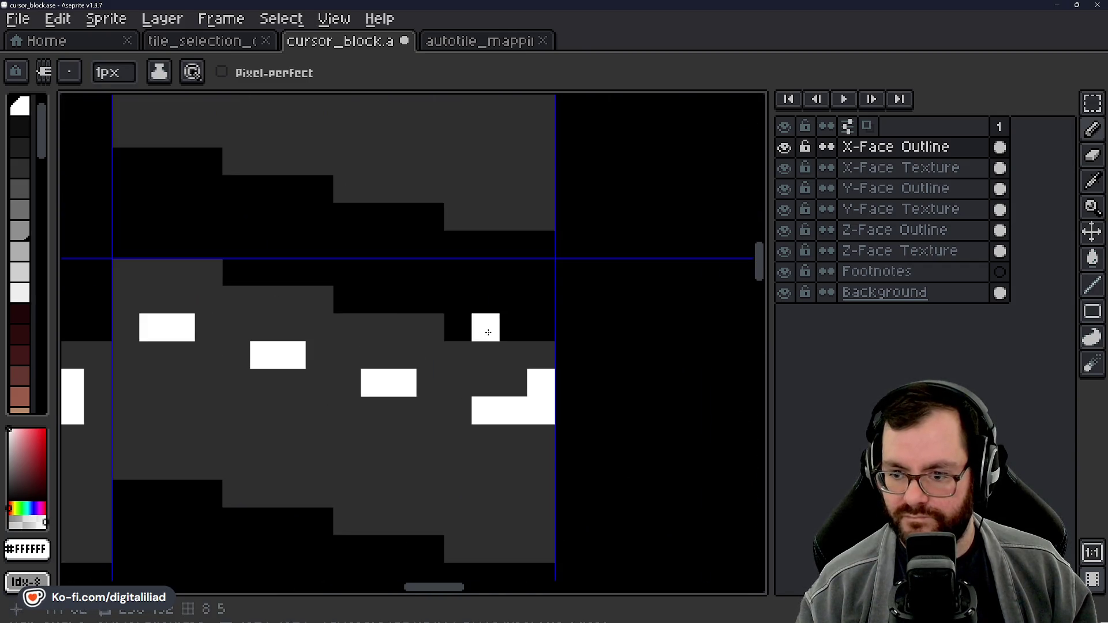
click(541, 355)
Step: Pan around the sheet to review the top edge, upper-right and left tile rows
scroll(427, 344, down, 3)
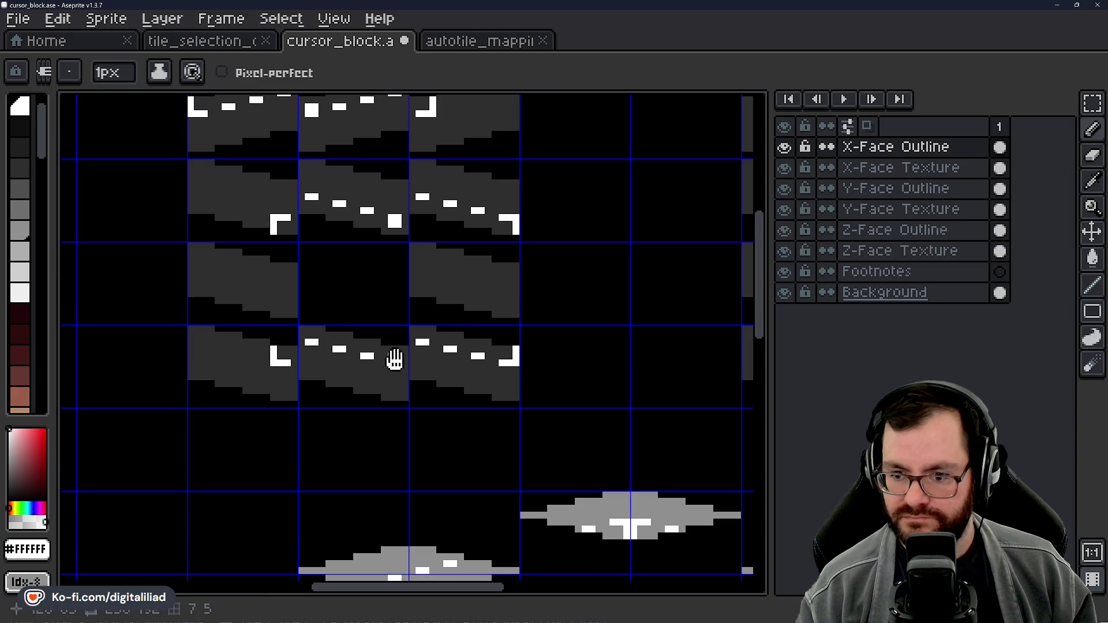
scroll(428, 344, down, 2)
scroll(428, 344, up, 1)
mouse_move(362, 361)
mouse_down()
mouse_move(391, 415)
mouse_move(306, 287)
mouse_move(366, 366)
mouse_move(511, 325)
mouse_move(574, 339)
mouse_up()
scroll(364, 367, down, 2)
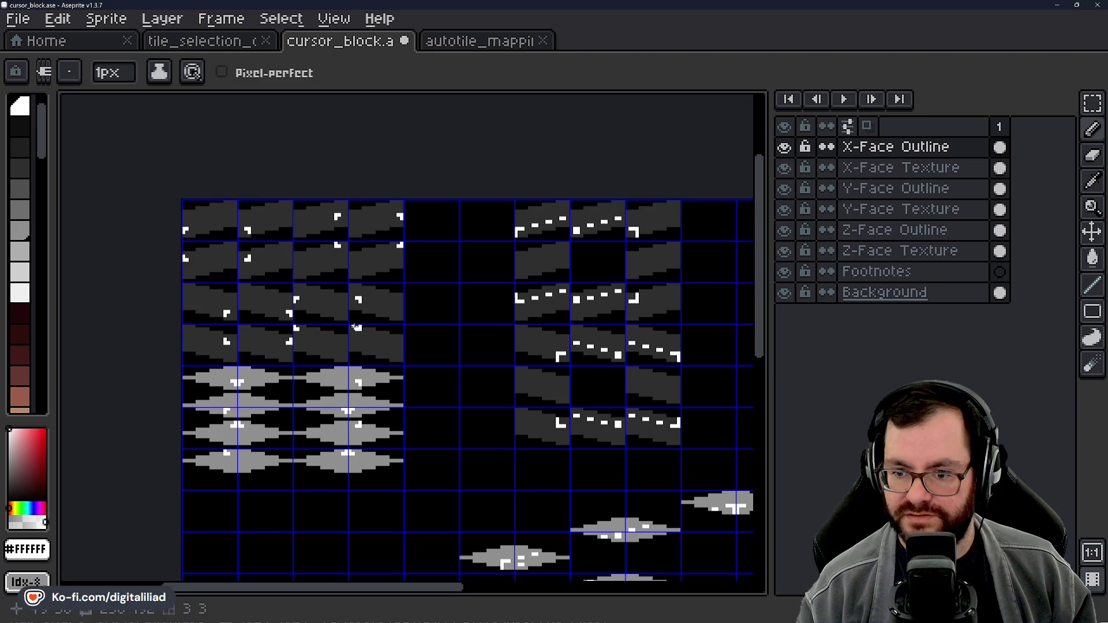
drag(433, 434, 469, 346)
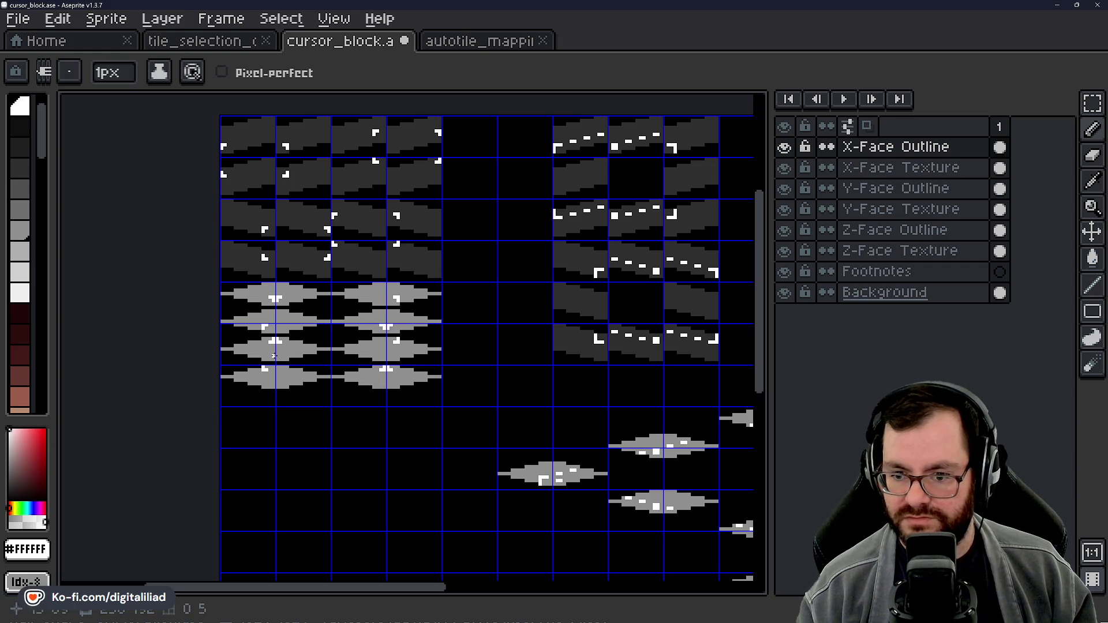
scroll(275, 277, up, 3)
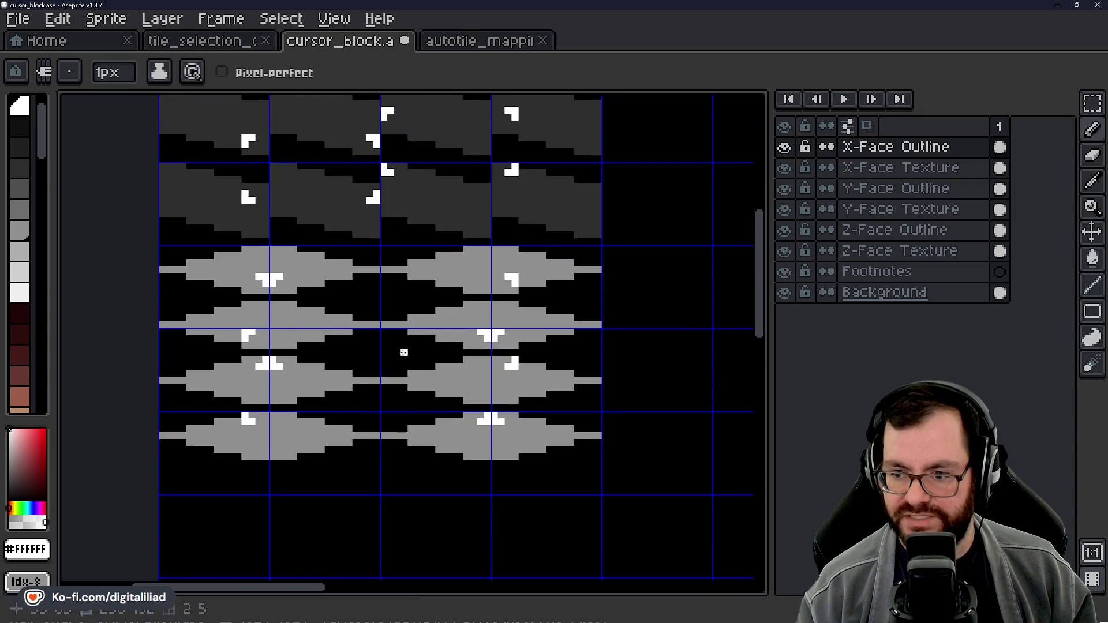
scroll(404, 352, down, 1)
mouse_move(635, 346)
mouse_down()
mouse_move(475, 339)
mouse_move(297, 388)
mouse_up()
mouse_move(347, 359)
mouse_down()
mouse_move(366, 329)
mouse_move(421, 363)
mouse_move(402, 252)
mouse_up()
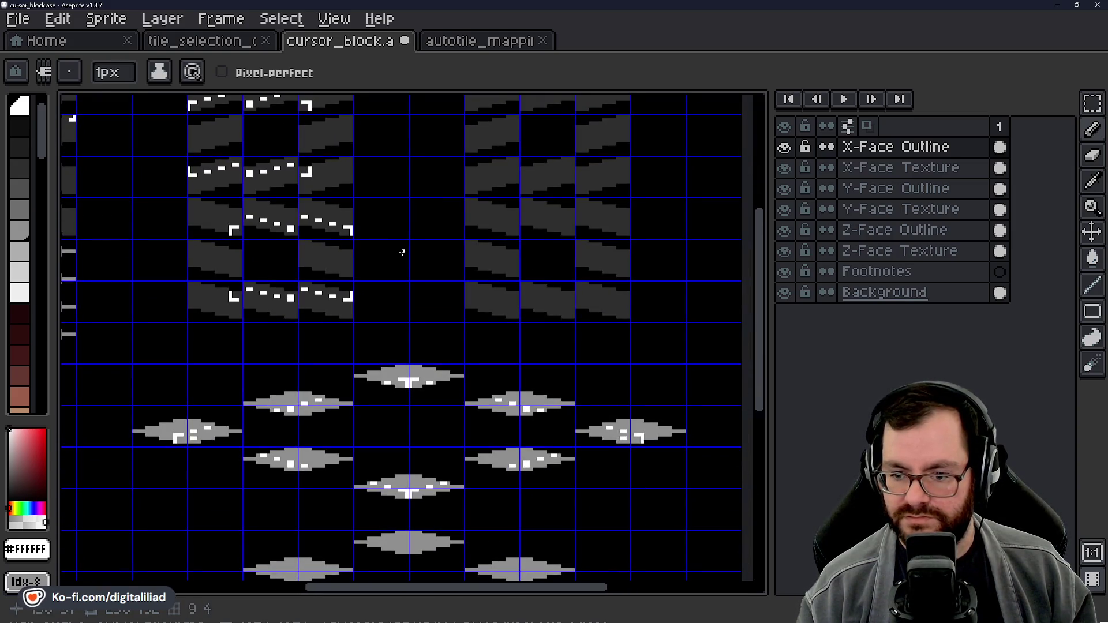
Step: Turn off the grid with View > Show > Grid and save cursor_block.ase
click(335, 19)
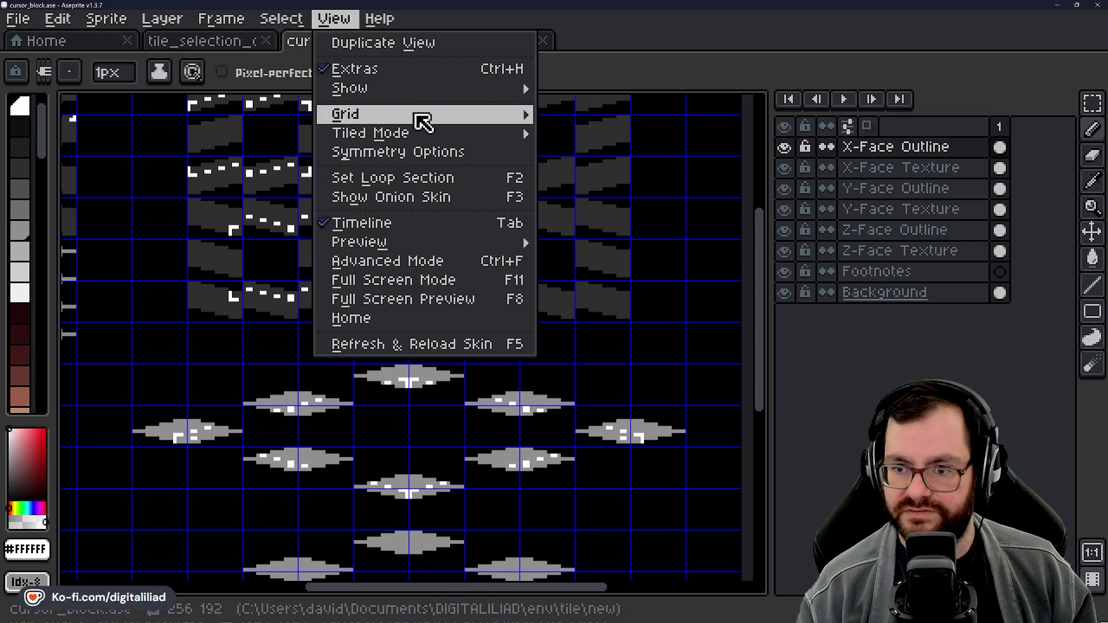
mouse_move(485, 92)
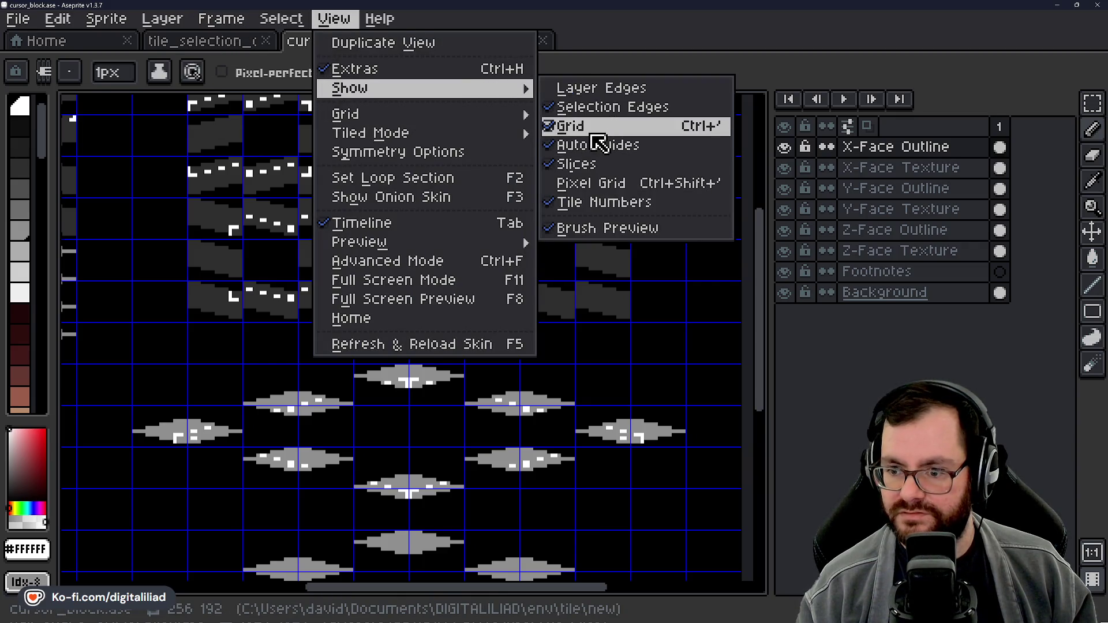
click(549, 126)
drag(533, 249, 487, 346)
key(ctrl+s)
drag(398, 334, 541, 322)
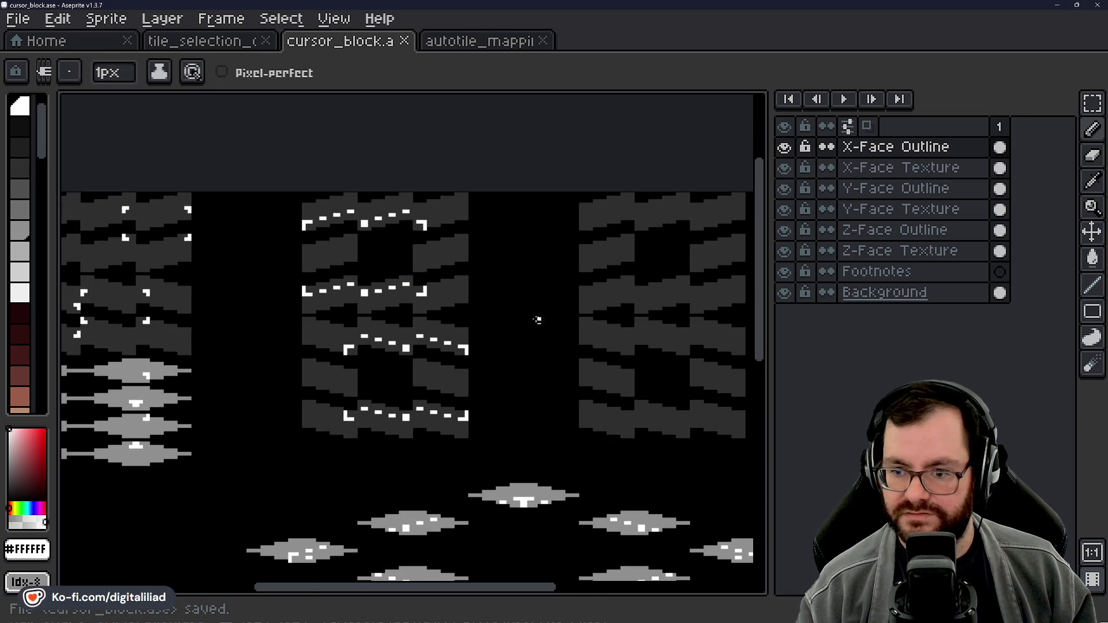
Step: Compare against the tile_selection_outline reference, then return to cursor_block
drag(531, 271, 525, 272)
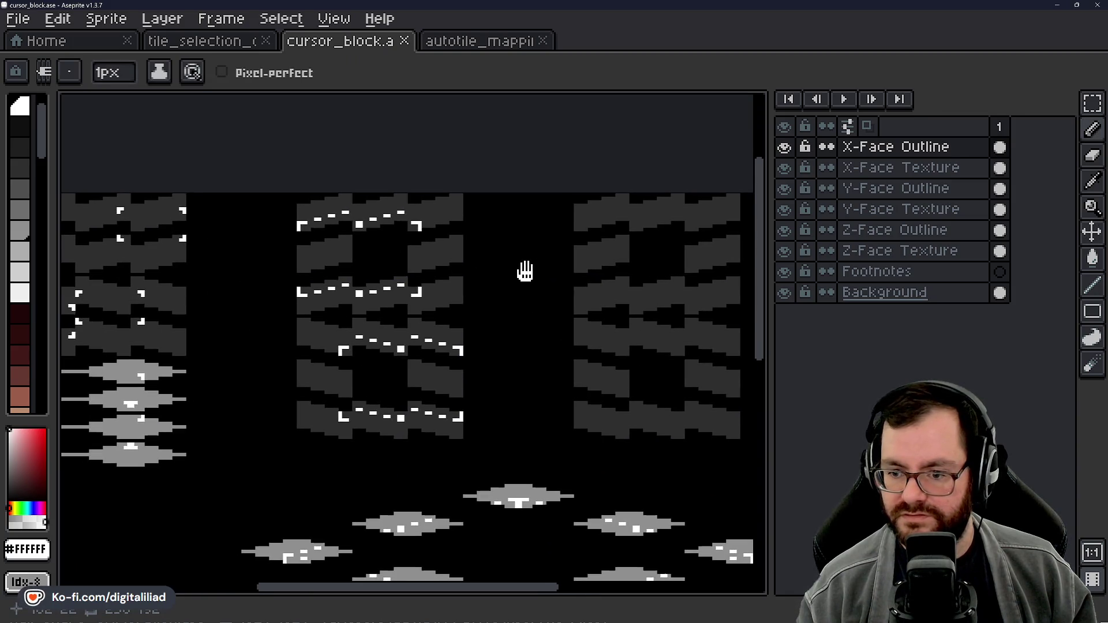
scroll(243, 221, up, 4)
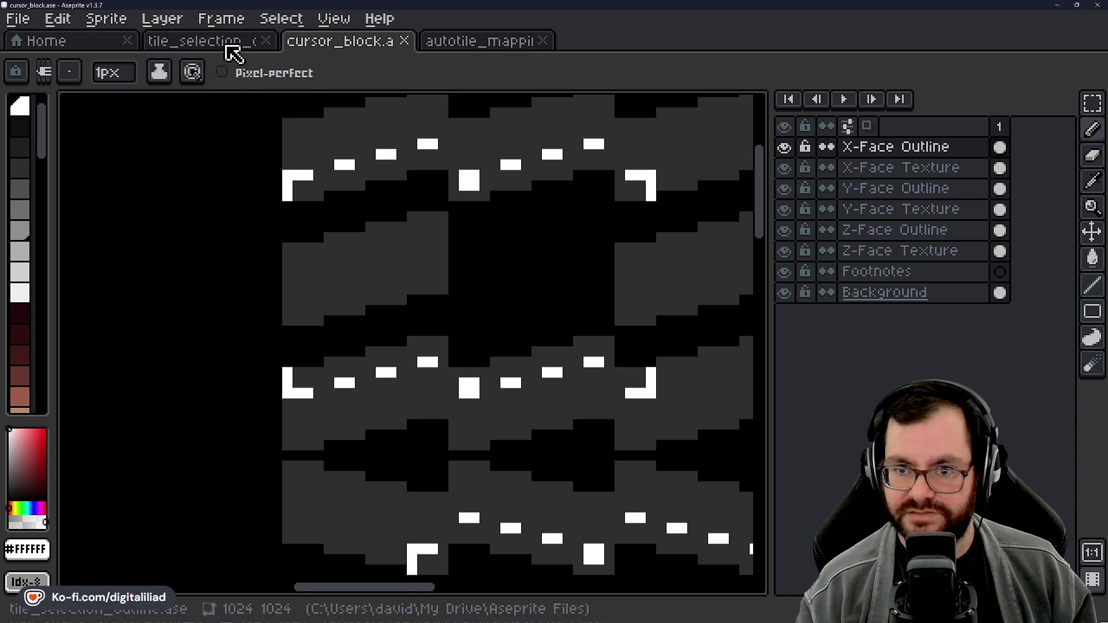
click(233, 45)
scroll(428, 305, down, 1)
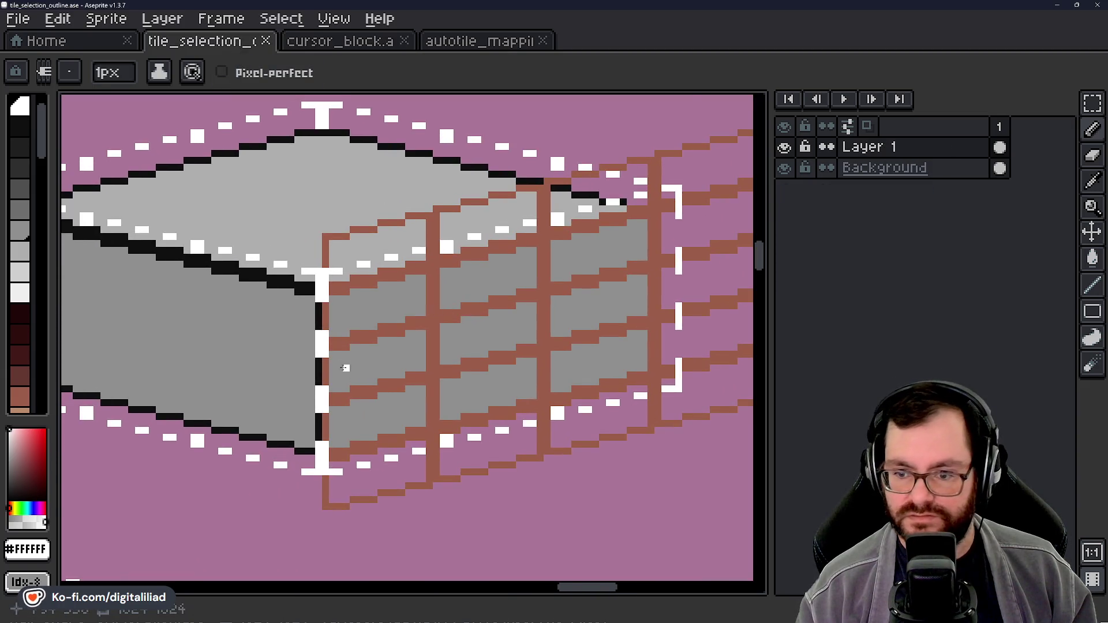
scroll(338, 224, up, 5)
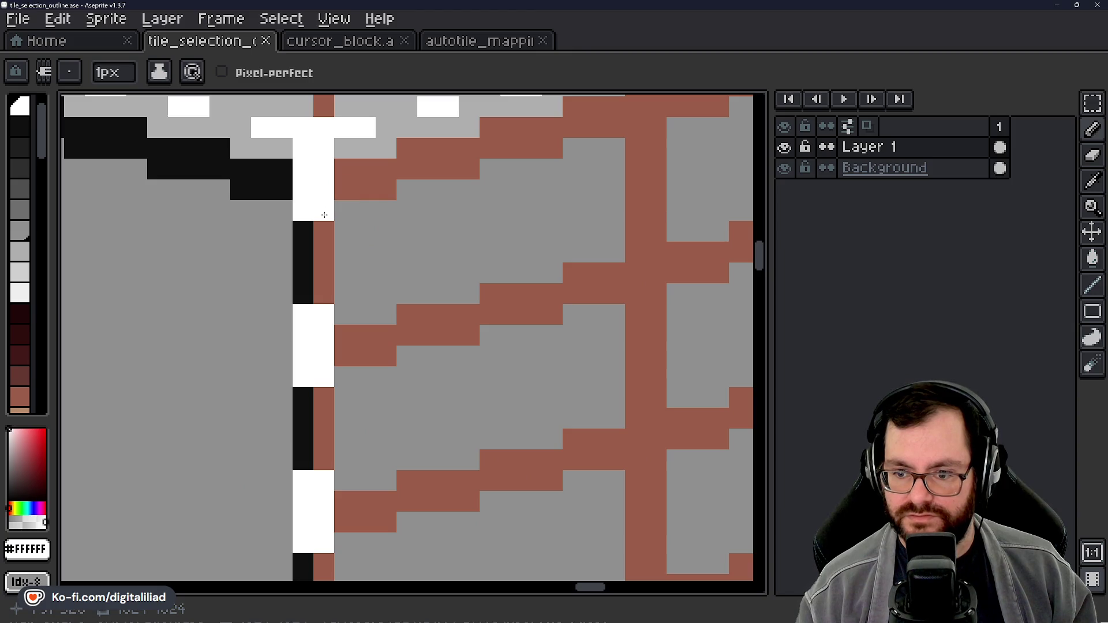
scroll(340, 315, down, 3)
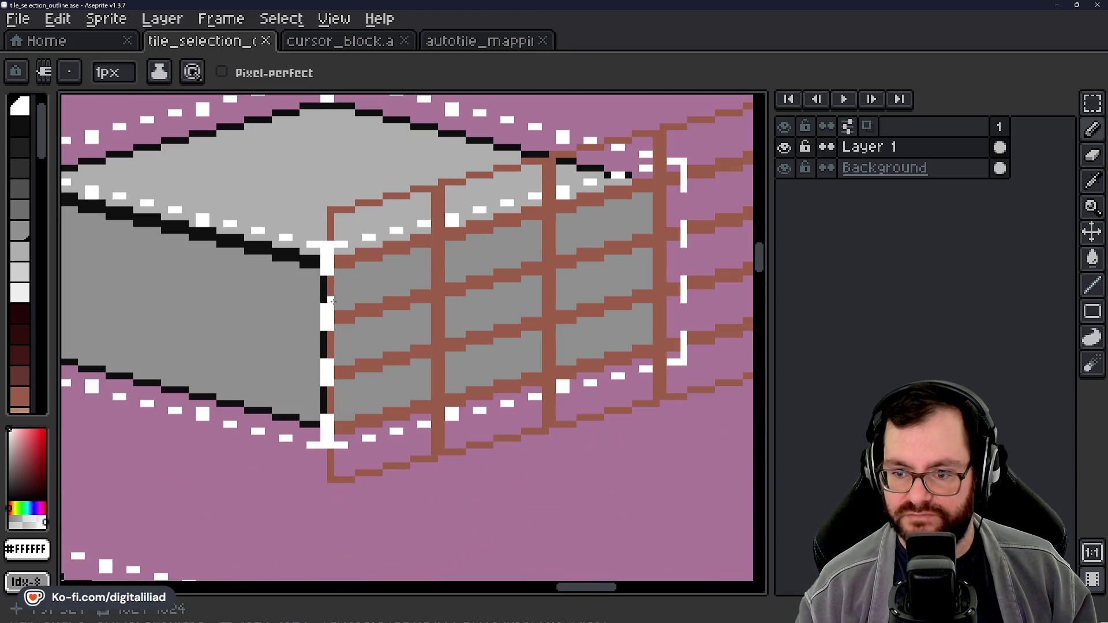
click(366, 44)
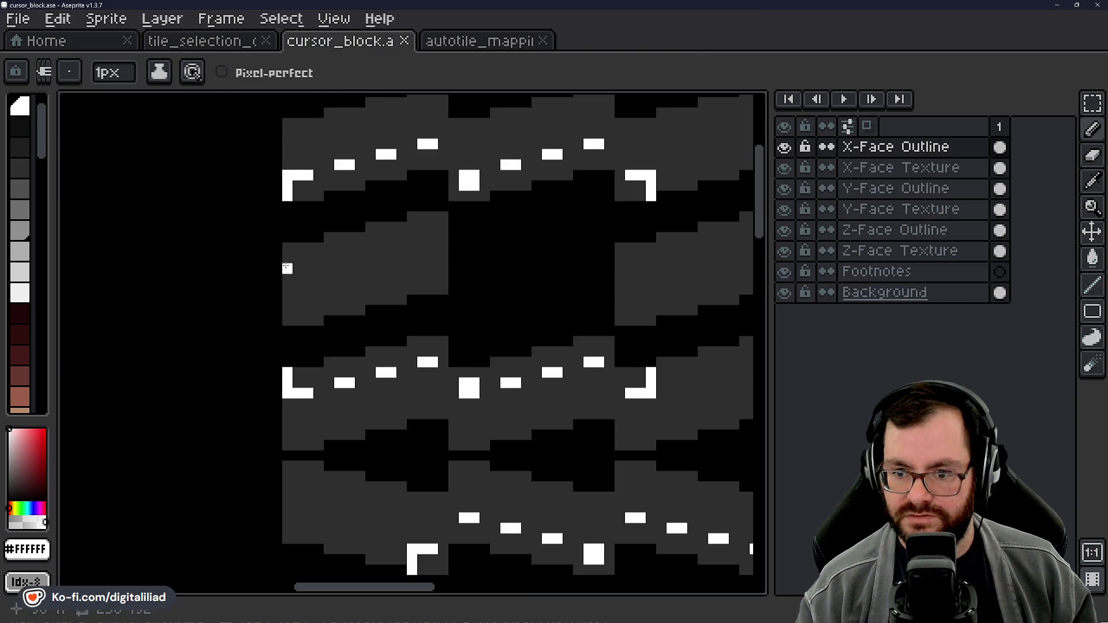
scroll(286, 267, up, 4)
Step: Paint a white left-edge marker pixel on the wall tile, save, and reopen the reference
click(288, 220)
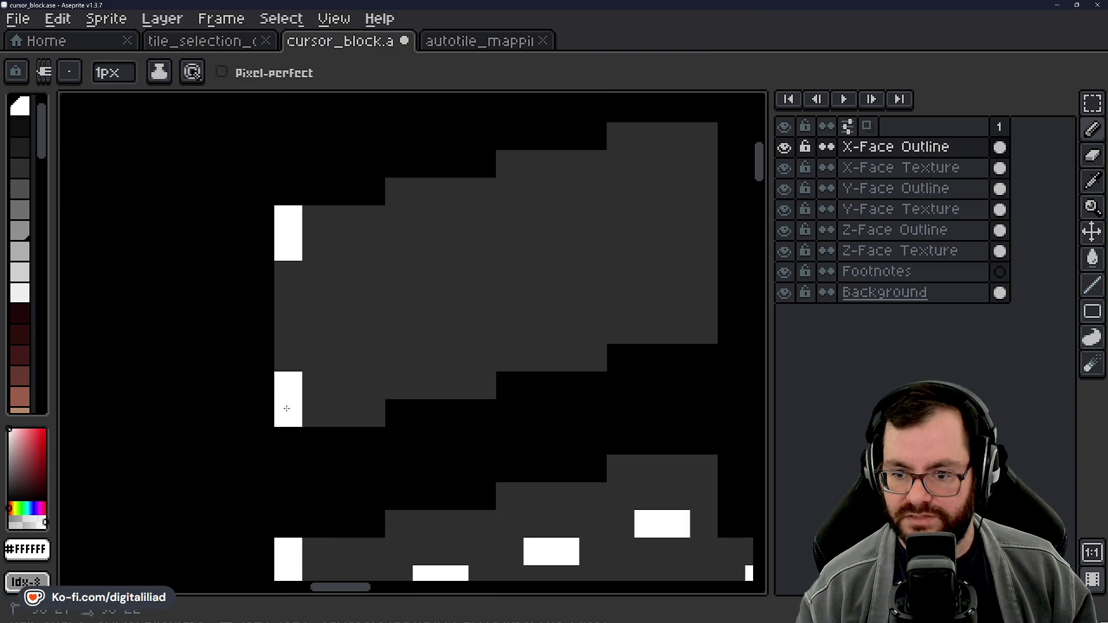
scroll(286, 406, down, 5)
scroll(372, 299, up, 3)
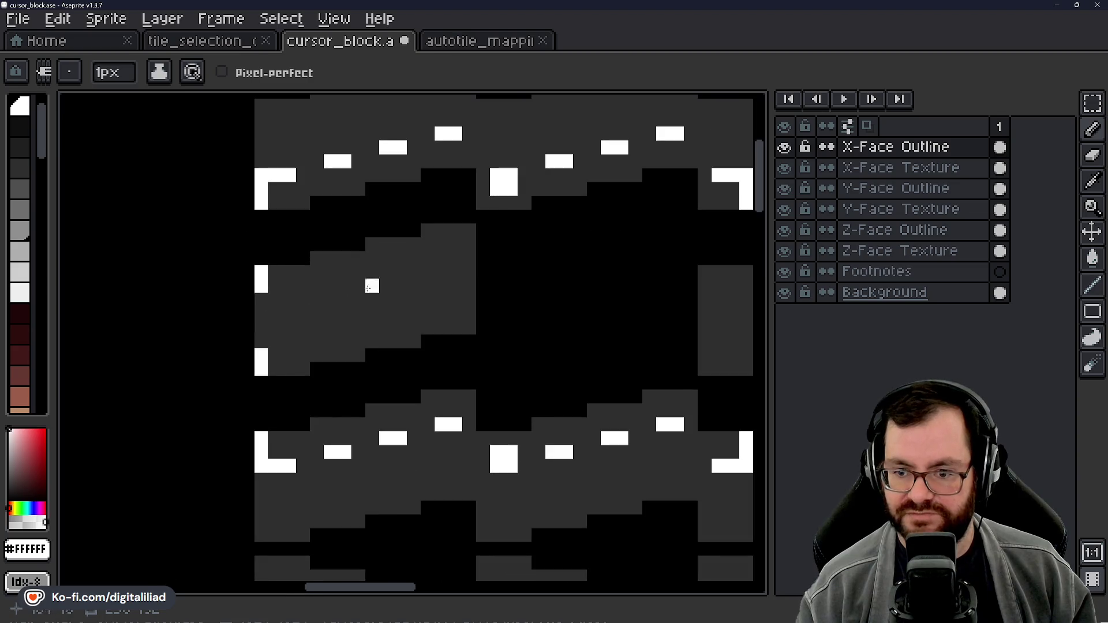
key(ctrl+s)
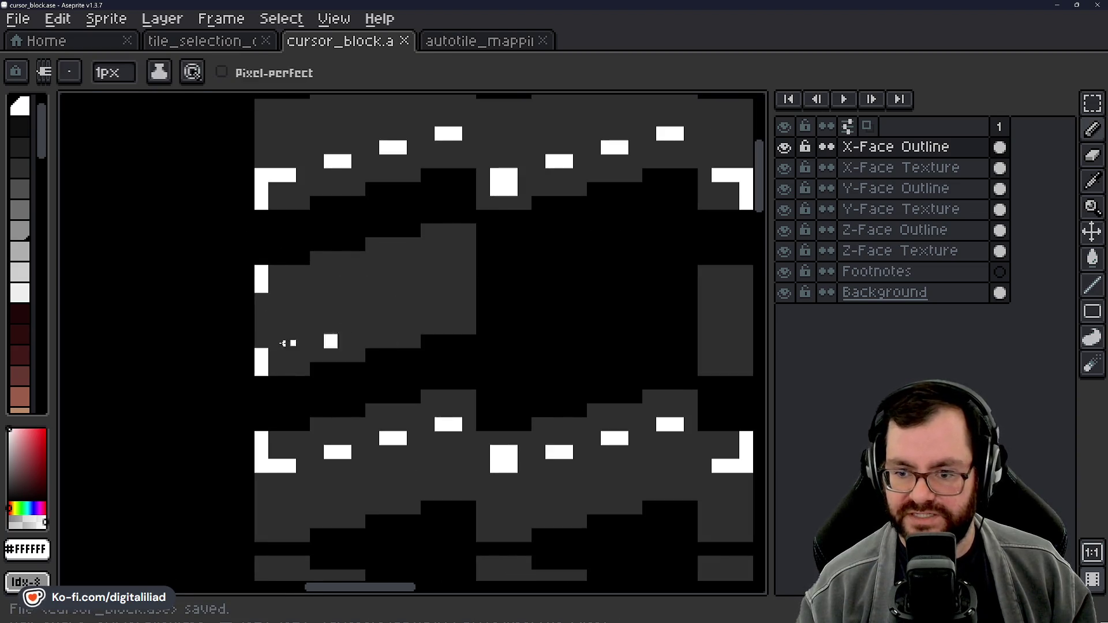
click(225, 46)
scroll(379, 286, down, 2)
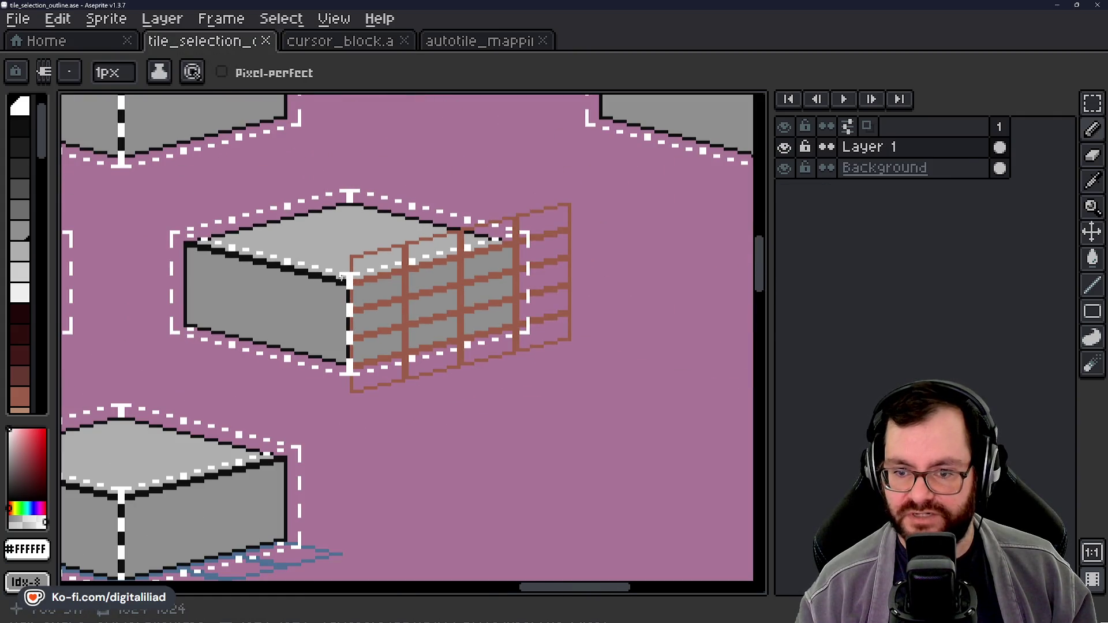
mouse_move(550, 263)
mouse_down()
mouse_move(384, 408)
mouse_move(445, 425)
mouse_move(457, 292)
mouse_move(299, 354)
mouse_up()
scroll(214, 317, up, 2)
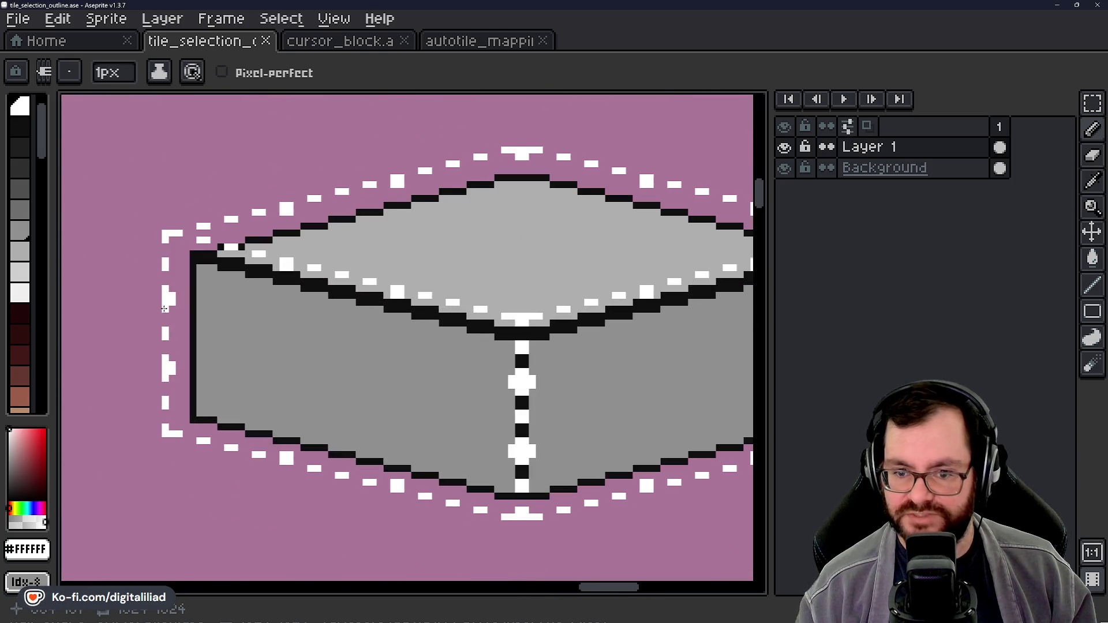
scroll(164, 308, up, 2)
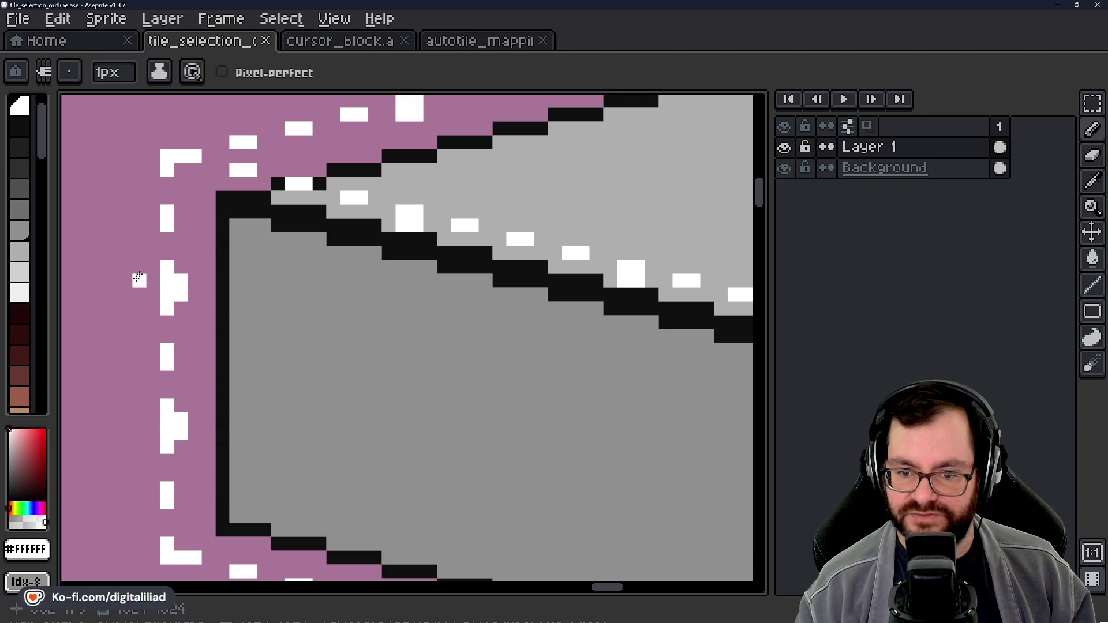
scroll(293, 241, down, 5)
scroll(411, 290, up, 1)
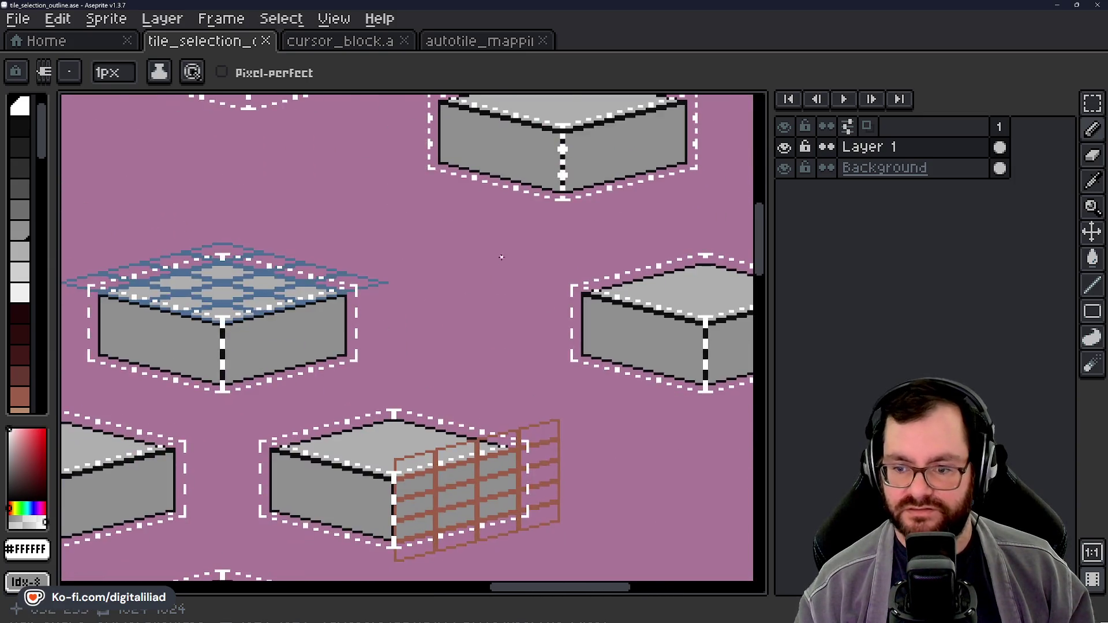
scroll(415, 300, down, 1)
mouse_move(421, 344)
mouse_down()
mouse_move(465, 277)
mouse_move(583, 191)
mouse_move(357, 324)
mouse_move(289, 398)
mouse_move(445, 334)
mouse_move(373, 420)
mouse_move(490, 203)
mouse_move(504, 227)
mouse_move(547, 191)
mouse_move(492, 285)
mouse_move(564, 266)
mouse_move(398, 376)
mouse_move(468, 351)
mouse_move(502, 386)
mouse_move(554, 404)
mouse_move(488, 420)
mouse_move(386, 354)
mouse_move(240, 205)
mouse_move(365, 175)
mouse_move(335, 261)
mouse_move(260, 322)
mouse_move(231, 314)
mouse_move(272, 297)
mouse_move(51, 276)
mouse_up()
scroll(238, 309, up, 1)
scroll(571, 254, up, 1)
scroll(562, 258, up, 1)
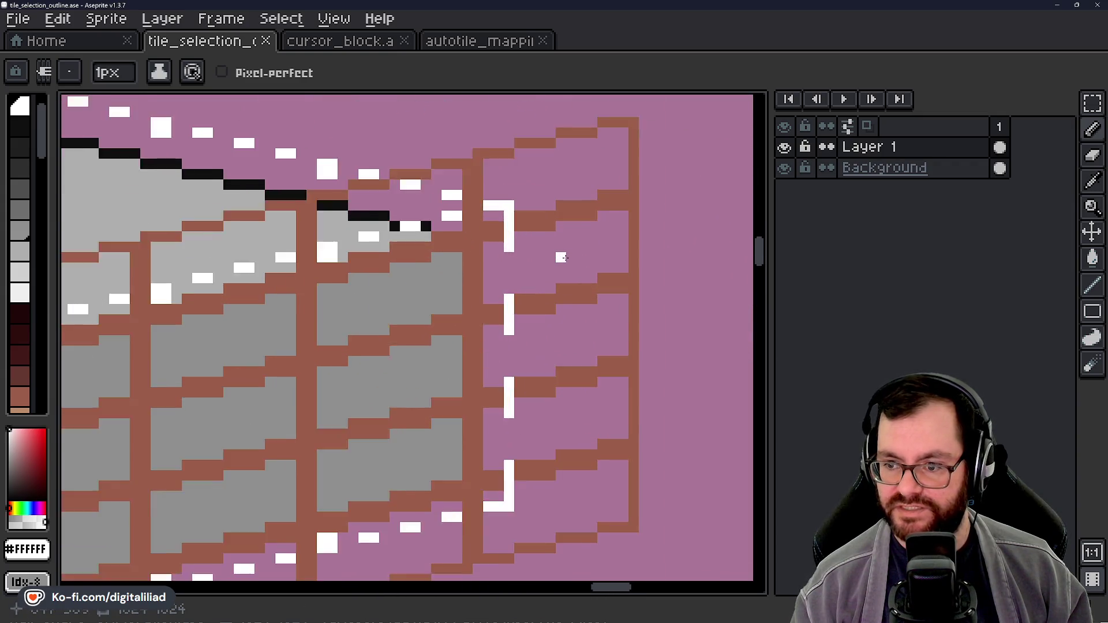
scroll(561, 257, up, 1)
drag(515, 237, 421, 176)
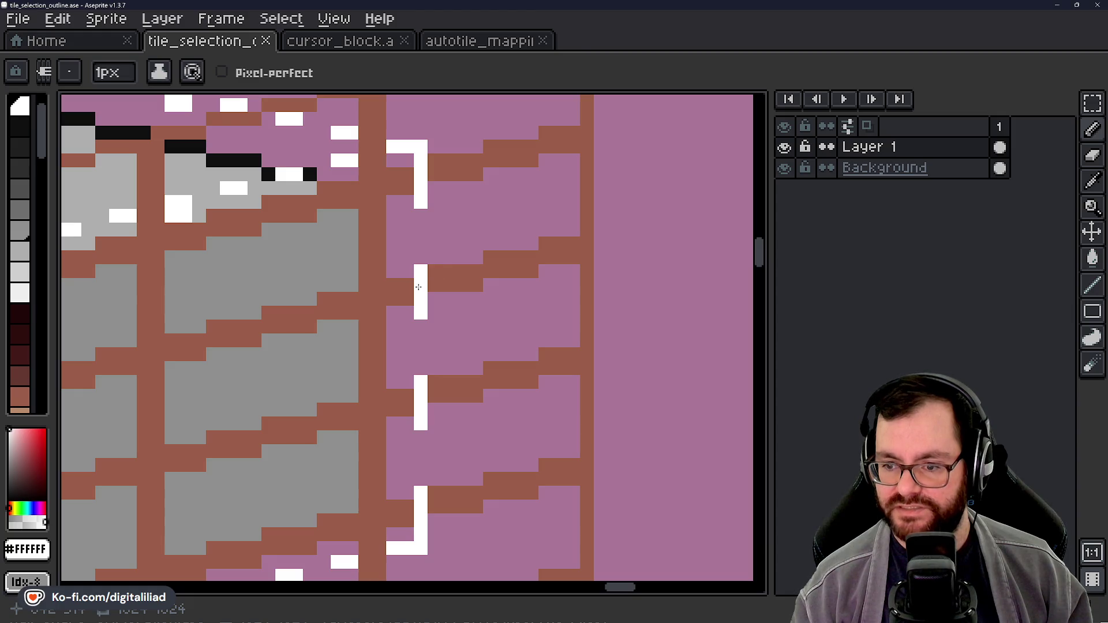
click(352, 41)
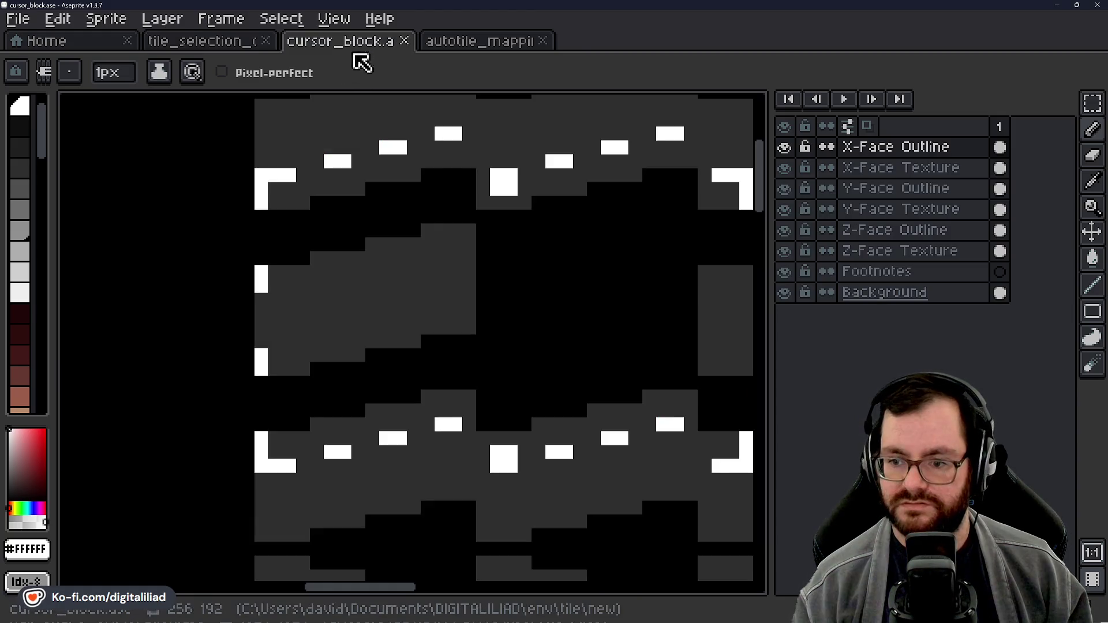
Step: After checking the reference, extend a white pixel into a vertical edge marker and save cursor_block
scroll(418, 275, up, 2)
scroll(416, 269, right, 1)
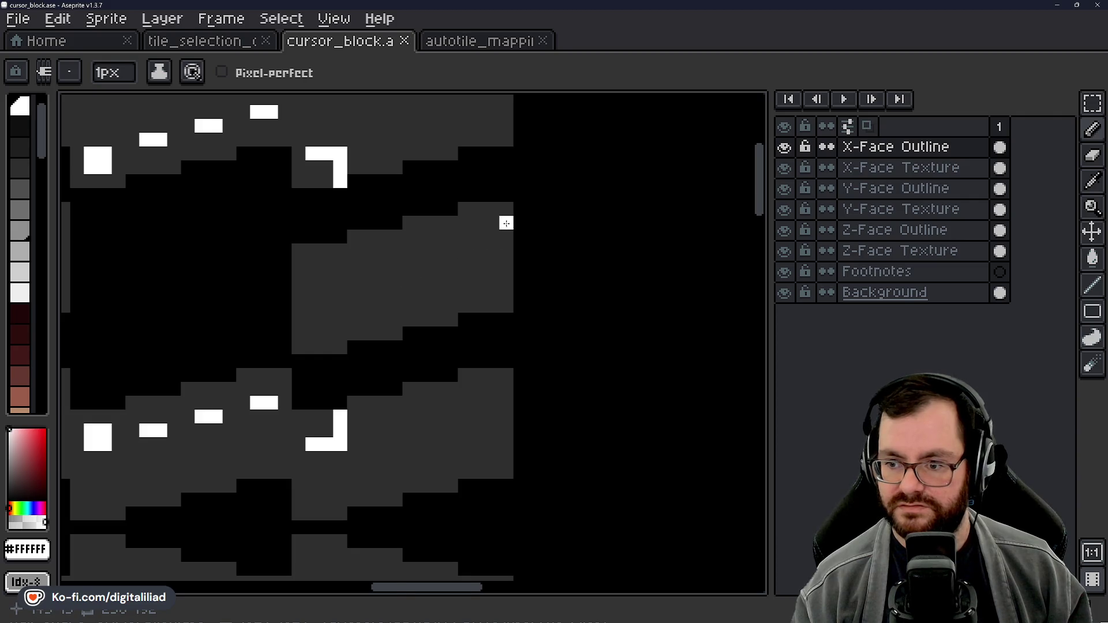
scroll(506, 223, down, 2)
click(239, 47)
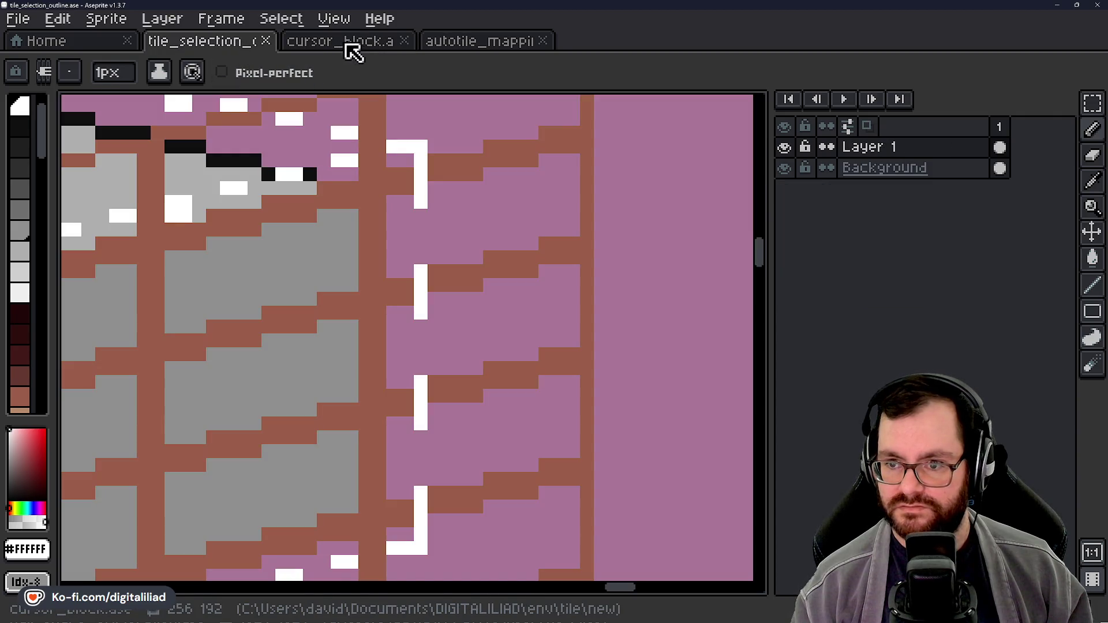
click(361, 49)
scroll(469, 306, left, 3)
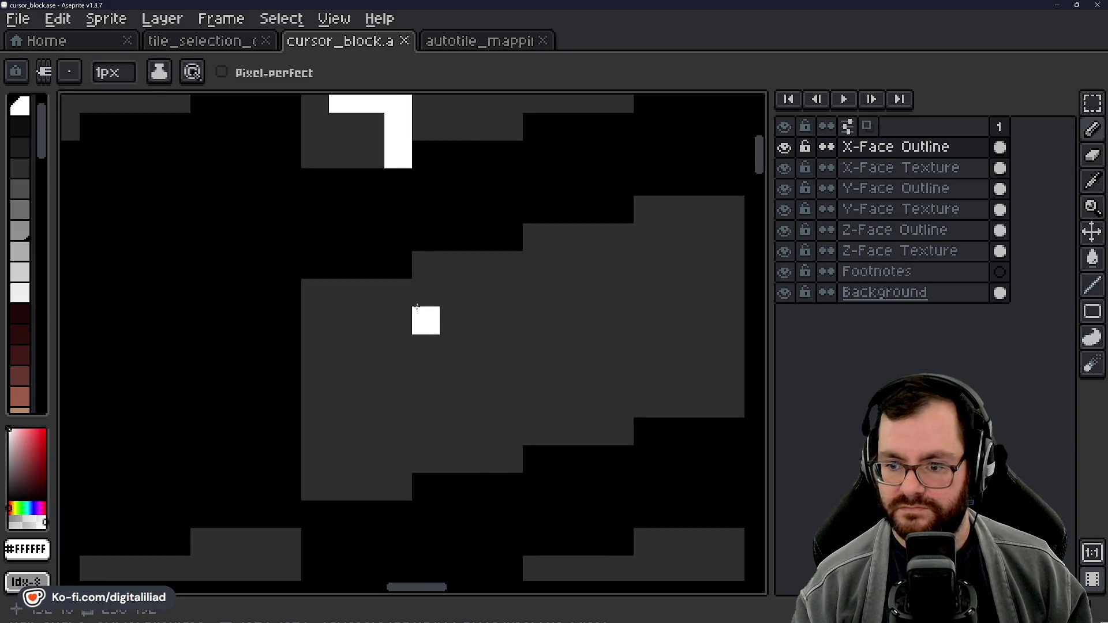
drag(410, 305, 407, 323)
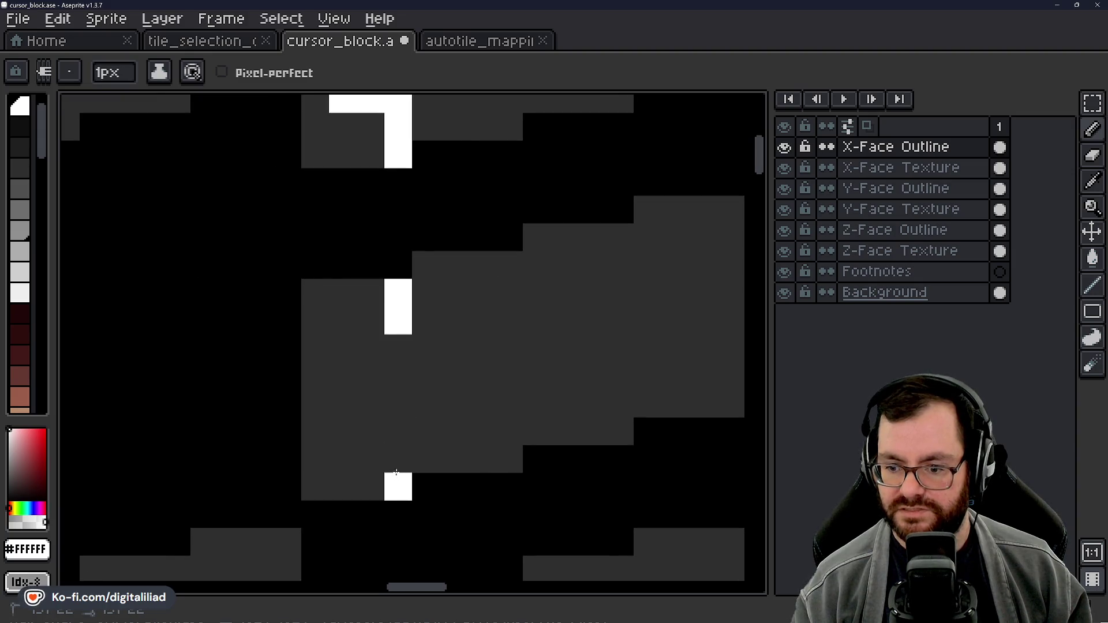
scroll(476, 349, down, 2)
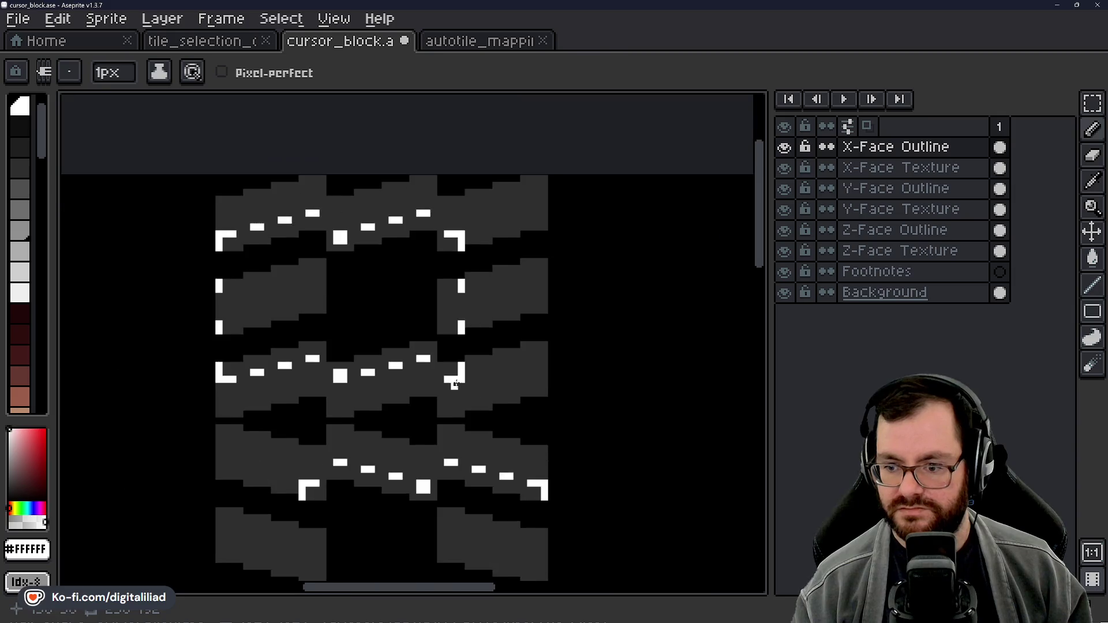
key(ctrl+s)
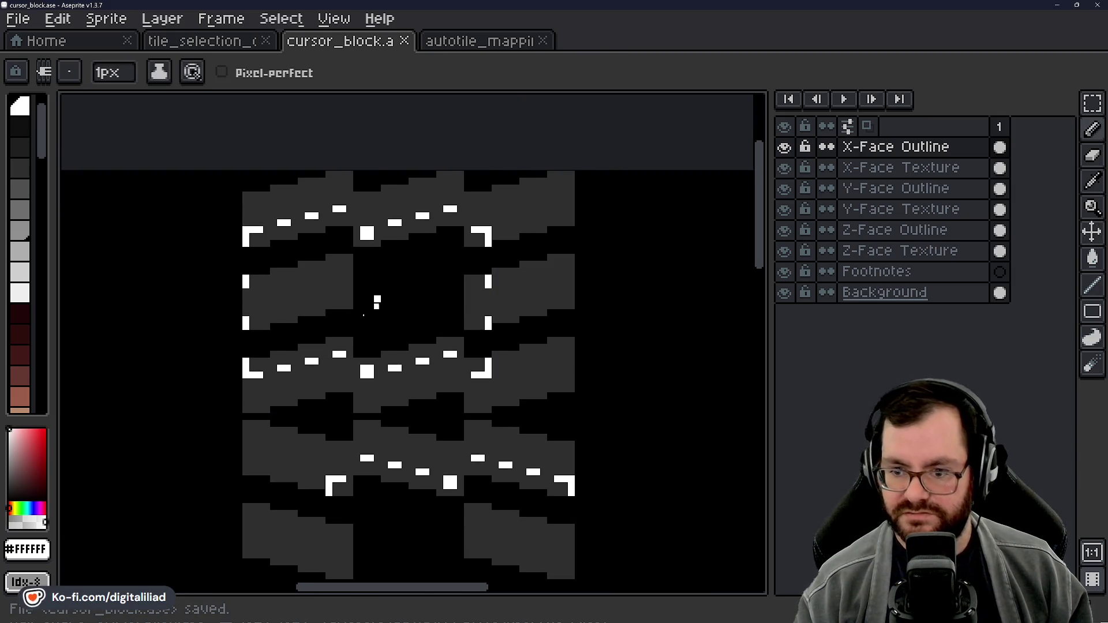
Step: Paint two 2-pixel white edge-marker bars on the upper tiles
drag(391, 443, 382, 337)
scroll(345, 353, up, 2)
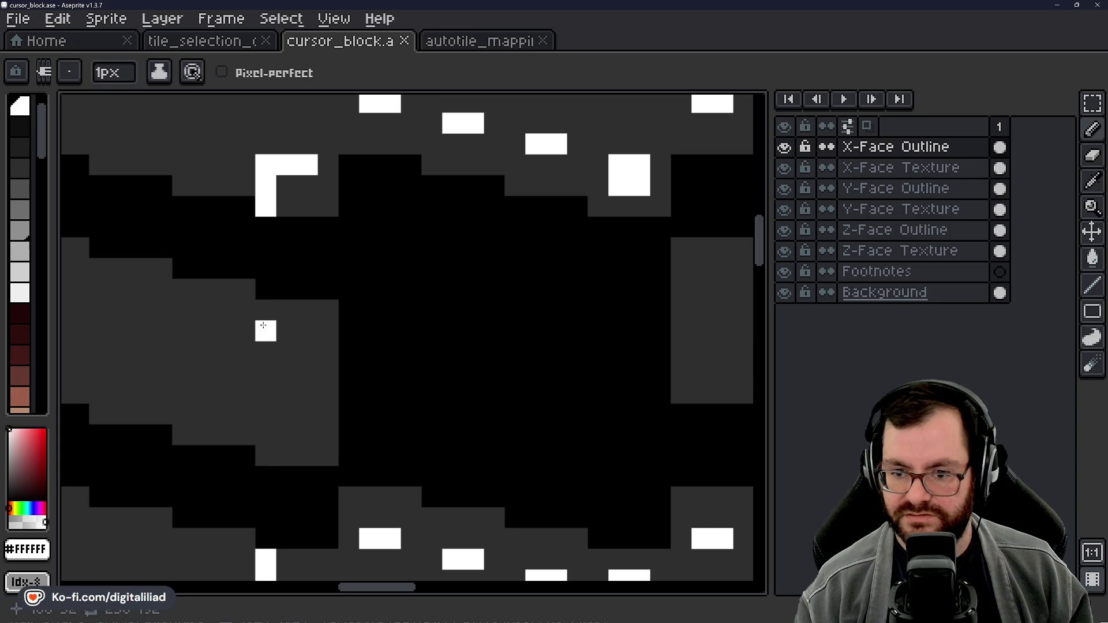
drag(266, 332, 266, 311)
scroll(285, 359, down, 2)
drag(291, 385, 291, 405)
scroll(425, 348, down, 3)
drag(425, 348, 396, 398)
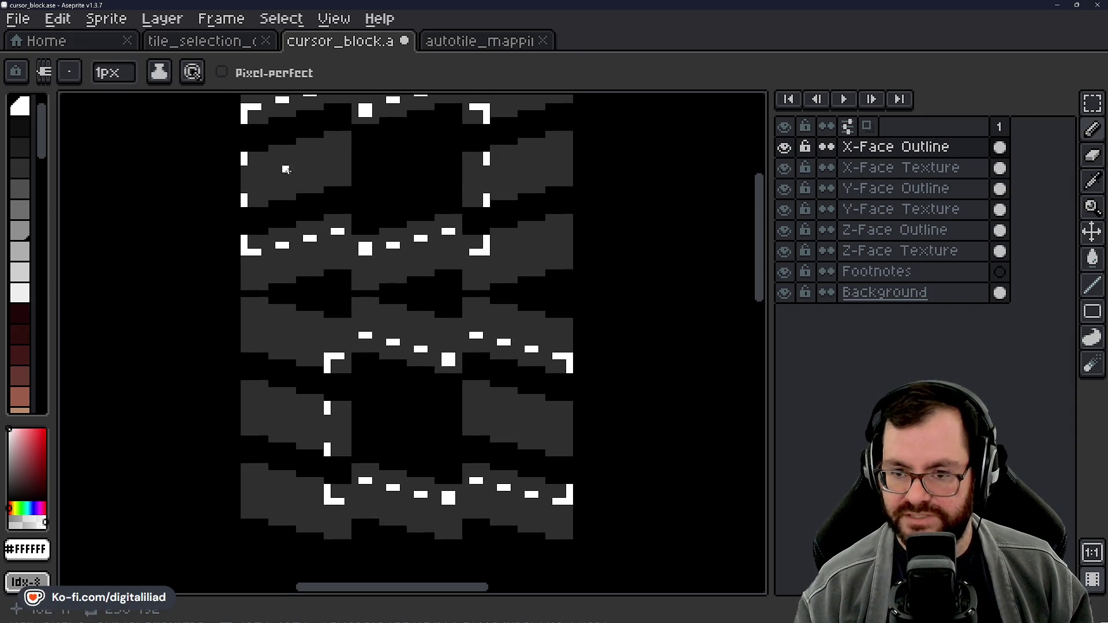
Step: In the browser, search 'canvas' and open Godot's CanvasItem documentation page
mouse_move(661, 607)
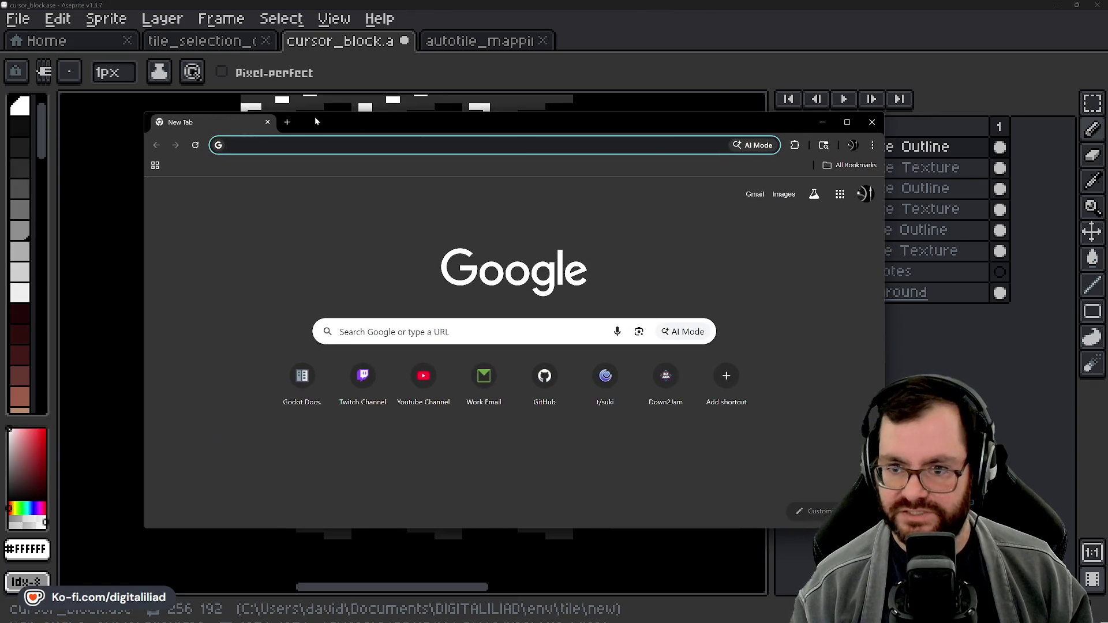
double_click(314, 117)
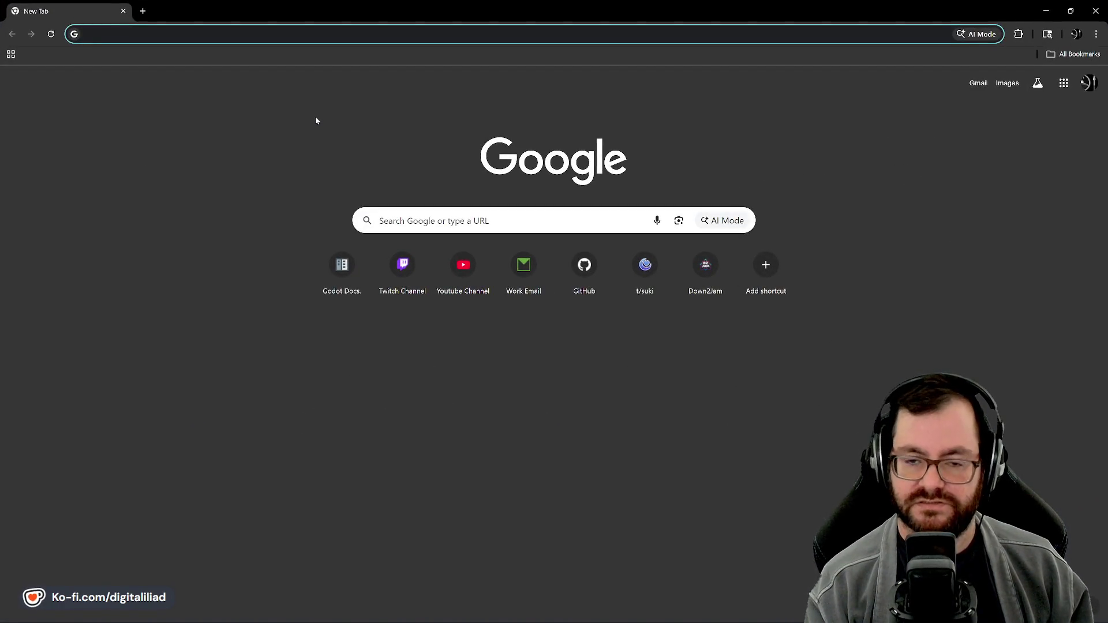
text(canvas)
click(231, 210)
key(Return)
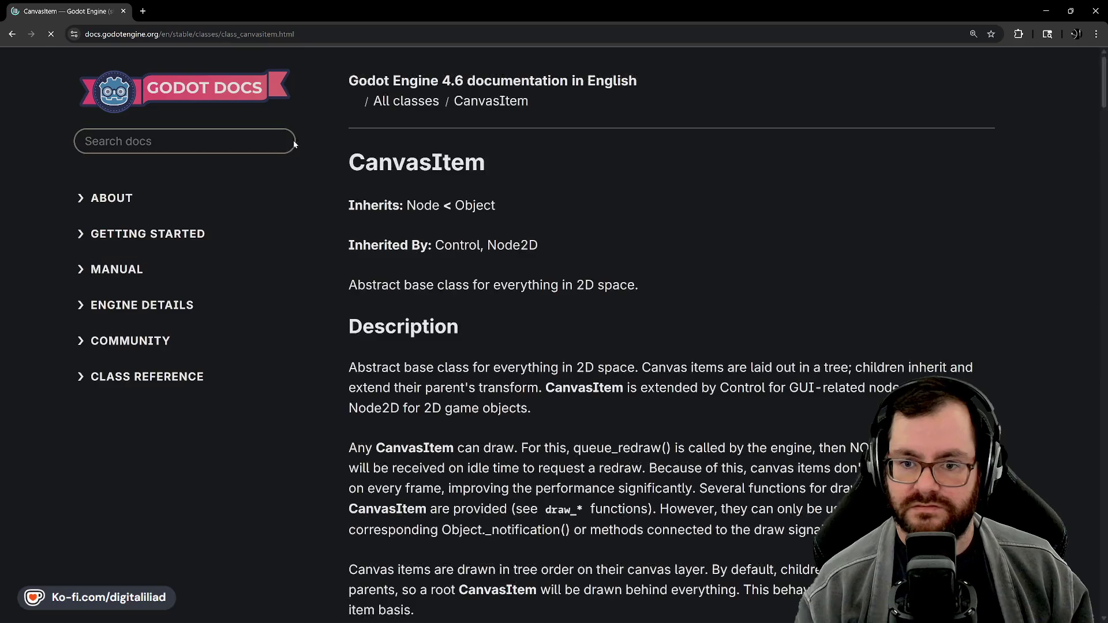
Step: Jump to the CanvasItem _draw() method description and read through the drawing-method reference below it
scroll(520, 311, down, 4)
scroll(502, 318, down, 3)
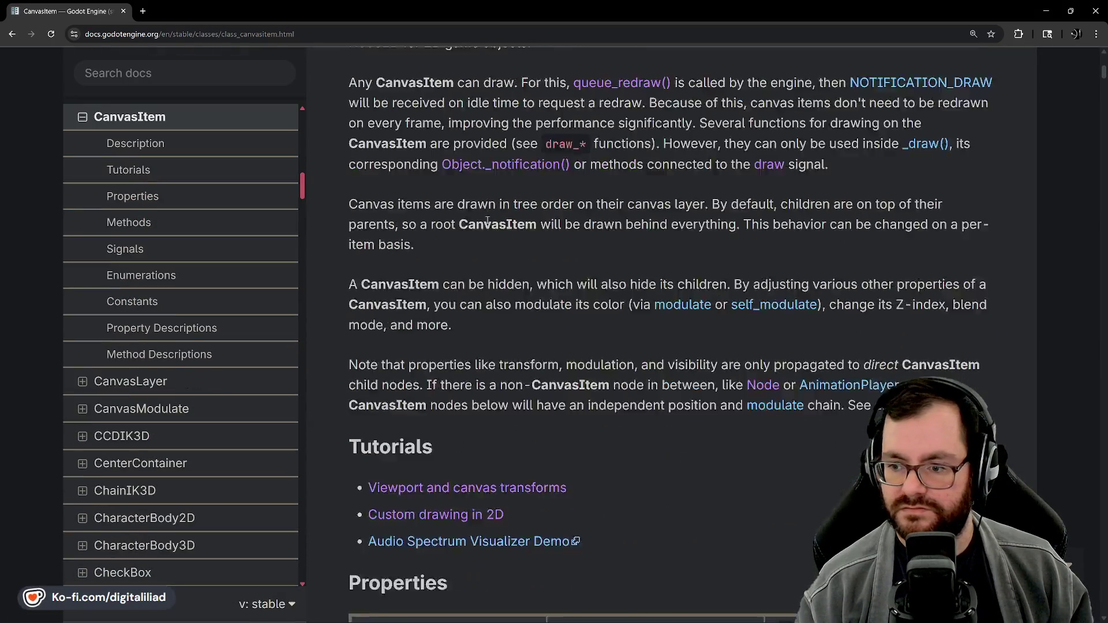
scroll(490, 288, up, 3)
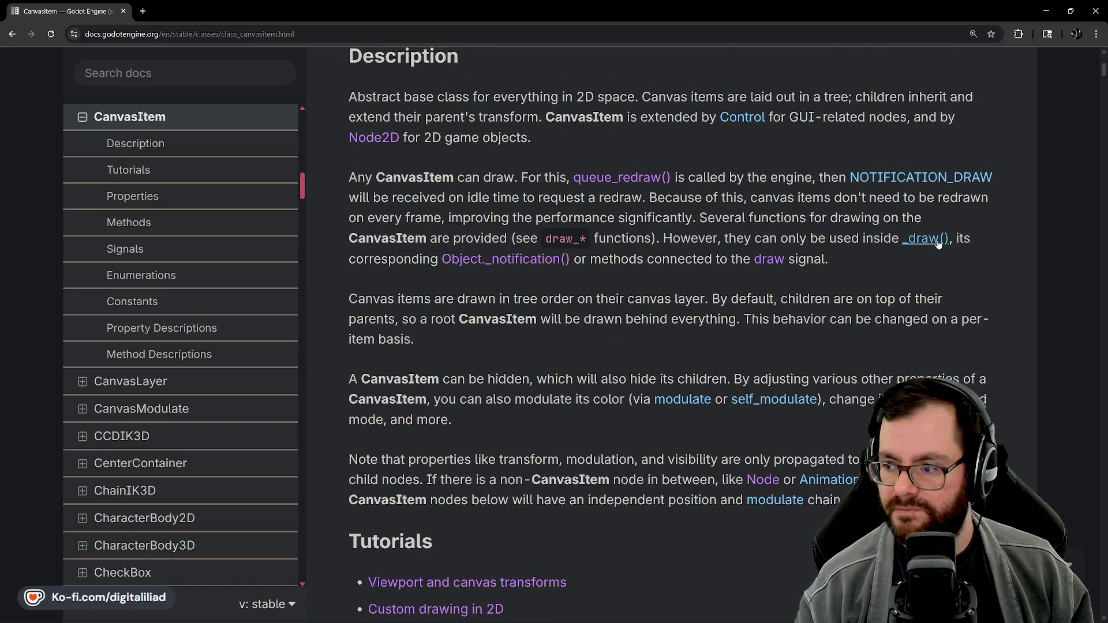
click(939, 245)
scroll(479, 256, down, 5)
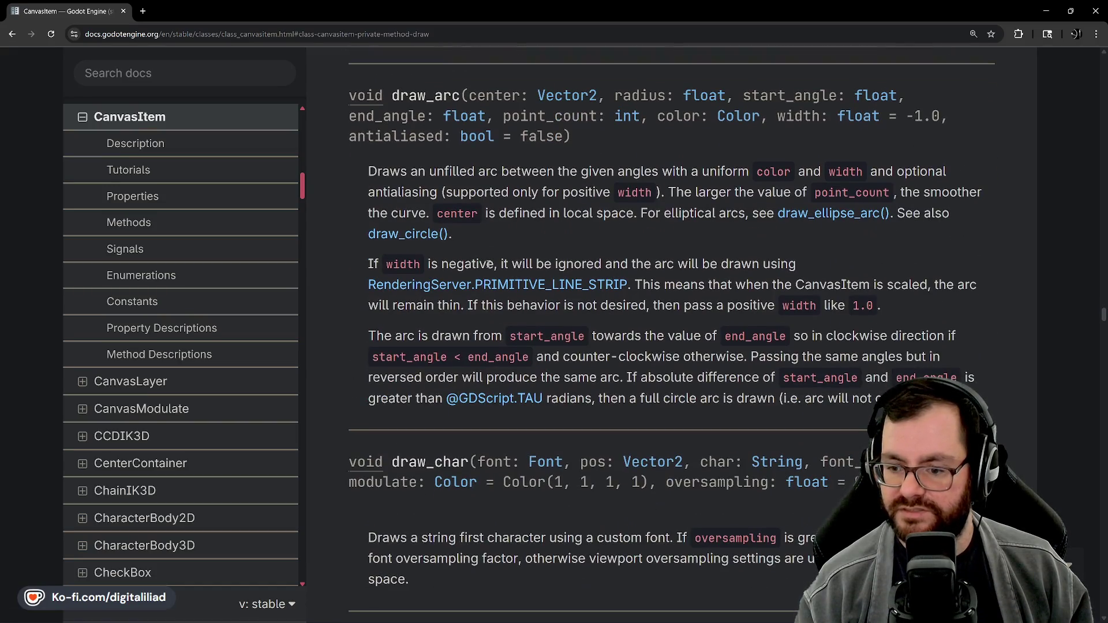
scroll(489, 263, down, 11)
scroll(438, 280, down, 8)
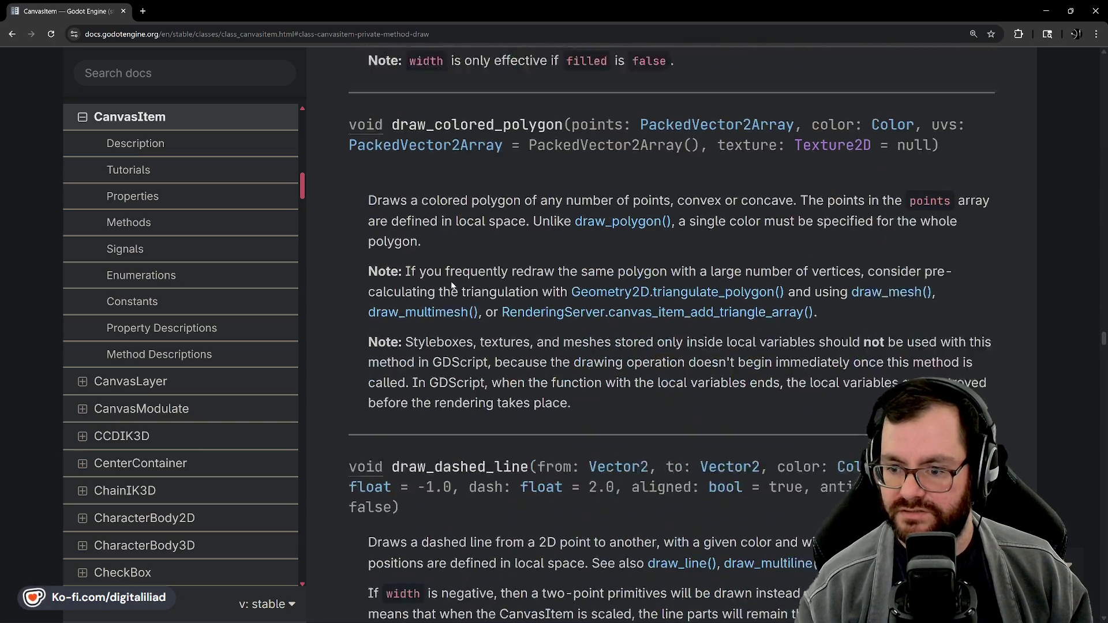
scroll(452, 284, down, 2)
scroll(479, 253, down, 4)
scroll(468, 303, down, 5)
scroll(470, 306, up, 3)
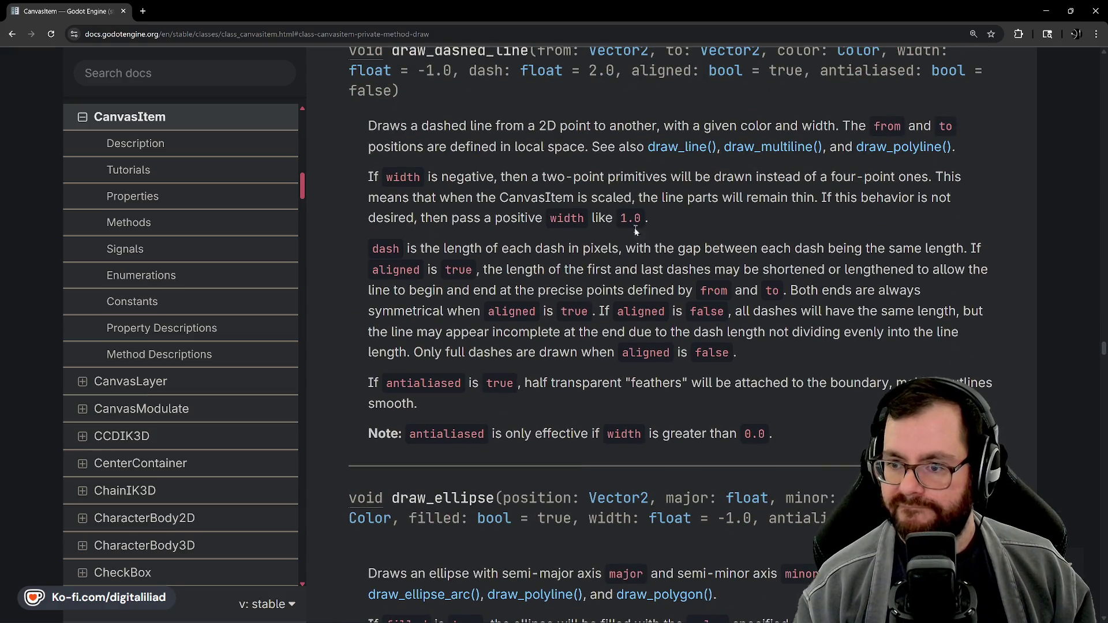
scroll(556, 299, up, 1)
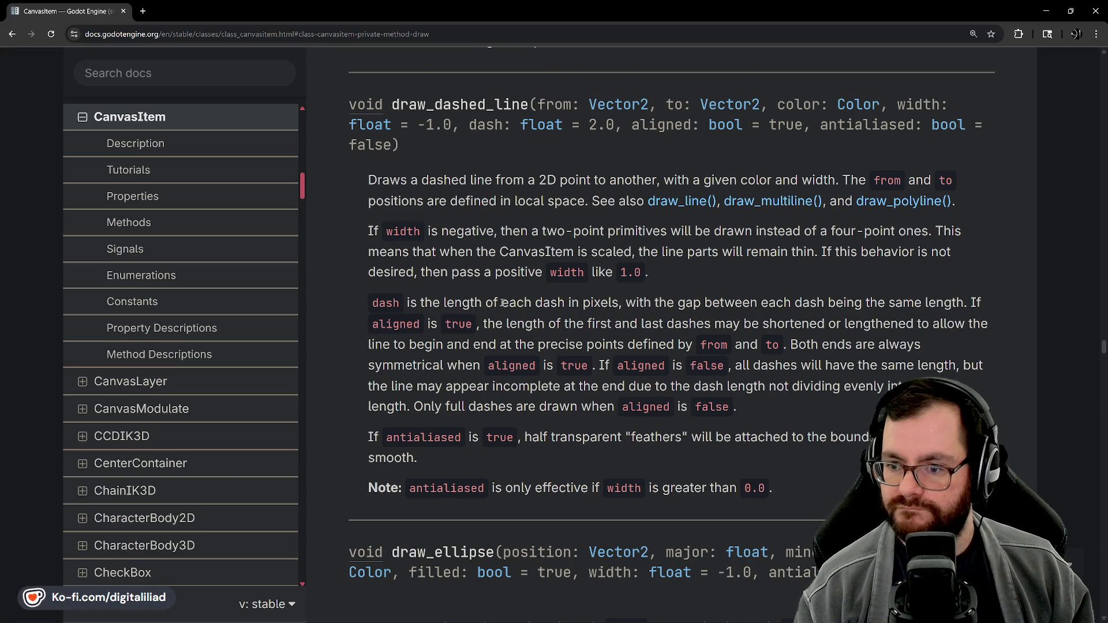
scroll(520, 298, down, 7)
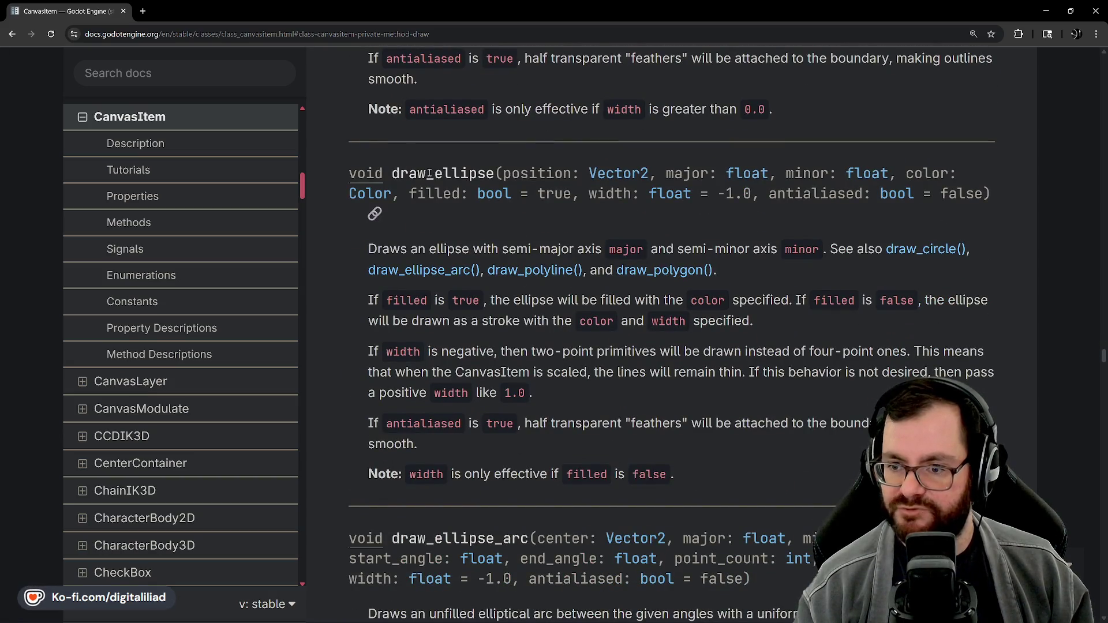
scroll(534, 301, down, 12)
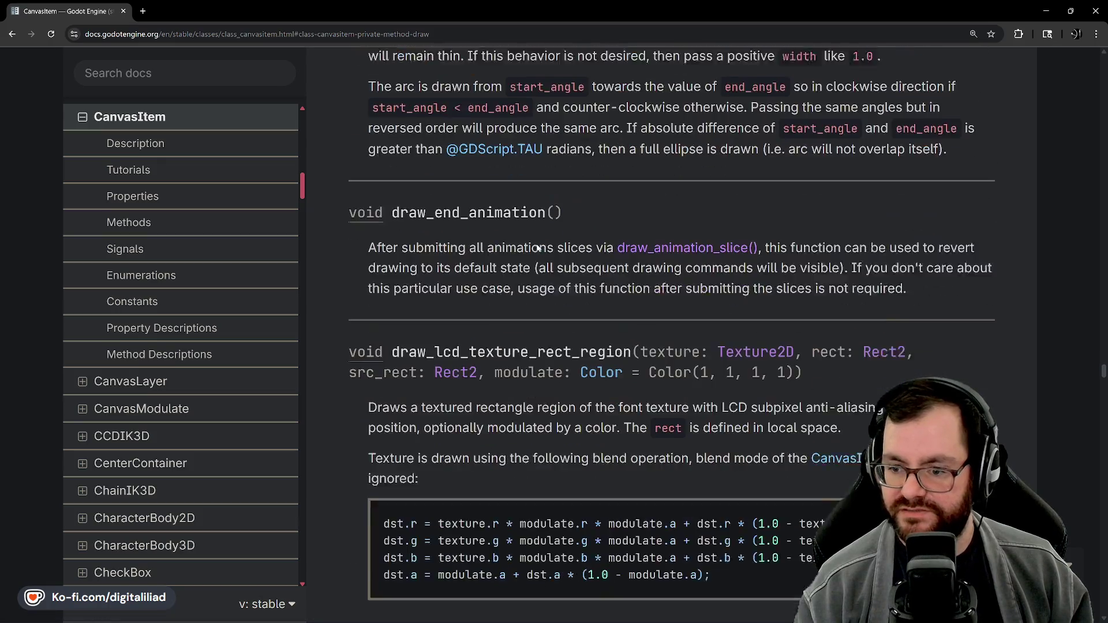
scroll(510, 236, down, 5)
scroll(460, 146, up, 2)
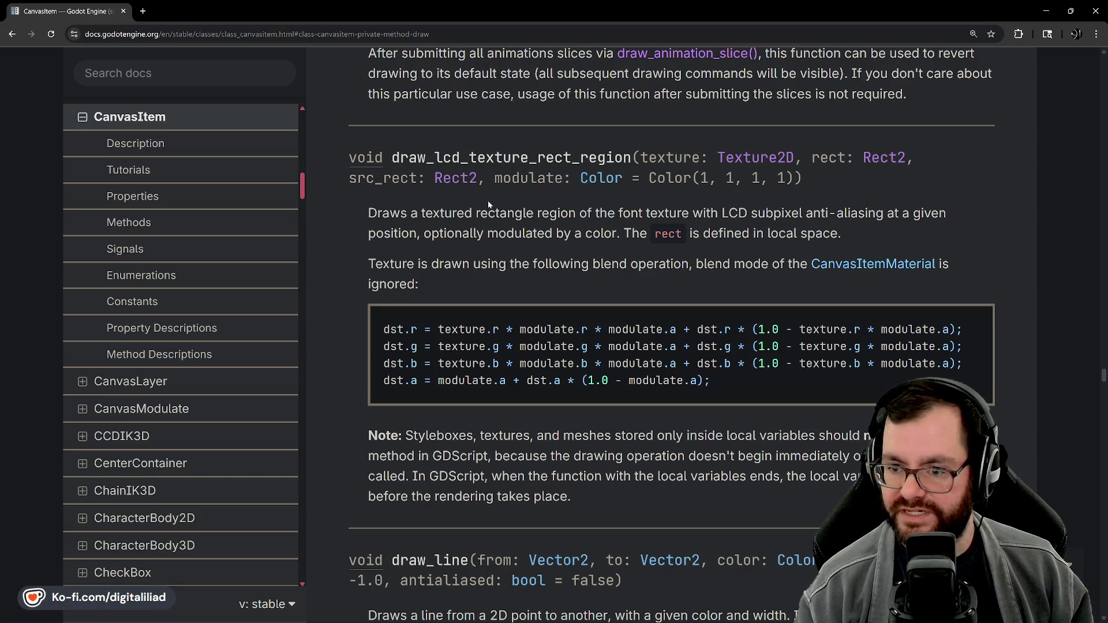
scroll(688, 329, down, 3)
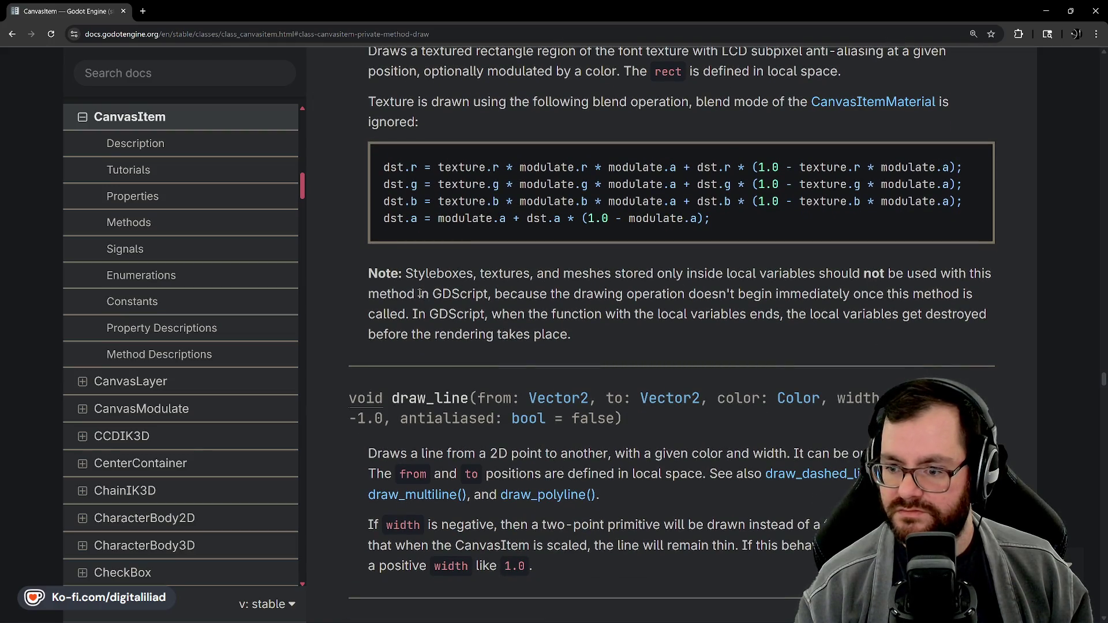
scroll(629, 291, down, 10)
scroll(430, 183, down, 3)
scroll(519, 176, up, 1)
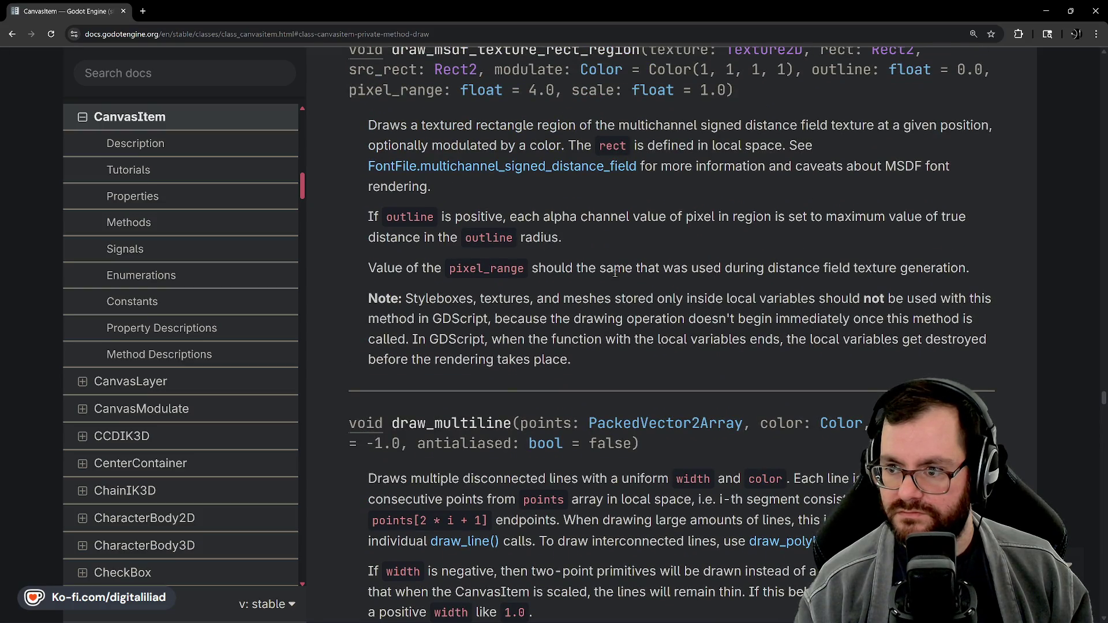
scroll(620, 272, down, 3)
scroll(595, 278, down, 5)
scroll(389, 185, down, 14)
scroll(439, 156, up, 5)
scroll(395, 419, down, 8)
scroll(395, 419, down, 7)
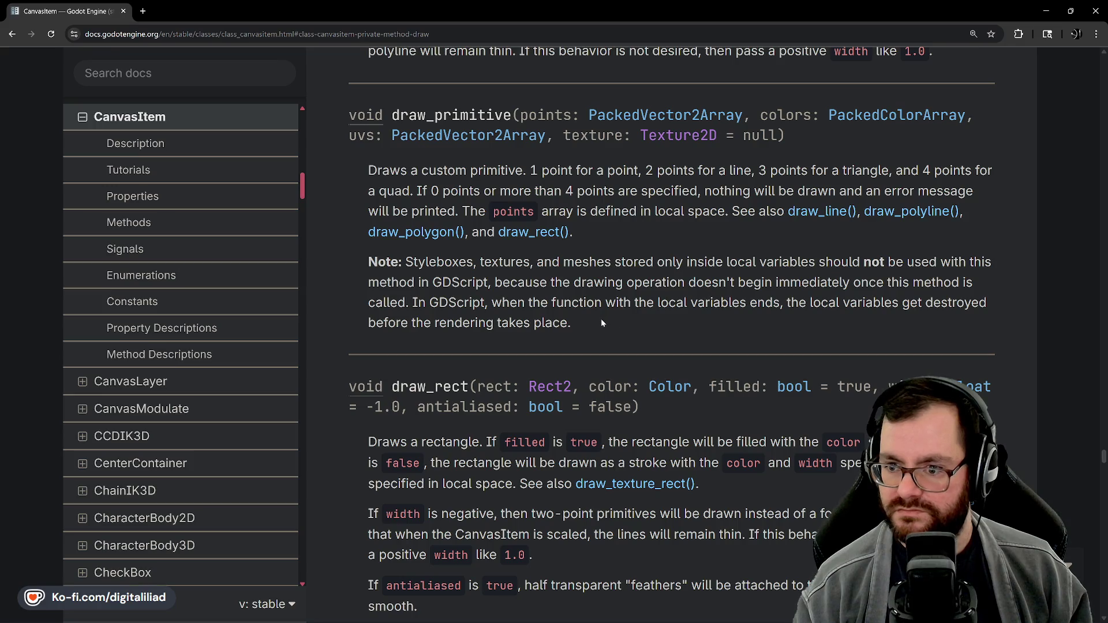
Step: Study the draw_rect, draw_texture_rect and draw_texture_rect_region descriptions, then bring Aseprite back to the front
scroll(600, 325, down, 9)
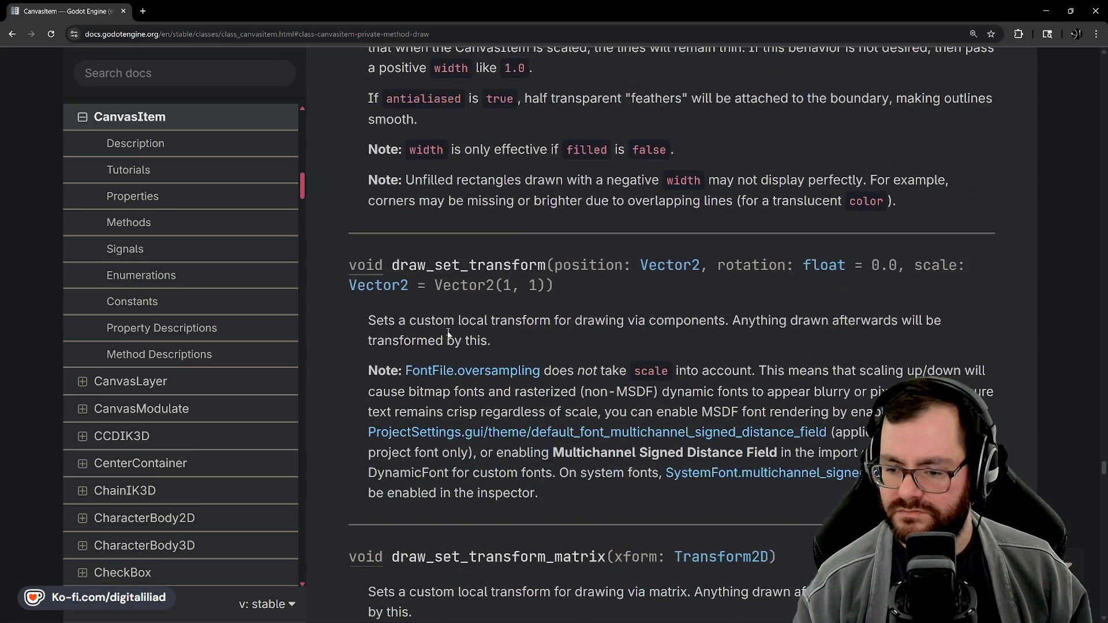
scroll(454, 325, down, 10)
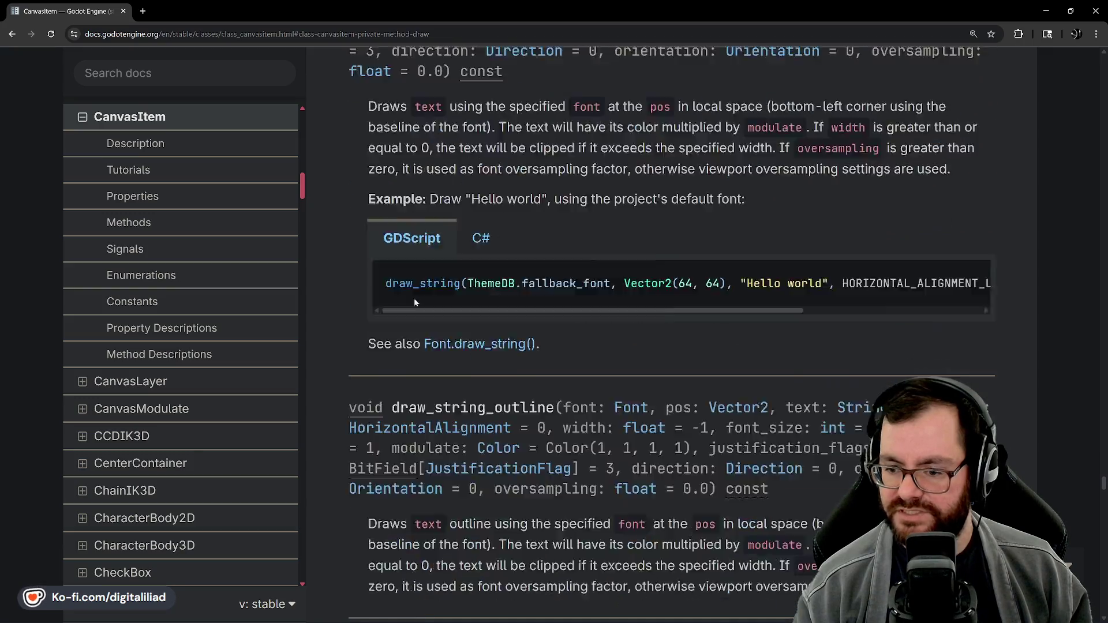
scroll(486, 294, down, 7)
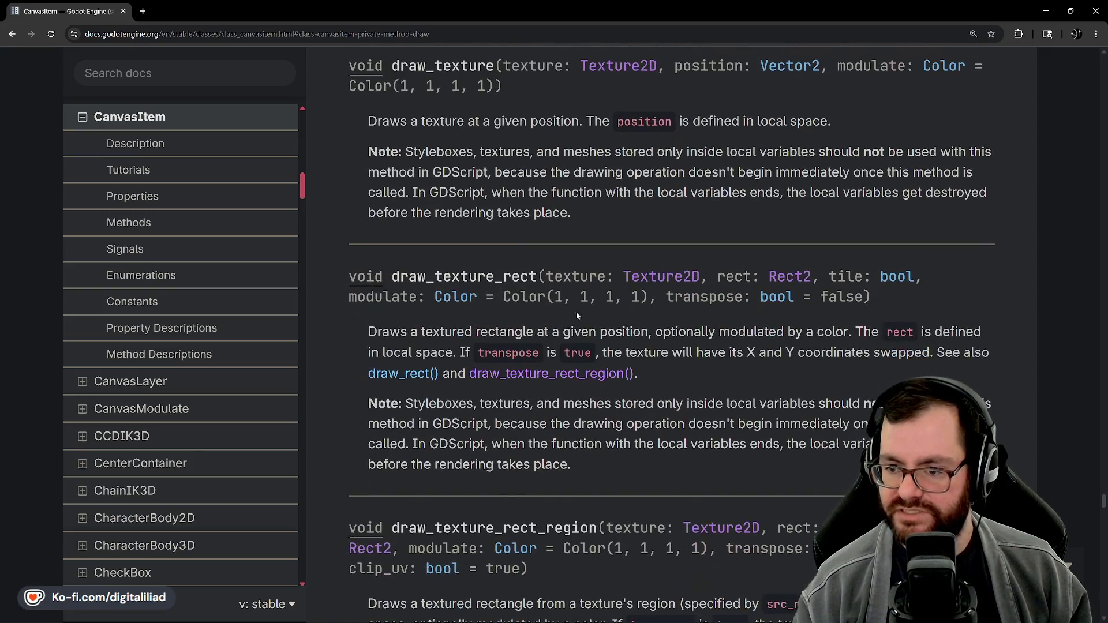
scroll(551, 353, down, 5)
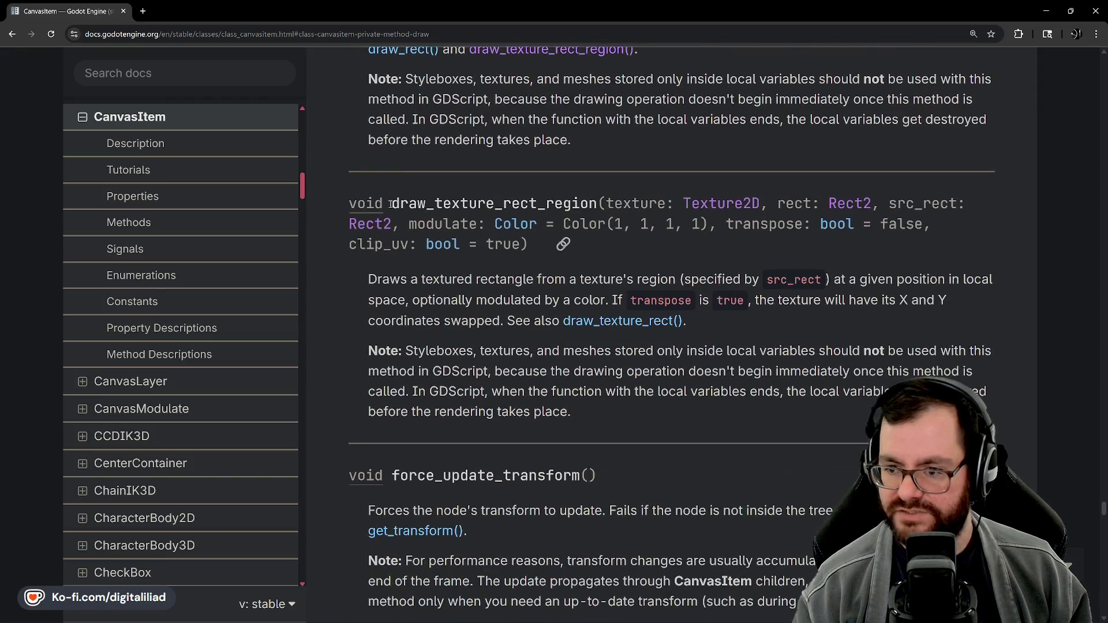
scroll(464, 323, down, 2)
scroll(577, 300, up, 1)
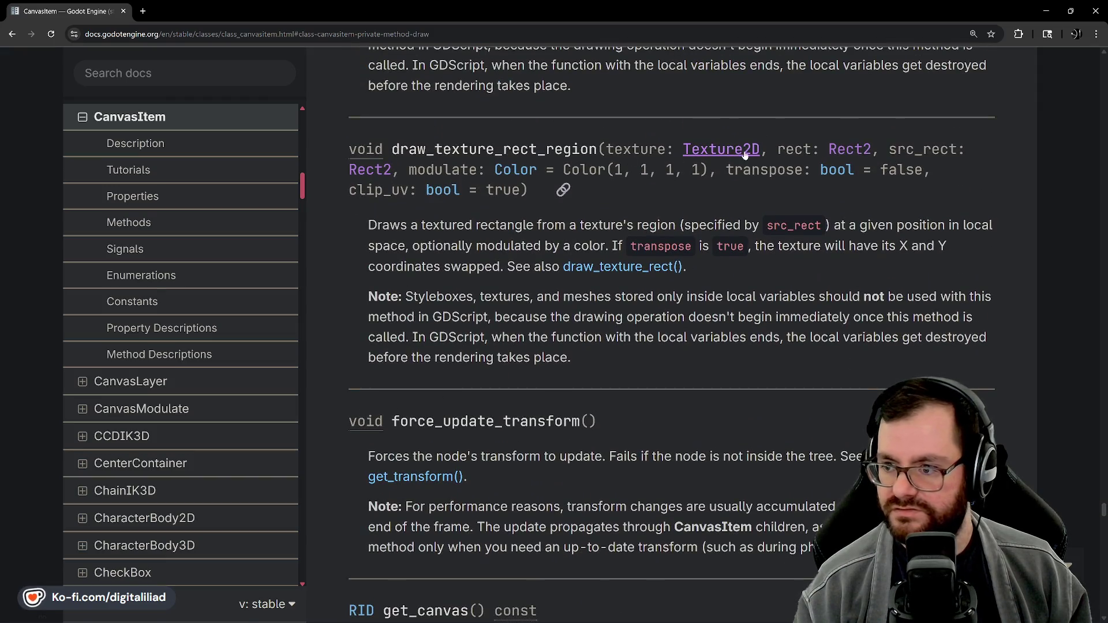
scroll(702, 280, up, 1)
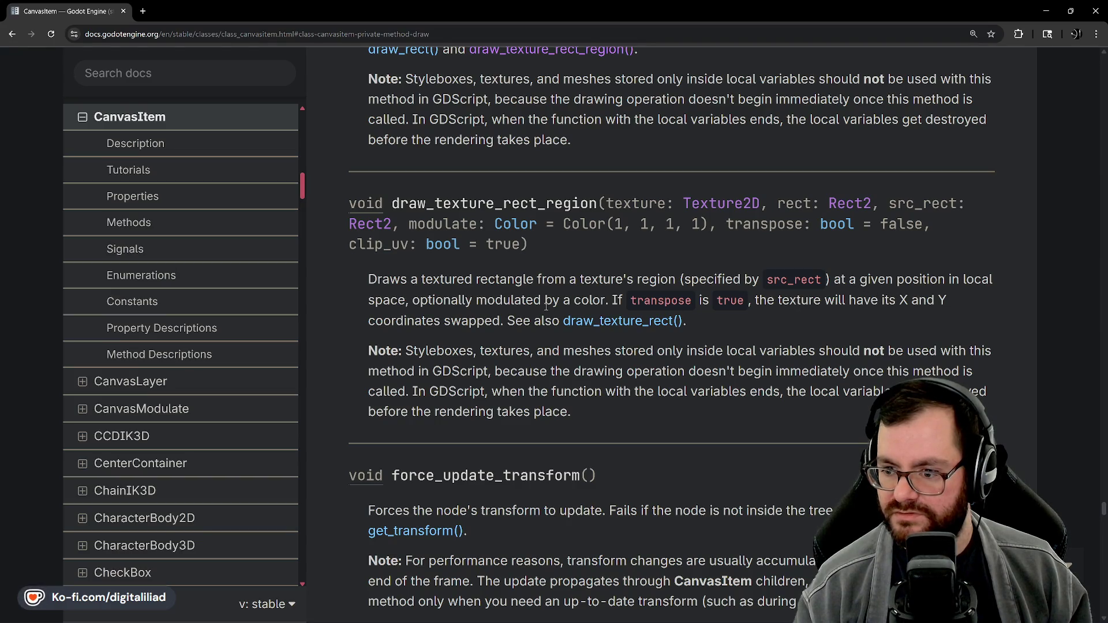
scroll(603, 326, up, 4)
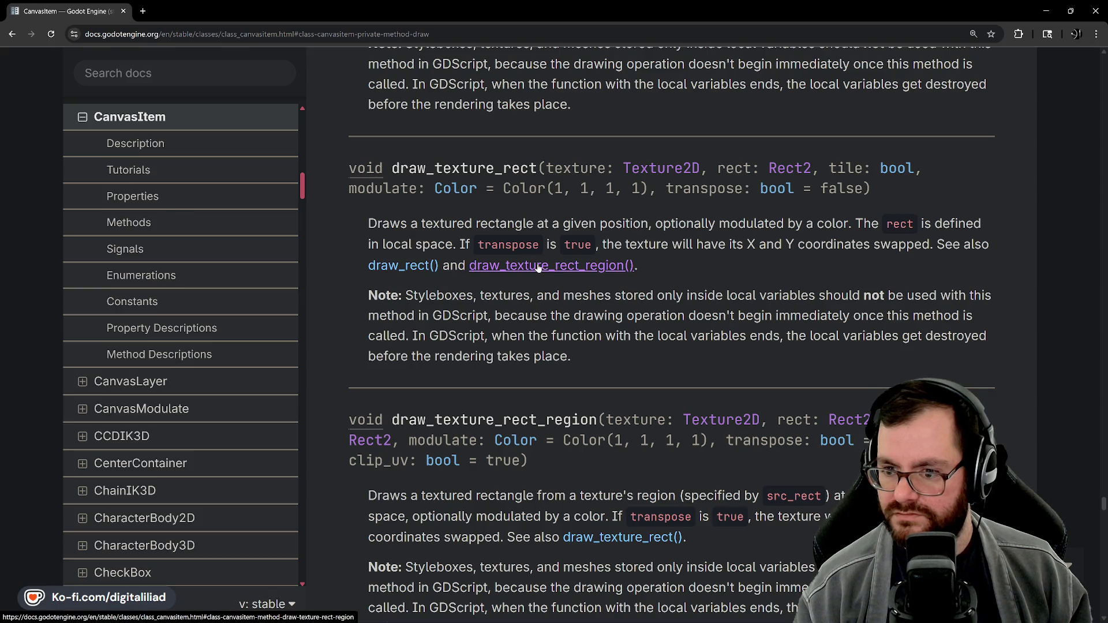
scroll(575, 272, up, 15)
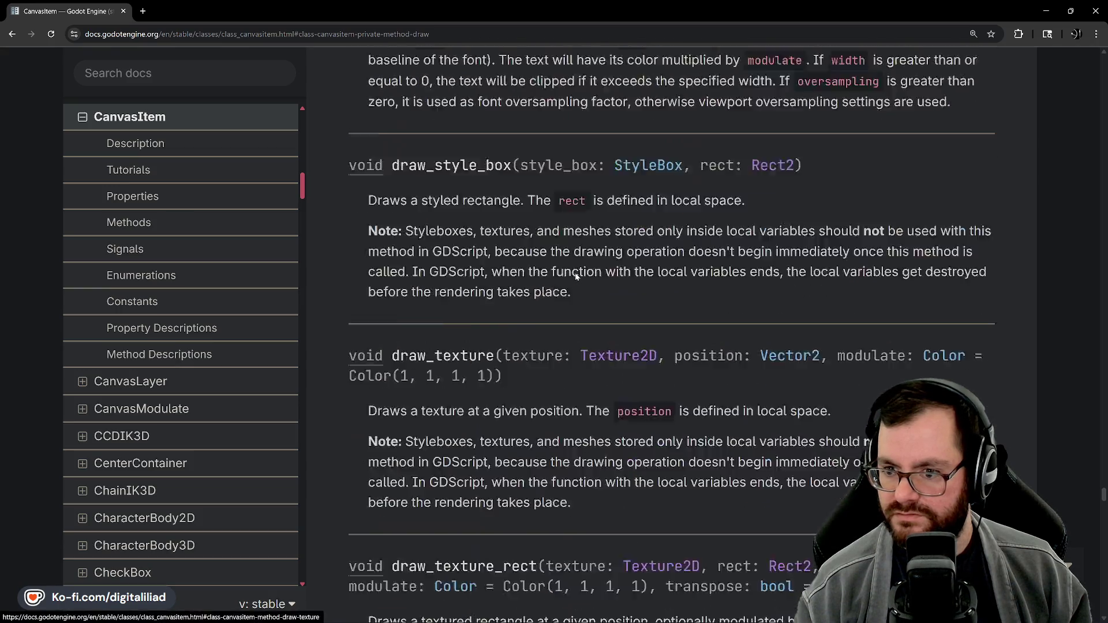
scroll(569, 275, up, 15)
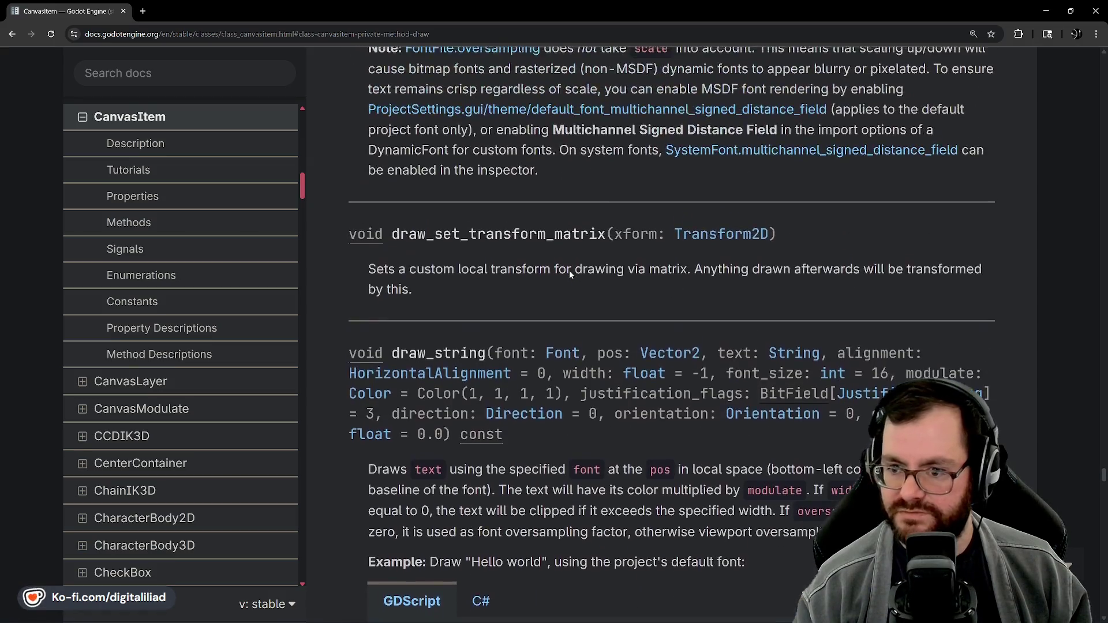
scroll(569, 274, up, 5)
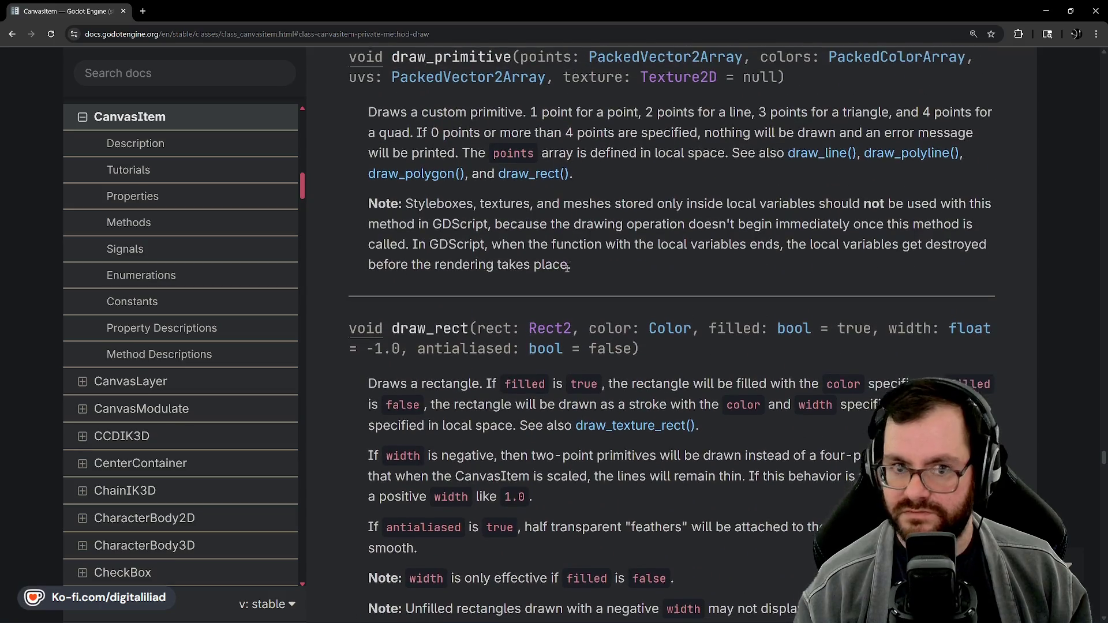
scroll(565, 267, down, 3)
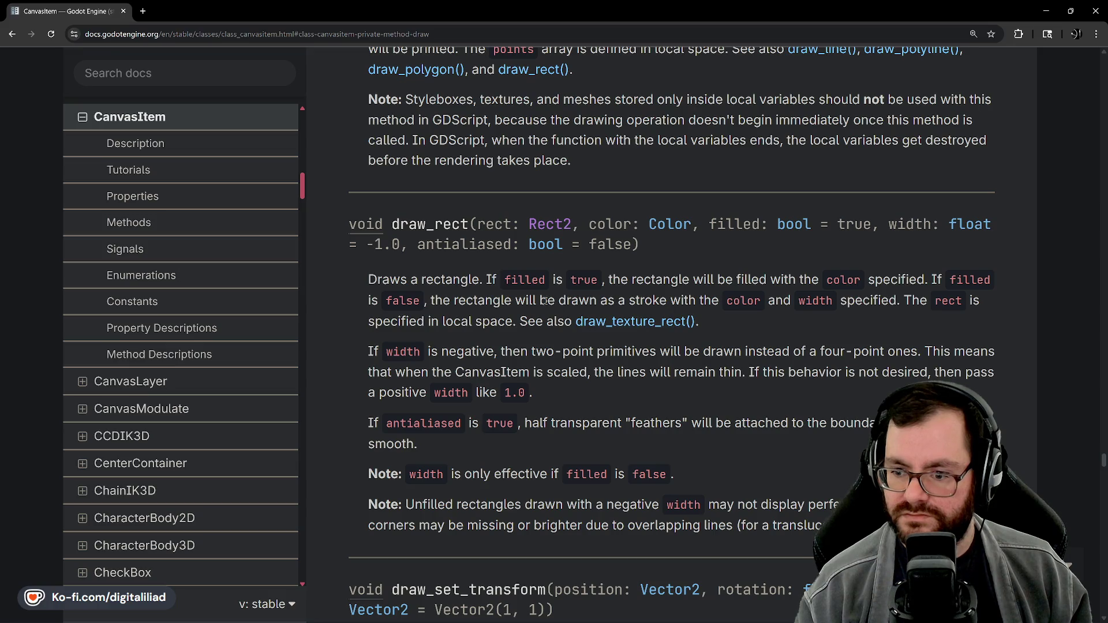
scroll(511, 321, down, 2)
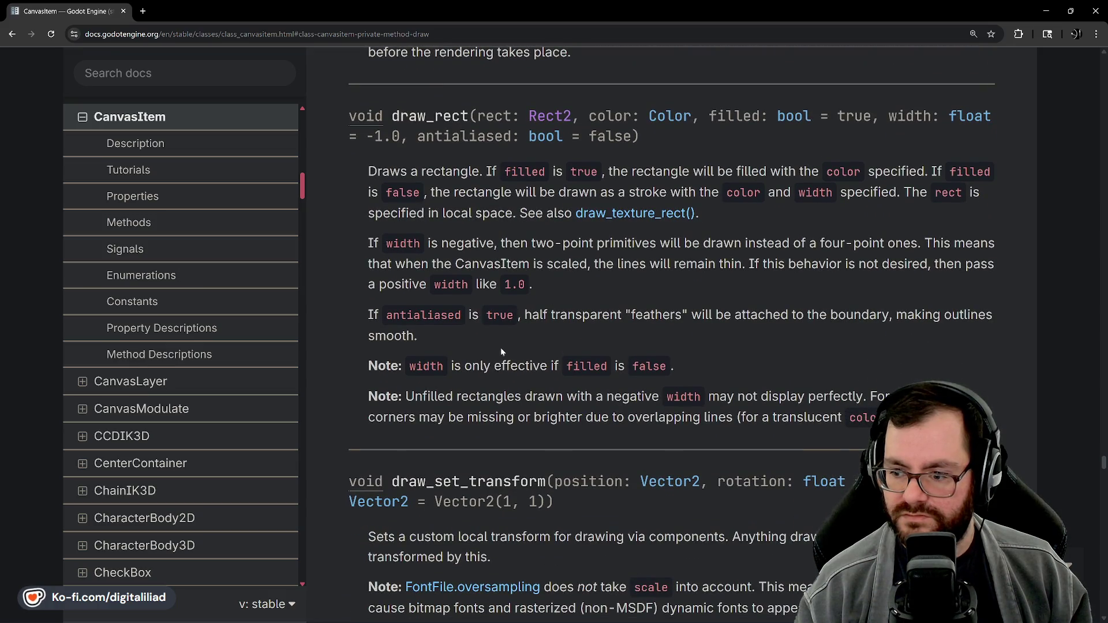
scroll(577, 239, up, 1)
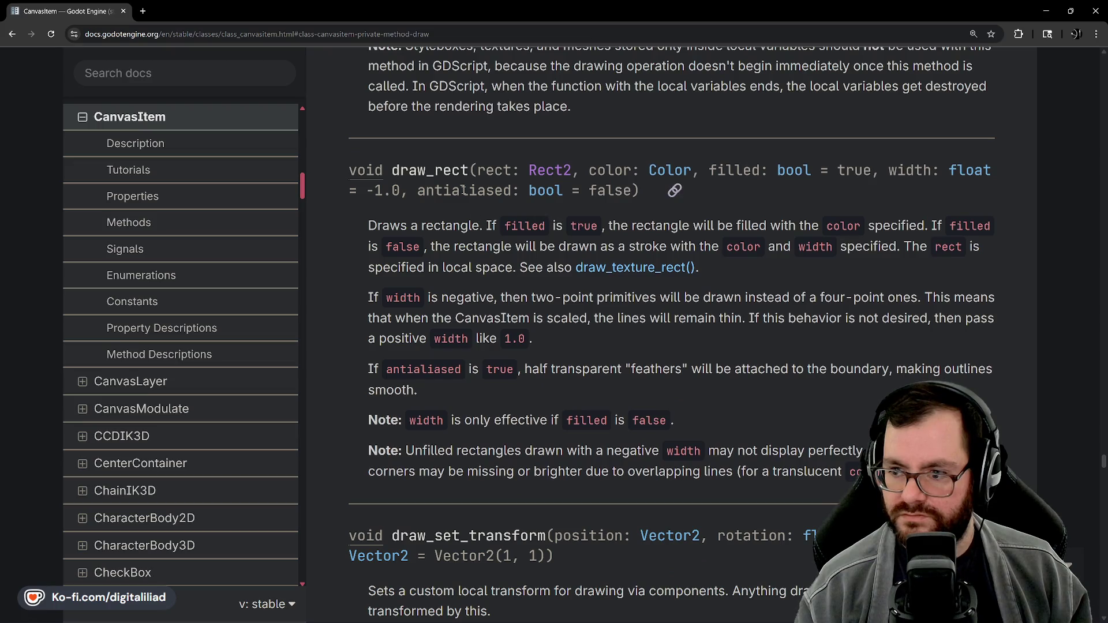
scroll(631, 293, down, 4)
scroll(597, 221, up, 3)
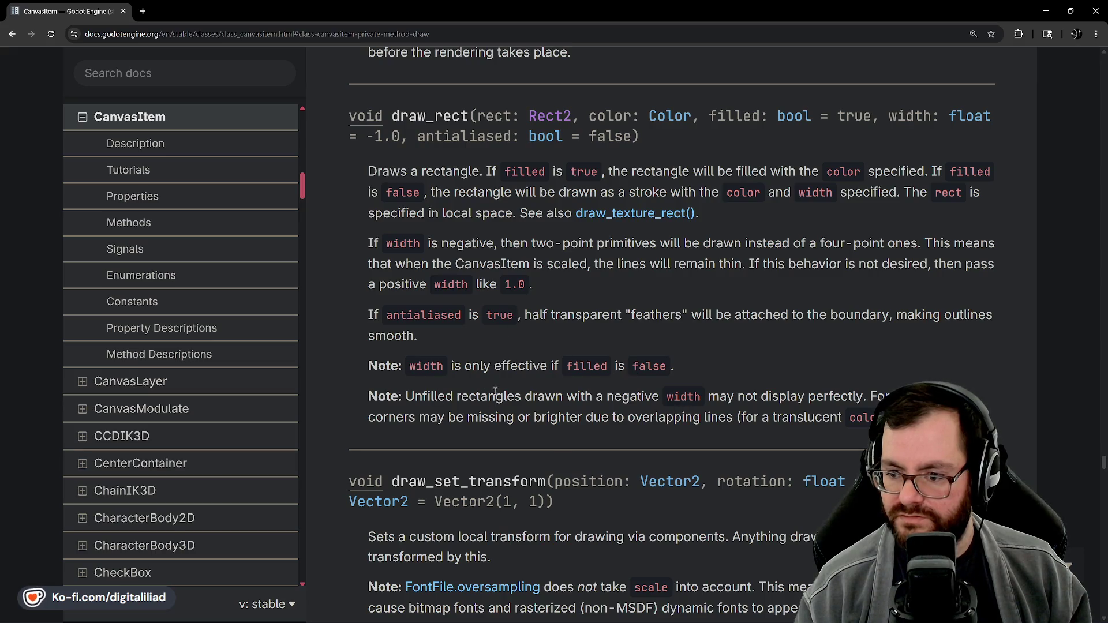
scroll(565, 438, down, 15)
scroll(587, 383, down, 15)
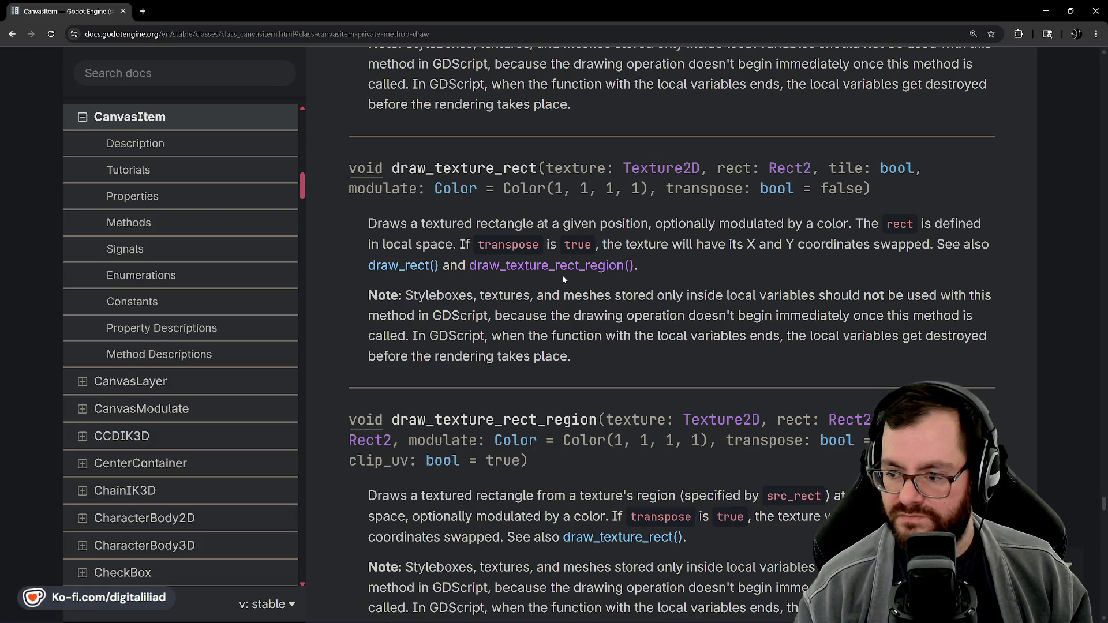
scroll(562, 274, down, 3)
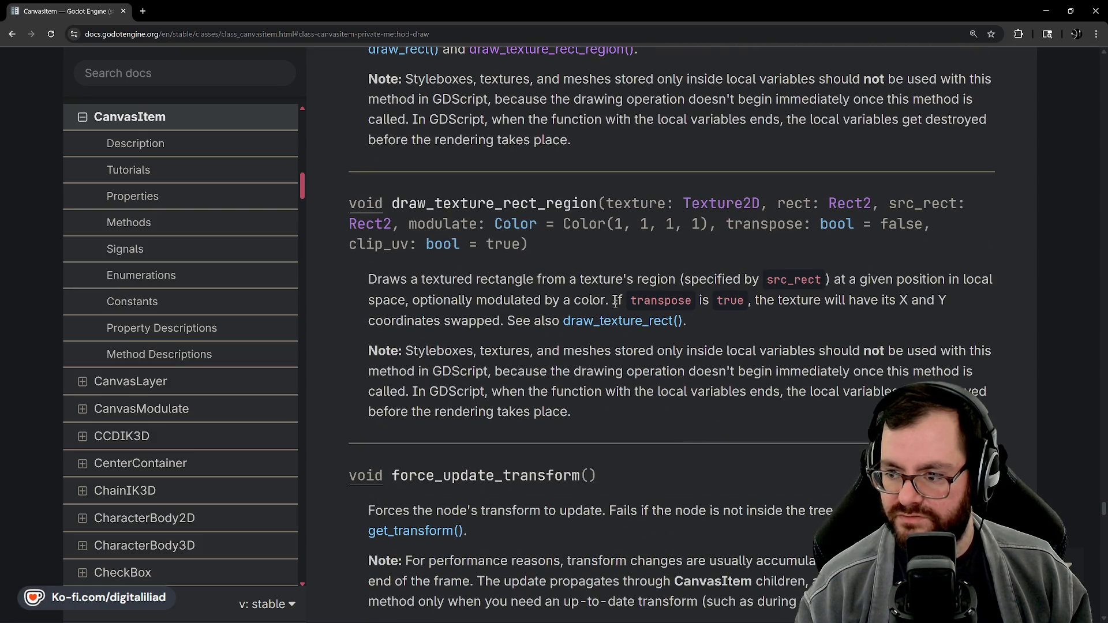
mouse_move(774, 611)
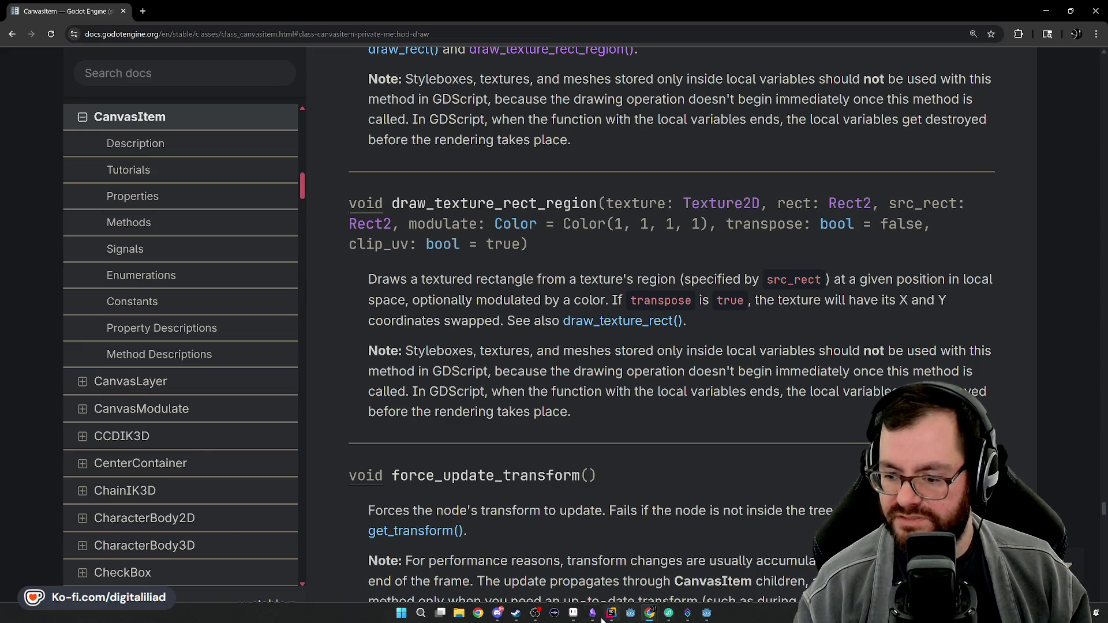
click(610, 614)
Step: With the Rectangular Marquee, select the upper tile block in cursor_block's middle column
scroll(554, 414, down, 5)
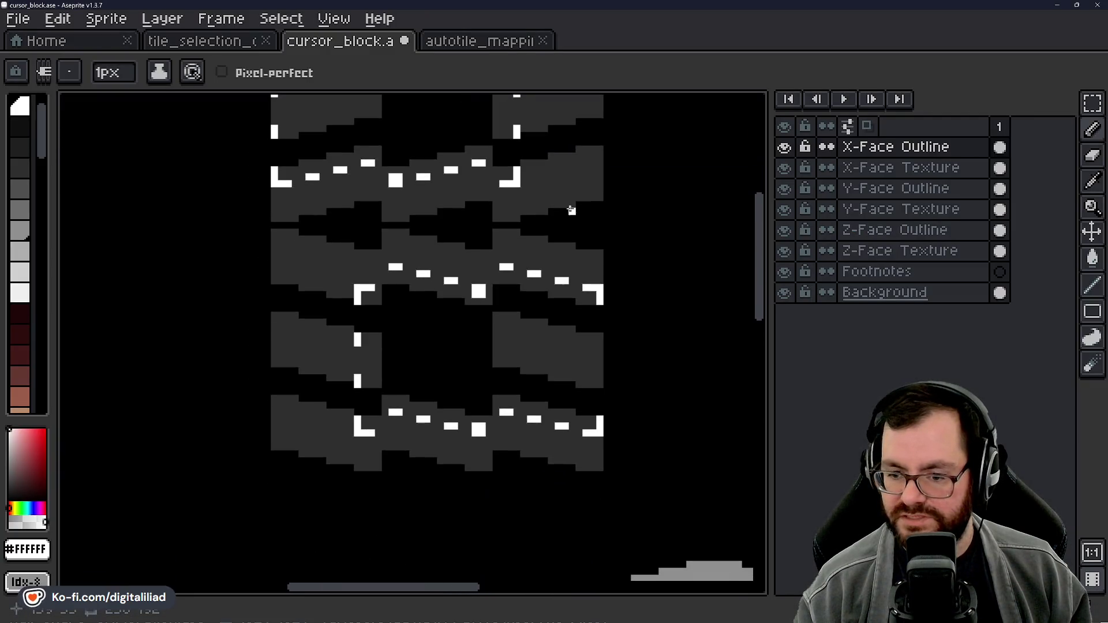
scroll(405, 239, up, 5)
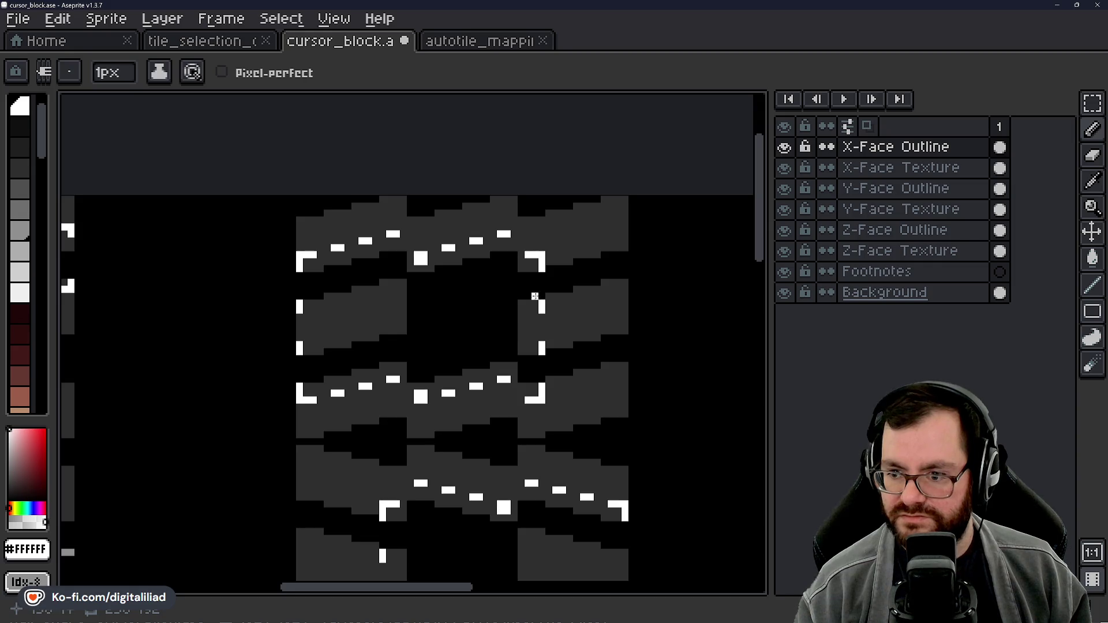
scroll(535, 289, down, 3)
scroll(374, 372, up, 2)
click(1093, 103)
scroll(417, 198, down, 1)
mouse_move(331, 134)
mouse_down()
mouse_move(549, 285)
mouse_move(581, 321)
mouse_up()
Step: Try selecting the block below, then redraw a tighter selection around the upper tile block
click(354, 349)
mouse_move(354, 349)
mouse_down()
mouse_move(410, 445)
mouse_move(571, 497)
mouse_up()
click(465, 252)
drag(364, 157, 536, 266)
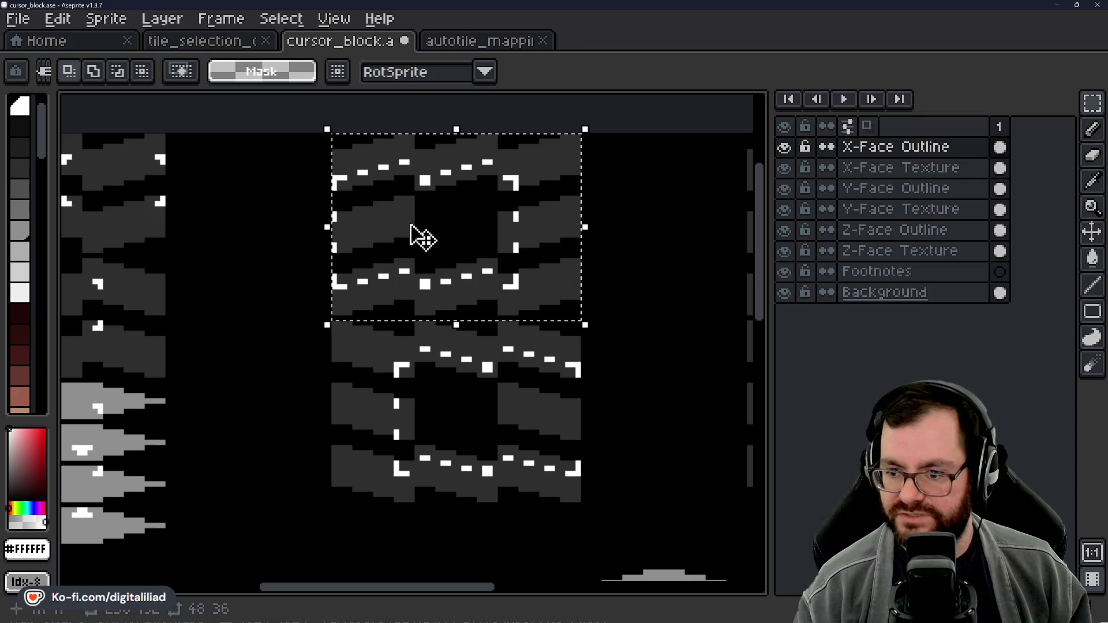
scroll(519, 347, left, 3)
scroll(550, 363, left, 5)
scroll(445, 329, up, 1)
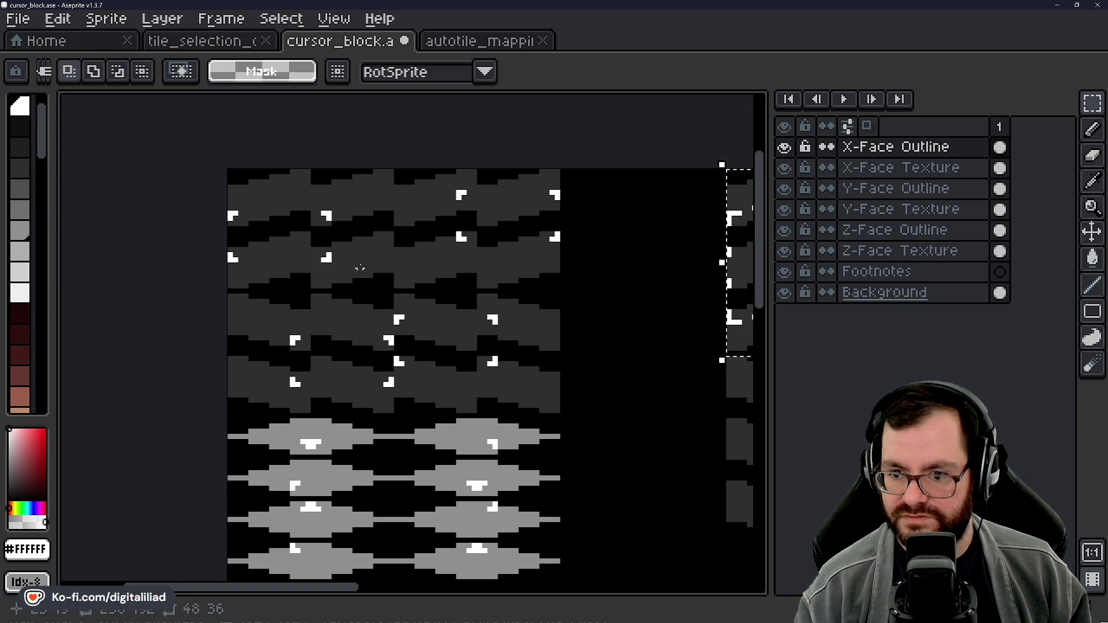
scroll(601, 354, right, 5)
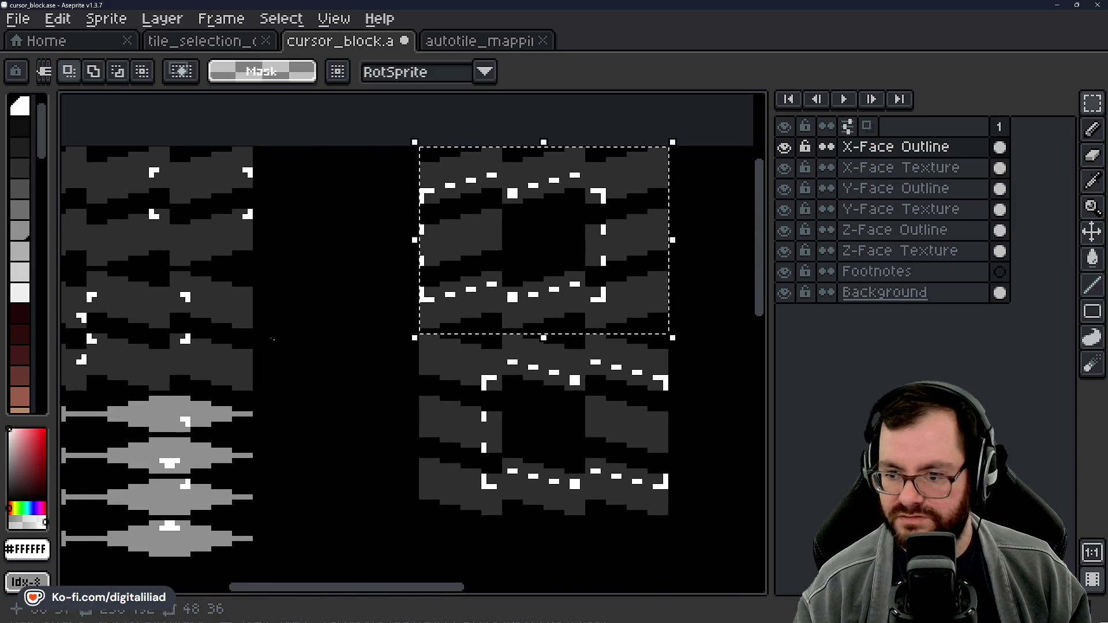
scroll(594, 345, down, 1)
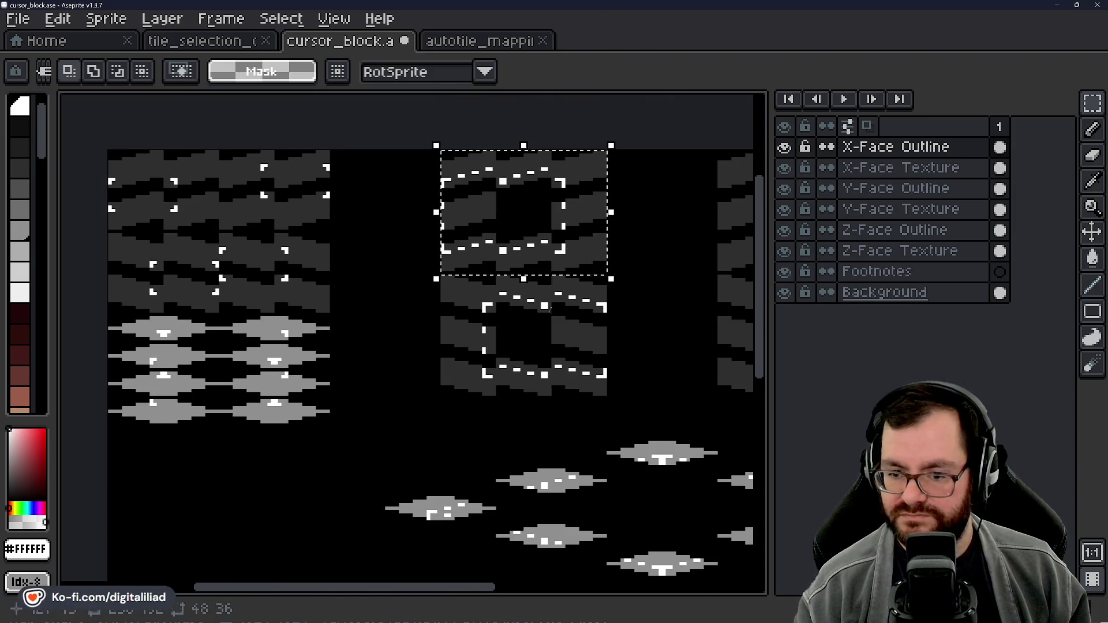
scroll(383, 329, right, 5)
scroll(383, 328, down, 2)
scroll(400, 376, down, 4)
scroll(400, 376, right, 3)
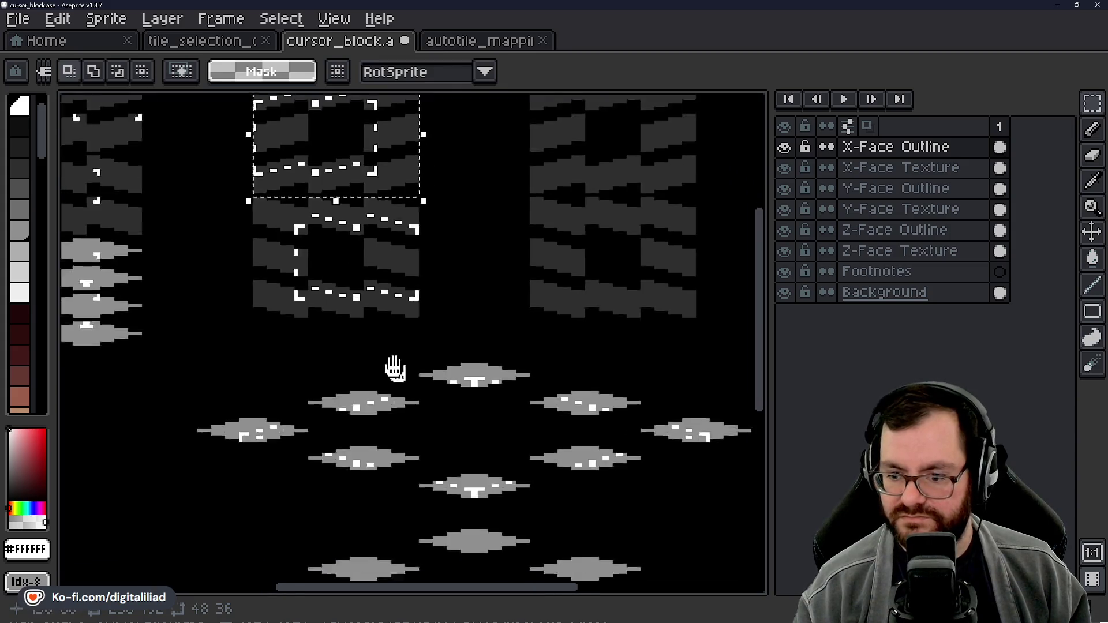
Step: Pan across cursor_block's tile columns to check the markers, then switch to the tile_selection_outline reference
mouse_move(280, 382)
mouse_down()
mouse_move(287, 223)
mouse_move(323, 398)
mouse_move(383, 378)
mouse_move(477, 382)
mouse_move(547, 365)
mouse_move(465, 297)
mouse_move(385, 286)
mouse_up()
mouse_move(655, 371)
mouse_down()
mouse_move(549, 421)
mouse_move(537, 388)
mouse_up()
scroll(502, 345, down, 5)
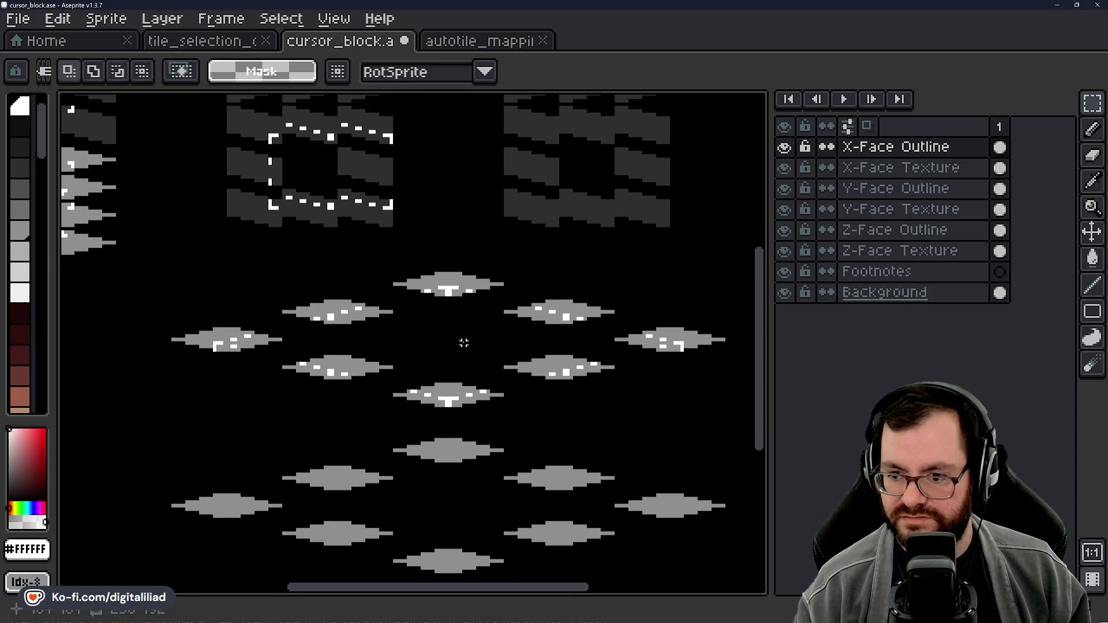
scroll(463, 341, up, 8)
scroll(402, 370, down, 5)
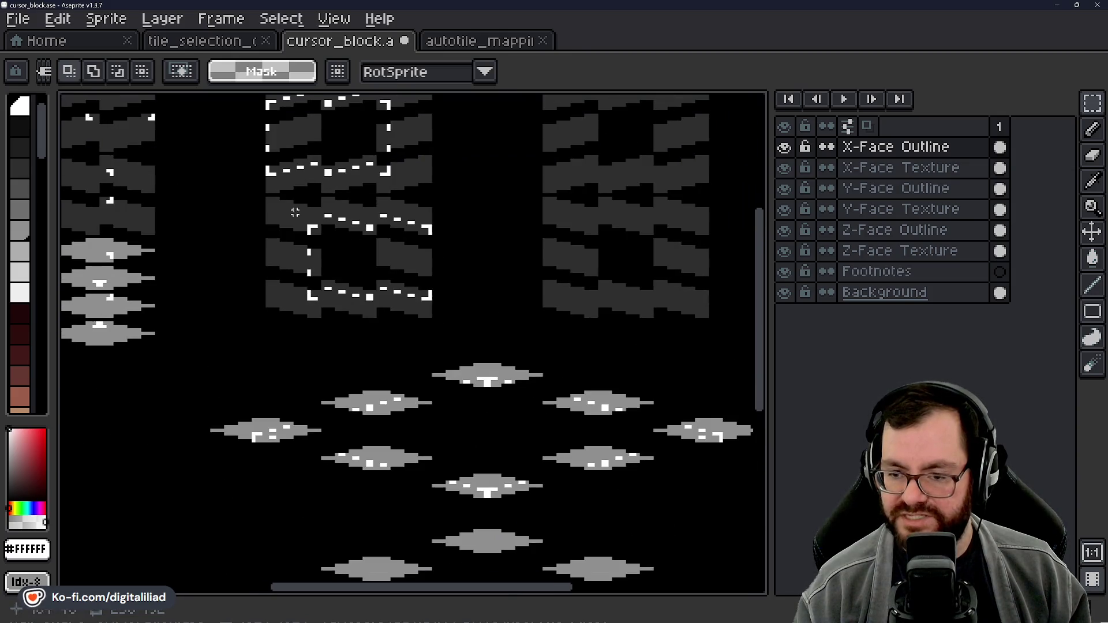
scroll(399, 265, up, 6)
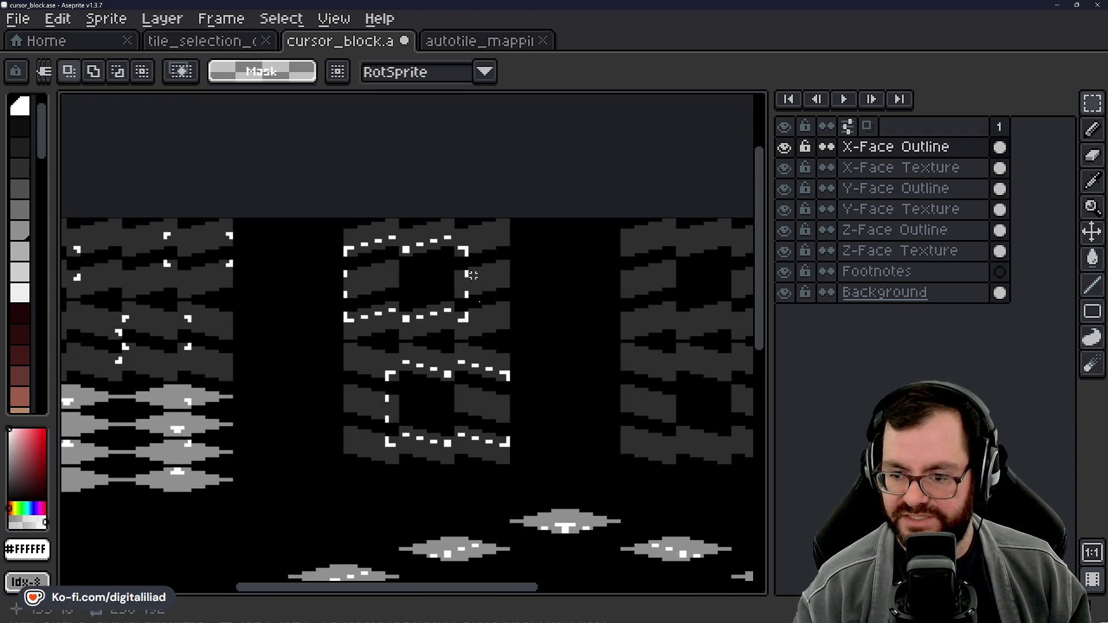
scroll(396, 338, down, 4)
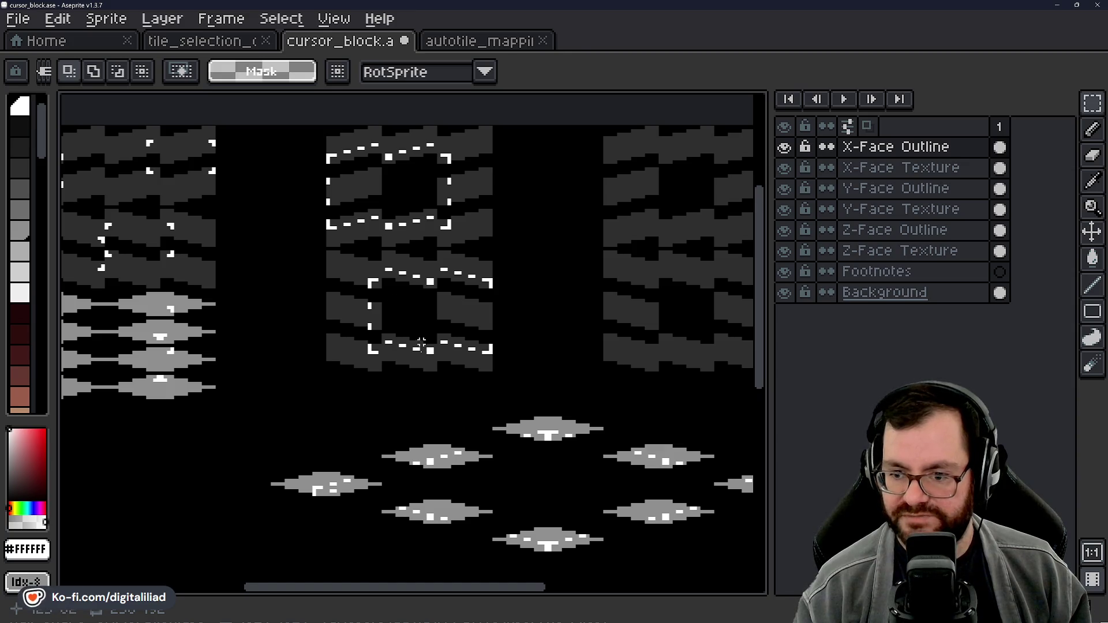
scroll(404, 312, down, 10)
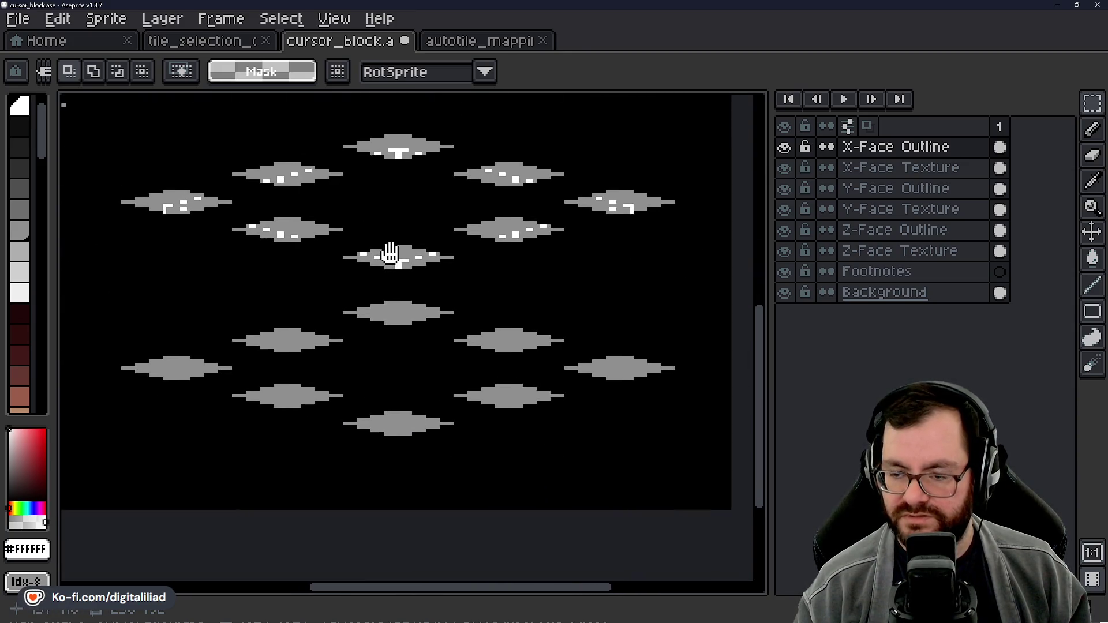
scroll(406, 328, up, 5)
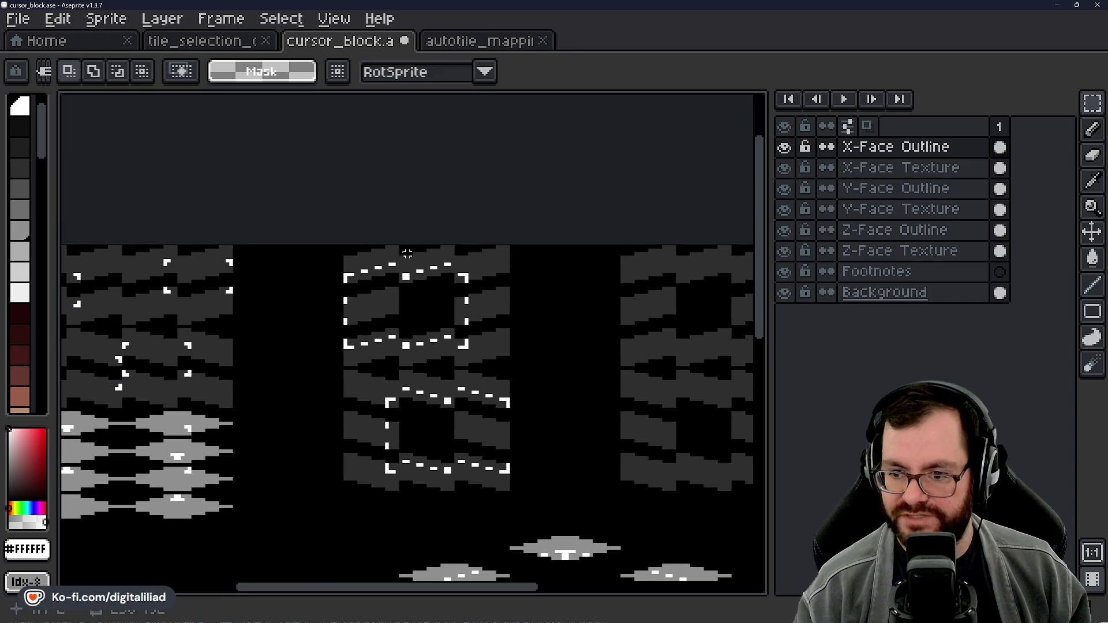
scroll(372, 196, down, 5)
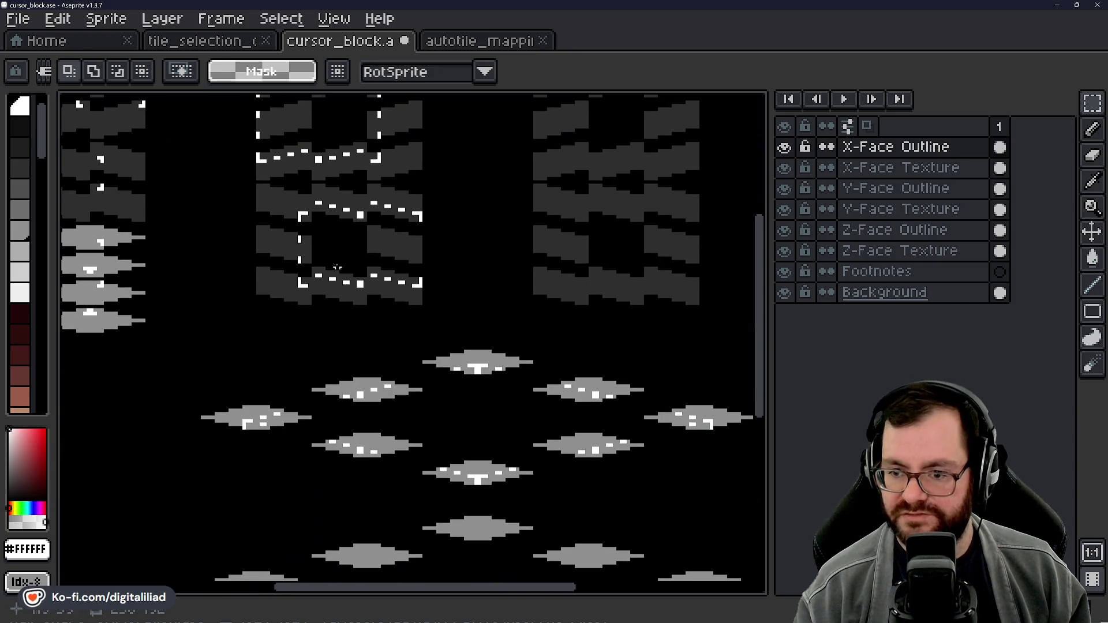
scroll(353, 301, down, 5)
scroll(340, 289, down, 3)
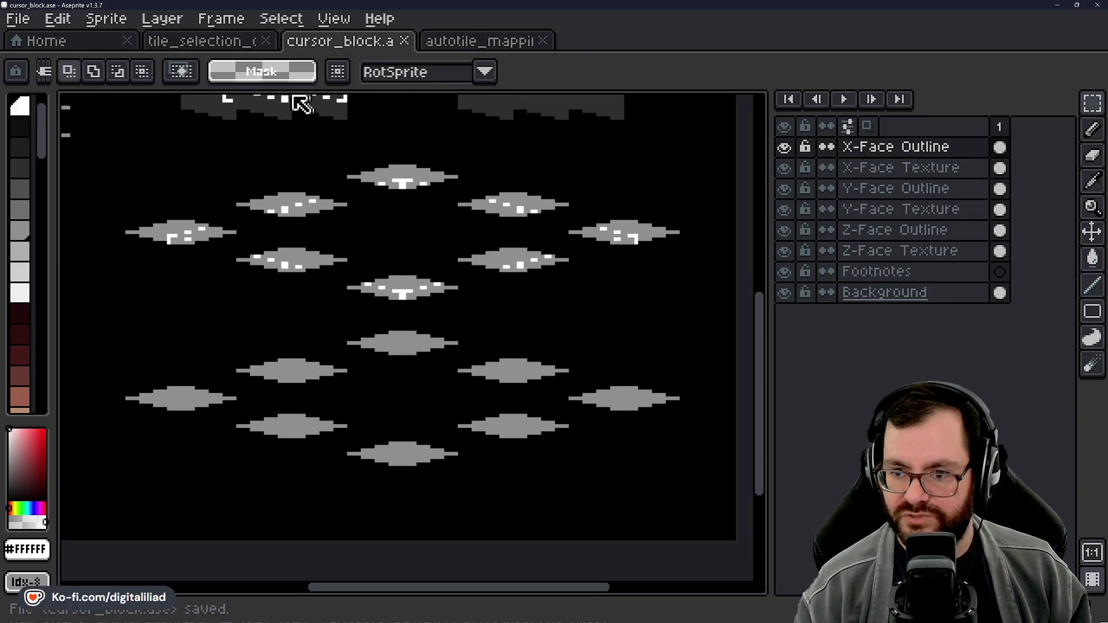
click(222, 46)
Step: Glance at autotile_mapping, return to cursor_block, and bring its marked tile edges into view
scroll(379, 411, down, 2)
scroll(378, 411, down, 3)
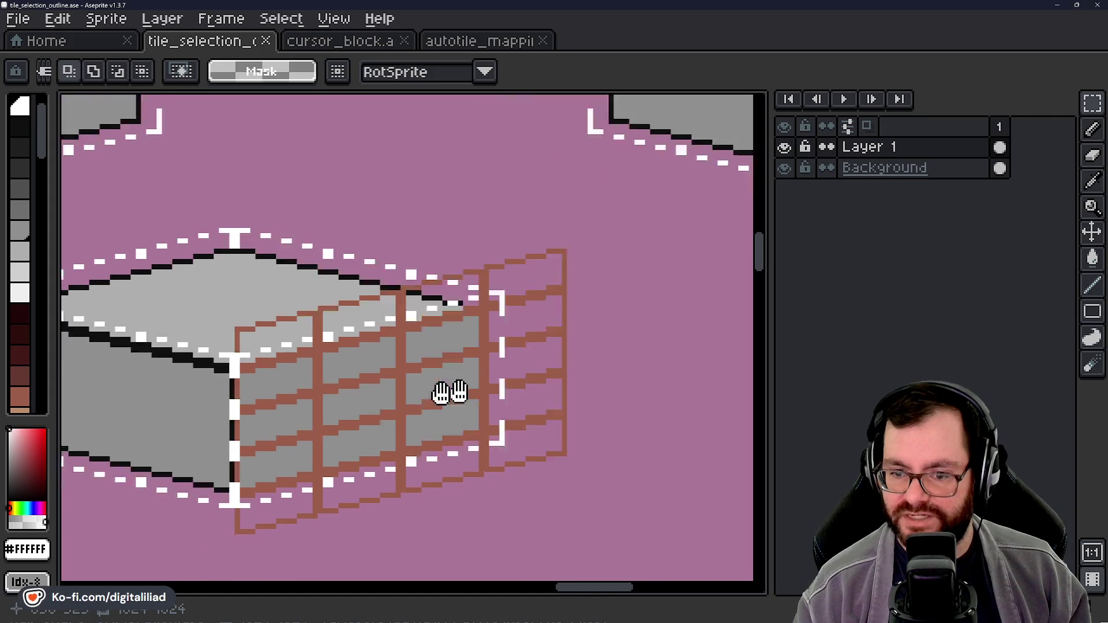
click(456, 45)
click(369, 43)
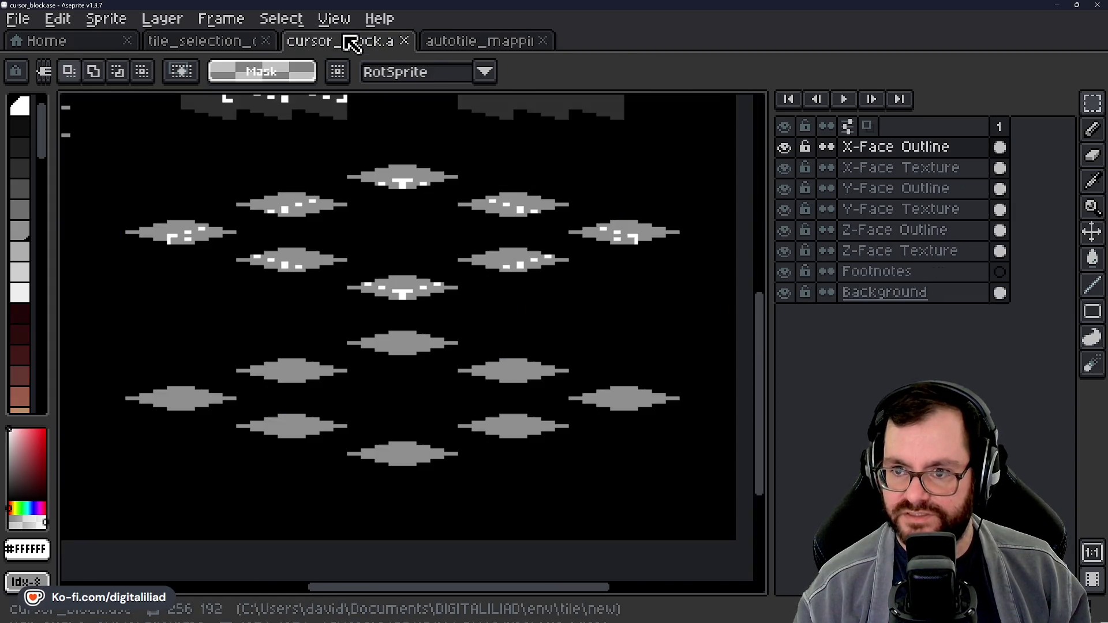
scroll(440, 292, down, 4)
scroll(489, 247, up, 5)
scroll(490, 247, up, 2)
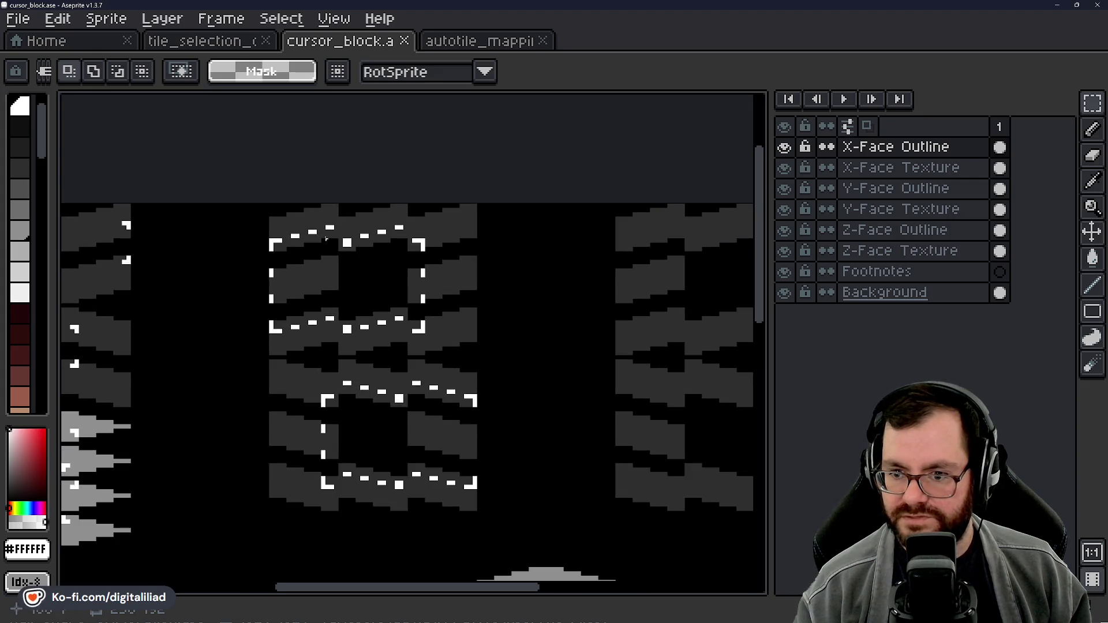
scroll(446, 251, up, 1)
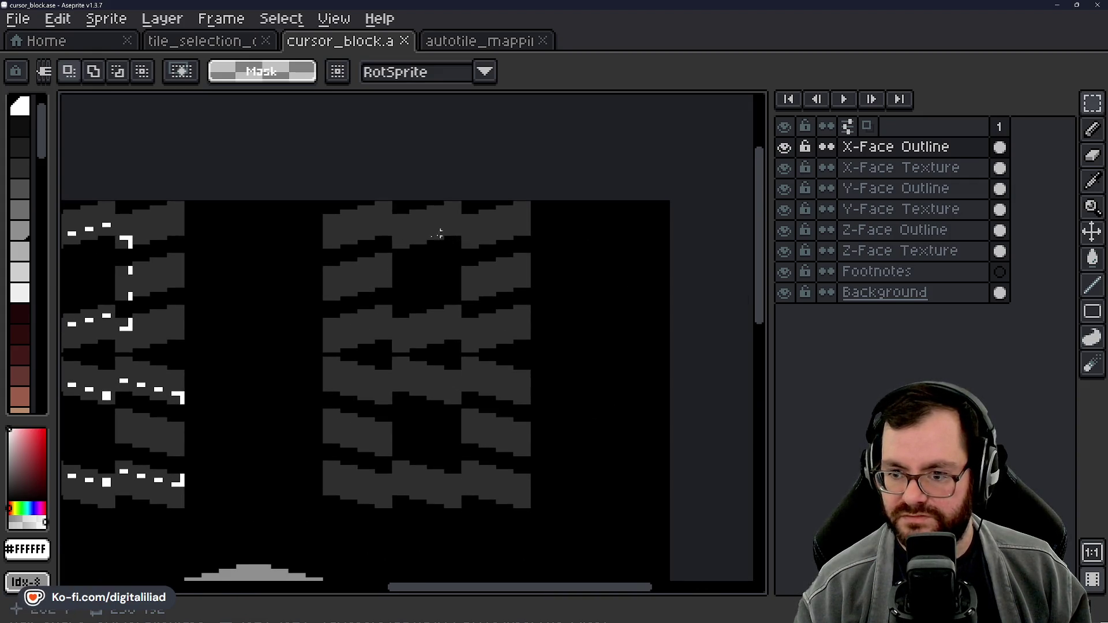
mouse_move(366, 274)
mouse_down()
mouse_move(658, 296)
mouse_move(482, 294)
mouse_up()
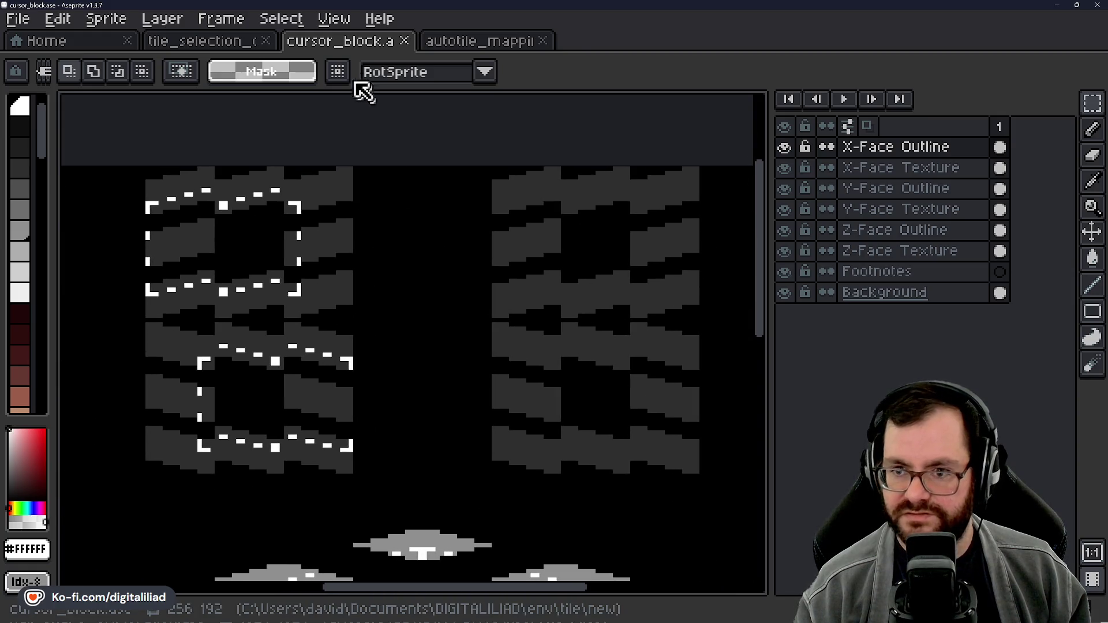
mouse_move(402, 358)
mouse_down()
mouse_move(403, 186)
mouse_move(400, 425)
mouse_up()
scroll(400, 424, up, 3)
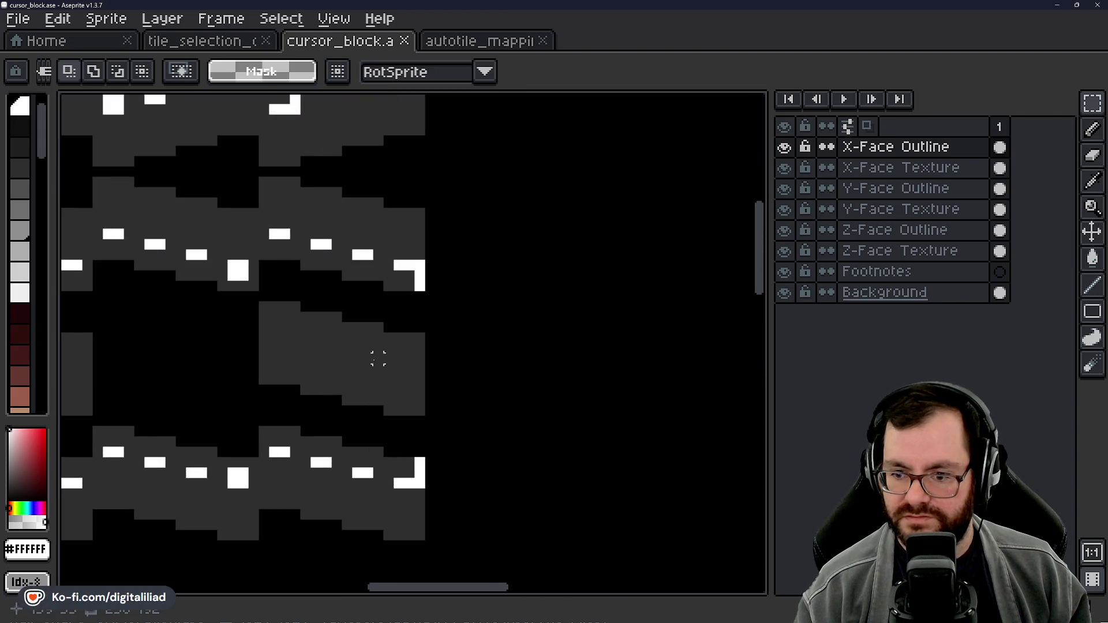
scroll(441, 372, down, 2)
drag(542, 527, 530, 354)
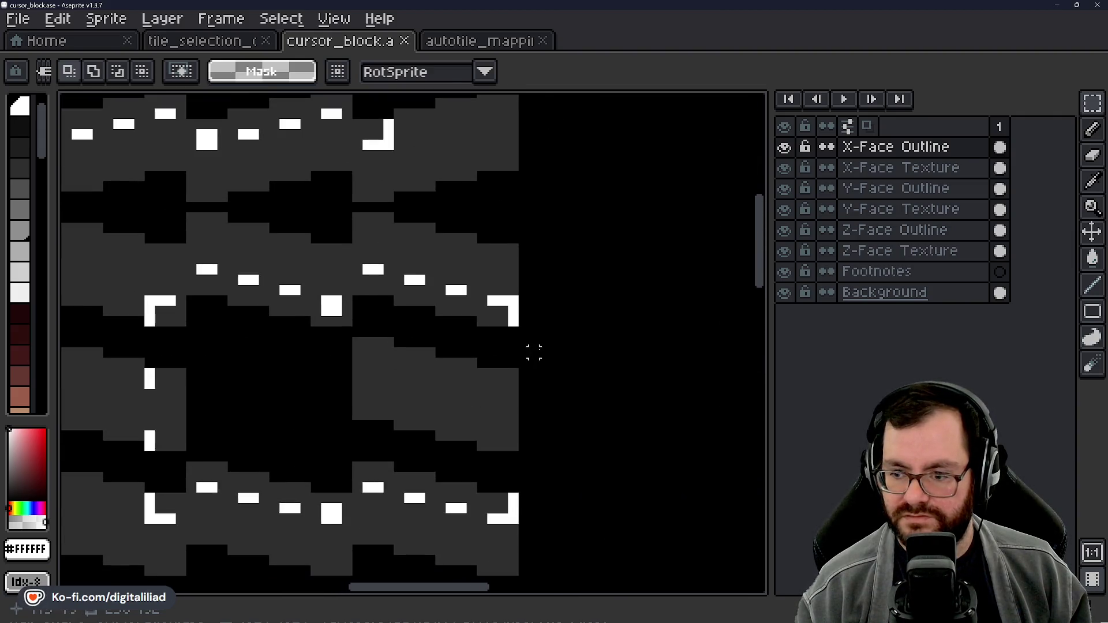
scroll(529, 354, up, 2)
Step: Switch to the Pencil tool and show the tile_selection_outline reference sprite
key(ctrl+shift+Tab)
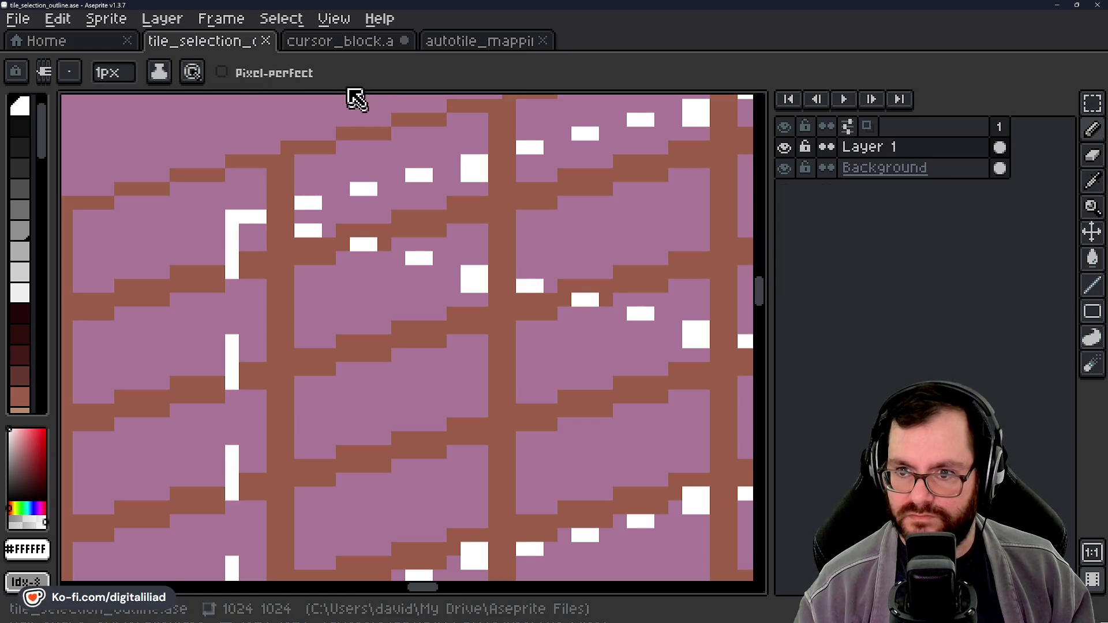
click(364, 49)
scroll(532, 252, down, 2)
click(242, 41)
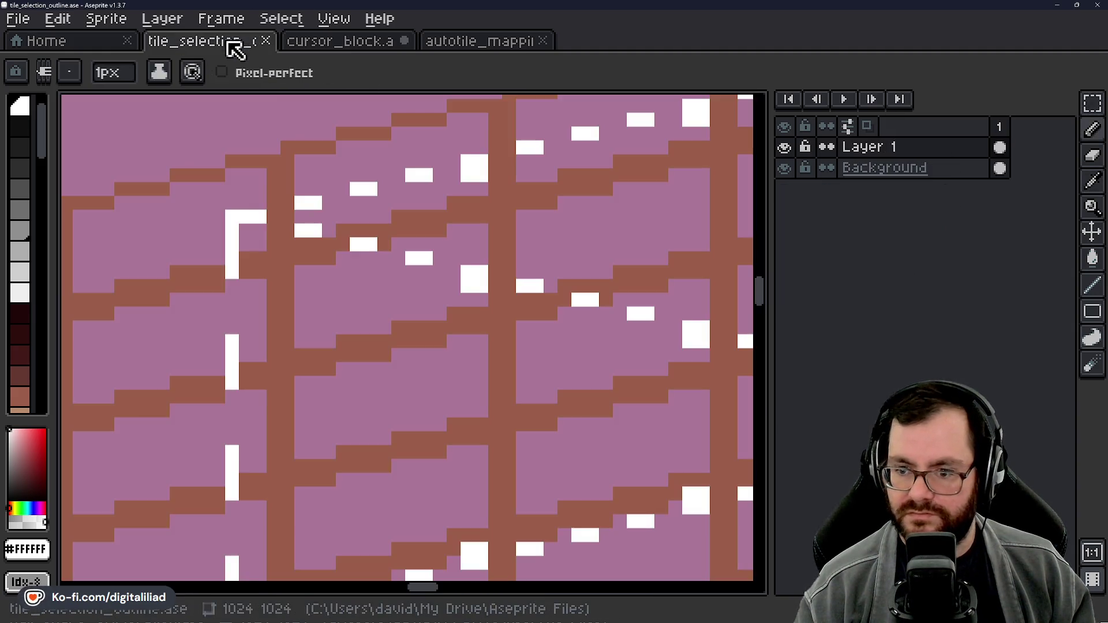
Step: Check the reference's tile corner, then paint three white dashes and a 2x2 block along cursor_block's edge
scroll(370, 216, up, 1)
drag(370, 215, 318, 270)
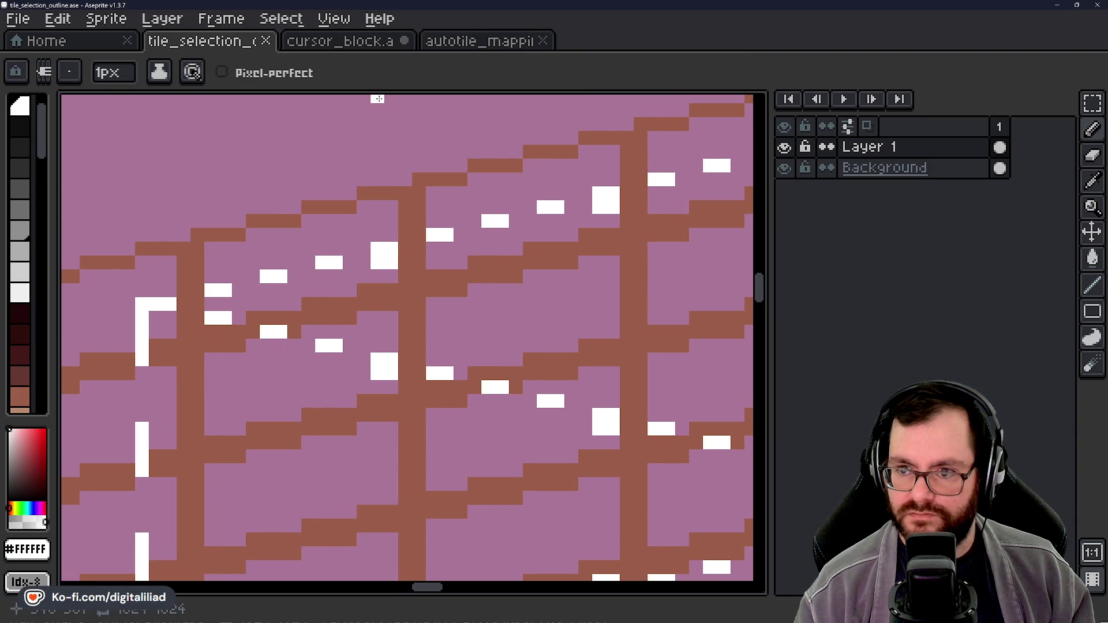
click(367, 43)
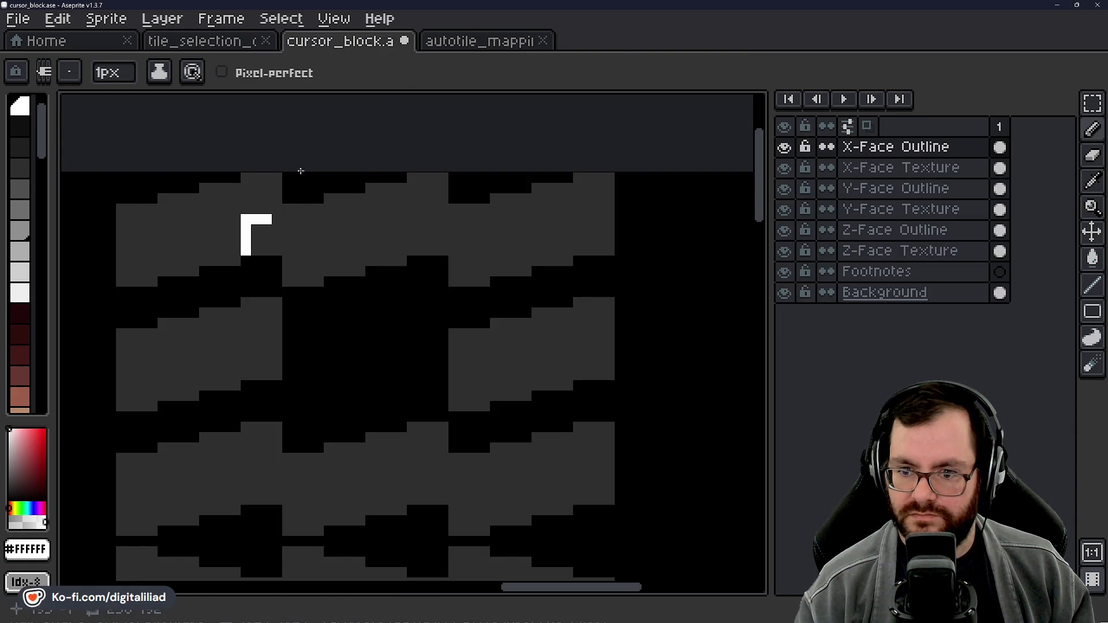
scroll(277, 222, up, 4)
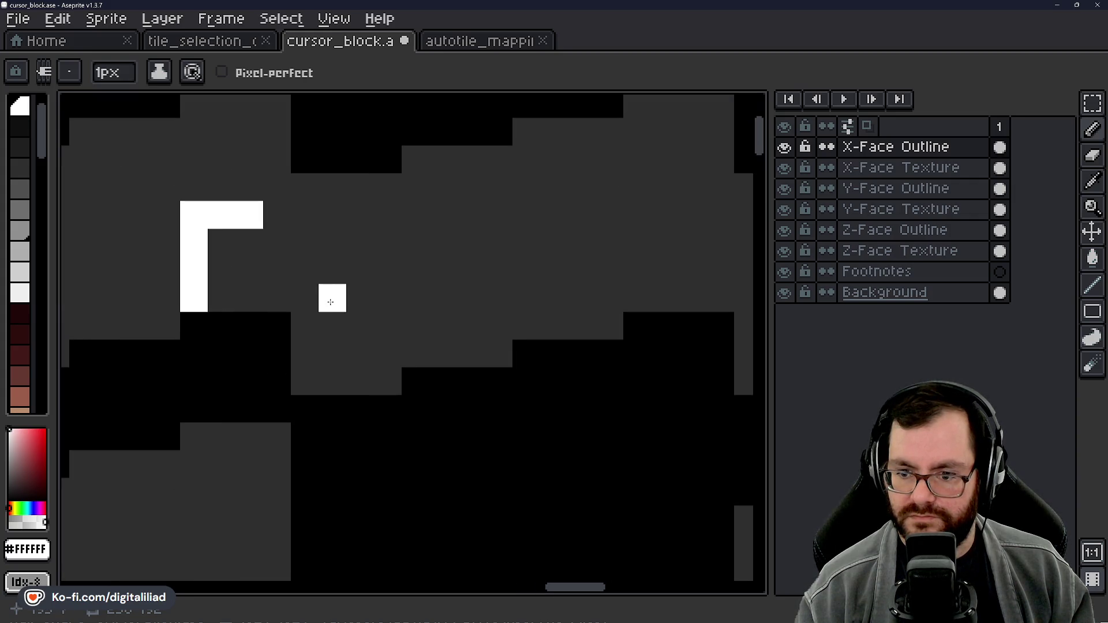
drag(331, 269, 359, 272)
scroll(376, 306, up, 3)
drag(410, 326, 431, 324)
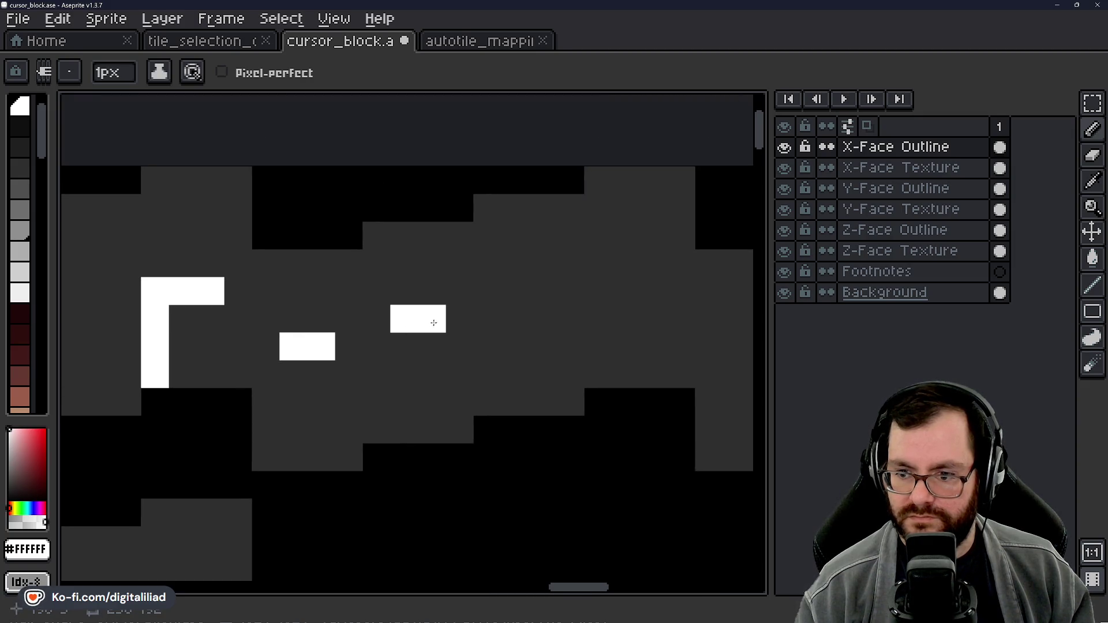
drag(506, 294, 536, 294)
mouse_move(628, 266)
mouse_down()
mouse_move(650, 267)
mouse_move(621, 280)
mouse_up()
scroll(368, 244, down, 2)
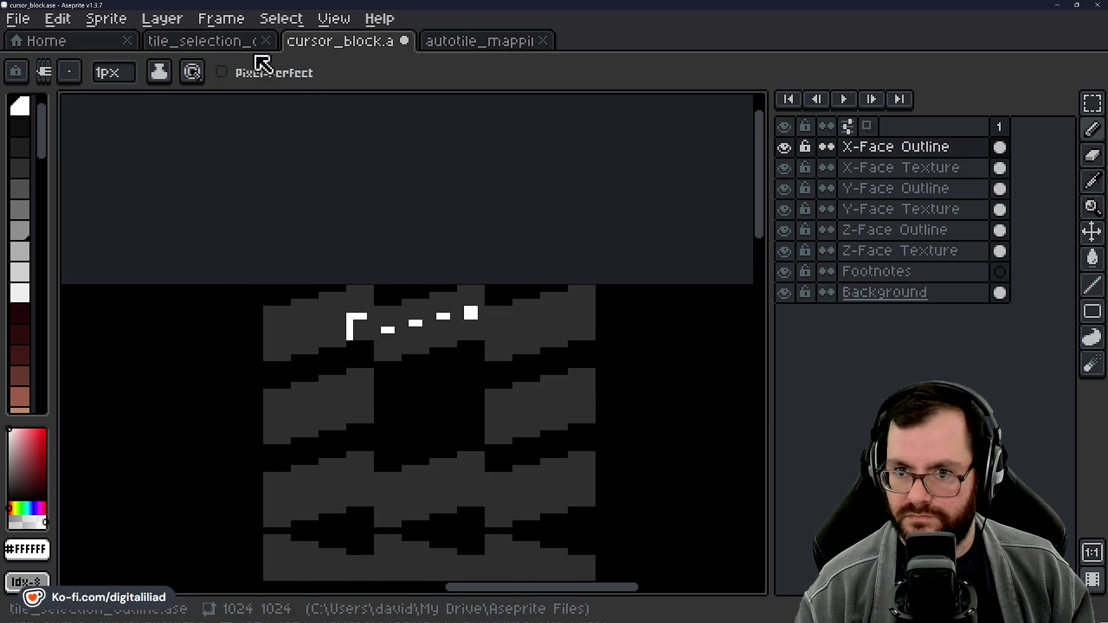
Step: After comparing with the reference, undo the misplaced 2x2 block and paint a white square marker instead
click(240, 41)
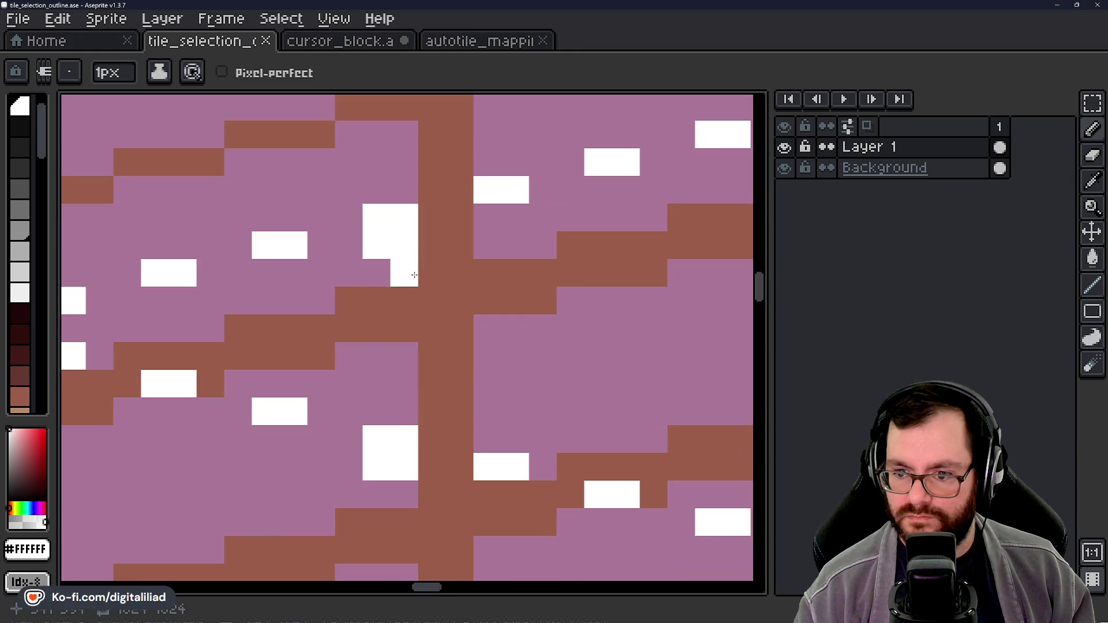
click(355, 45)
scroll(496, 279, up, 2)
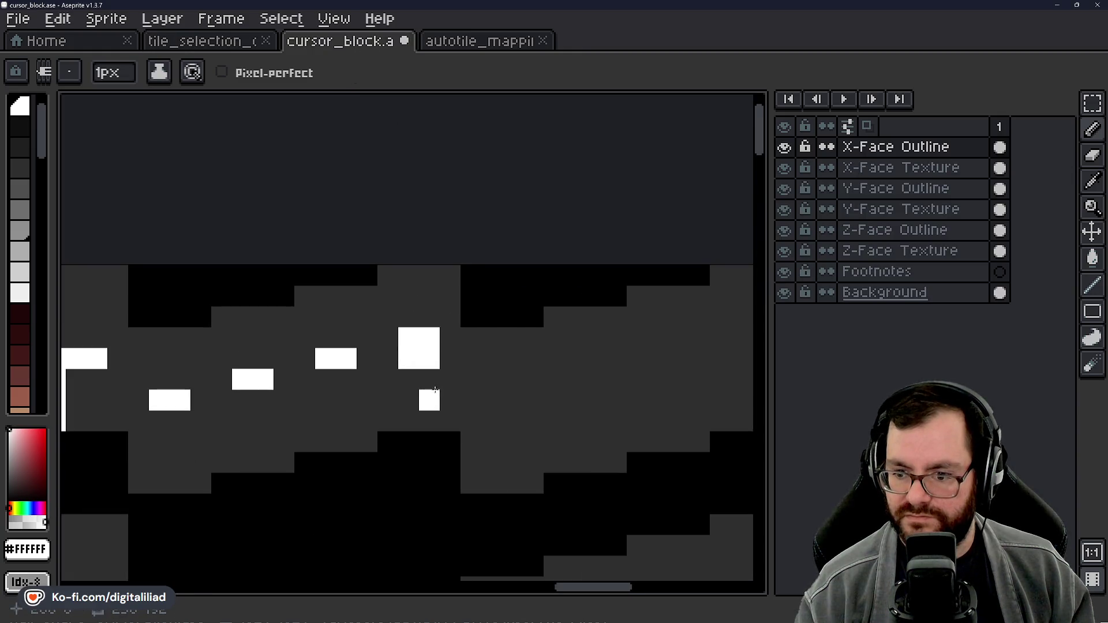
drag(425, 396, 598, 334)
key(ctrl+z)
key(ctrl+z)
key(ctrl+z)
key(ctrl+z)
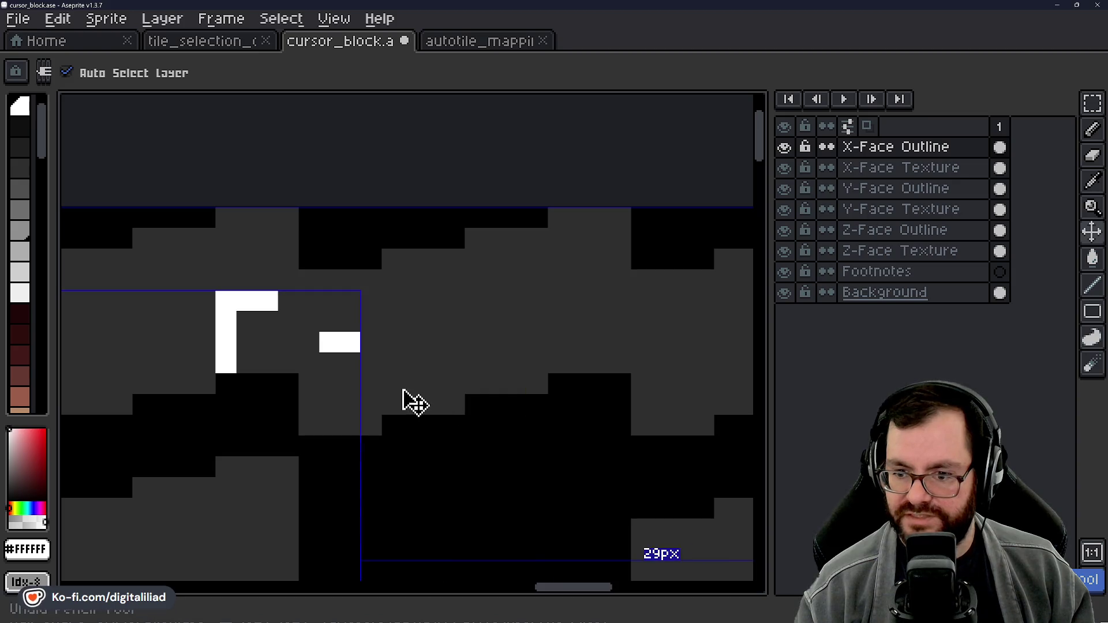
key(b)
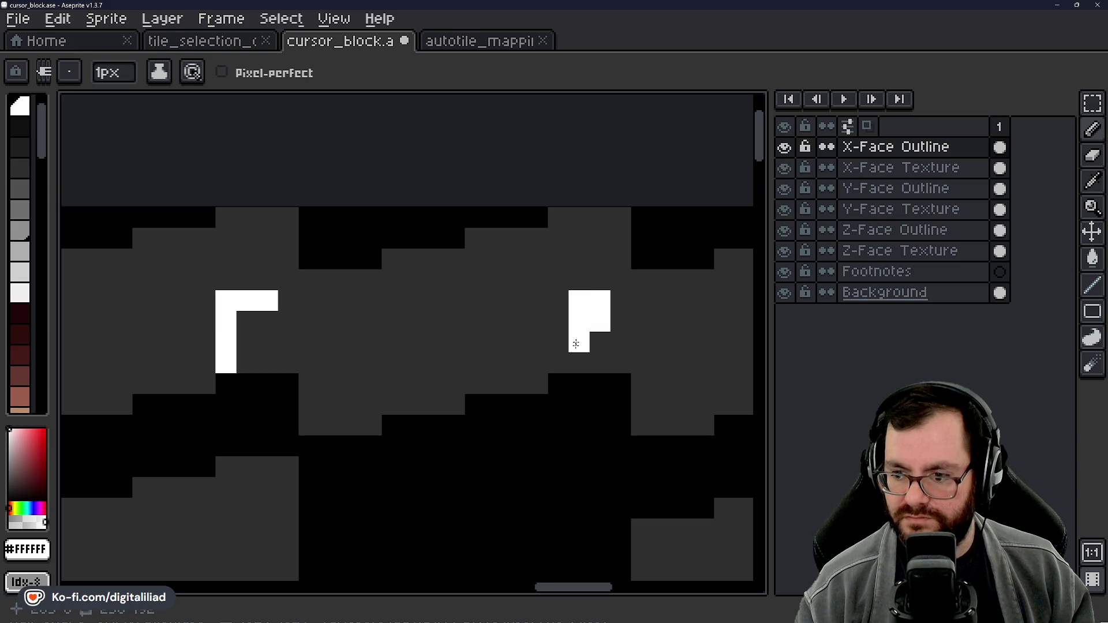
drag(516, 320, 495, 321)
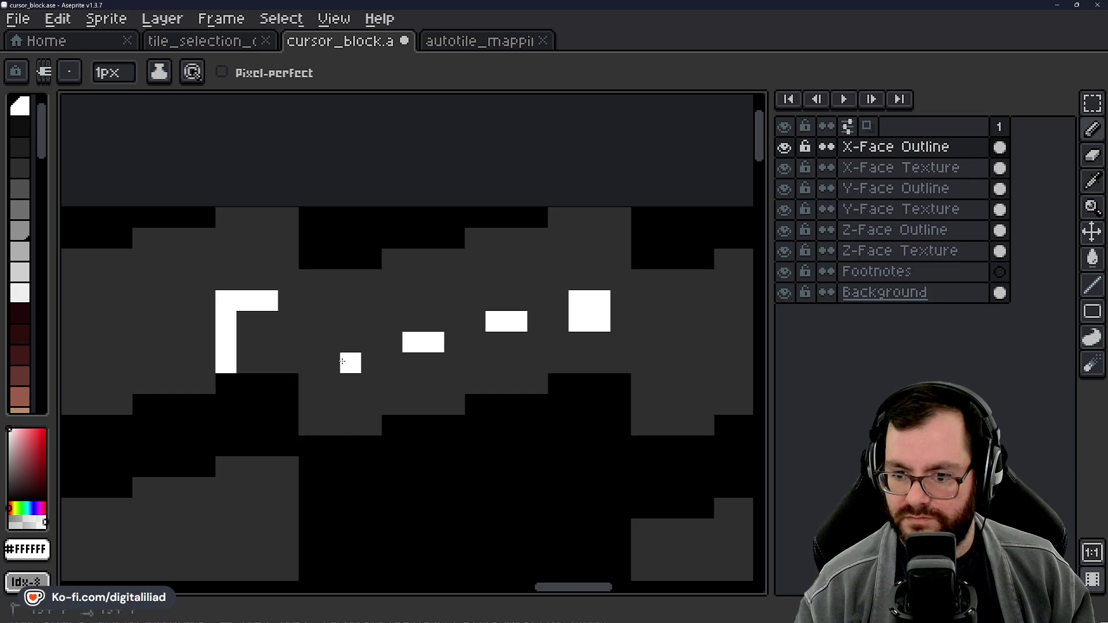
Step: Compare the reference's left tile corner with cursor_block again
click(215, 42)
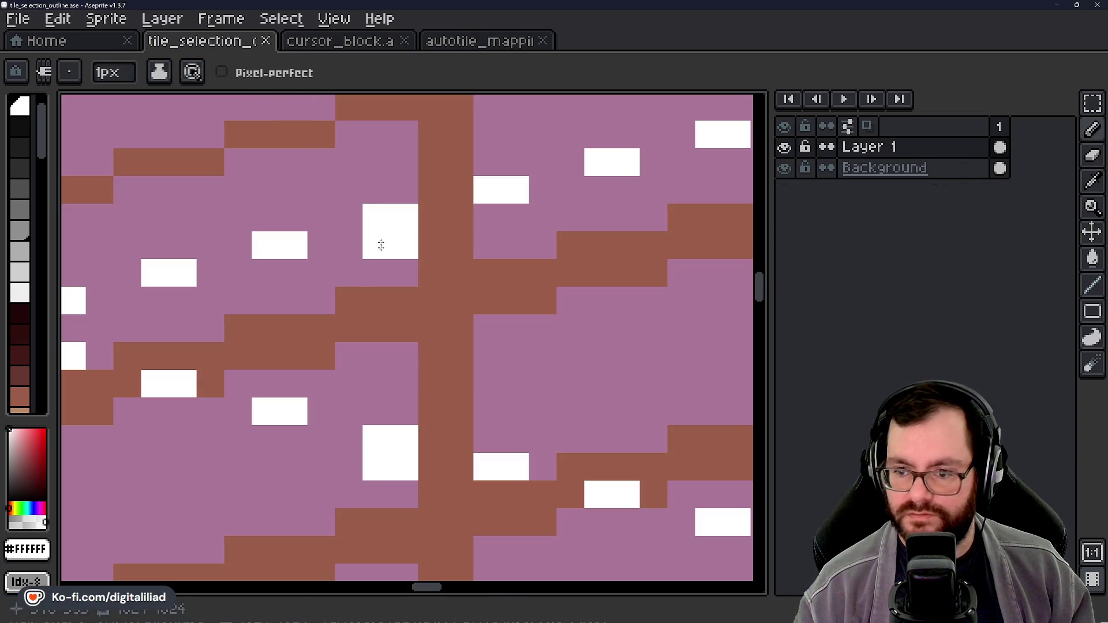
drag(381, 285, 574, 301)
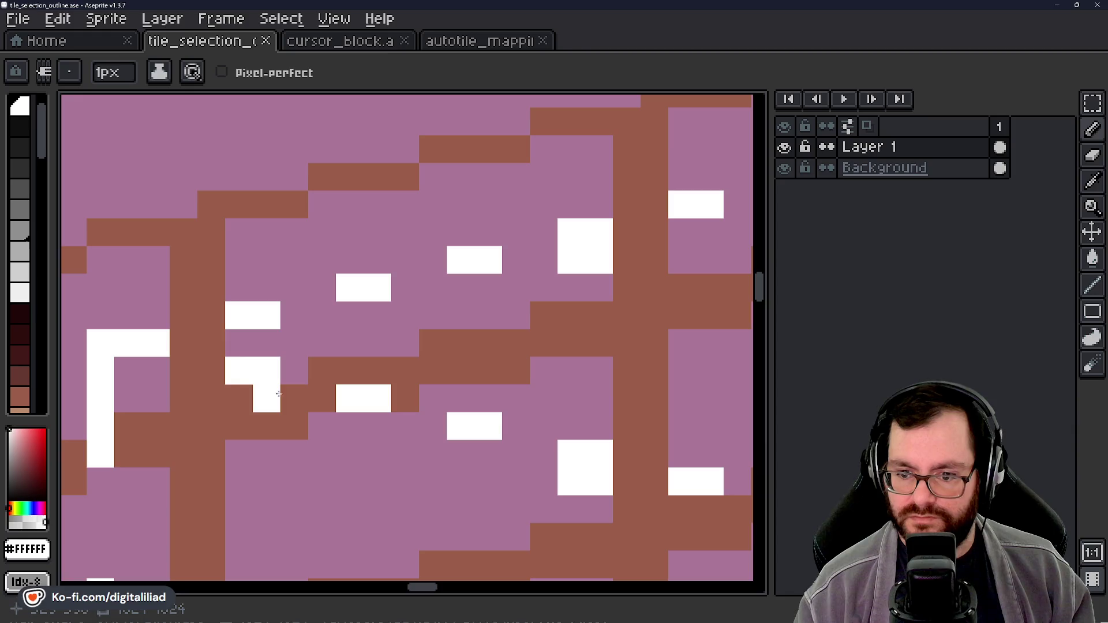
scroll(376, 296, down, 3)
mouse_move(516, 284)
mouse_down()
mouse_move(403, 307)
mouse_move(422, 279)
mouse_move(411, 268)
mouse_move(403, 289)
mouse_move(307, 297)
mouse_move(343, 280)
mouse_move(395, 283)
mouse_up()
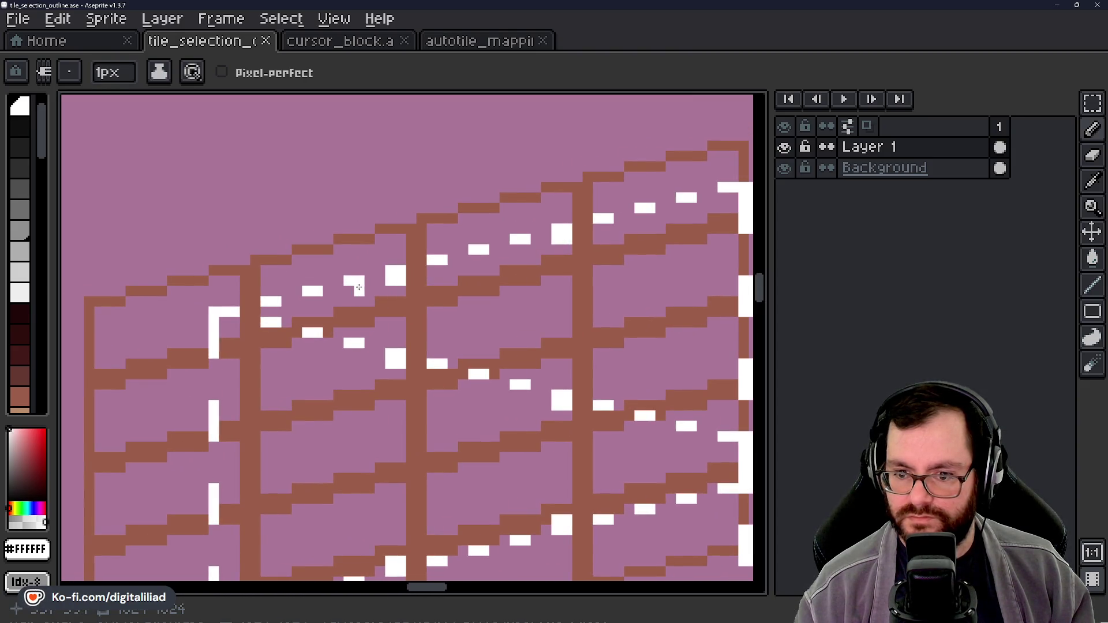
click(396, 41)
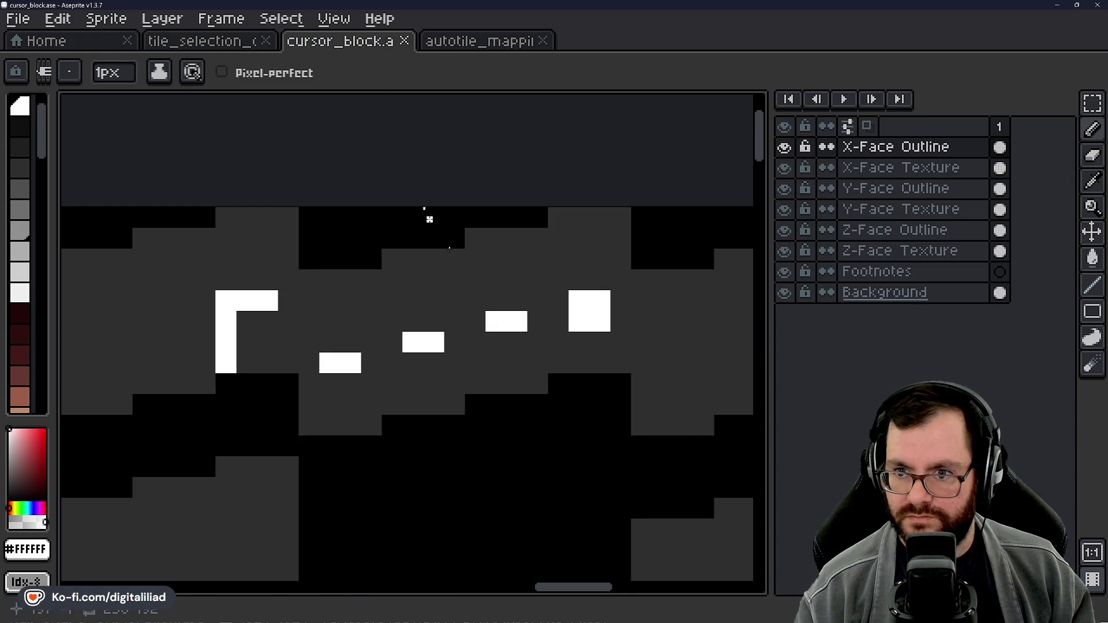
scroll(483, 332, down, 2)
scroll(484, 332, down, 3)
scroll(483, 332, left, 3)
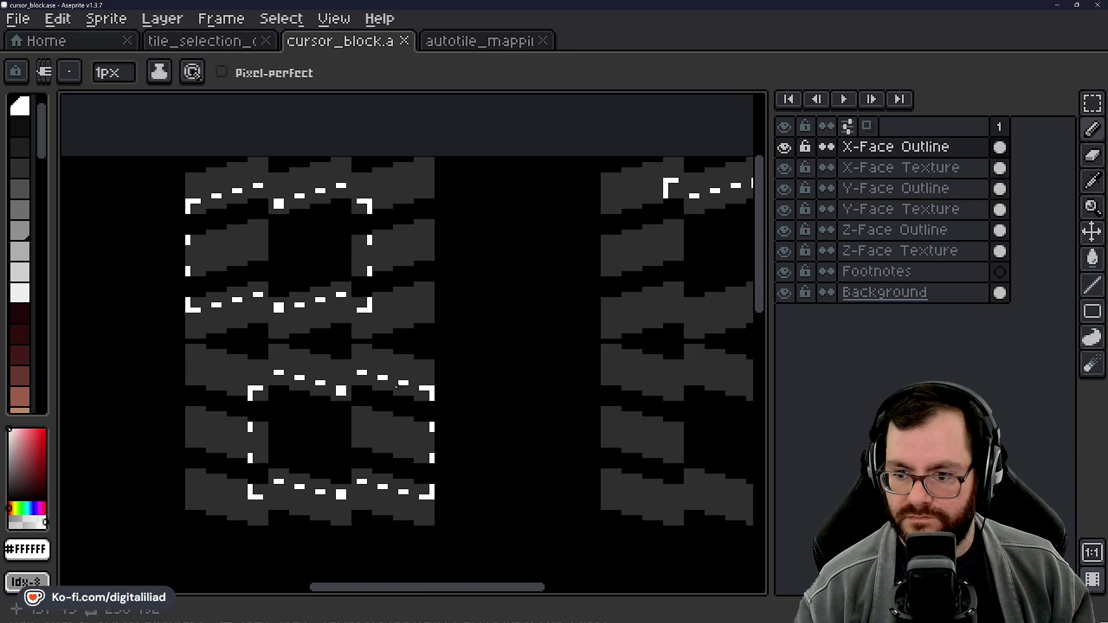
Step: Paint a white dash below the right-hand dash on the cursor_block tile
scroll(402, 383, up, 4)
click(411, 307)
click(440, 310)
Step: Pan across the sheet to check the new dash and save cursor_block
scroll(466, 367, down, 4)
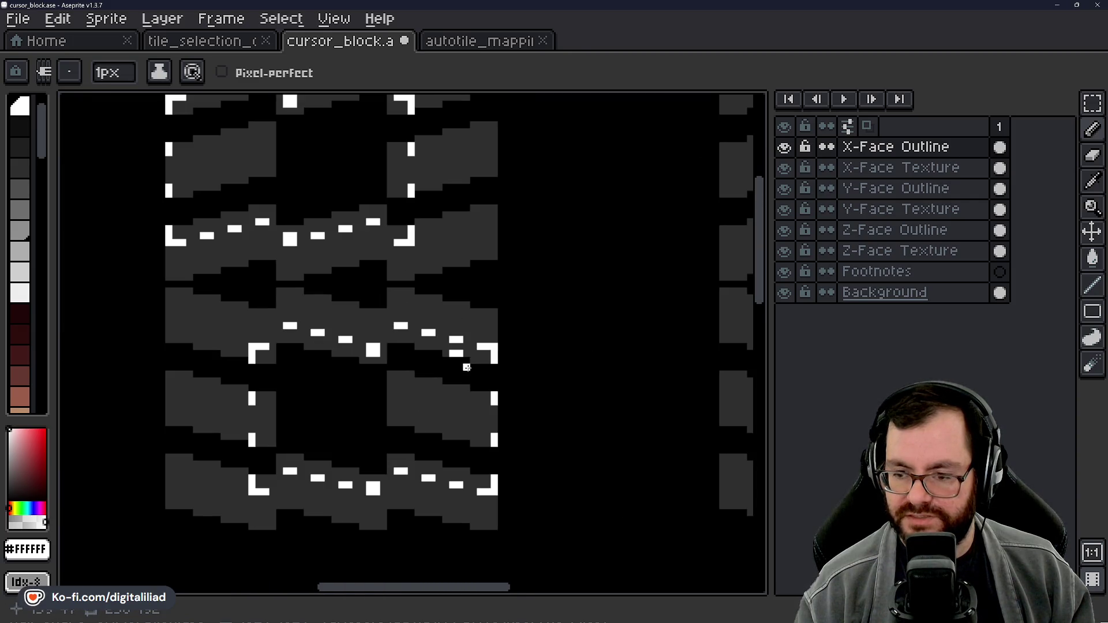
scroll(479, 381, left, 1)
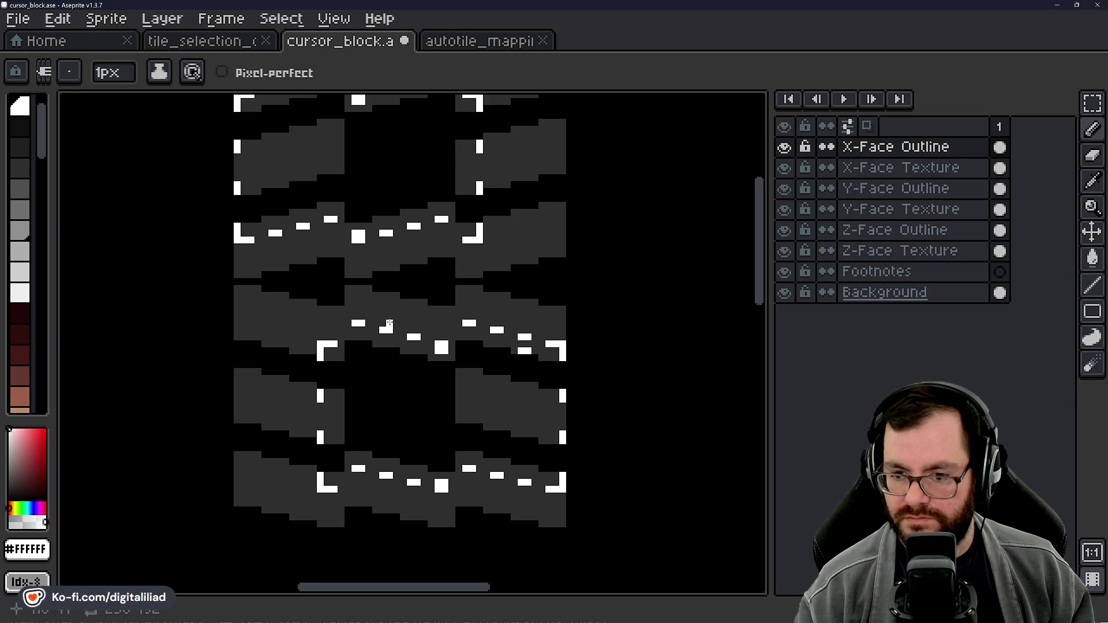
scroll(389, 324, down, 1)
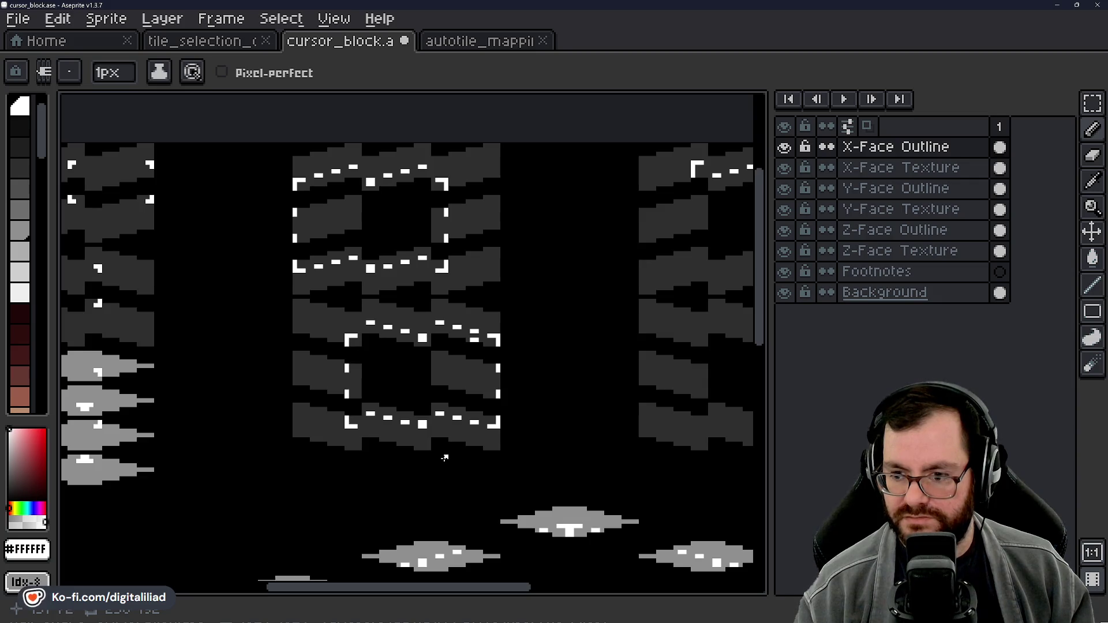
scroll(442, 456, up, 2)
key(ctrl+s)
Step: Move around the sprite sheet to inspect the white markers, then save again
scroll(372, 299, down, 2)
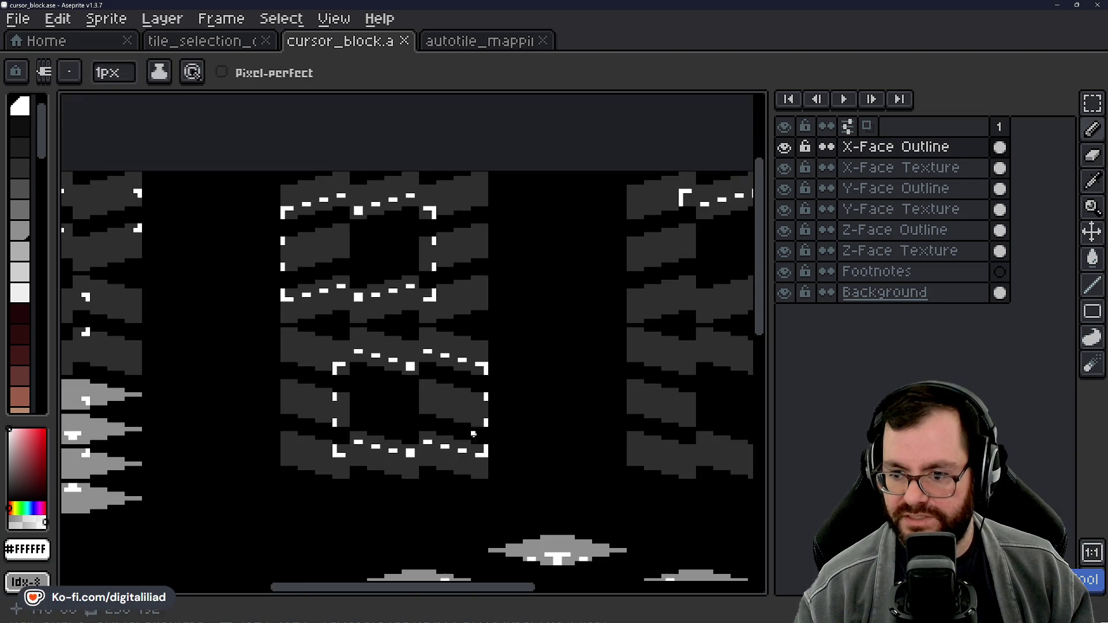
scroll(372, 299, down, 2)
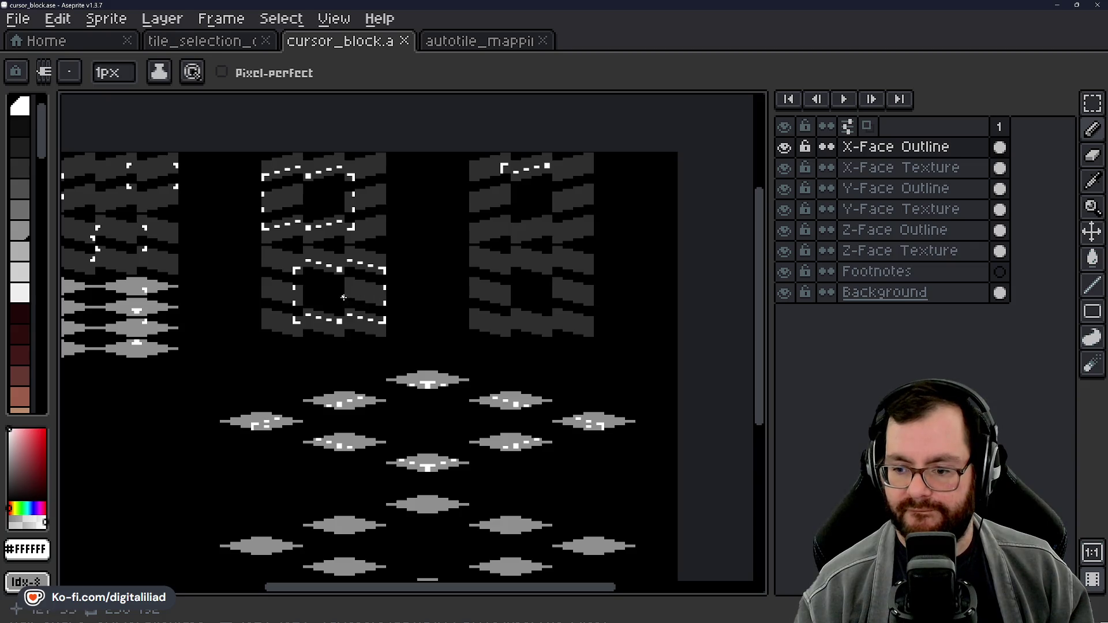
mouse_move(351, 462)
mouse_down()
mouse_move(381, 380)
mouse_move(498, 465)
mouse_move(418, 497)
mouse_up()
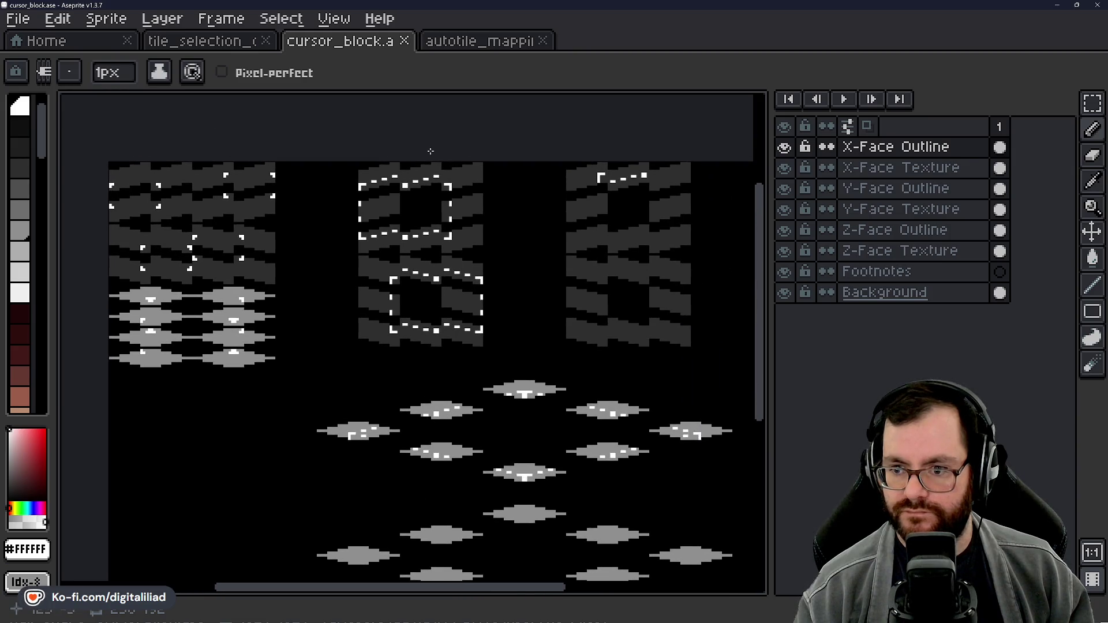
scroll(433, 151, up, 3)
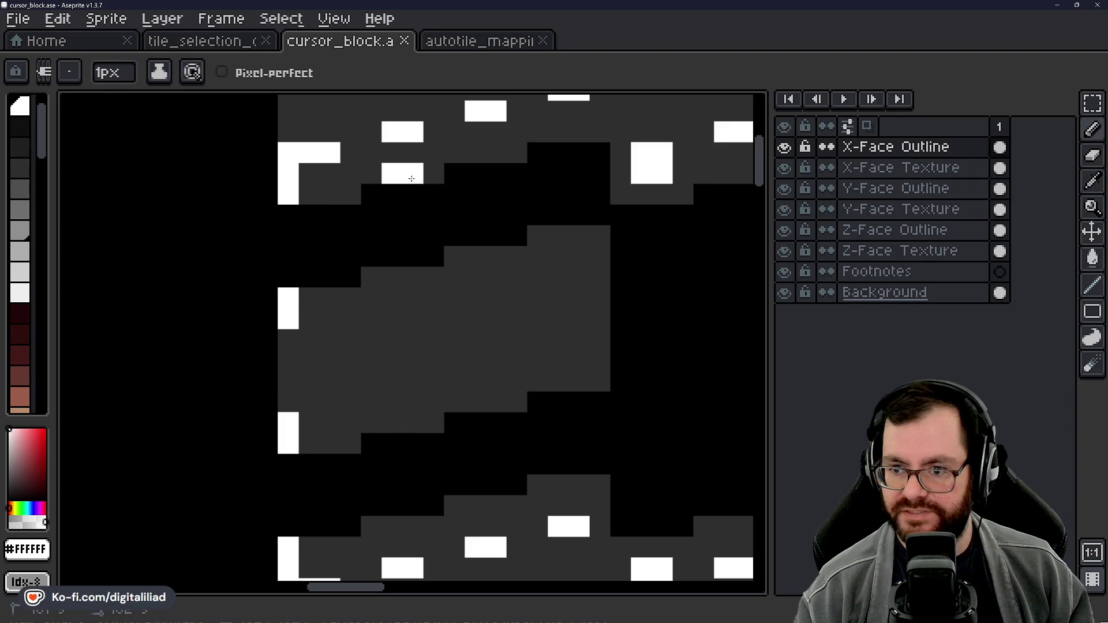
scroll(371, 248, down, 3)
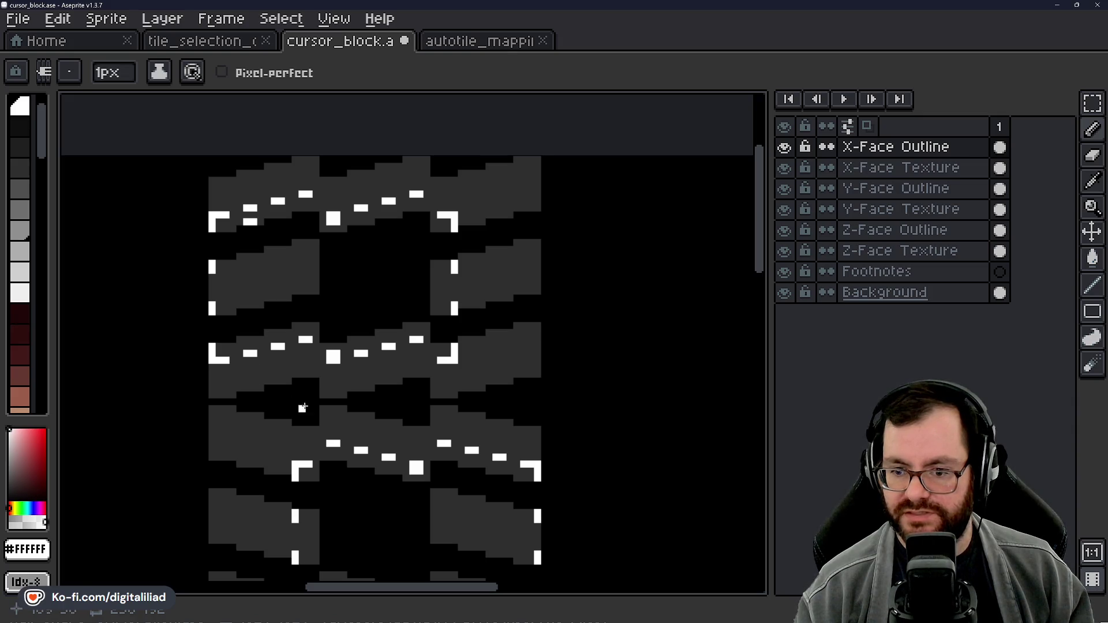
drag(303, 408, 317, 305)
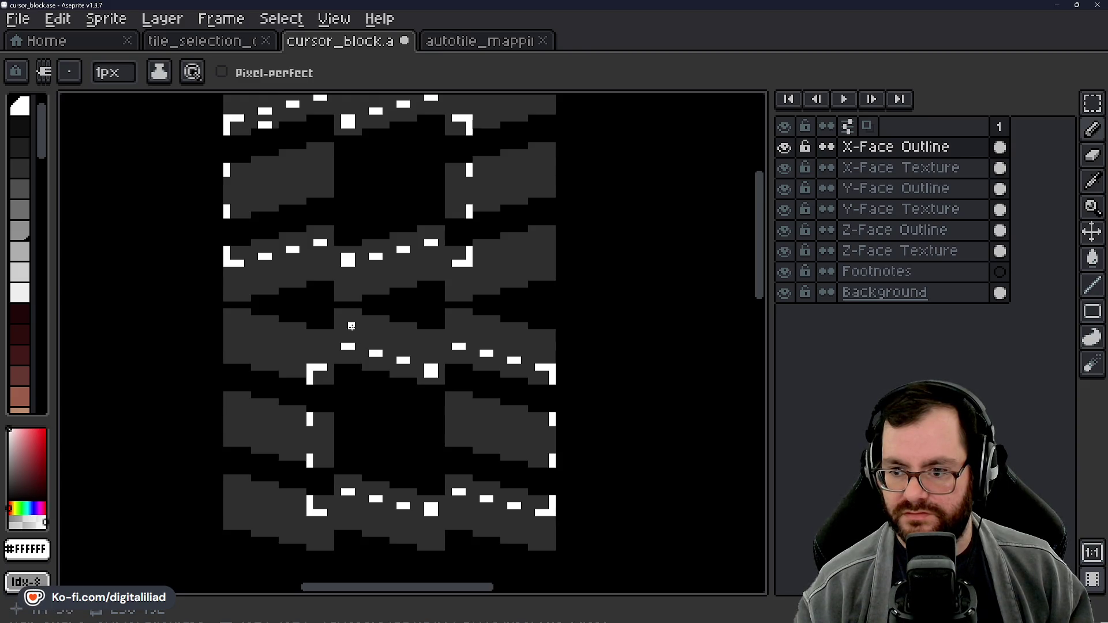
scroll(406, 243, up, 3)
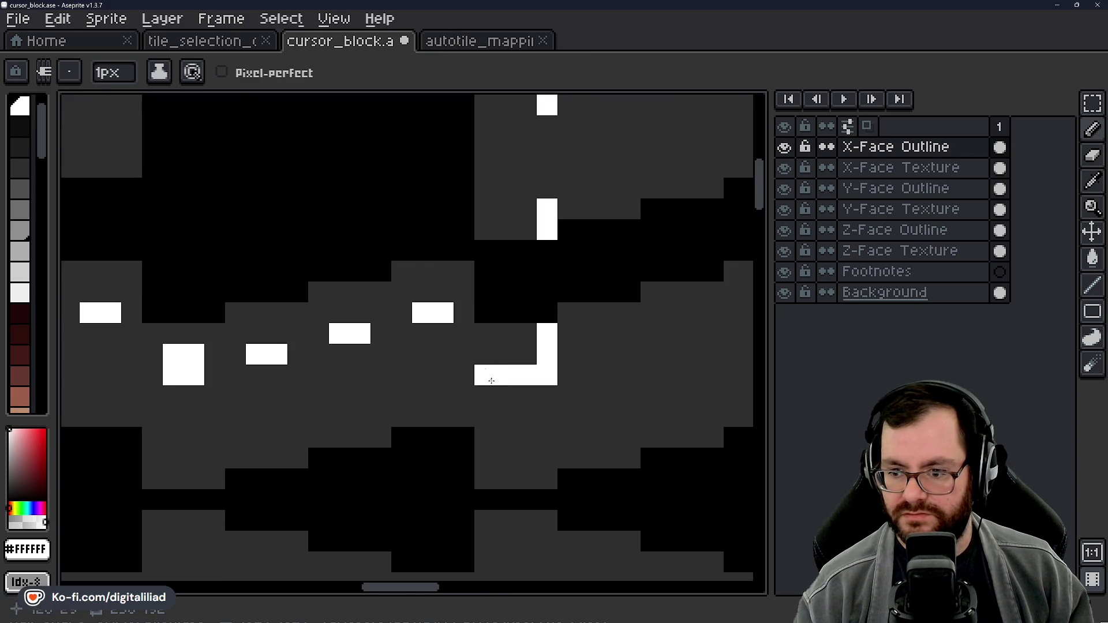
scroll(441, 342, down, 3)
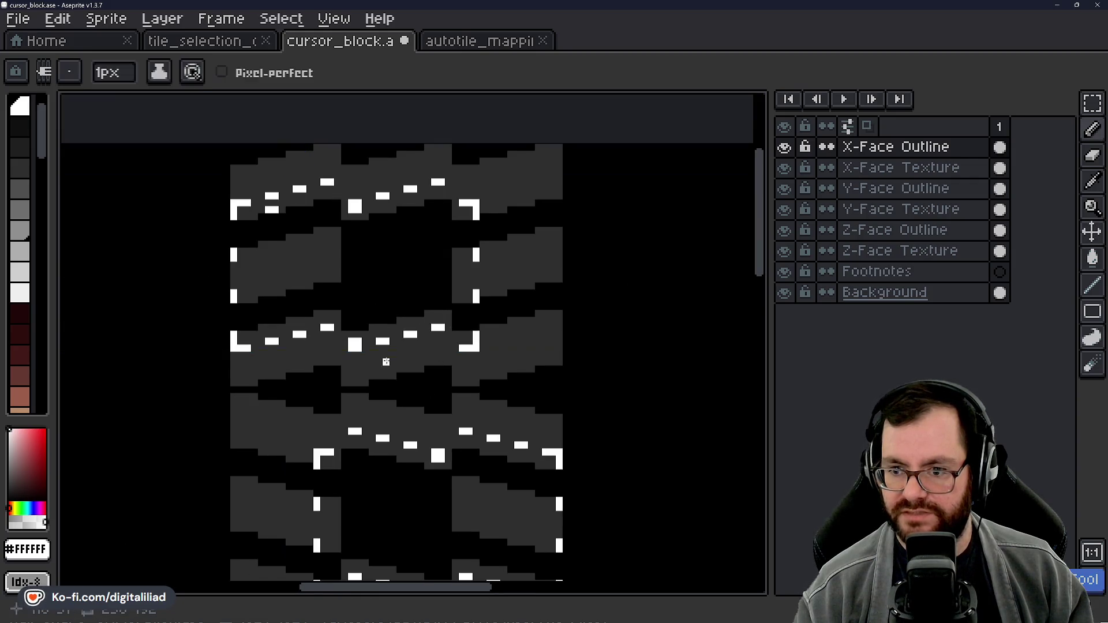
drag(396, 334, 363, 348)
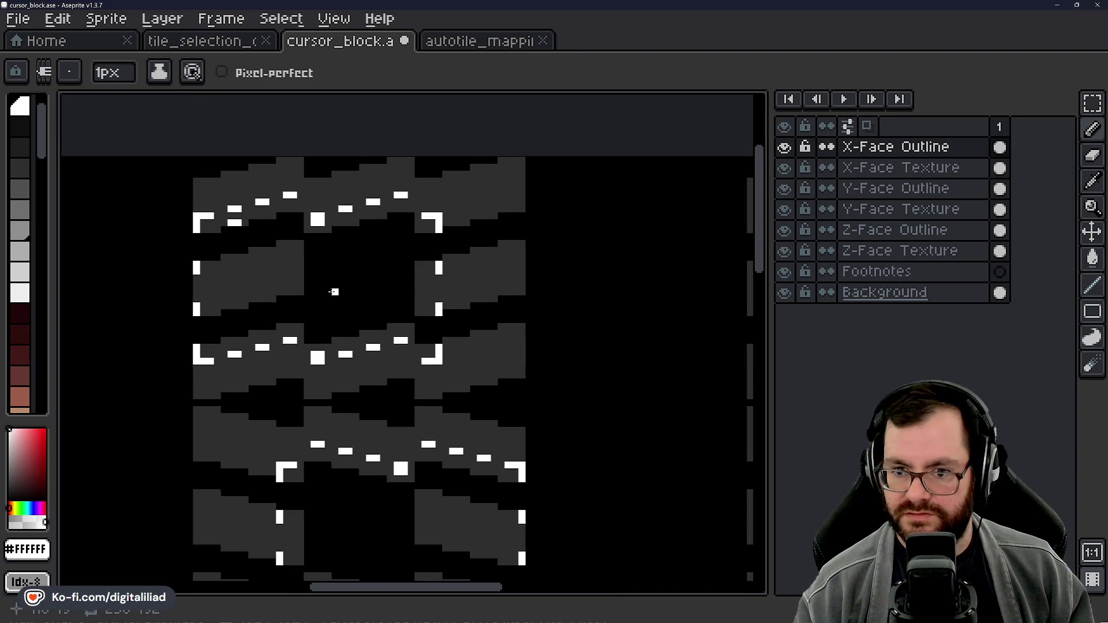
scroll(333, 292, up, 3)
key(ctrl+s)
Step: Bring neighbouring tiles into view and save the sprite sheet once more
scroll(408, 335, down, 4)
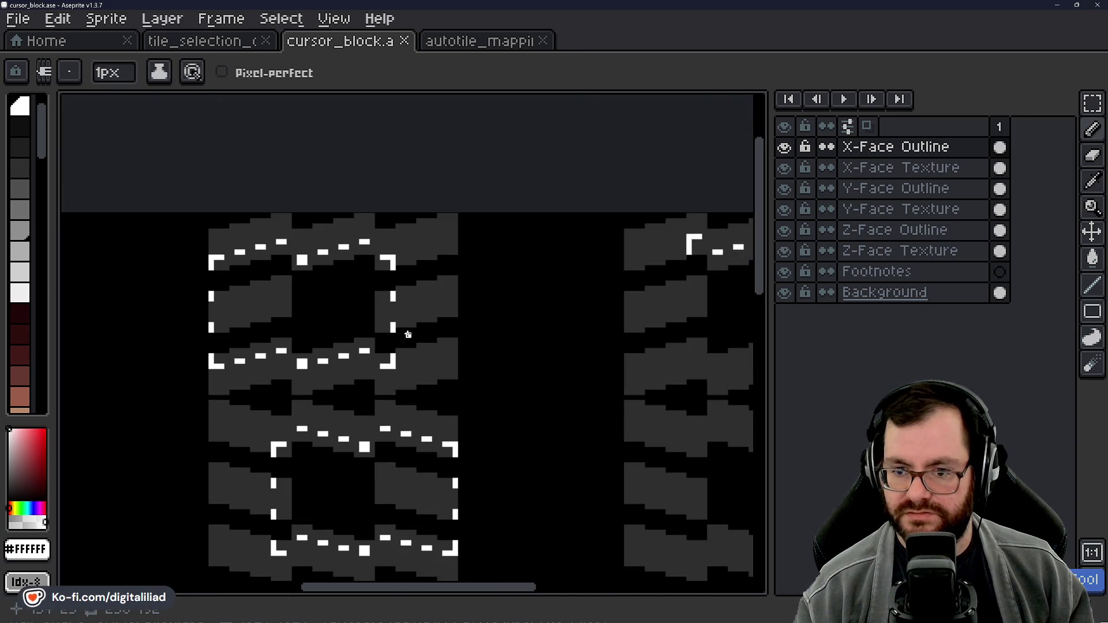
drag(408, 335, 364, 297)
scroll(426, 322, down, 2)
drag(426, 322, 392, 319)
key(ctrl+s)
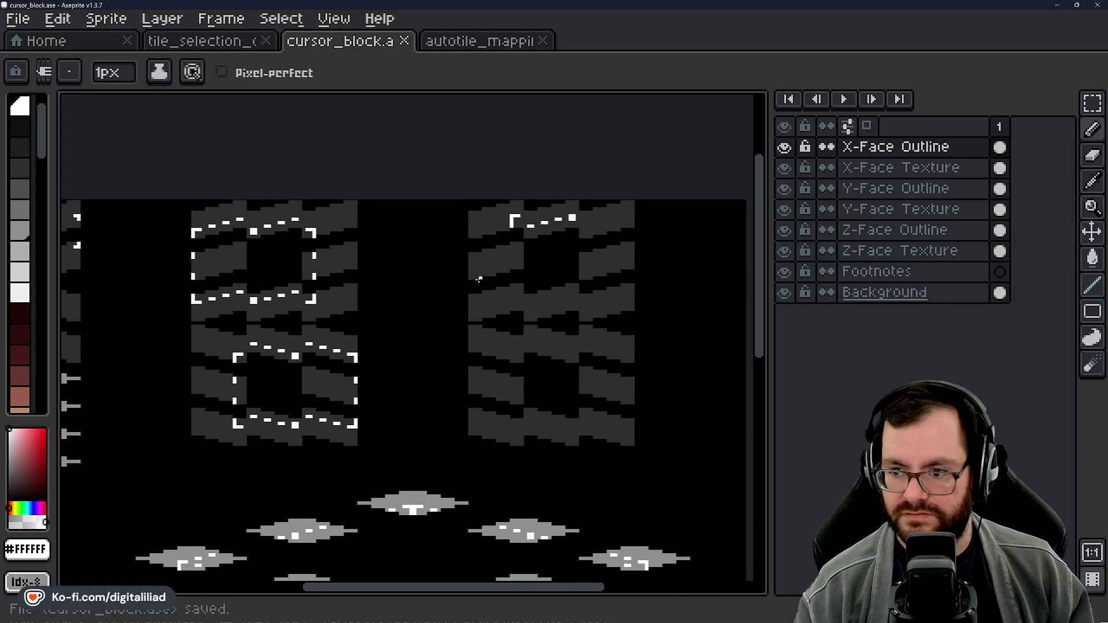
drag(479, 279, 366, 316)
Step: Bring the next tiles into view and compare them with the tile_selection_outline reference
scroll(381, 323, down, 1)
scroll(404, 277, up, 1)
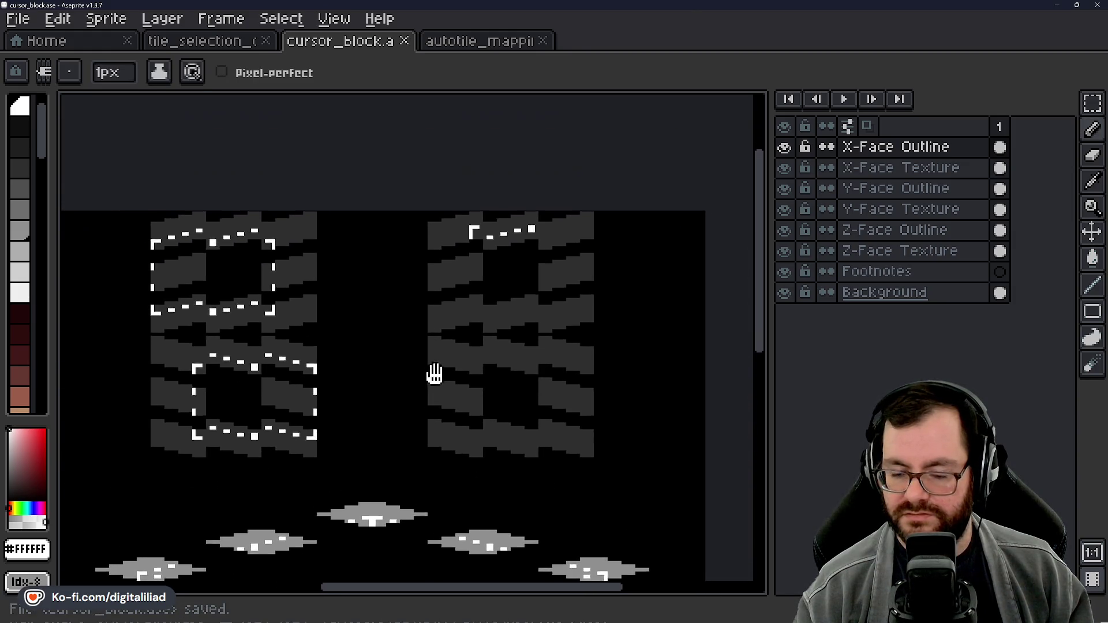
drag(433, 371, 410, 410)
scroll(410, 409, up, 1)
scroll(539, 262, up, 6)
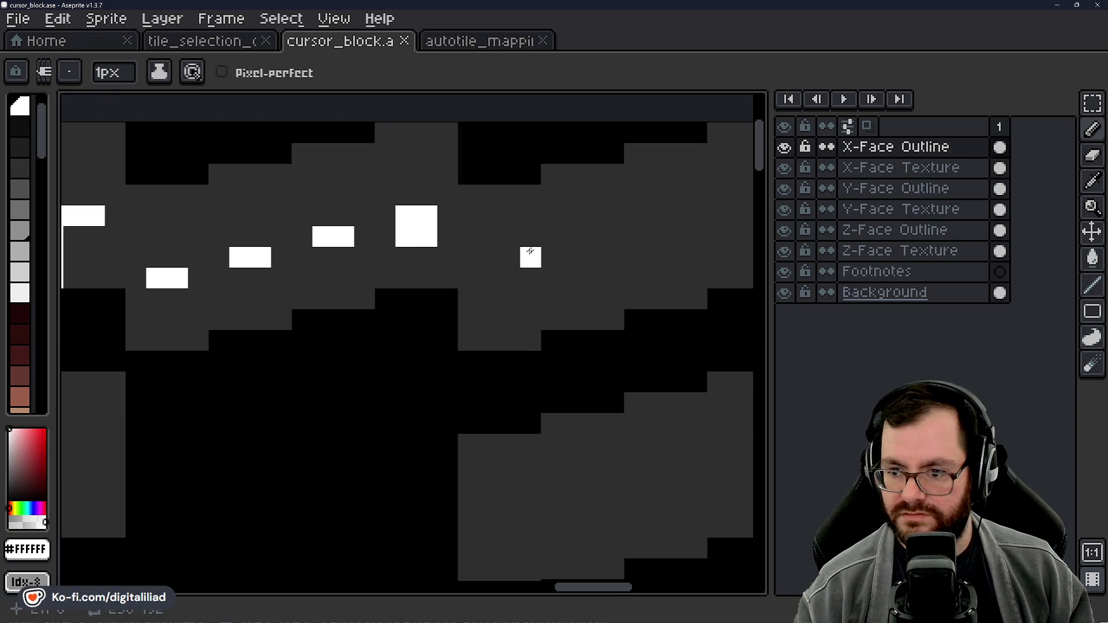
click(225, 42)
scroll(291, 339, up, 3)
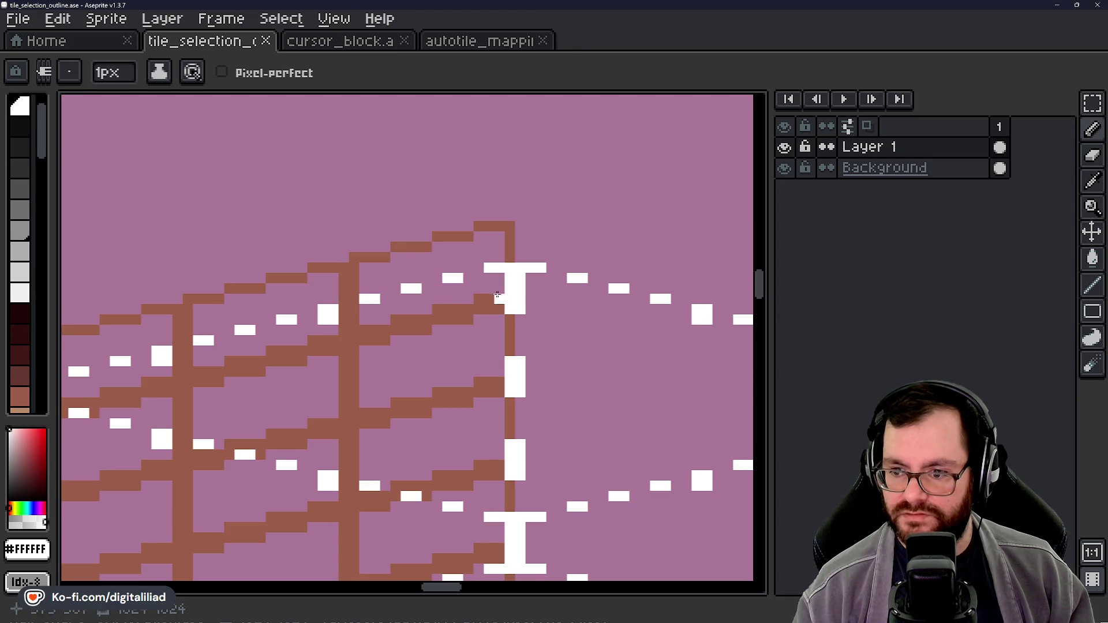
scroll(489, 298, up, 3)
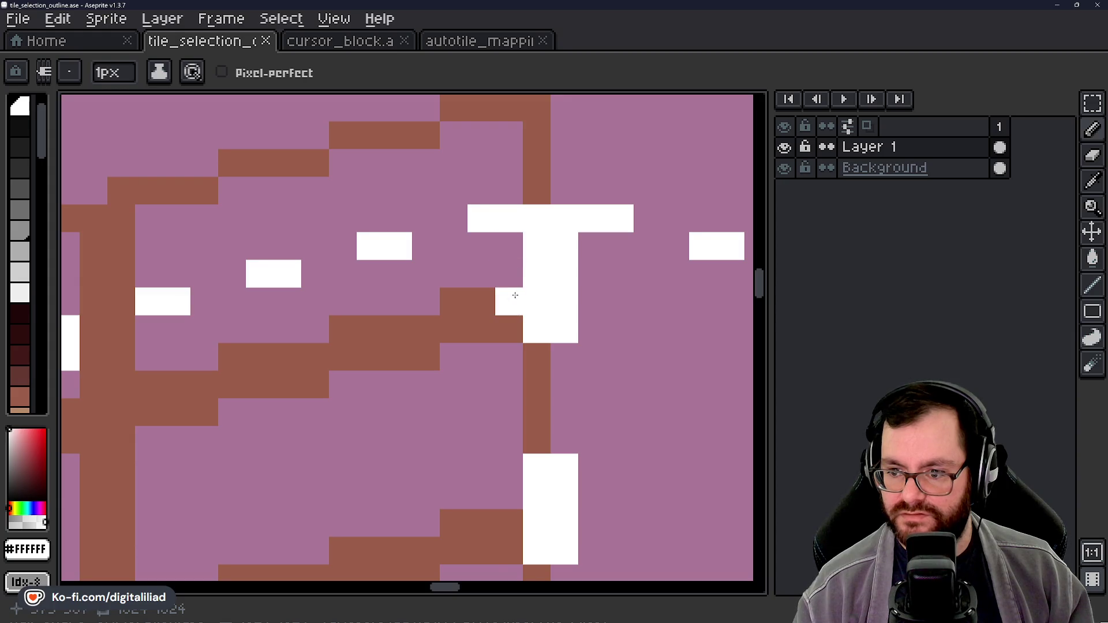
click(349, 49)
Step: Pan across the cursor_block tiles to the next marker positions and save
drag(613, 278, 306, 376)
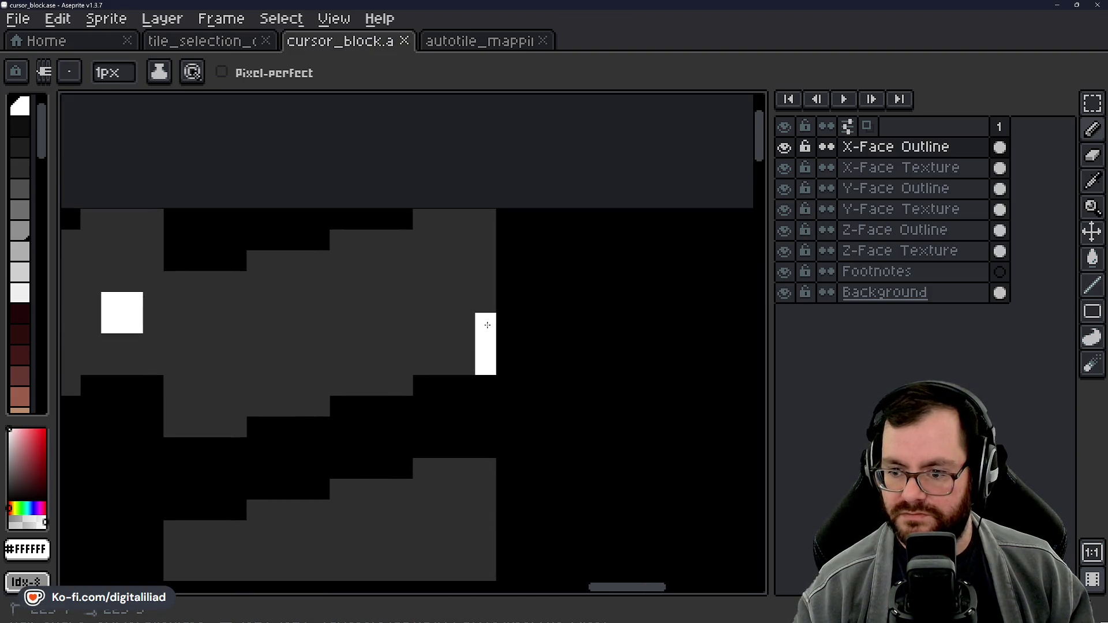
drag(412, 403, 499, 358)
key(ctrl+s)
drag(361, 357, 470, 364)
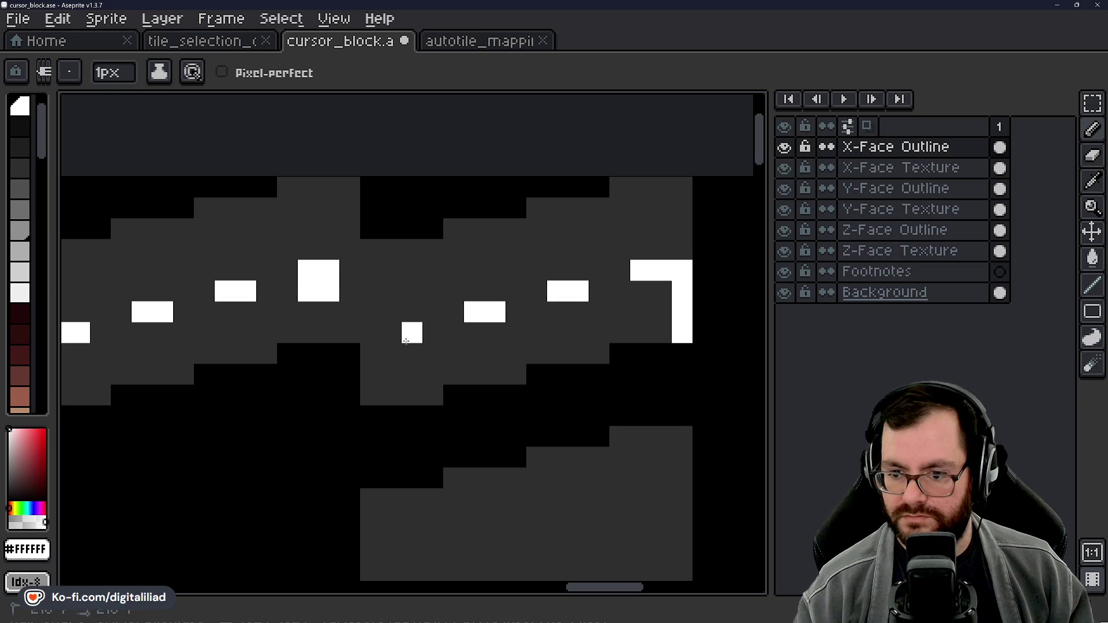
drag(164, 375, 427, 354)
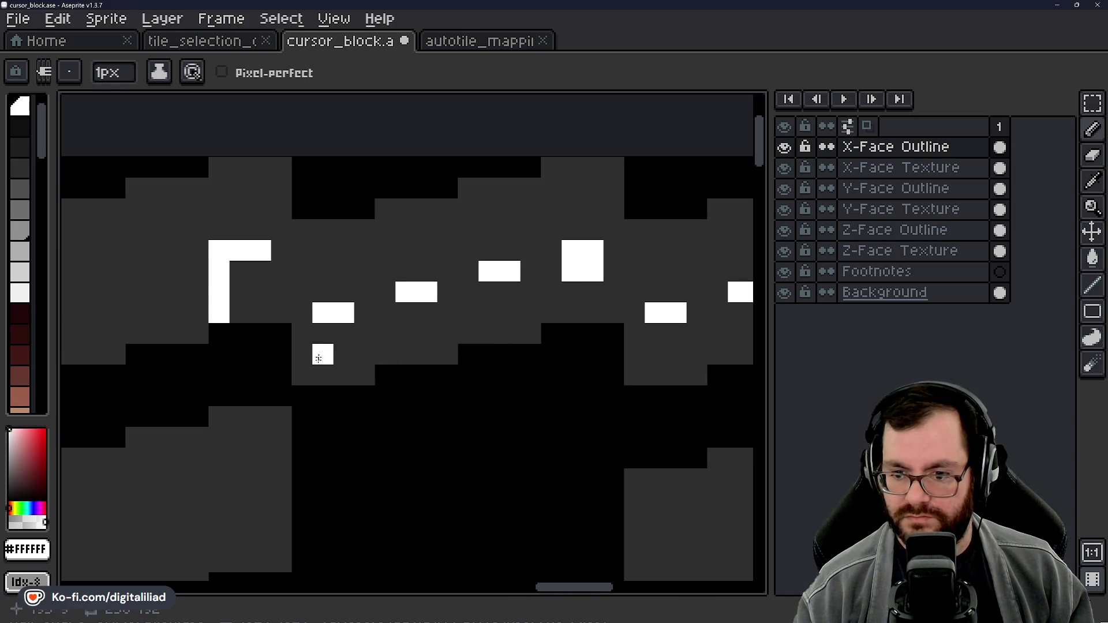
scroll(408, 371, down, 3)
scroll(409, 370, down, 1)
key(ctrl+s)
Step: Place a single white marker pixel on the tile edge, undoing a misplaced stroke
drag(440, 416, 403, 376)
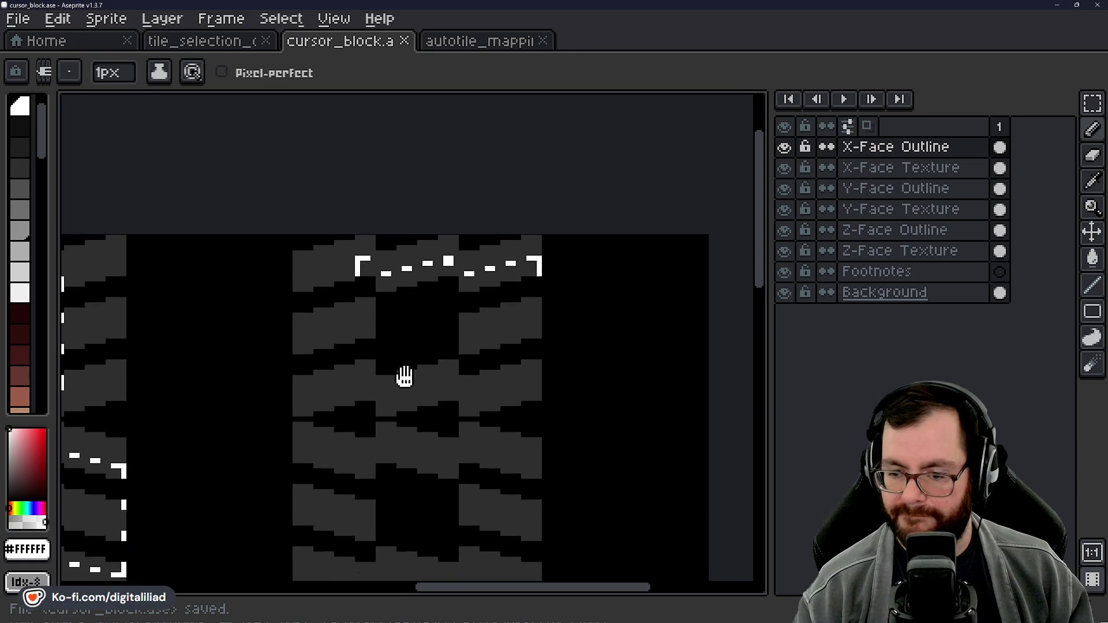
scroll(495, 330, up, 3)
scroll(564, 322, up, 2)
drag(534, 246, 514, 273)
key(ctrl+z)
scroll(527, 277, down, 2)
scroll(496, 303, up, 1)
click(513, 261)
Step: Check the reference, then extend the white edge marker downward on cursor_block
click(249, 44)
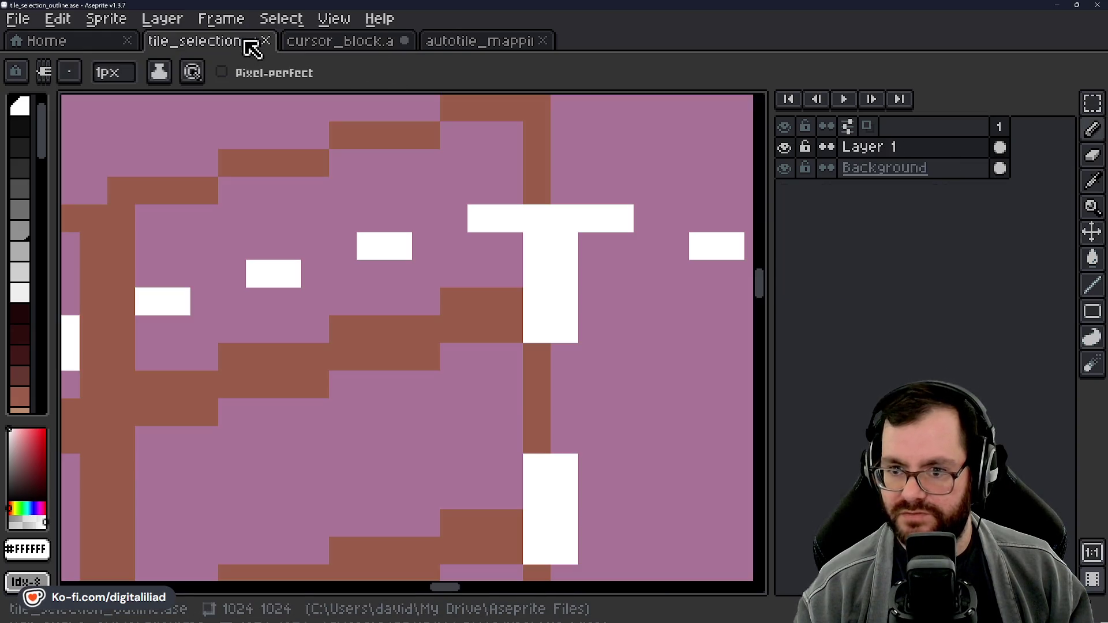
click(408, 279)
click(324, 43)
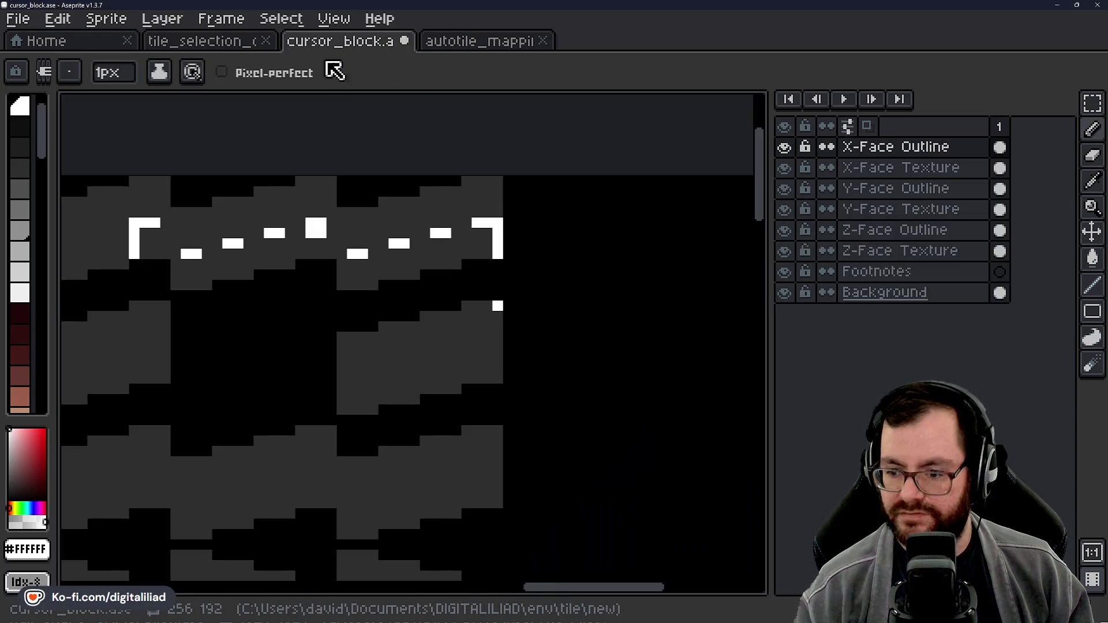
scroll(437, 284, up, 3)
drag(437, 284, 421, 346)
Step: Add a white corner pixel and a vertical edge line, save, and reopen tile_selection_outline
scroll(421, 346, down, 3)
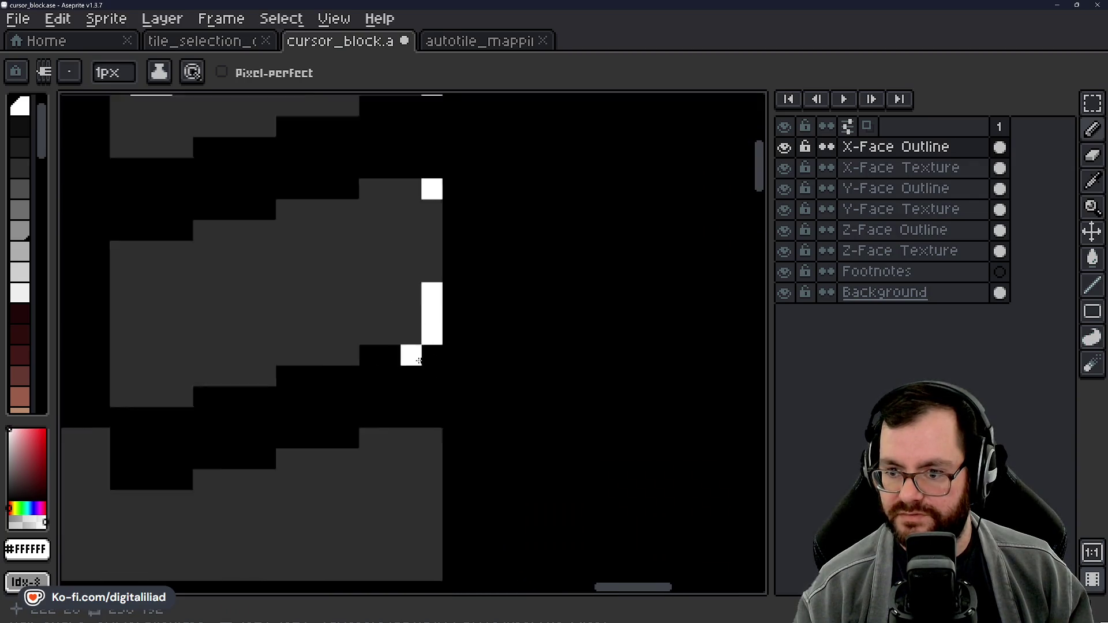
scroll(333, 328, up, 4)
click(305, 221)
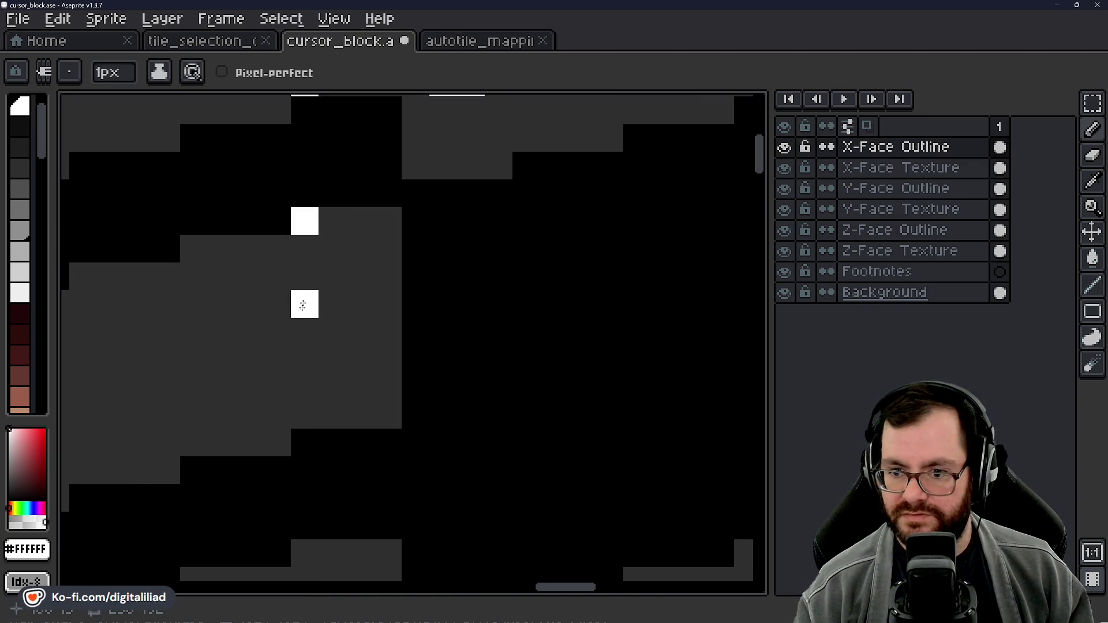
drag(307, 367, 307, 415)
scroll(307, 416, down, 1)
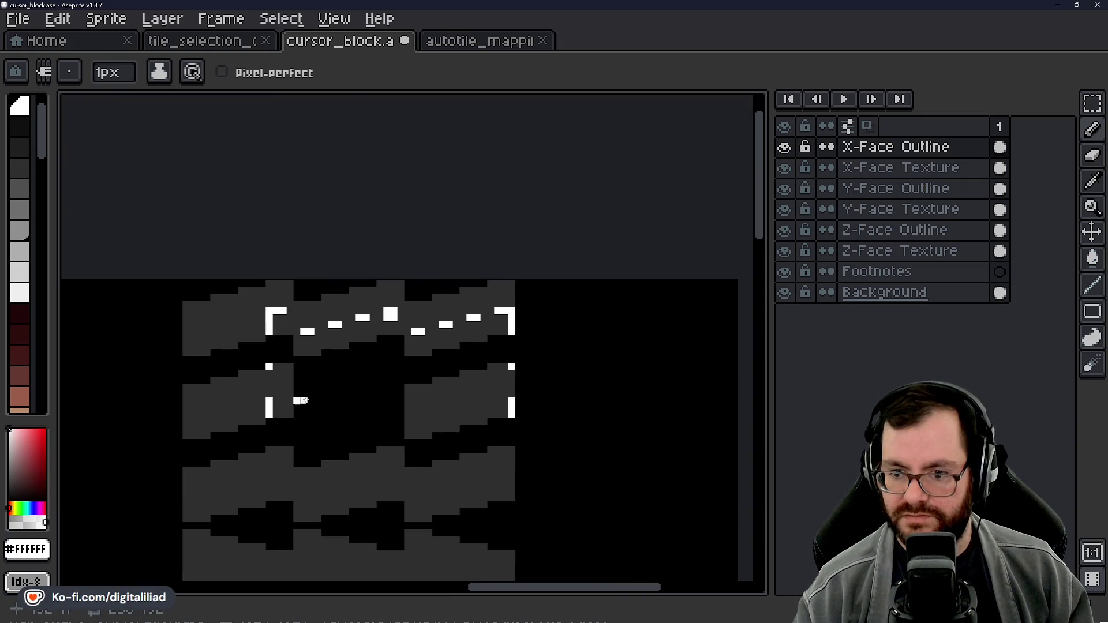
key(ctrl+s)
key(v)
key(b)
scroll(412, 439, up, 4)
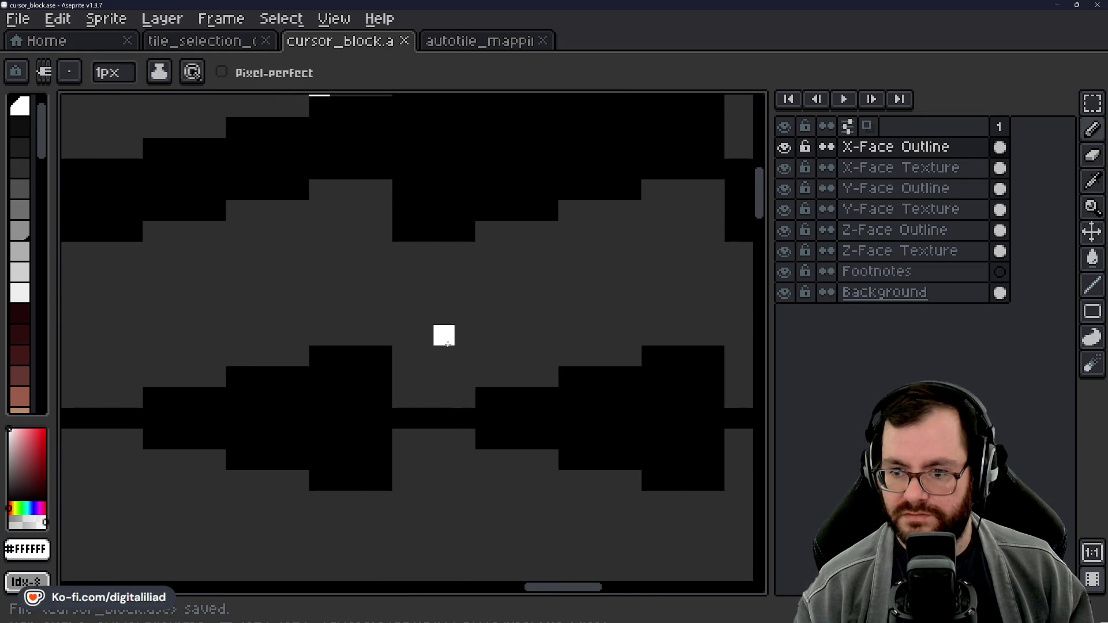
click(226, 47)
scroll(341, 239, down, 3)
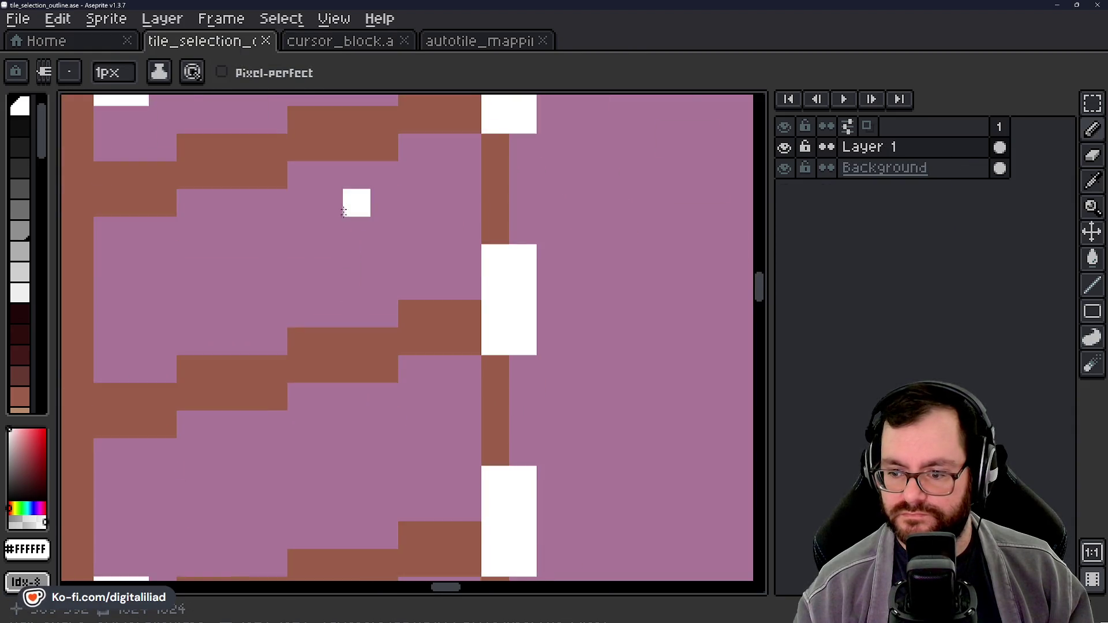
Step: Zoom and pan the tile_selection_outline canvas to inspect its dashed isometric box outlines
scroll(487, 287, down, 3)
scroll(334, 343, up, 5)
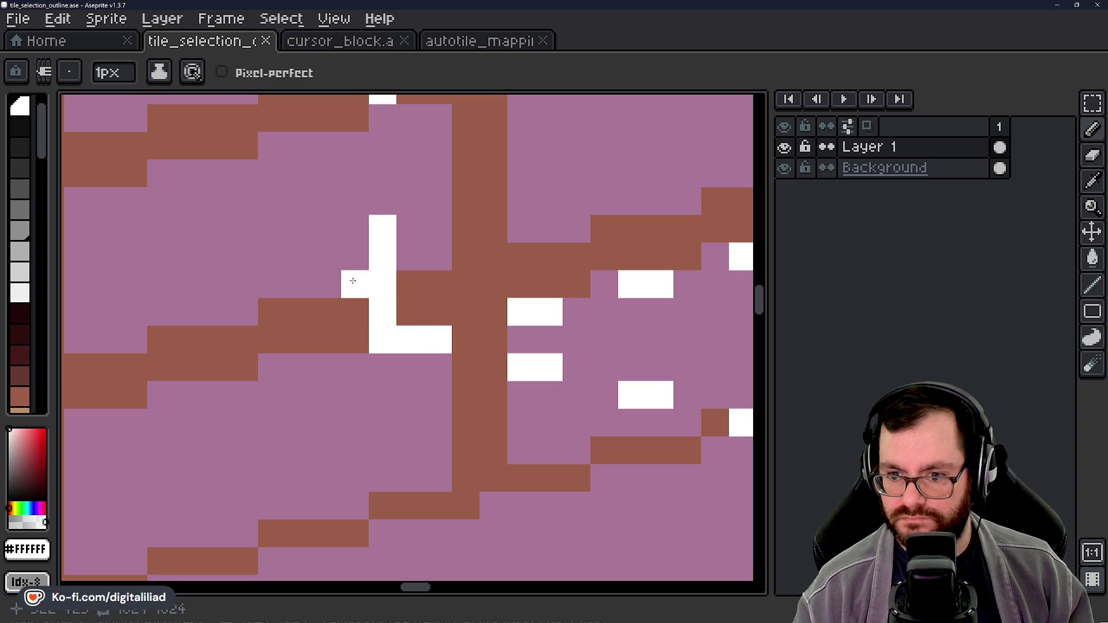
scroll(356, 311, down, 4)
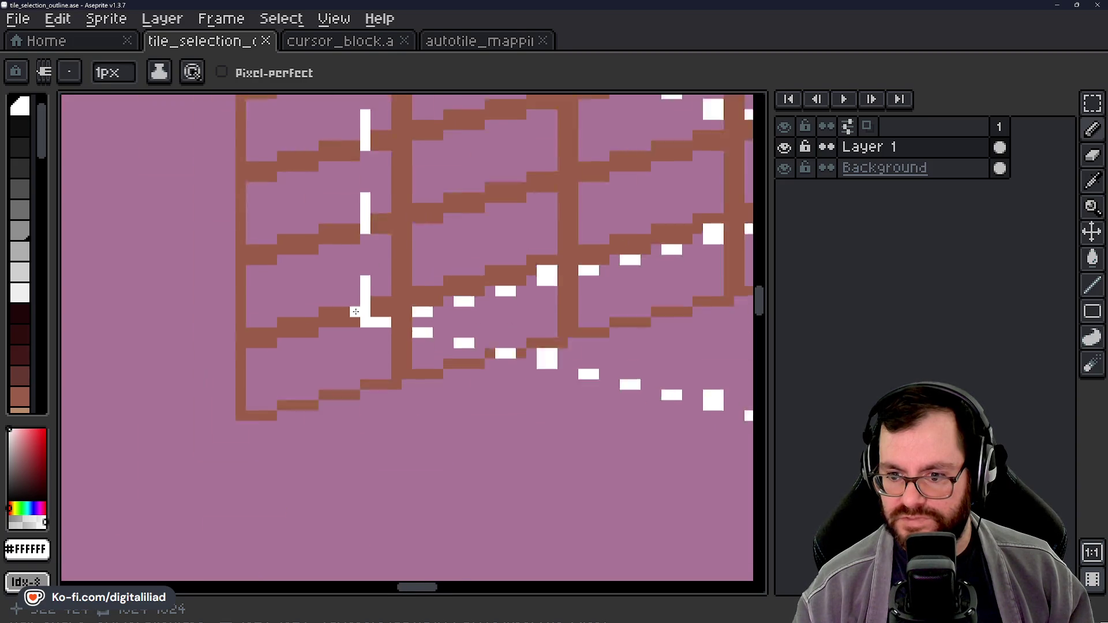
scroll(485, 346, up, 2)
scroll(485, 368, up, 4)
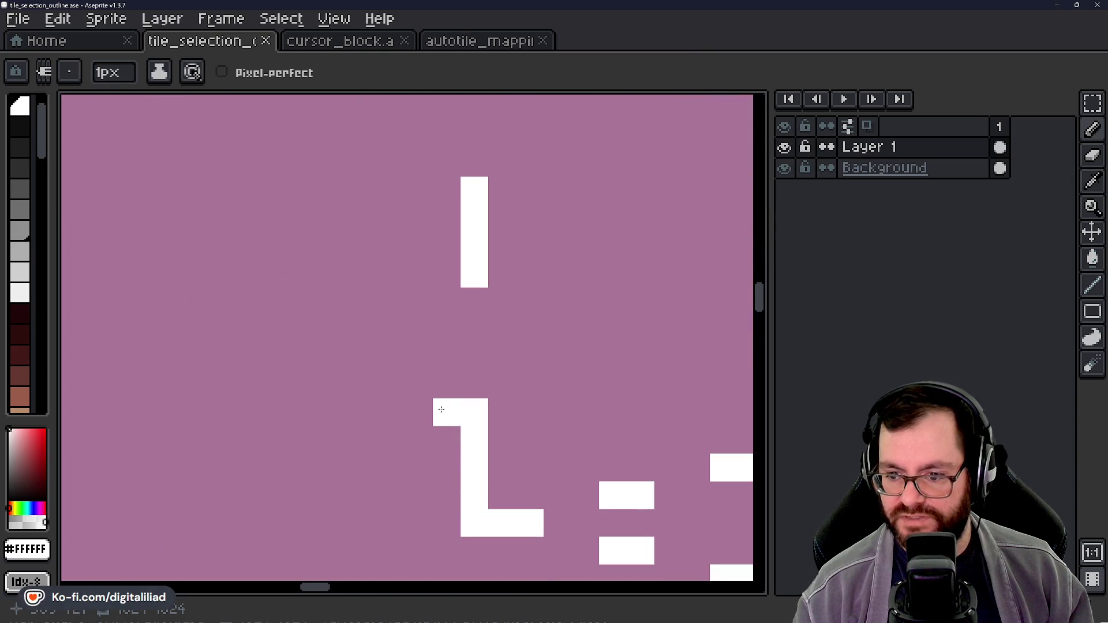
scroll(399, 363, down, 2)
scroll(365, 351, down, 5)
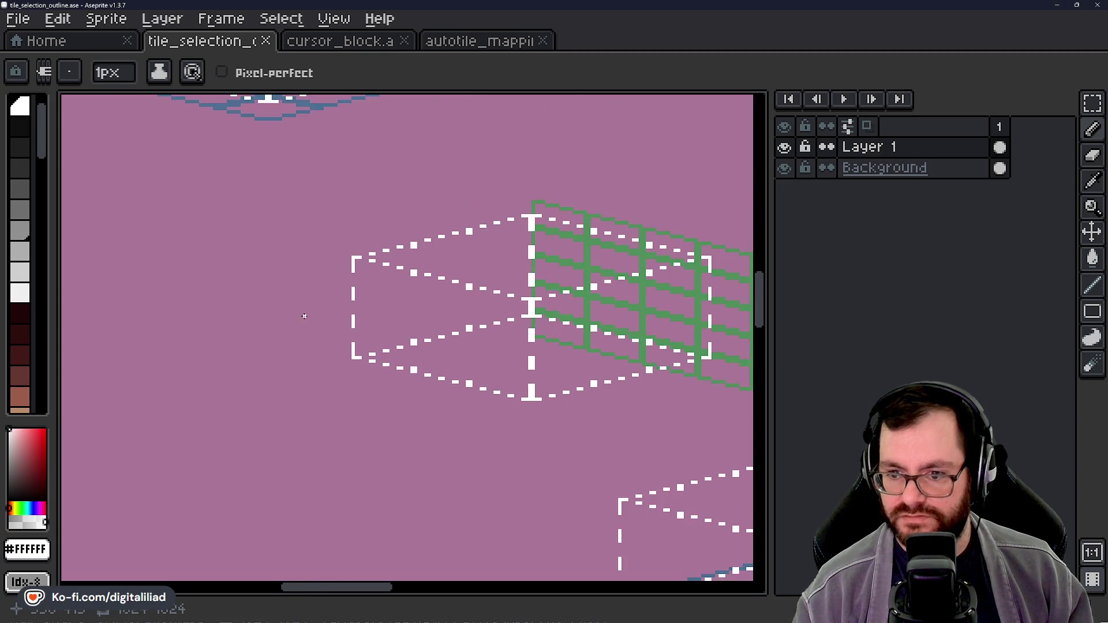
drag(436, 313, 335, 303)
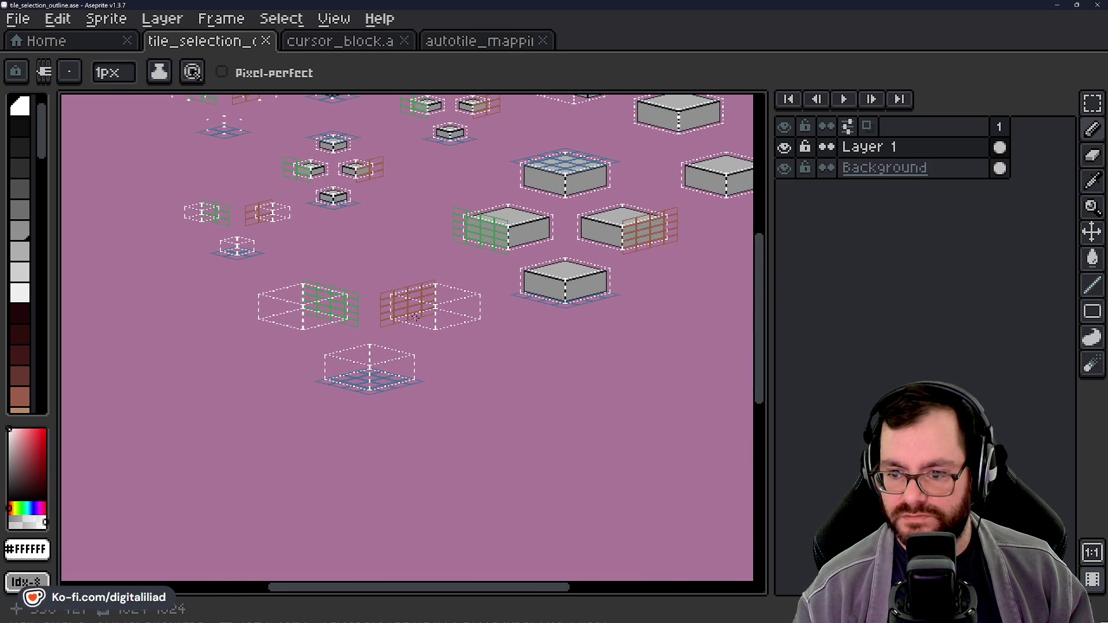
scroll(428, 316, up, 1)
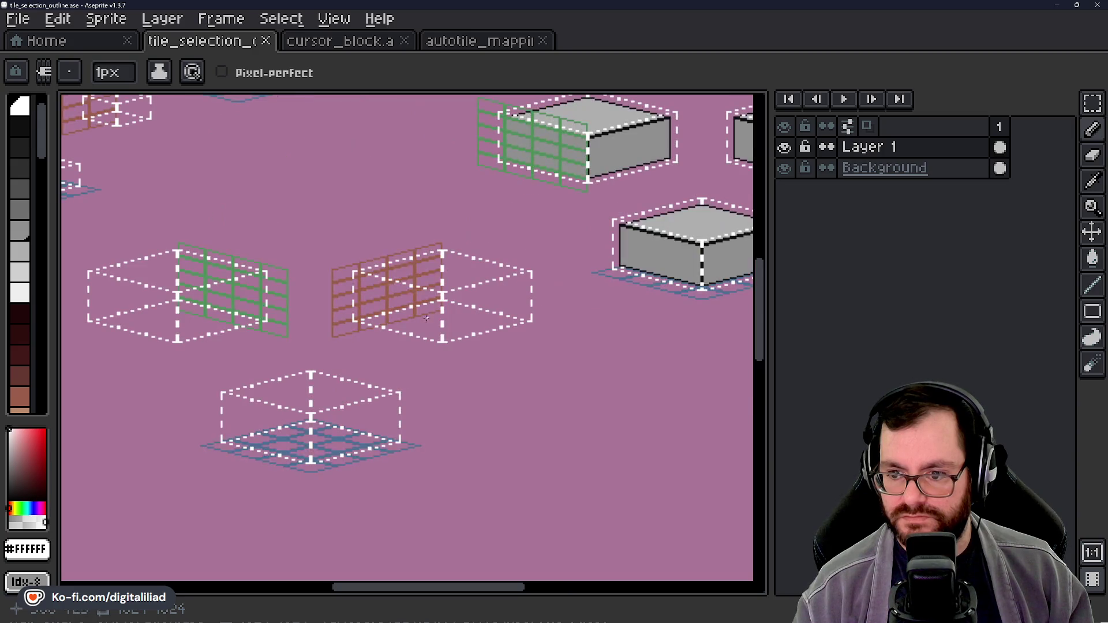
scroll(295, 251, up, 3)
drag(574, 387, 496, 351)
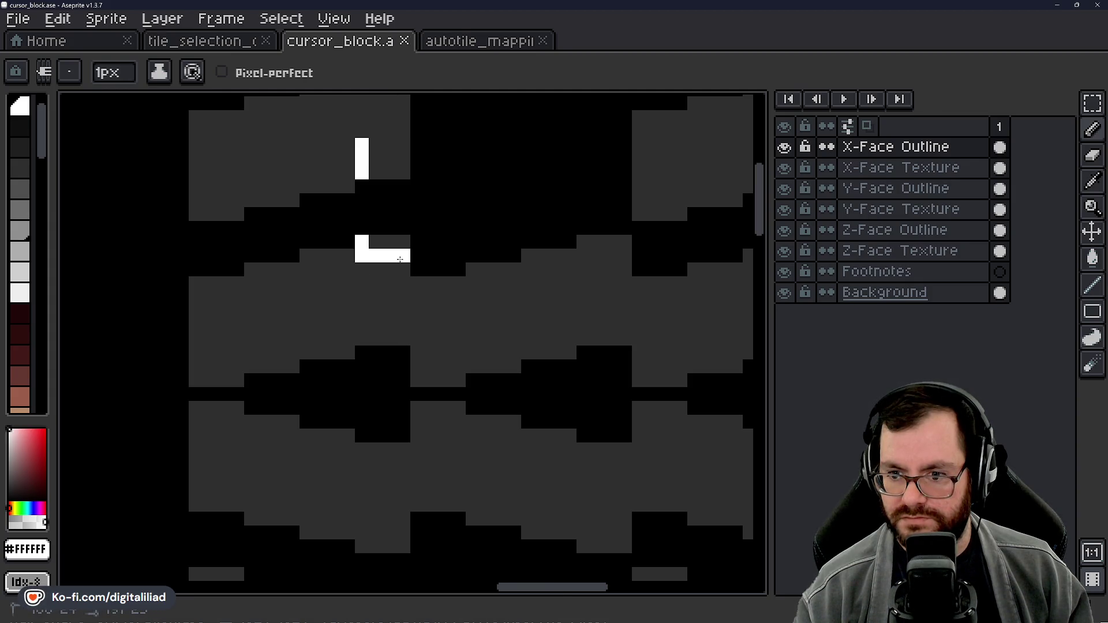
Step: Undo the last two white strokes and redraw the corner marker pixel
key(ctrl+z)
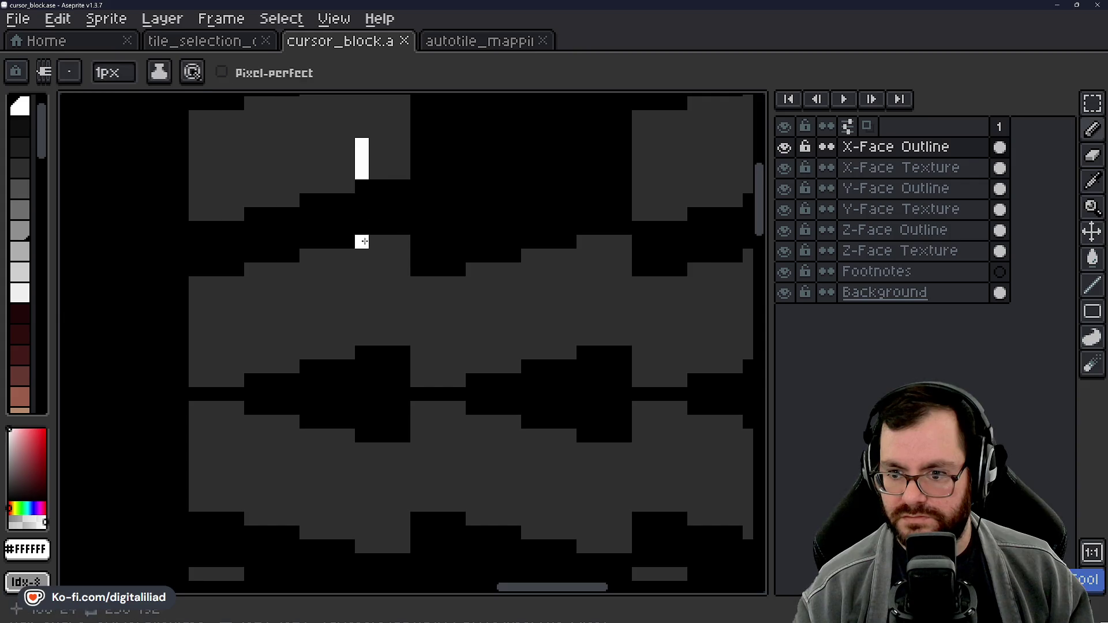
key(ctrl+z)
click(367, 255)
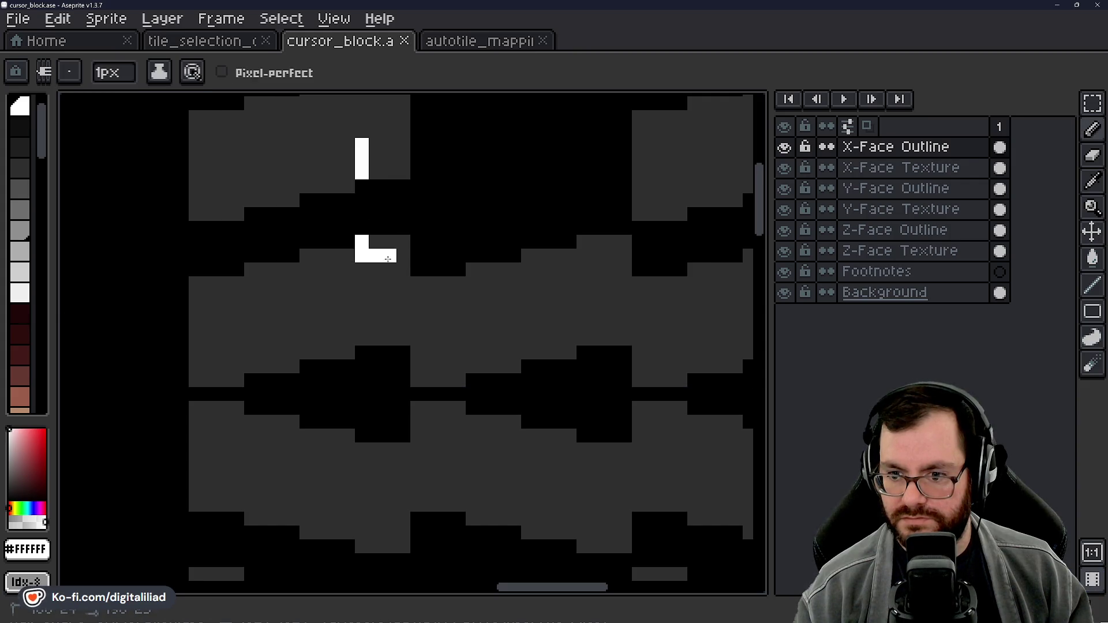
Step: Compare the cursor_block tile against the tile_selection_outline reference sheet
click(196, 41)
scroll(284, 438, up, 3)
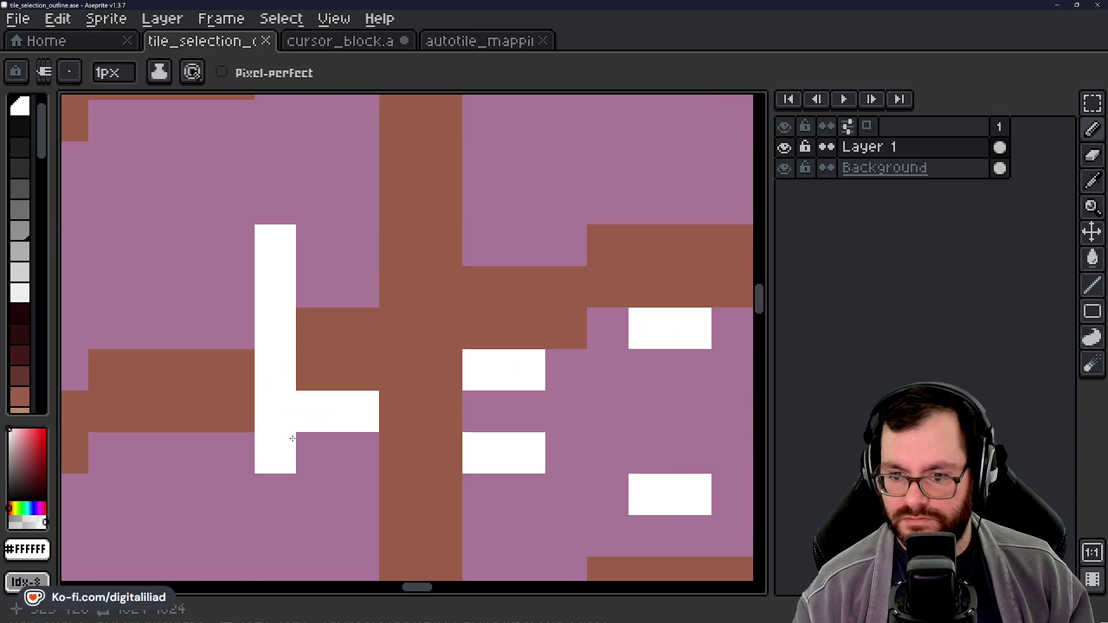
scroll(384, 426, down, 3)
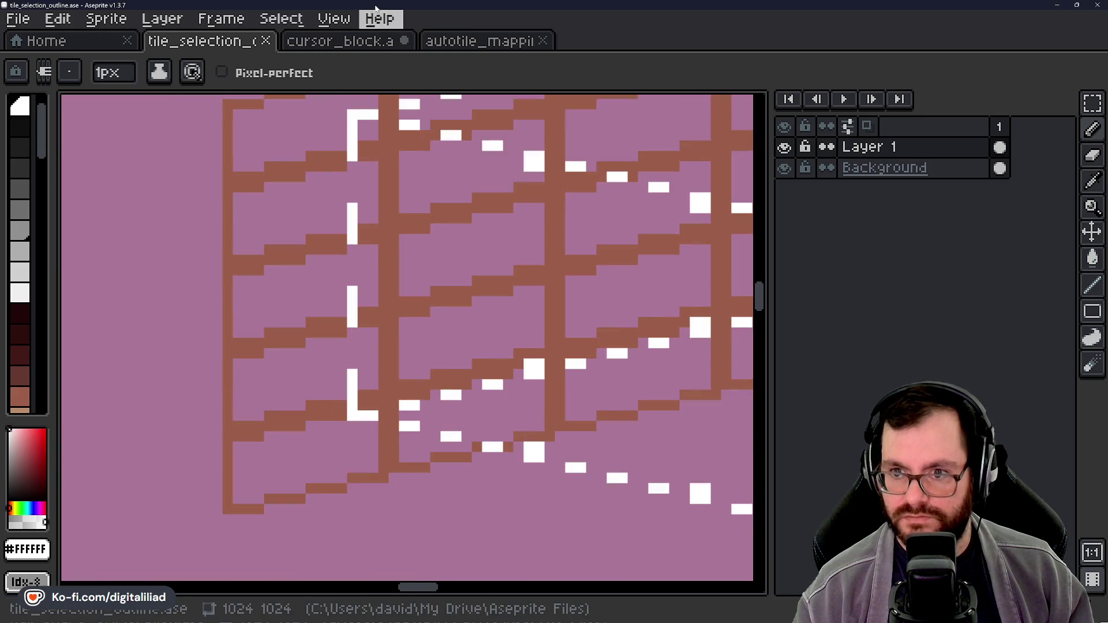
click(355, 41)
scroll(389, 292, right, 2)
scroll(399, 297, up, 2)
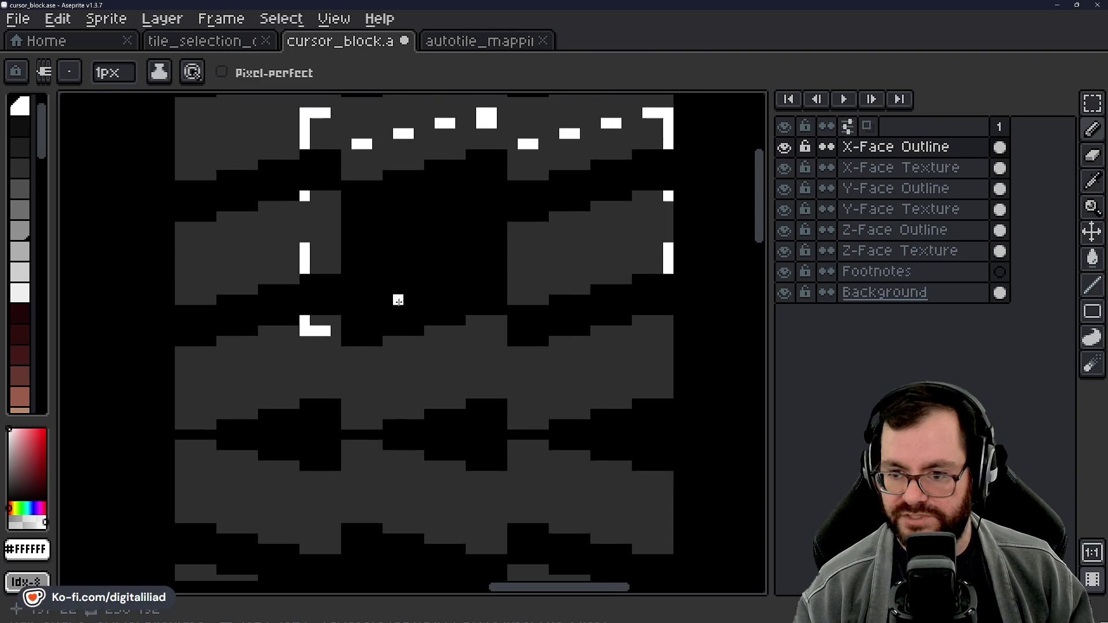
click(240, 51)
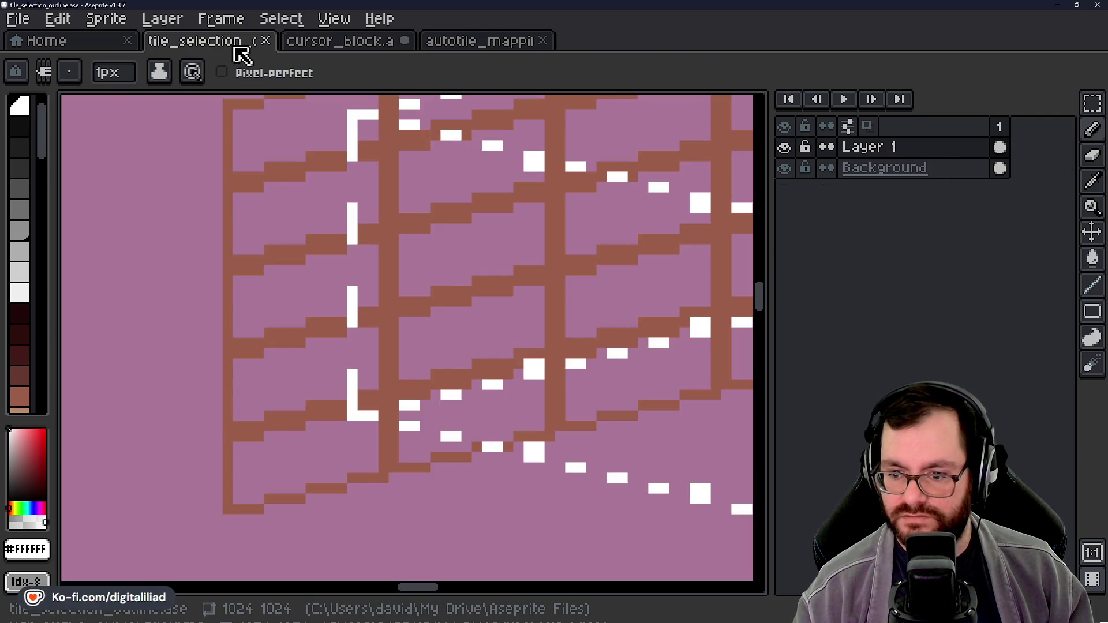
click(331, 45)
scroll(385, 320, up, 2)
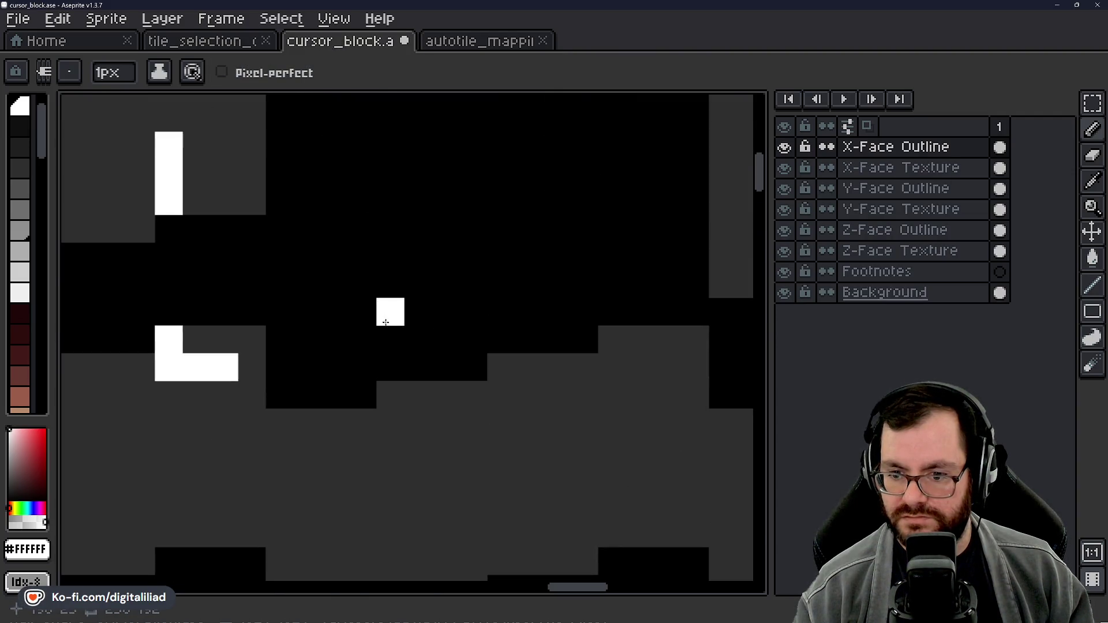
scroll(378, 311, down, 1)
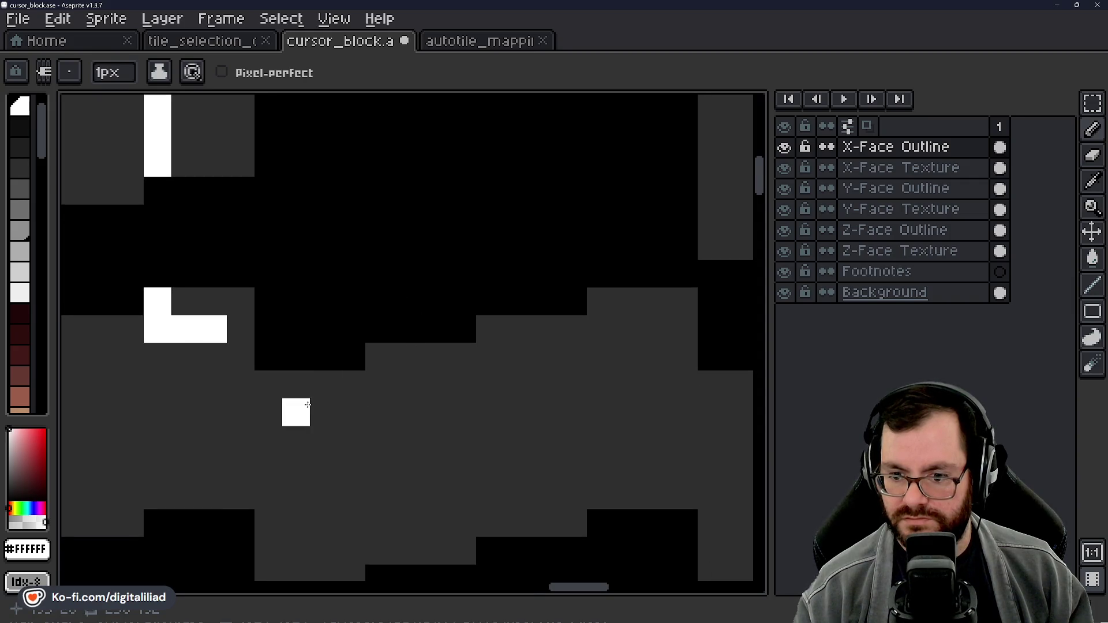
Step: Paint three white two-pixel edge markers and extend a white square into a 2x2 block
drag(306, 405, 323, 405)
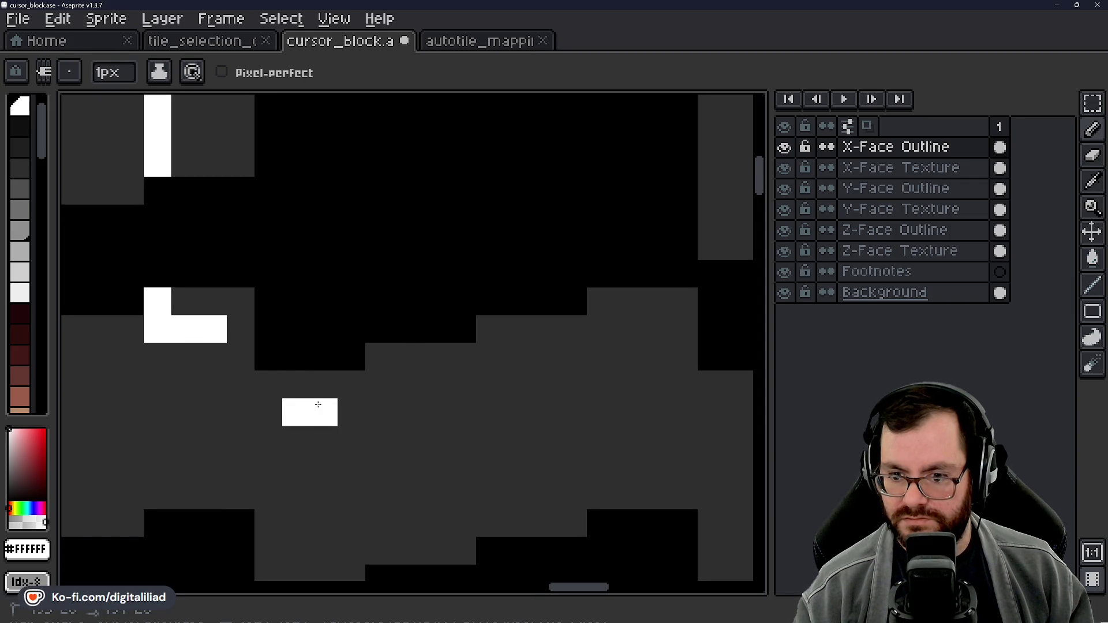
drag(407, 384, 433, 383)
drag(518, 357, 546, 357)
scroll(572, 384, right, 3)
scroll(572, 383, down, 1)
mouse_move(492, 272)
mouse_down()
mouse_move(510, 271)
mouse_move(482, 297)
mouse_up()
scroll(445, 284, down, 4)
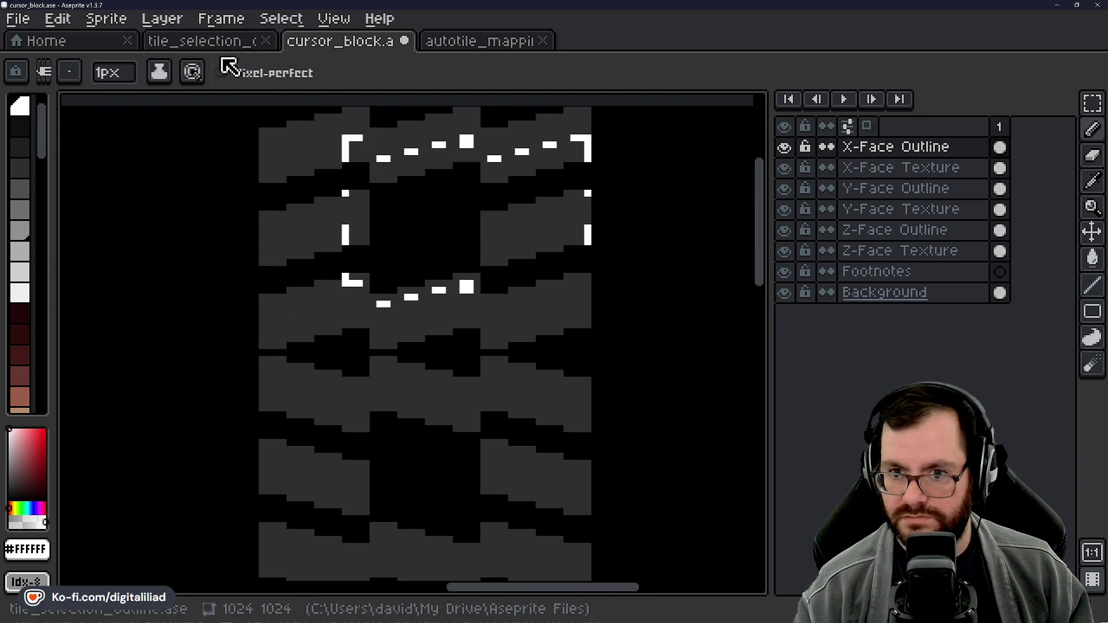
Step: Recheck the markers against the reference and save cursor_block
click(228, 45)
drag(318, 249, 301, 291)
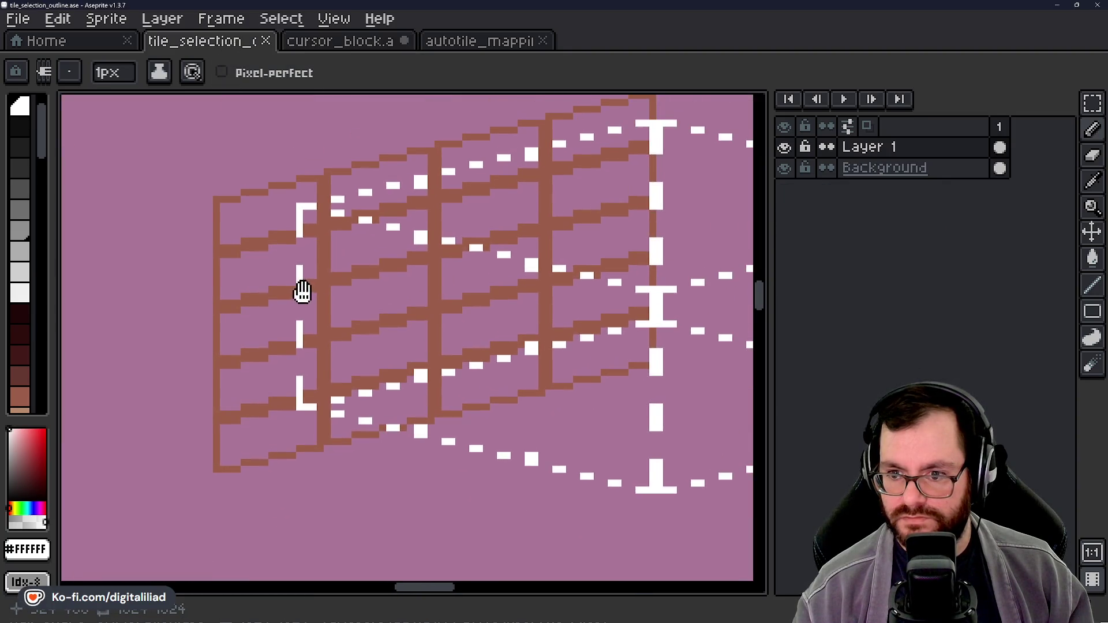
drag(382, 255, 362, 285)
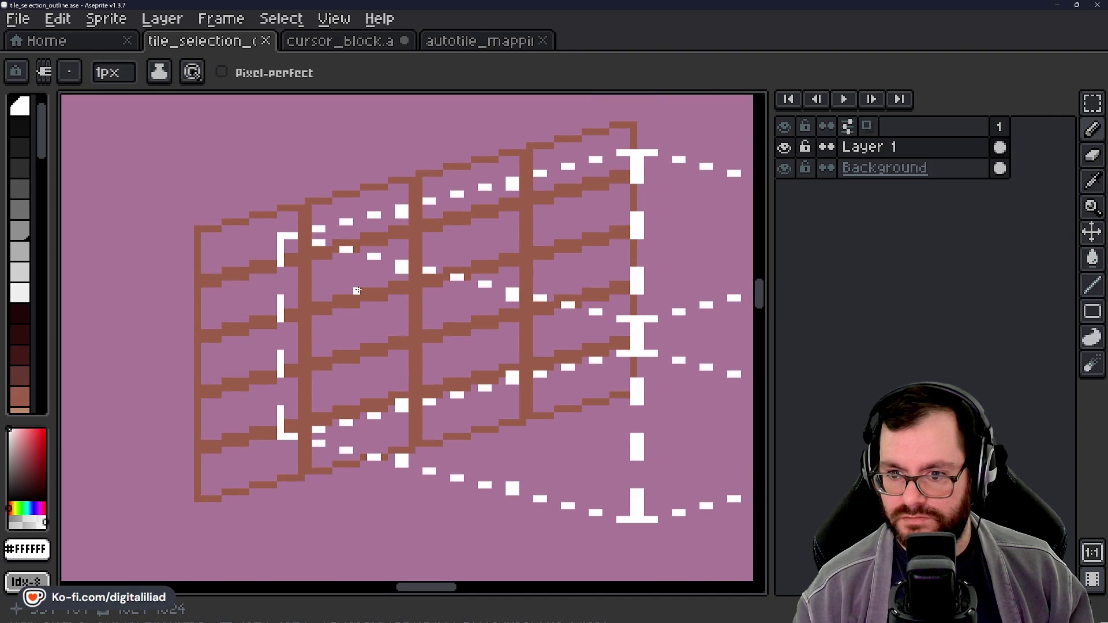
click(317, 50)
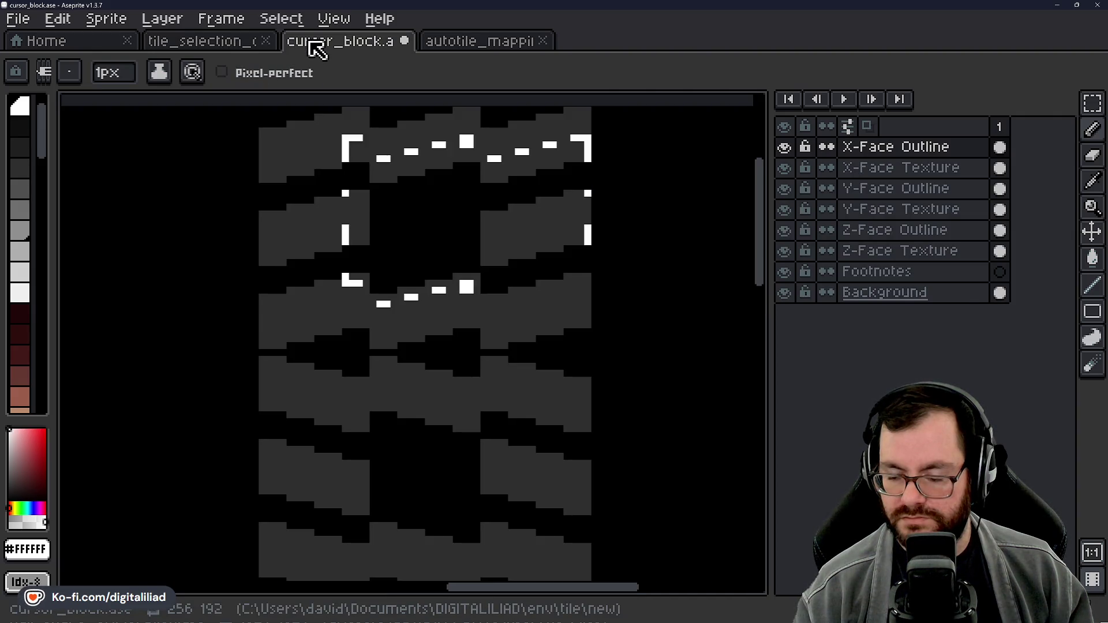
scroll(354, 262, down, 3)
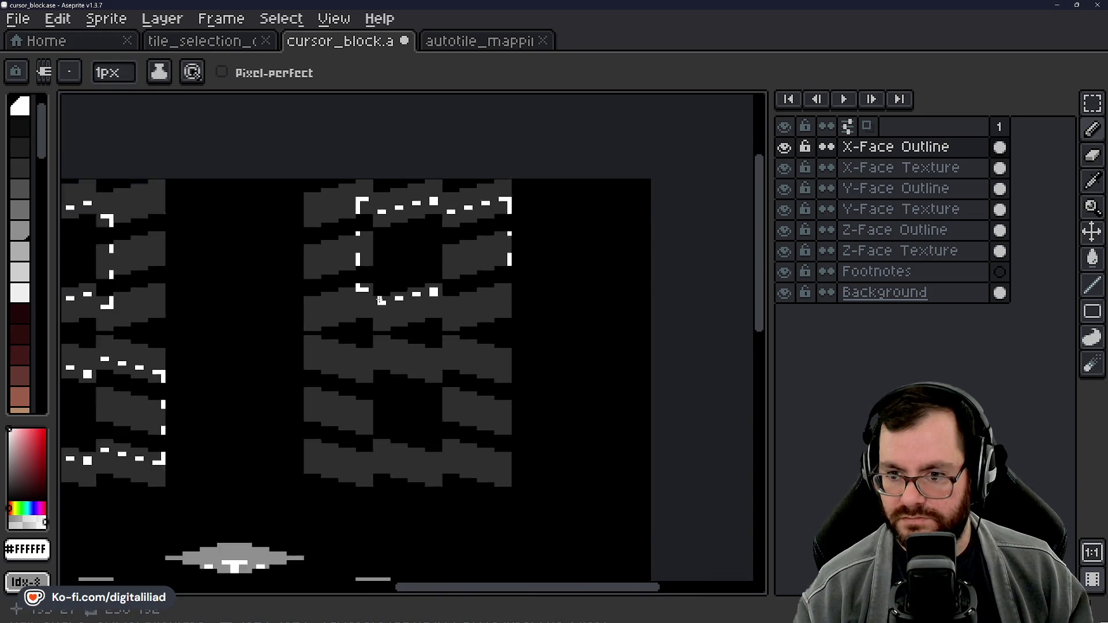
scroll(354, 262, up, 2)
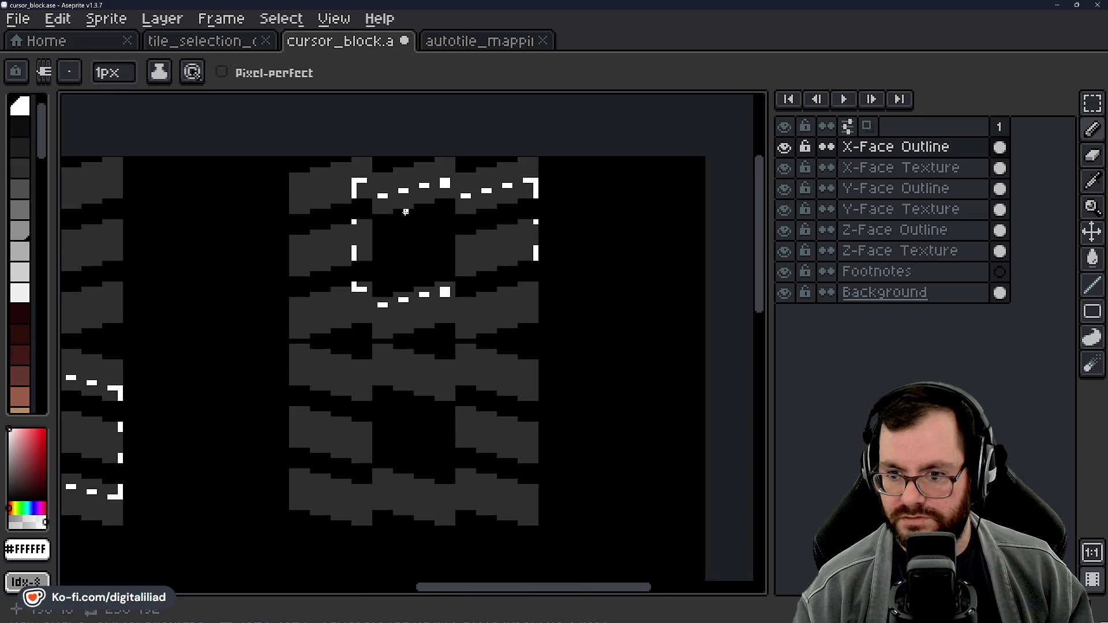
key(ctrl+s)
scroll(408, 230, up, 4)
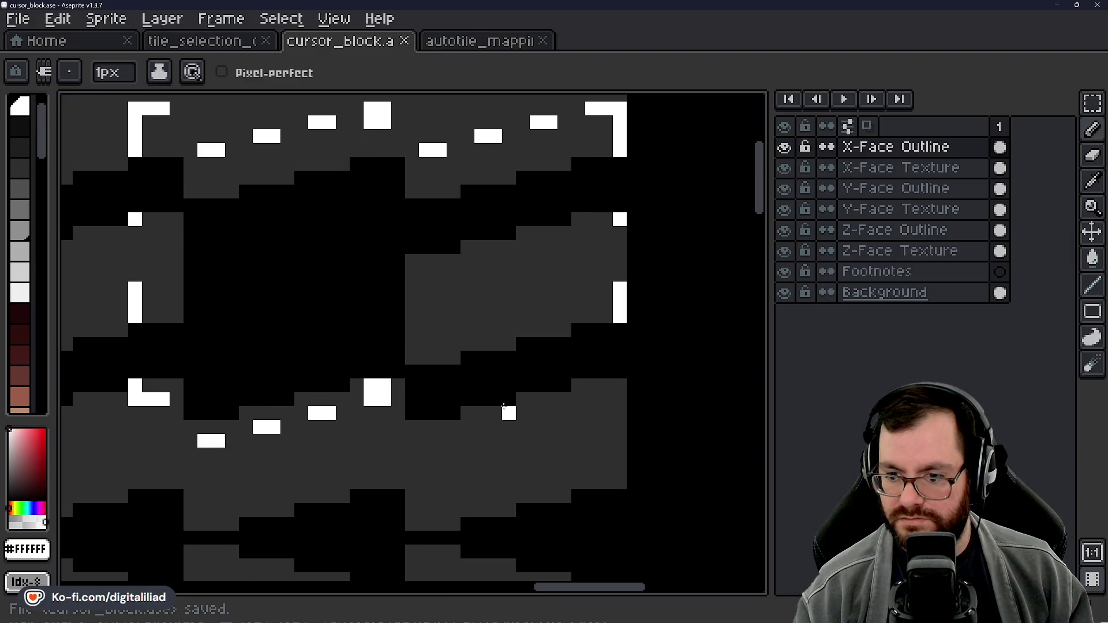
Step: Paint two white two-pixel dashes along the tile's lower edge and save cursor_block
scroll(452, 400, up, 1)
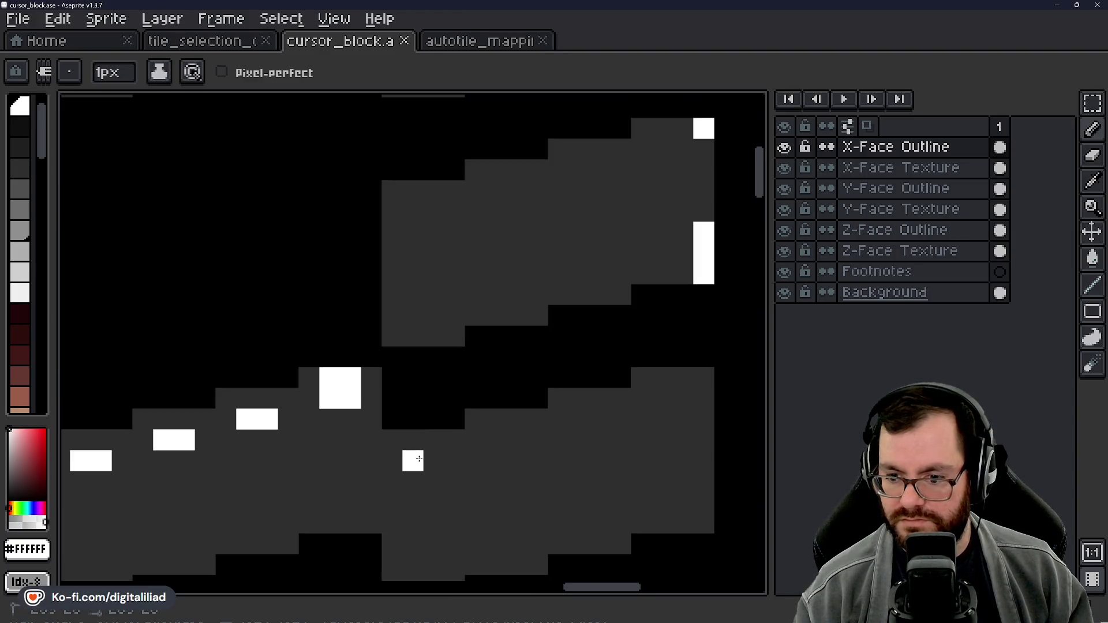
drag(413, 461, 434, 461)
drag(497, 440, 516, 440)
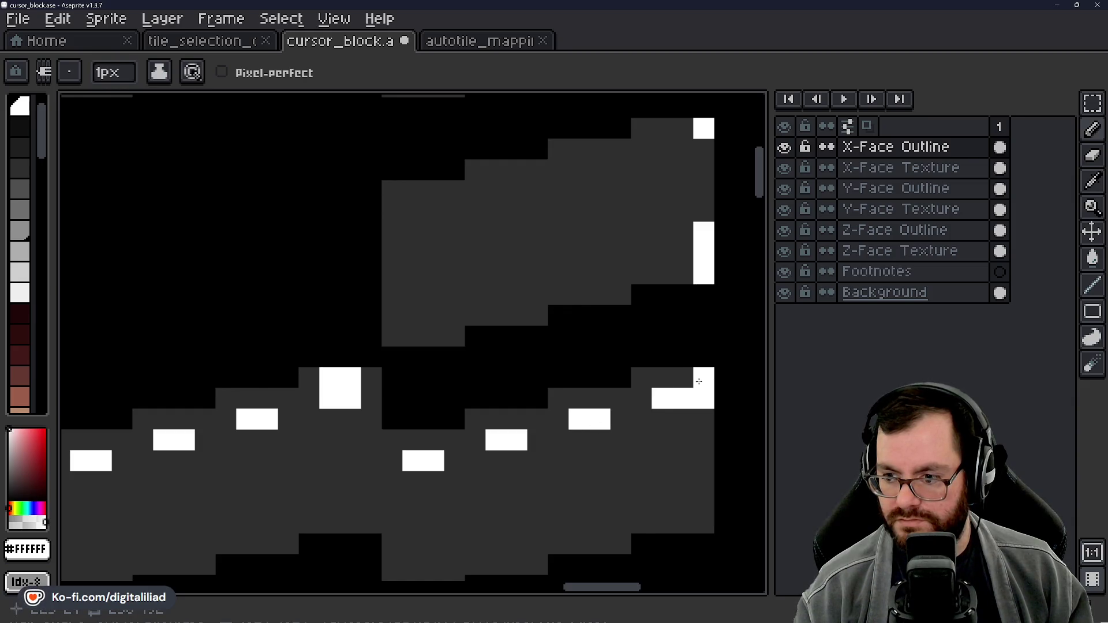
scroll(561, 372, down, 2)
key(ctrl+s)
scroll(556, 435, down, 1)
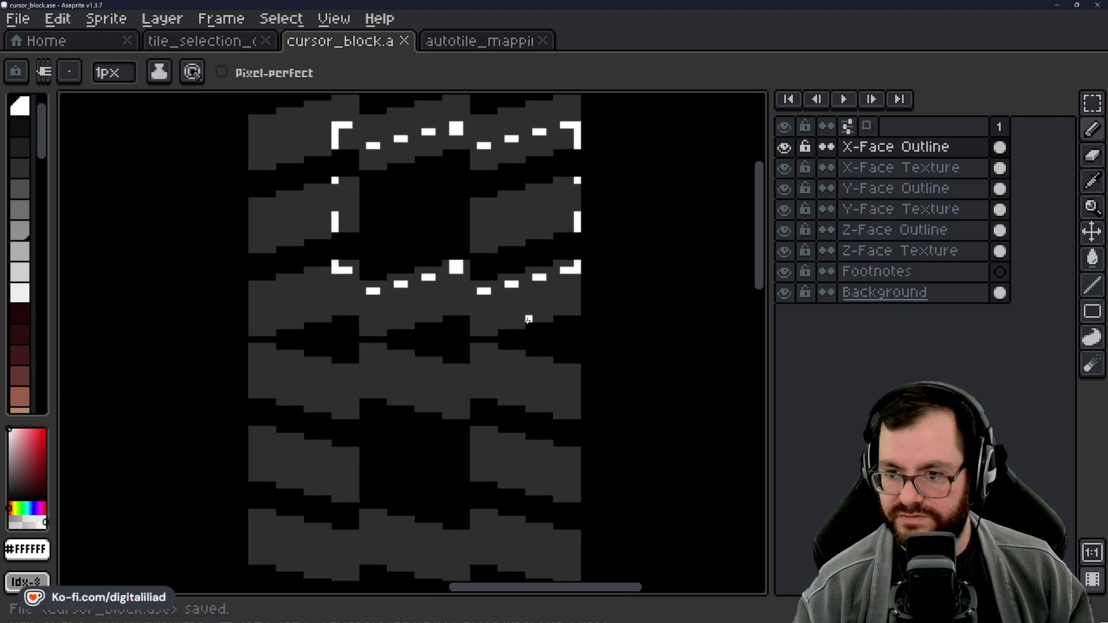
scroll(526, 322, down, 1)
scroll(521, 355, down, 2)
scroll(454, 312, up, 1)
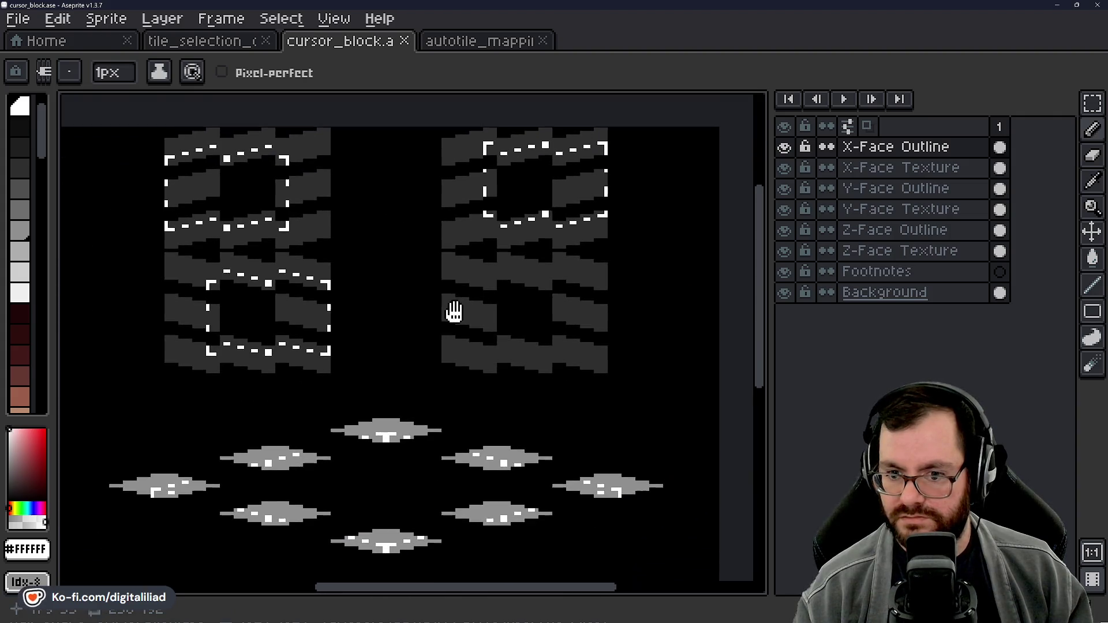
scroll(454, 312, down, 1)
scroll(447, 190, up, 1)
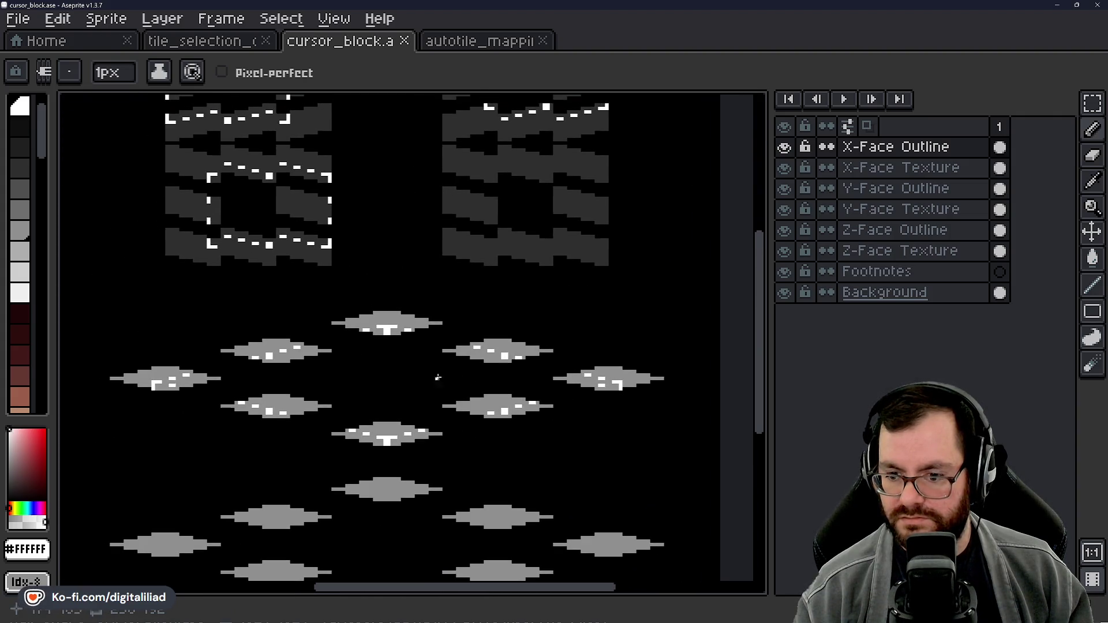
mouse_move(445, 350)
mouse_down()
mouse_move(453, 260)
mouse_move(445, 435)
mouse_up()
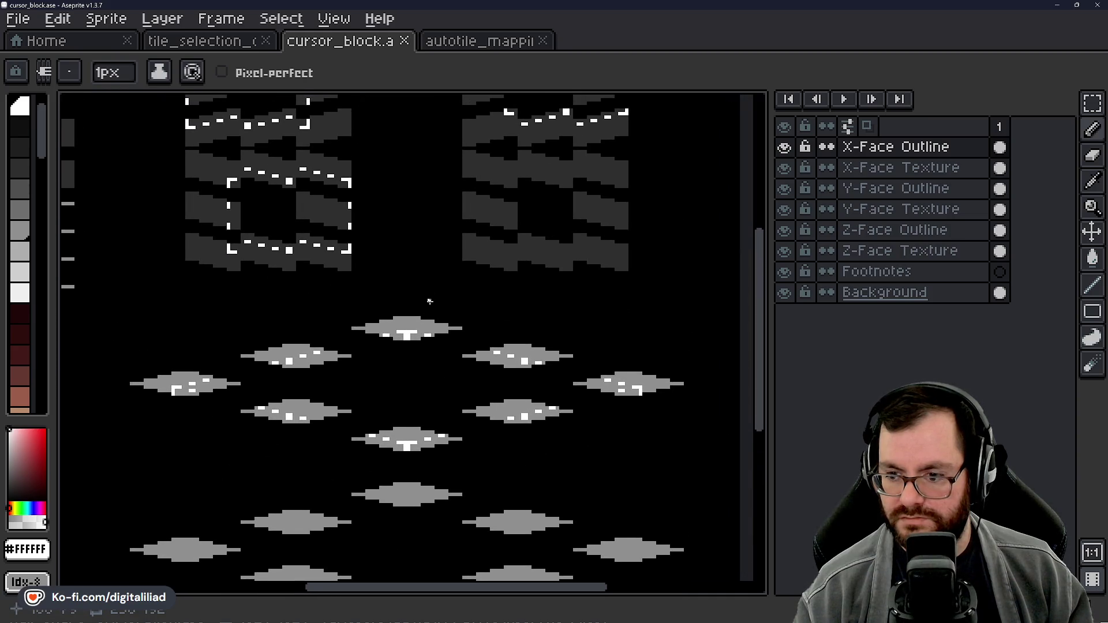
drag(428, 302, 427, 475)
scroll(428, 476, up, 2)
drag(343, 400, 271, 487)
scroll(365, 353, down, 1)
mouse_move(366, 354)
mouse_down()
mouse_move(341, 373)
mouse_move(322, 371)
mouse_move(521, 325)
mouse_move(524, 363)
mouse_move(331, 334)
mouse_move(402, 296)
mouse_move(391, 299)
mouse_move(386, 339)
mouse_move(393, 375)
mouse_move(399, 342)
mouse_move(366, 329)
mouse_move(212, 311)
mouse_up()
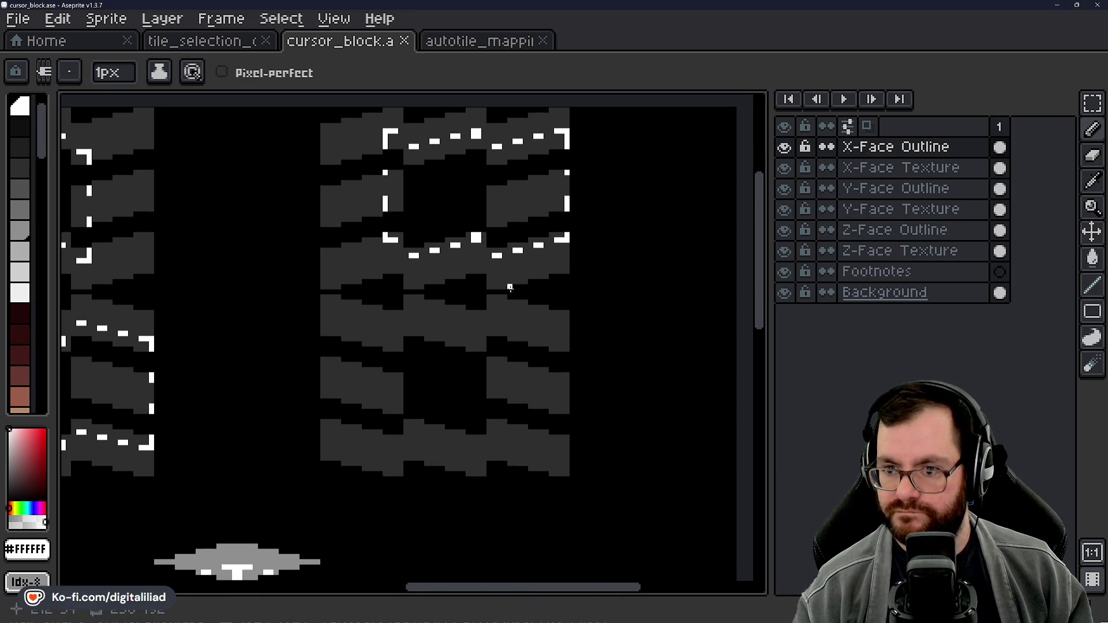
Step: Zoom in on the cursor_block tile and undo the most recent white Pencil stroke
scroll(509, 286, up, 3)
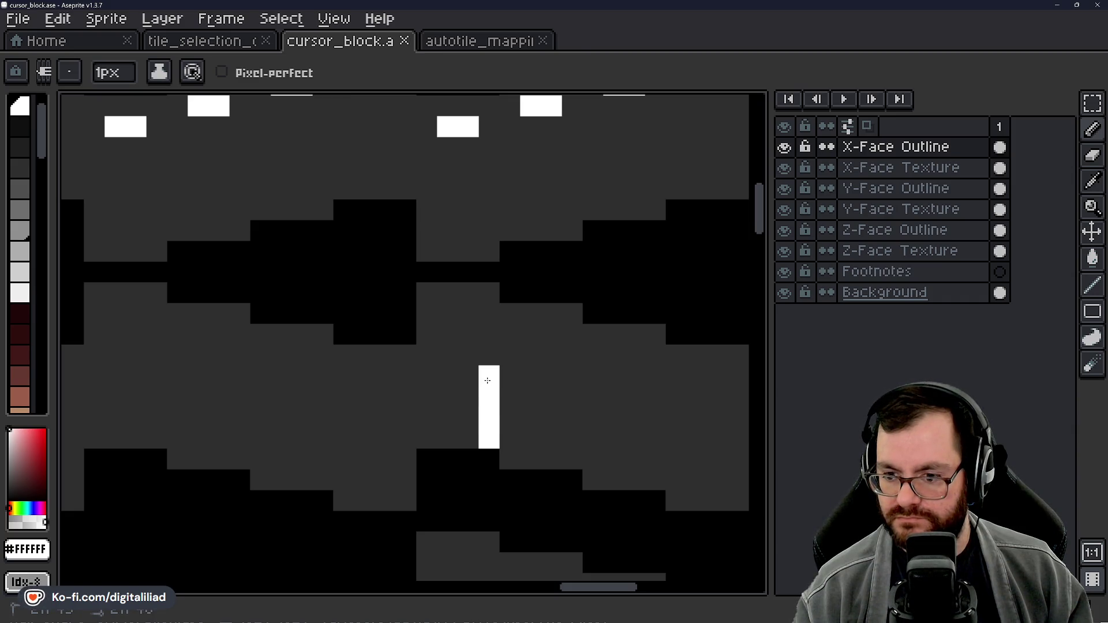
key(ctrl+z)
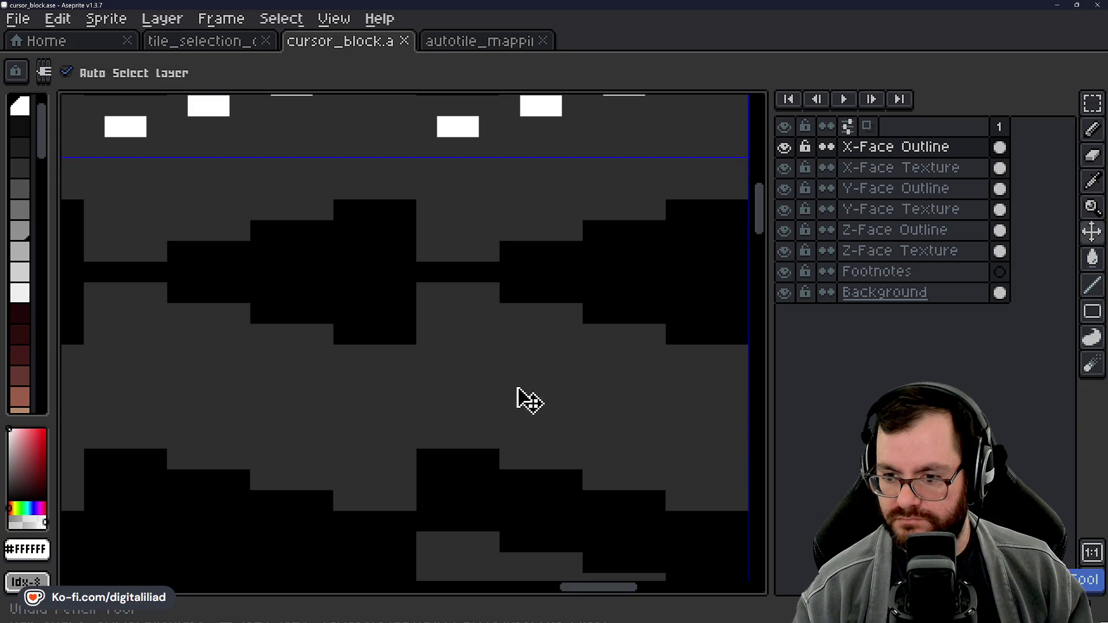
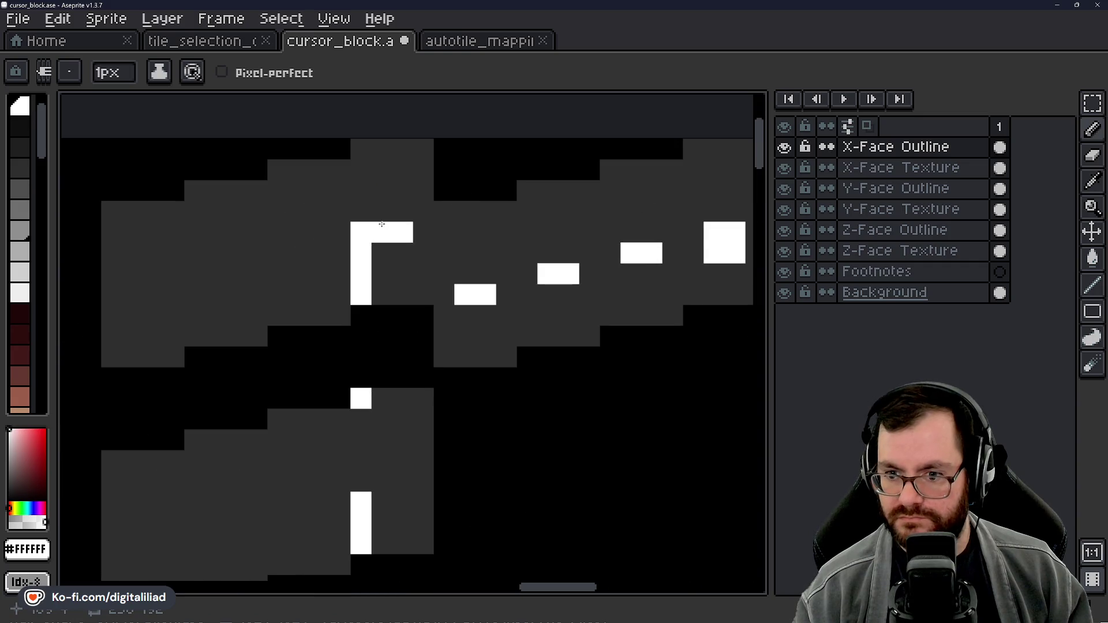
Step: Paint white pixels forming the lower outline's top-right corner bracket, with a dash pixel below
scroll(379, 334, down, 3)
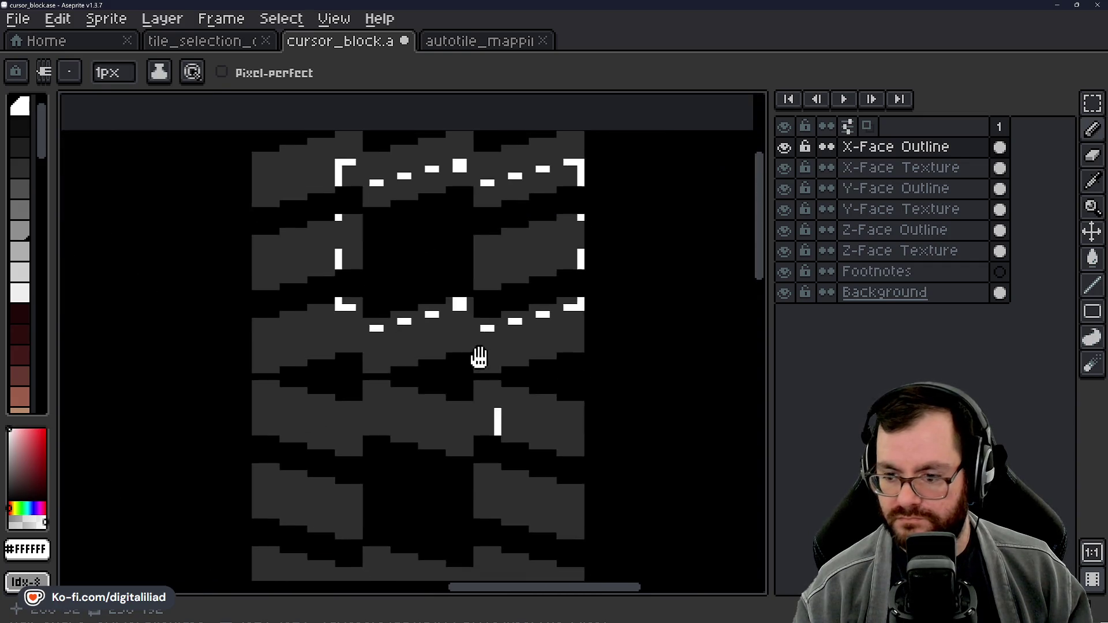
scroll(479, 359, up, 3)
click(446, 384)
click(434, 389)
scroll(434, 404, down, 2)
click(429, 429)
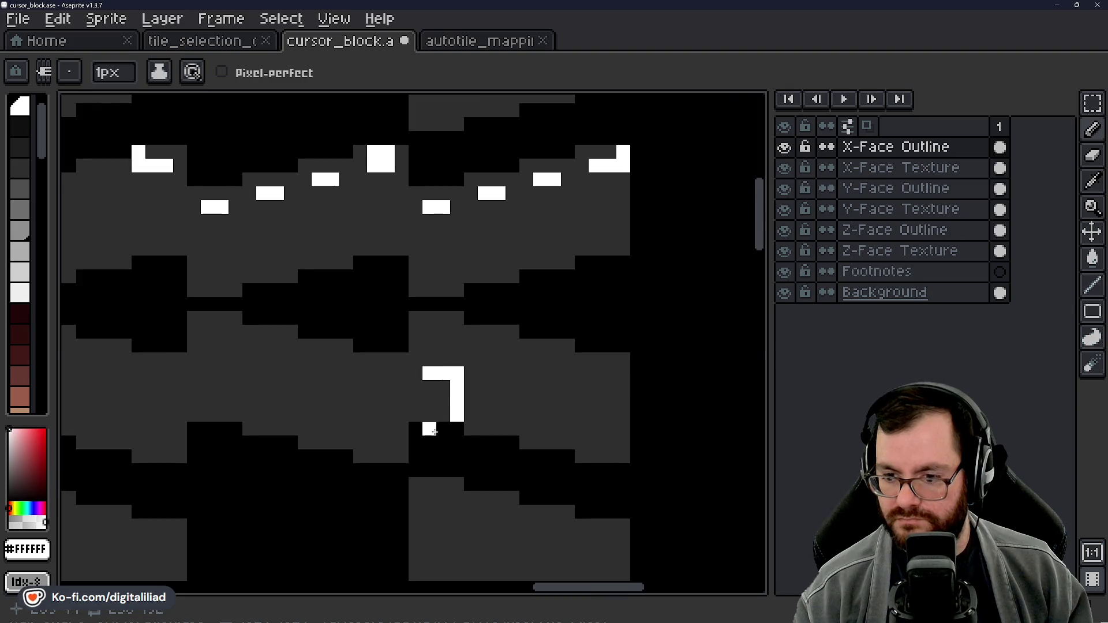
Step: Draw a vertical white dash down the right side of the lower outline
drag(434, 432, 474, 361)
scroll(498, 360, down, 1)
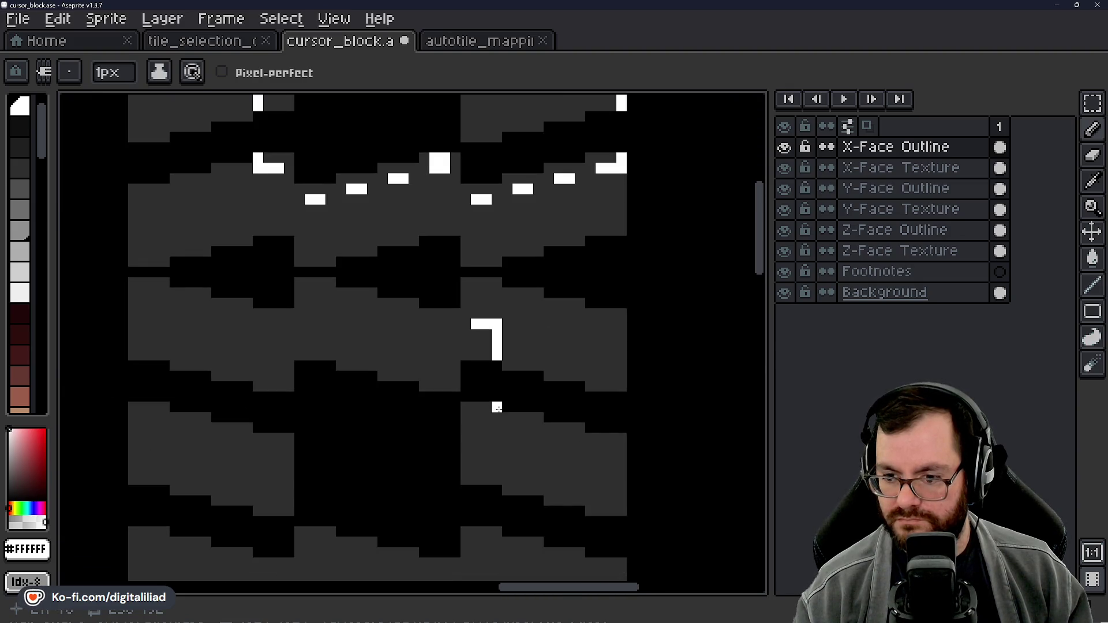
scroll(501, 352, up, 3)
mouse_move(497, 340)
mouse_down()
mouse_move(496, 404)
mouse_move(475, 452)
mouse_move(445, 421)
mouse_move(461, 392)
mouse_up()
Step: Reframe the view on the lower outline and pencil its top-left corner bracket
scroll(398, 396, down, 2)
scroll(456, 447, down, 1)
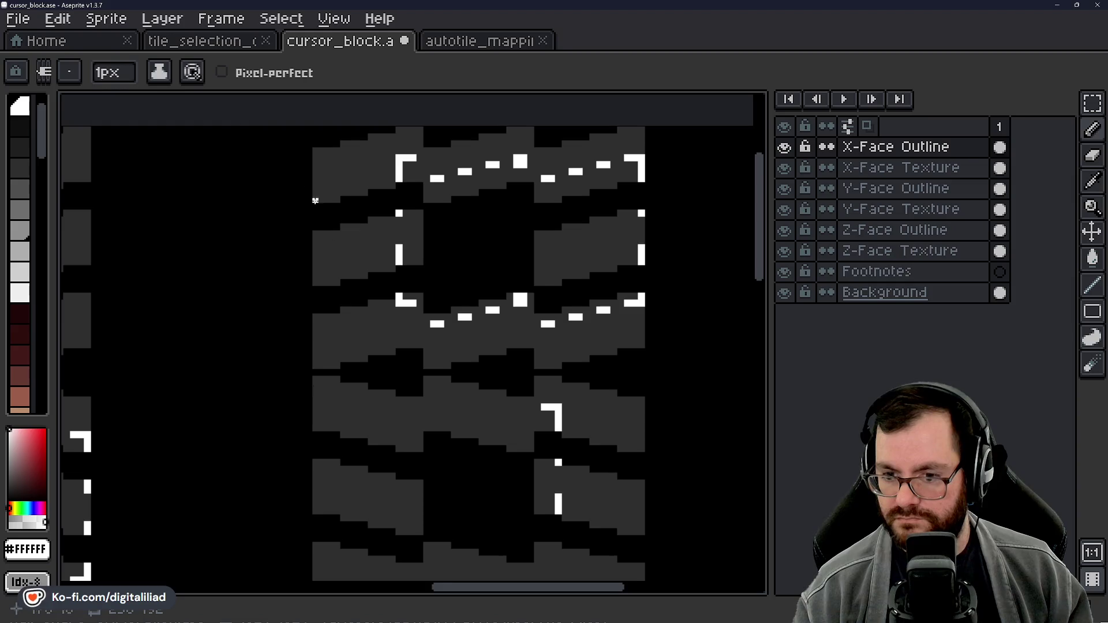
mouse_move(448, 406)
mouse_down()
mouse_move(448, 390)
mouse_move(514, 371)
mouse_up()
scroll(516, 375, down, 2)
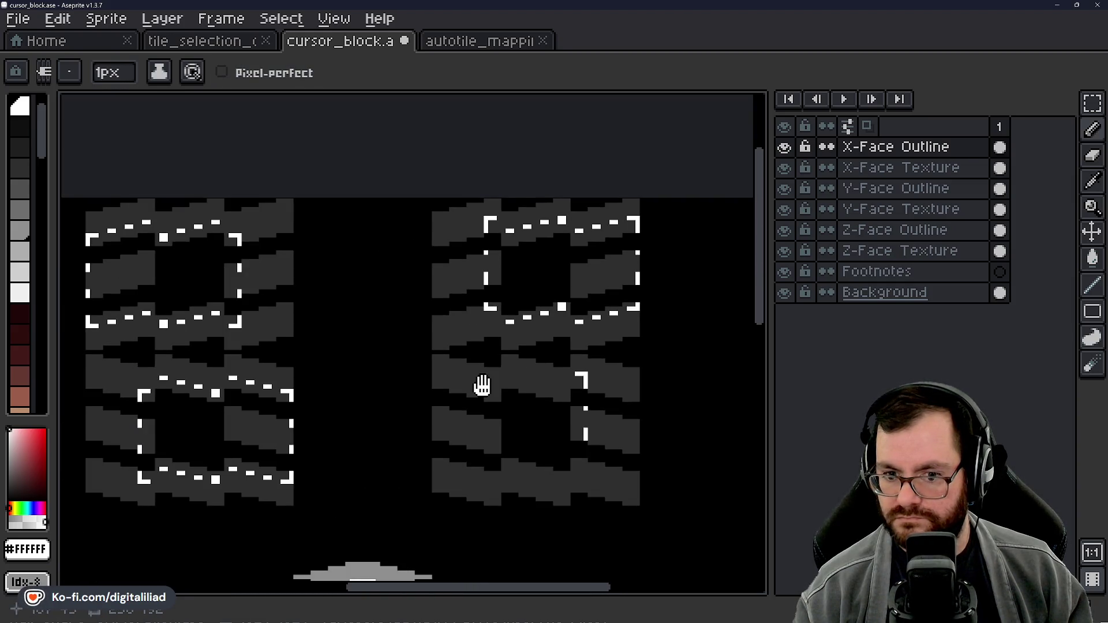
scroll(510, 386, up, 2)
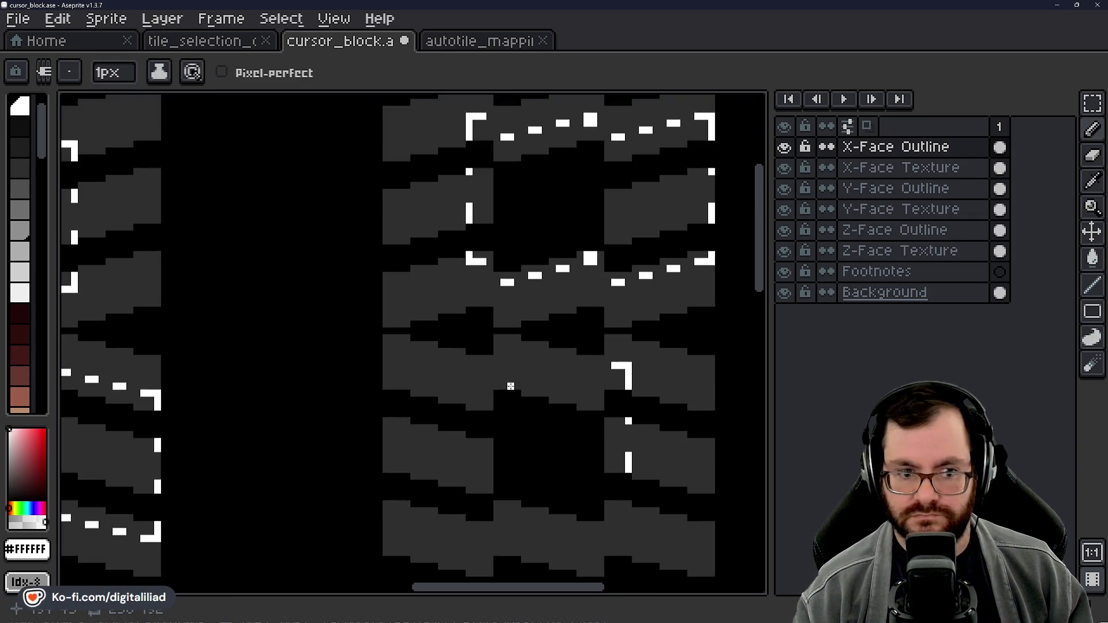
drag(505, 392, 513, 429)
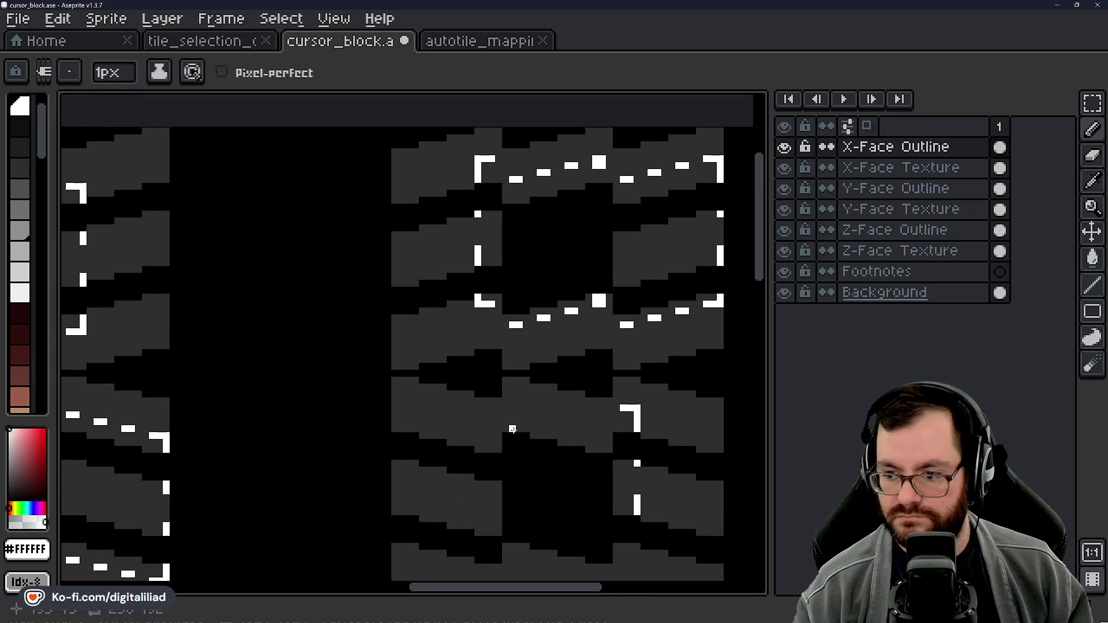
drag(453, 402, 446, 400)
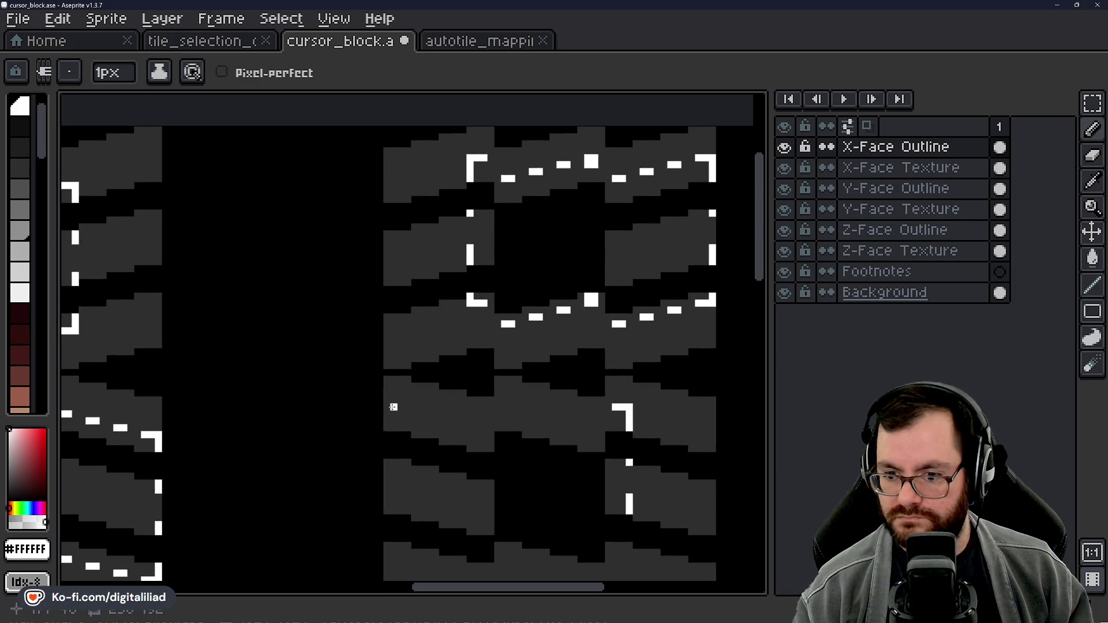
scroll(394, 408, up, 3)
mouse_move(381, 450)
mouse_down()
mouse_move(376, 359)
mouse_move(439, 361)
mouse_move(378, 384)
mouse_up()
Step: Draw three white dashes along the outline's top edge, undoing the last stray pixels
scroll(416, 370, down, 3)
scroll(378, 385, up, 2)
drag(314, 369, 337, 368)
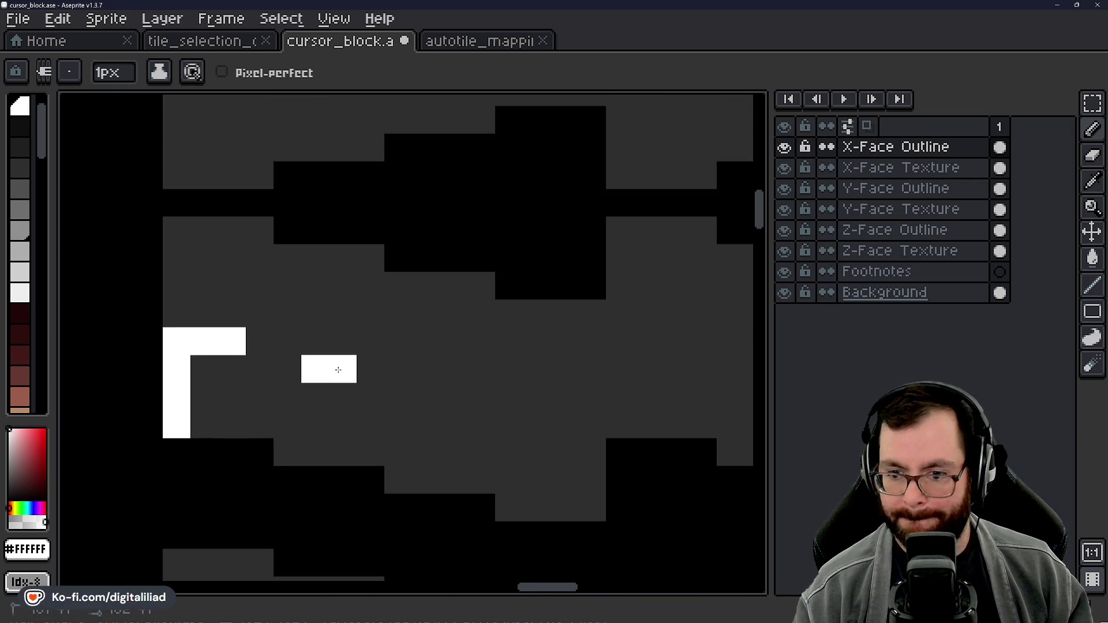
drag(425, 396, 447, 407)
drag(537, 424, 565, 424)
scroll(520, 422, down, 4)
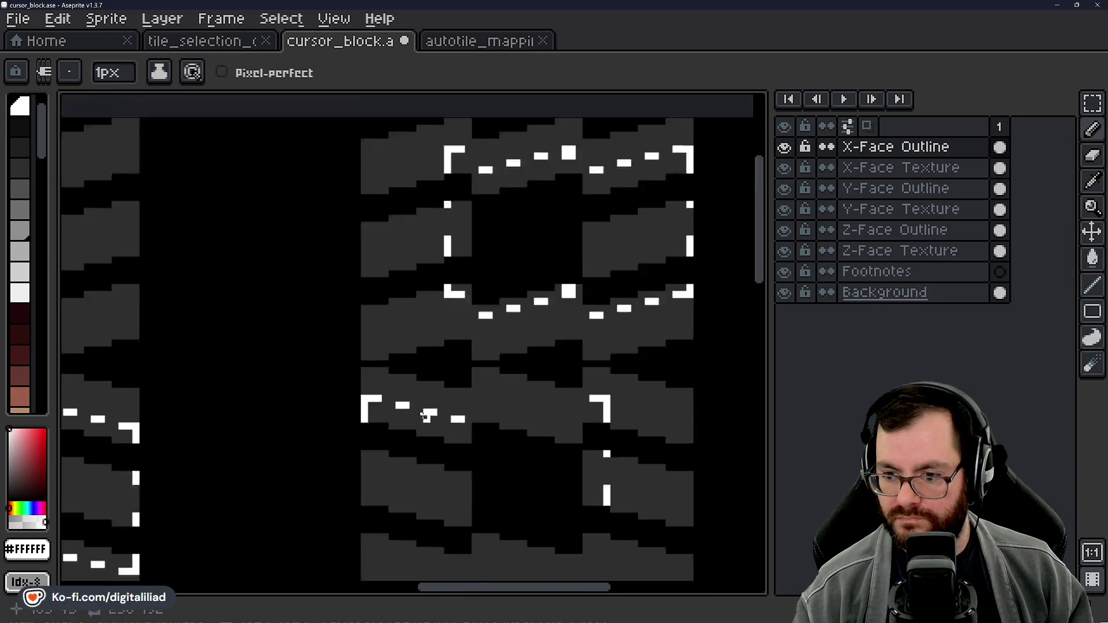
scroll(426, 449, up, 4)
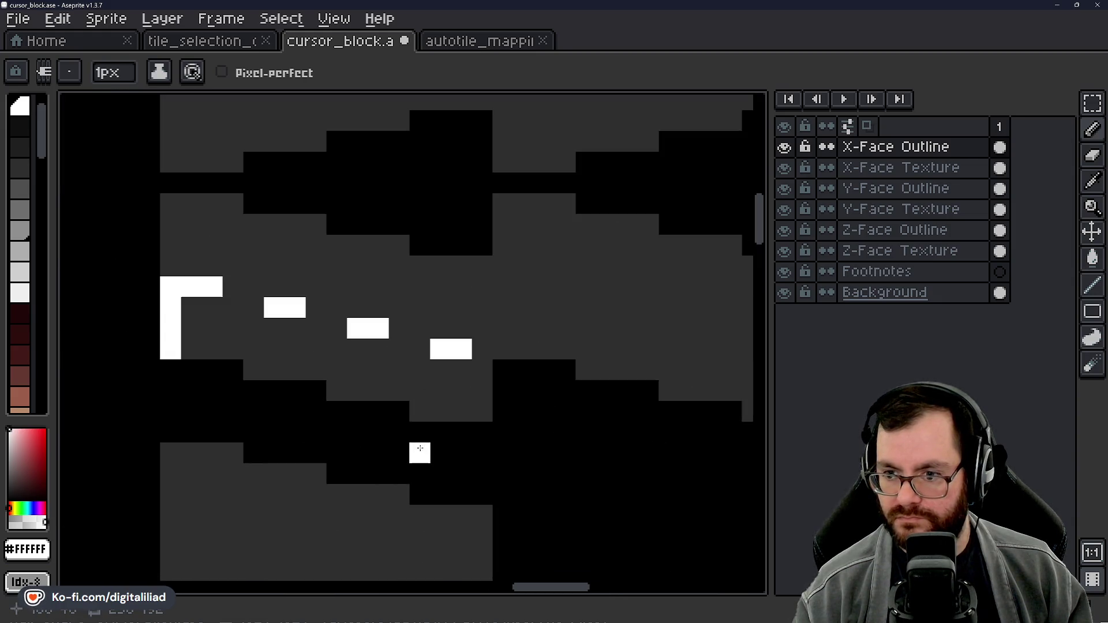
key(ctrl+z)
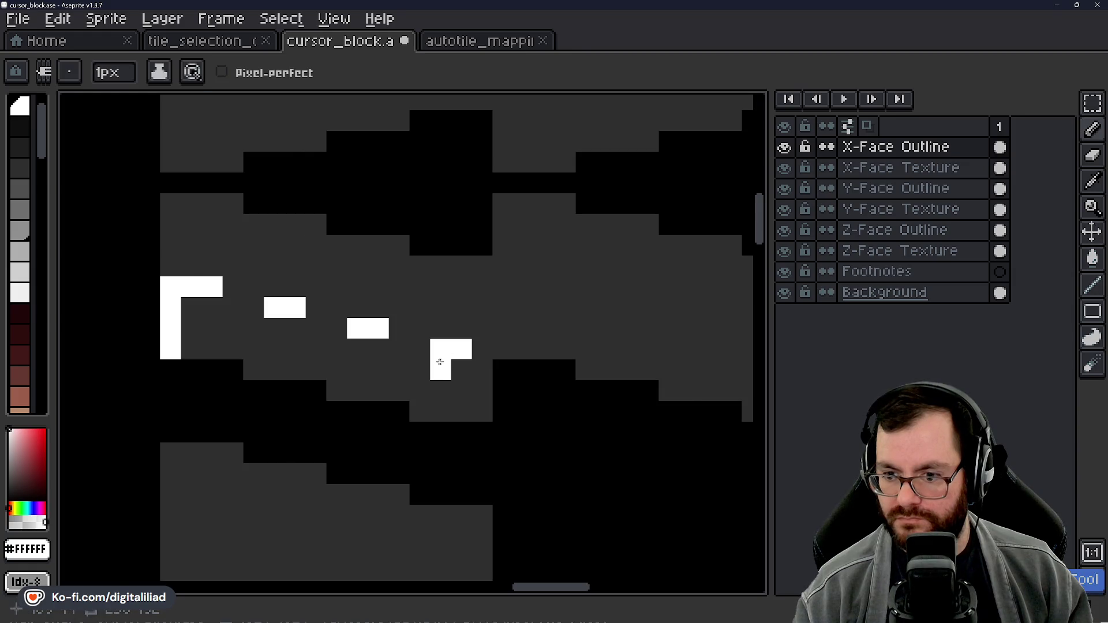
Step: Extend the stepped top-edge dashes toward the top-right corner bracket with more white pixels
scroll(439, 361, down, 3)
scroll(427, 358, up, 4)
scroll(416, 356, down, 2)
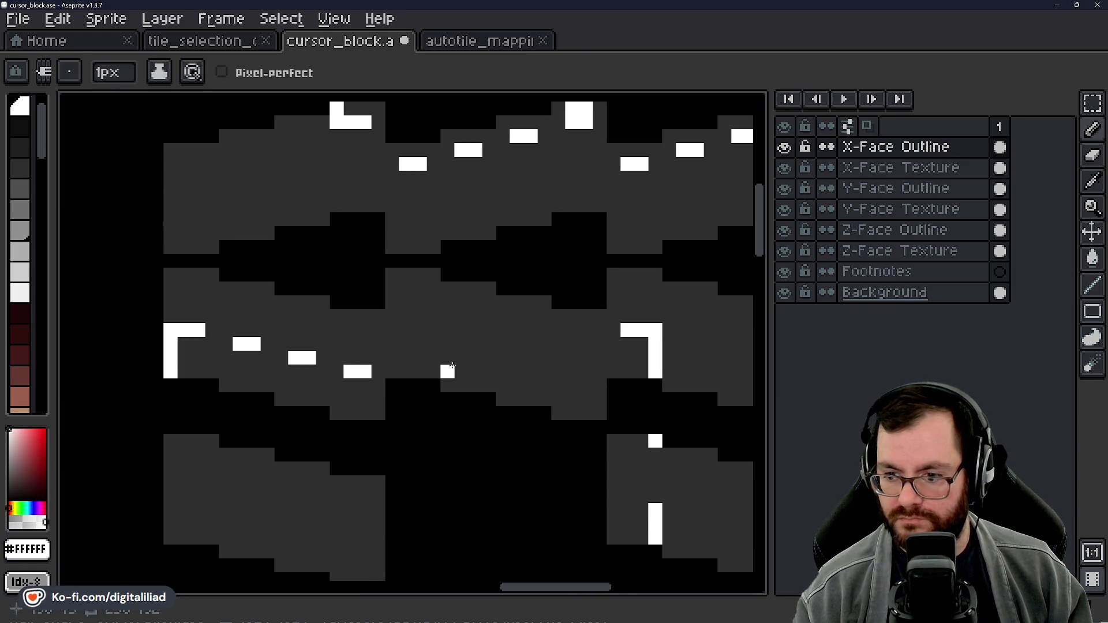
scroll(364, 416, down, 1)
scroll(364, 416, down, 2)
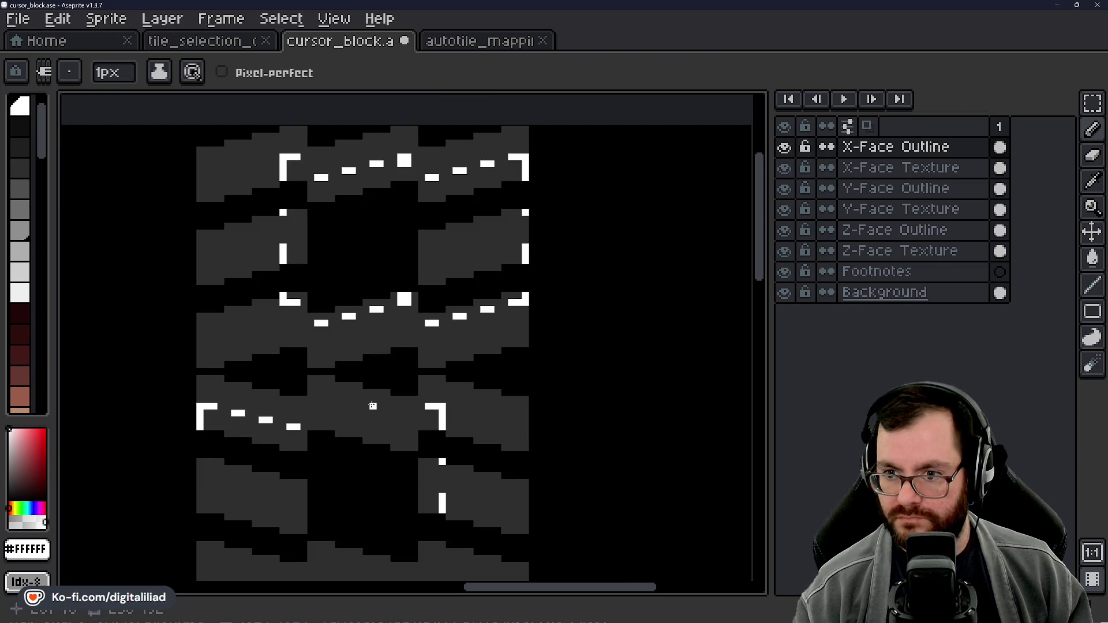
scroll(373, 406, up, 4)
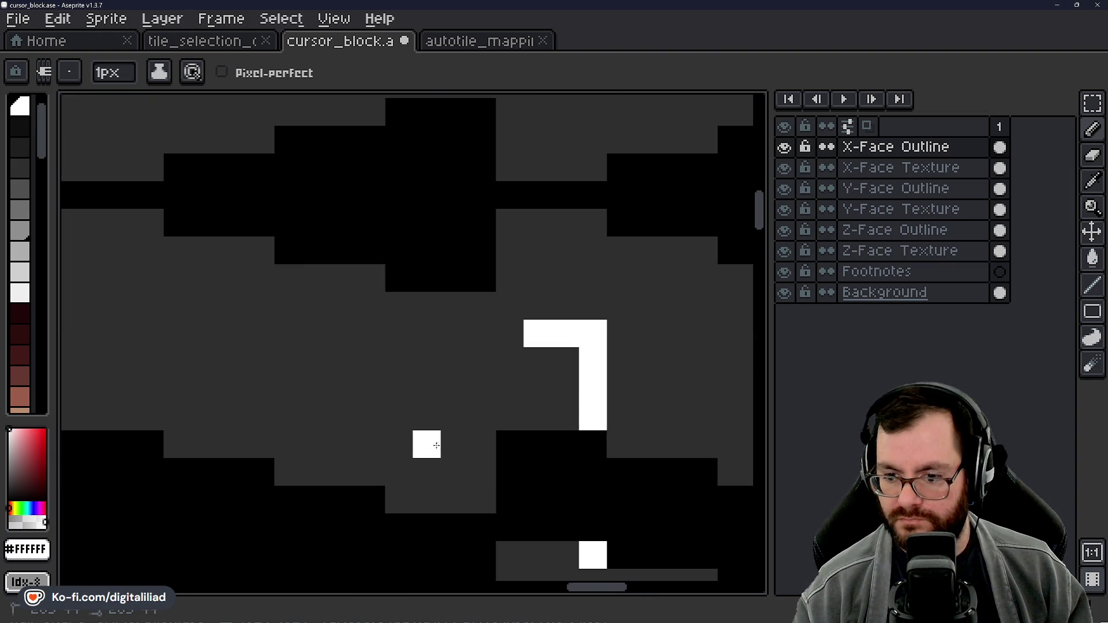
drag(426, 445, 449, 417)
click(426, 416)
scroll(371, 444, left, 3)
click(482, 397)
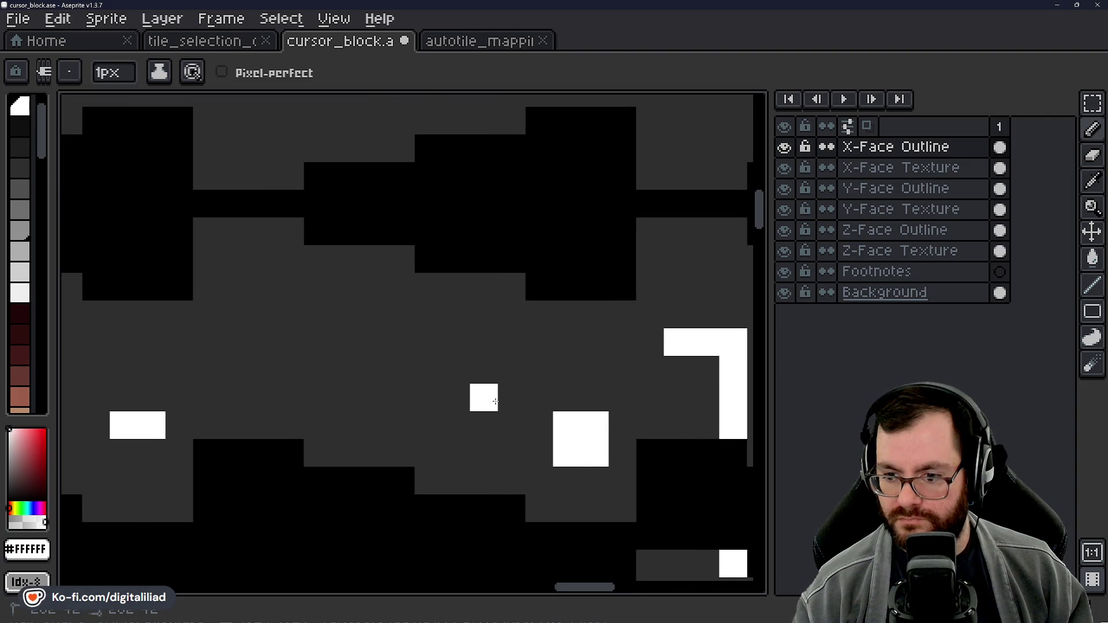
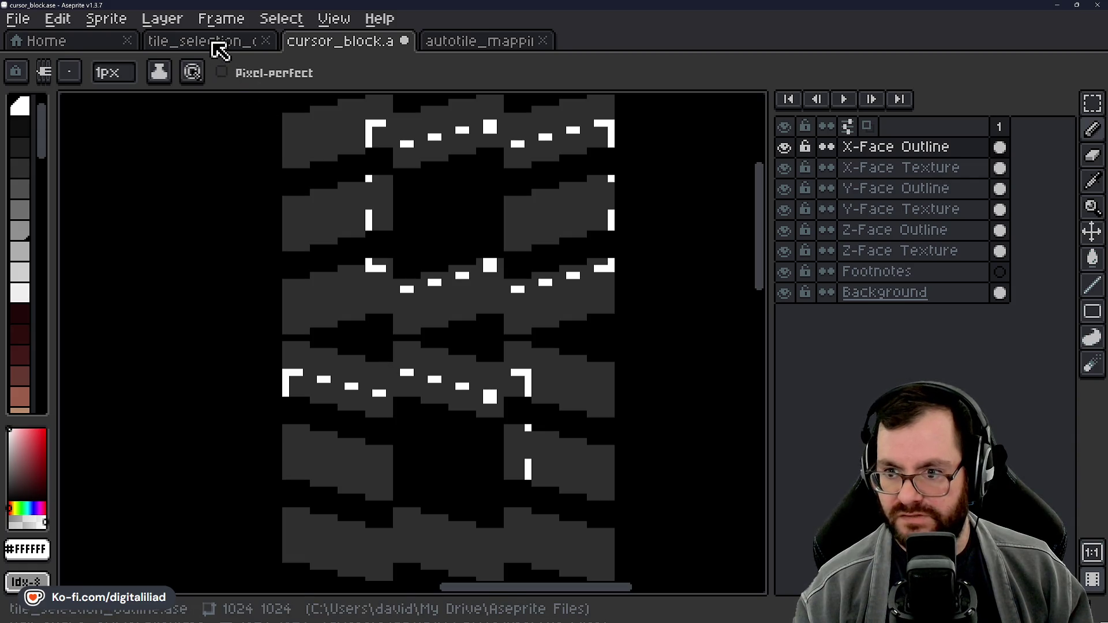
Step: On X-Face Outline, add a white pixel to the dashed bracket and cover stray pixels in dark grey #2F2F2F
scroll(438, 404, up, 5)
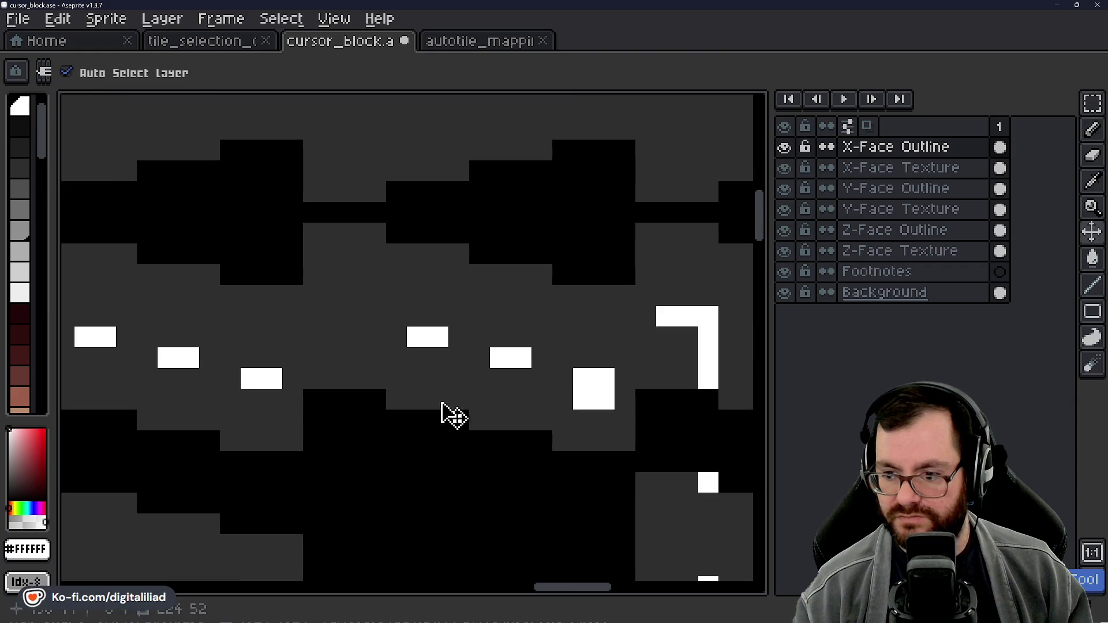
click(344, 337)
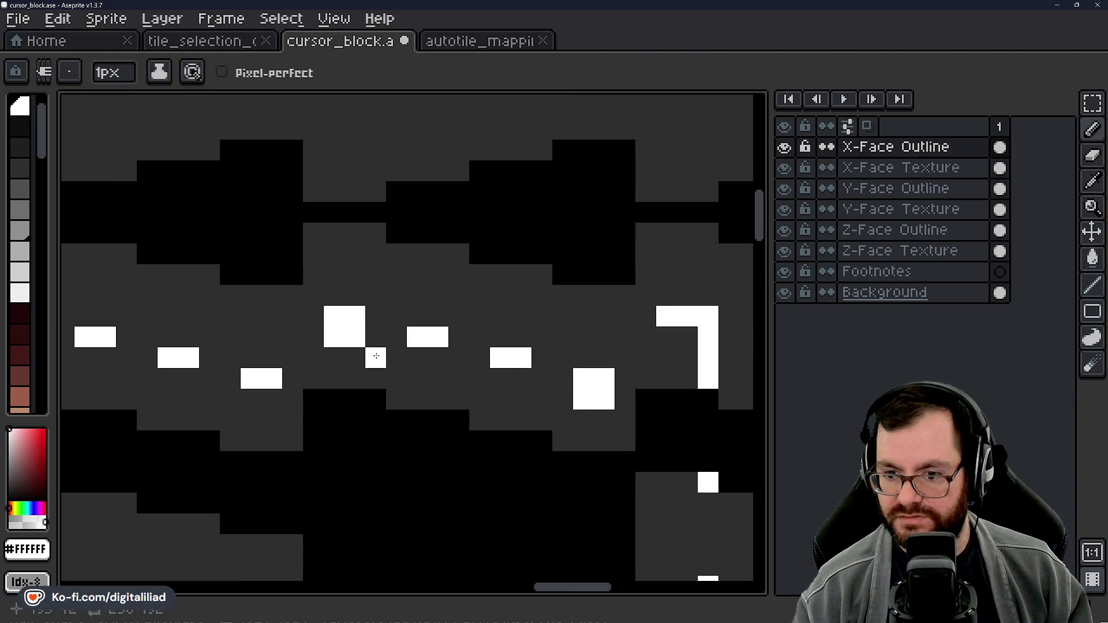
alt+click(564, 397)
drag(604, 400, 537, 399)
scroll(495, 384, down, 4)
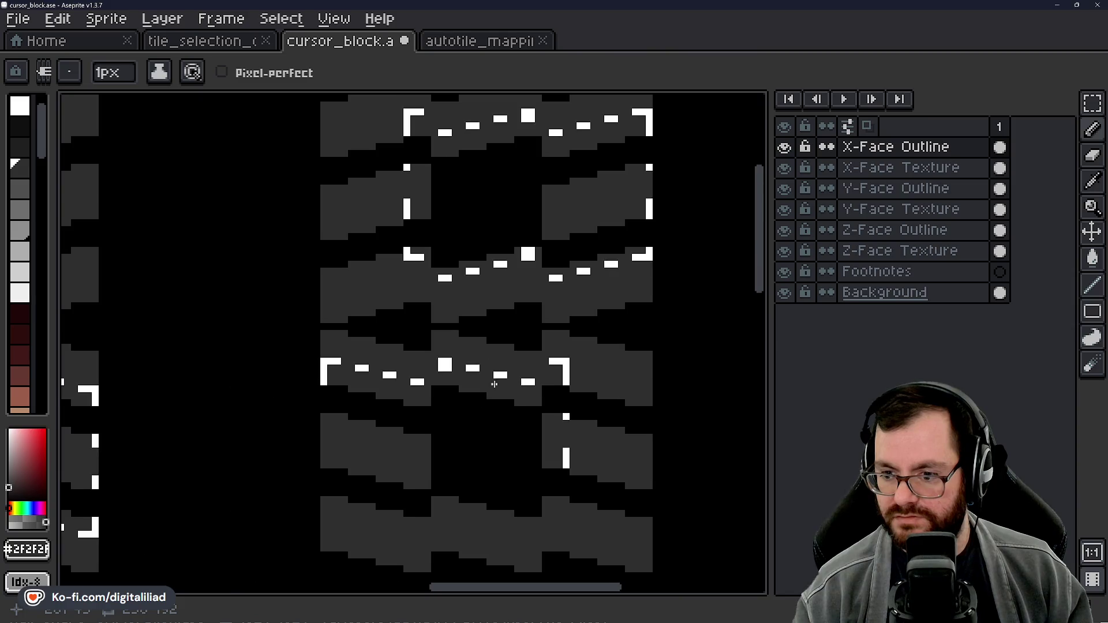
drag(497, 450, 498, 454)
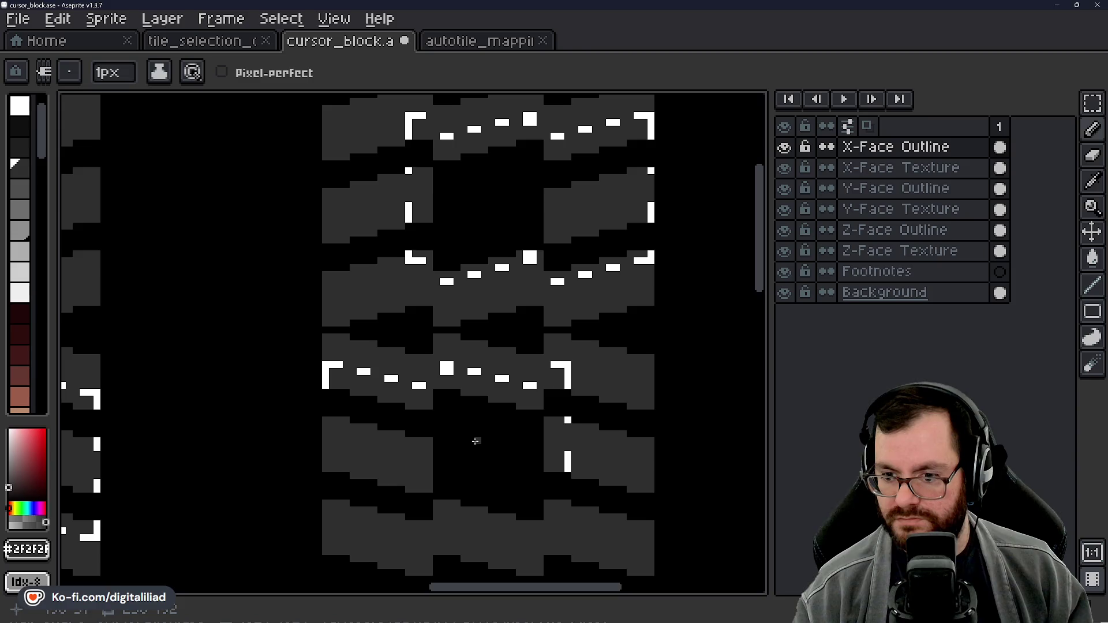
scroll(489, 353, down, 1)
drag(493, 446, 475, 395)
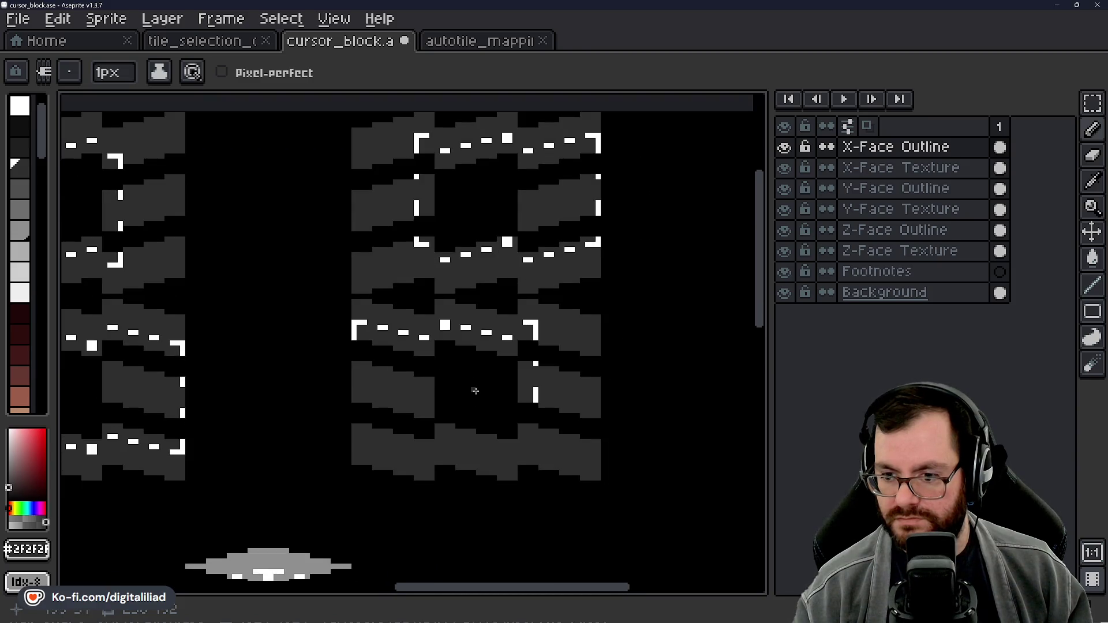
Step: Paint over the extra pixels at the bracket corner's bottom in dark grey #2F2F2F
alt+click(445, 325)
scroll(459, 414, up, 1)
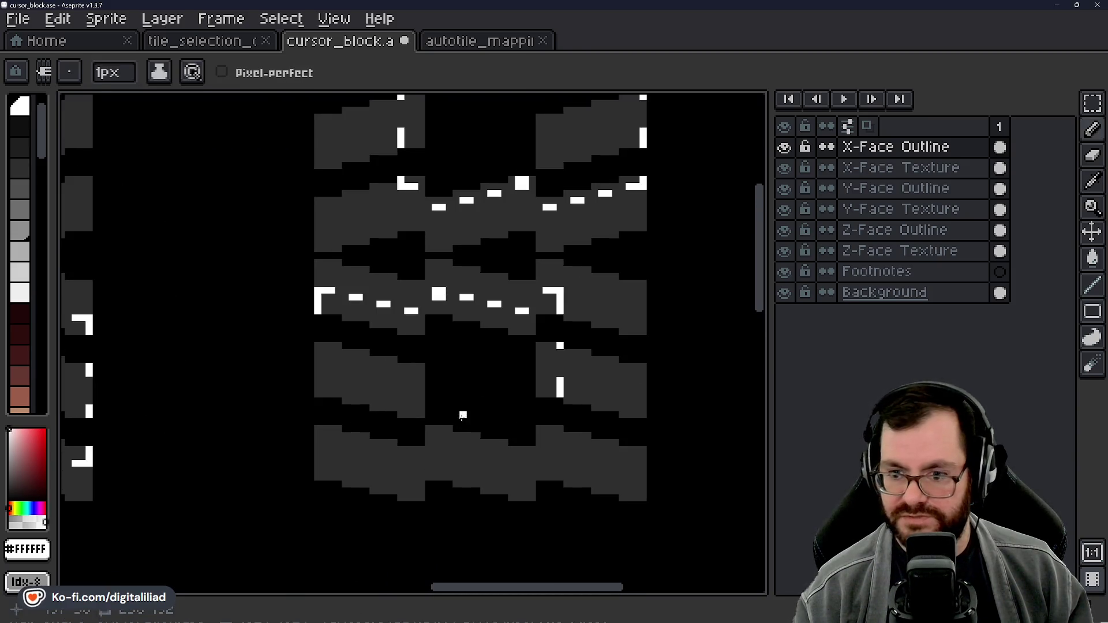
scroll(329, 353, up, 1)
scroll(306, 300, up, 1)
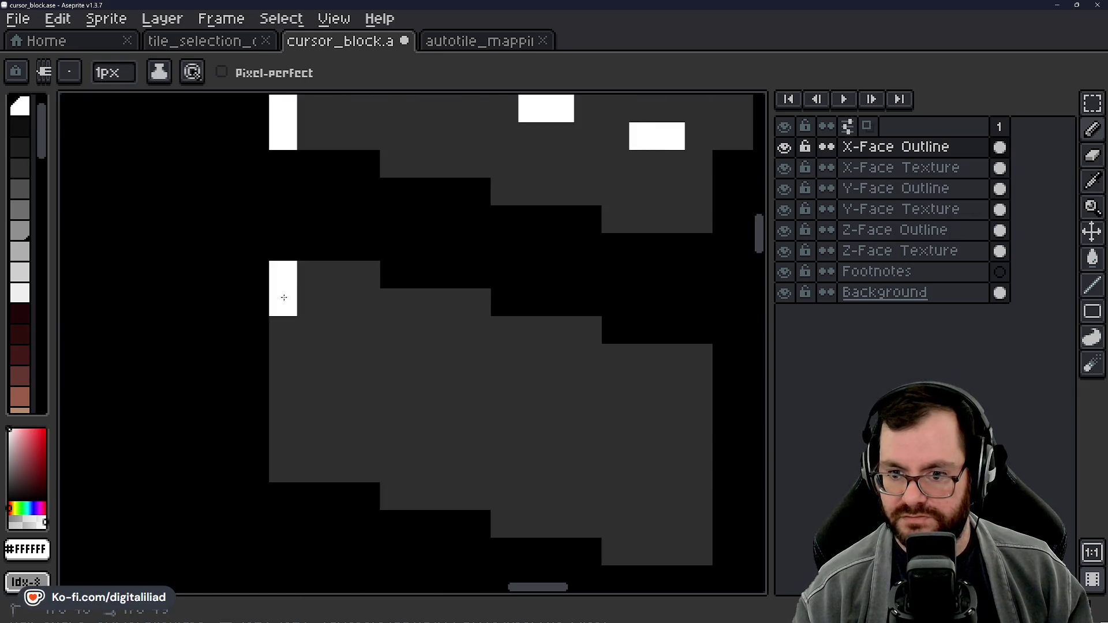
scroll(279, 297, down, 2)
scroll(328, 345, up, 1)
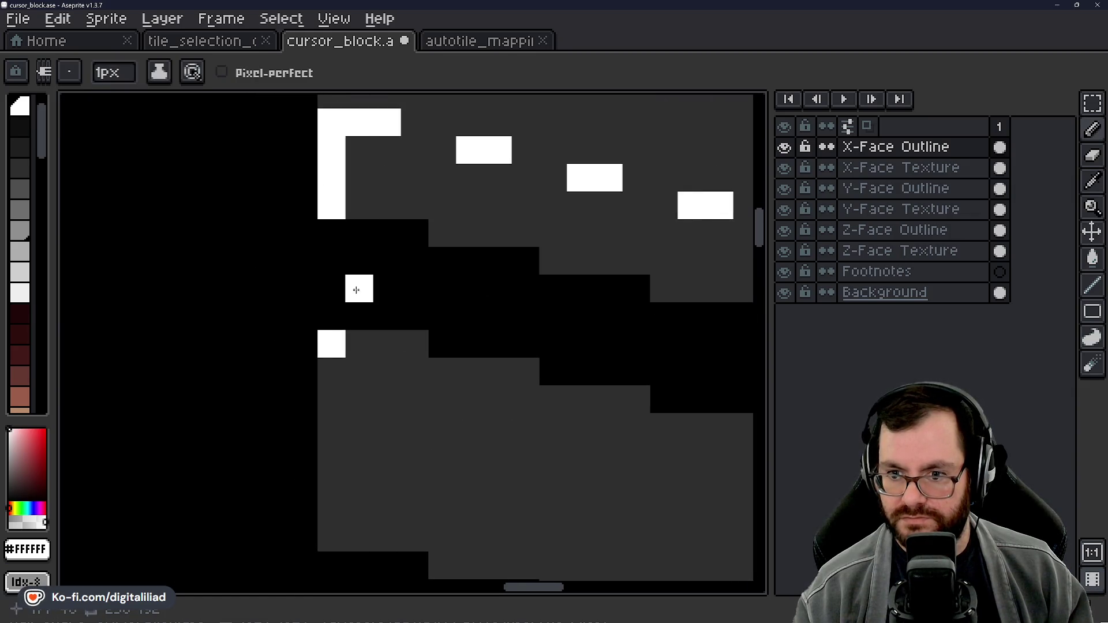
scroll(335, 359, down, 3)
scroll(400, 409, up, 1)
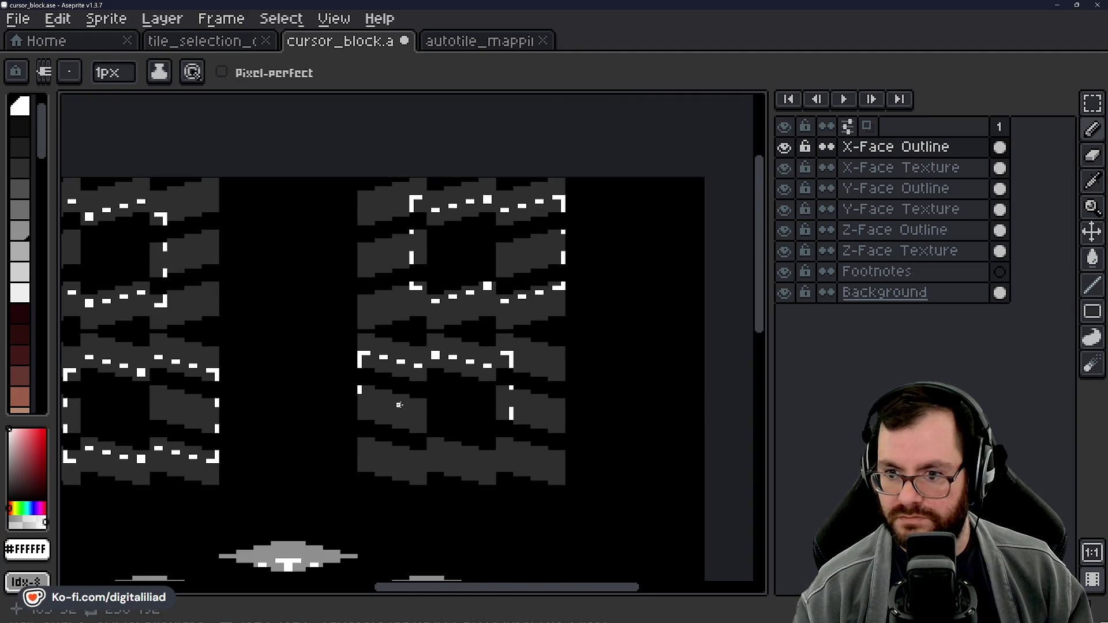
scroll(399, 404, up, 3)
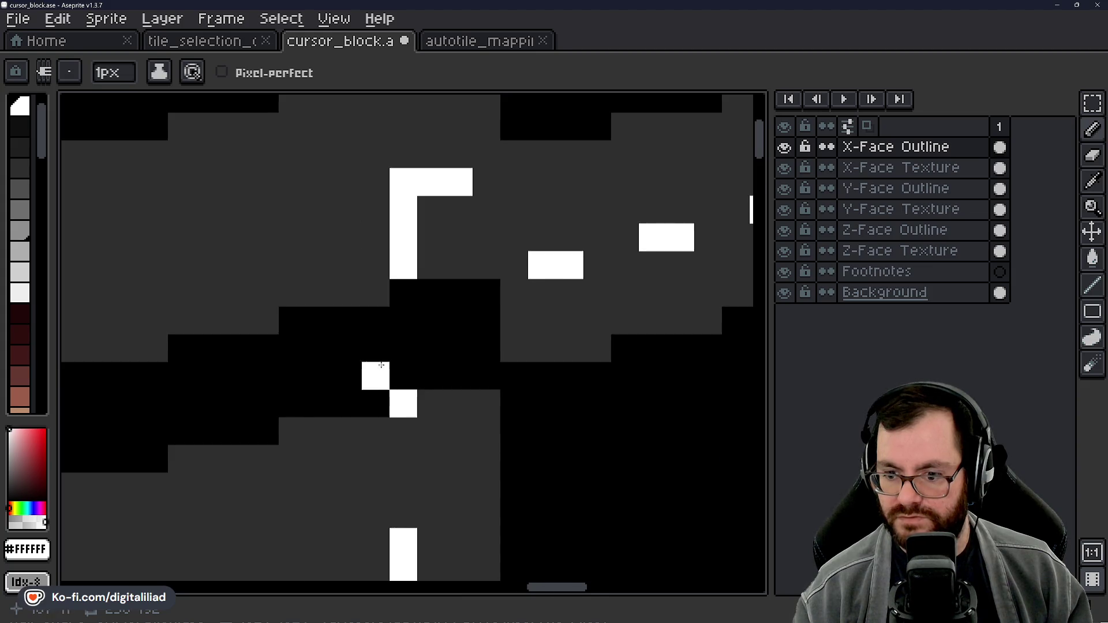
scroll(376, 381, down, 2)
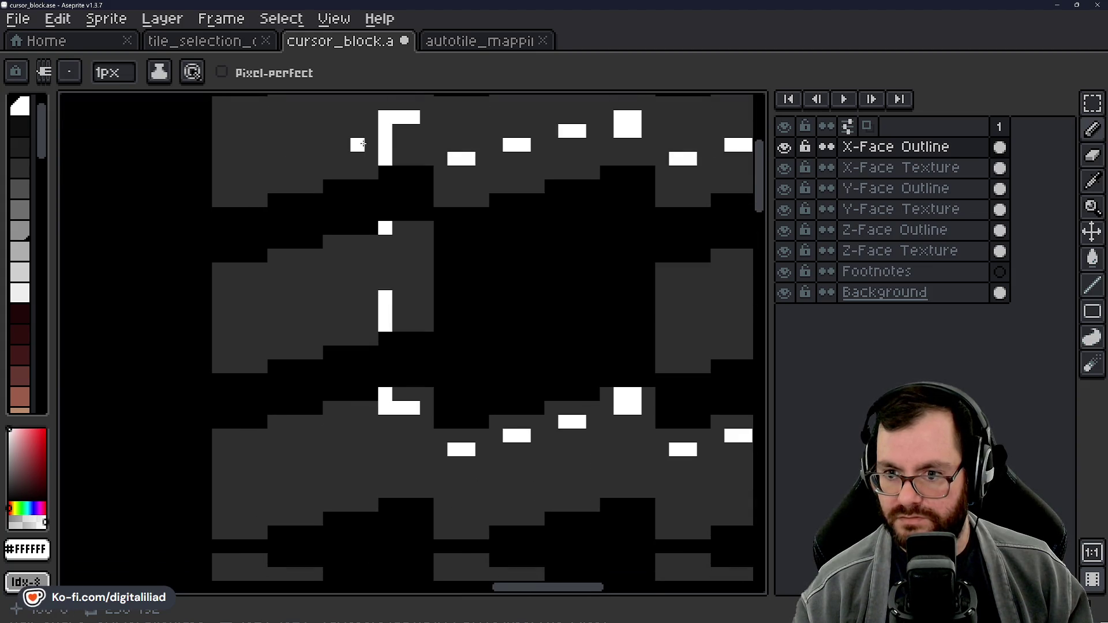
scroll(358, 368, up, 3)
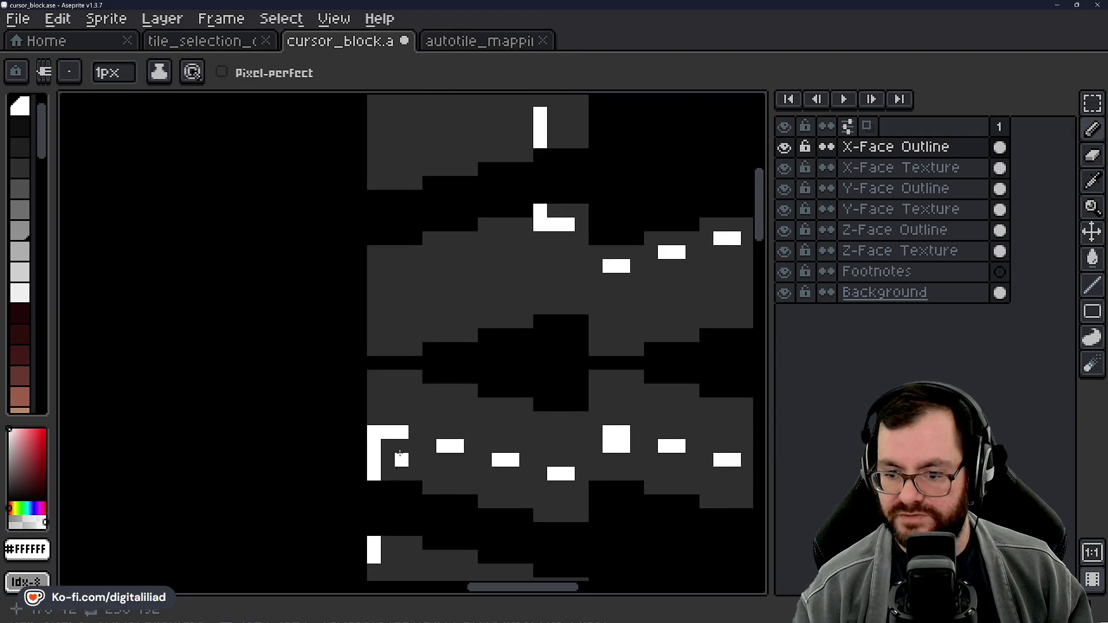
scroll(371, 450, down, 2)
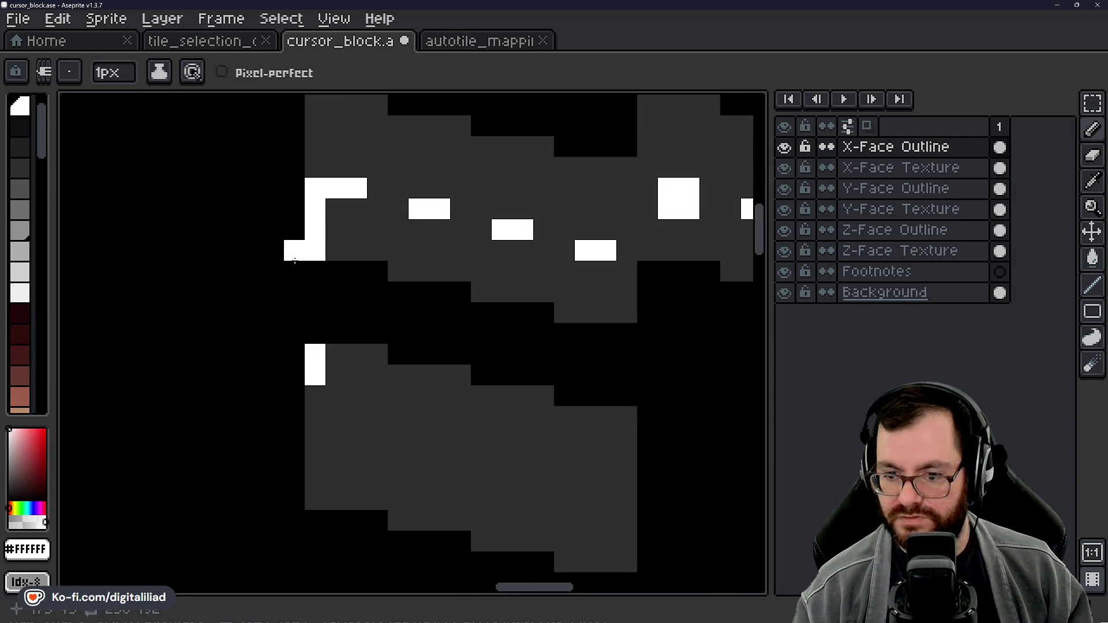
alt+click(366, 391)
click(335, 375)
click(314, 381)
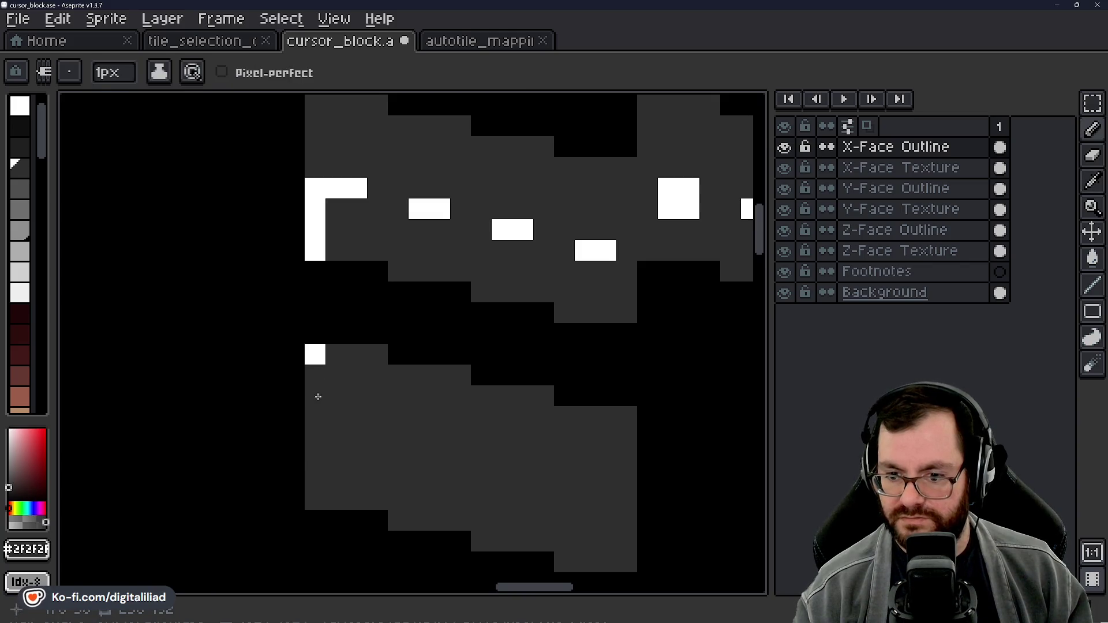
Step: Hide the X-Face Texture layer
scroll(336, 326, down, 2)
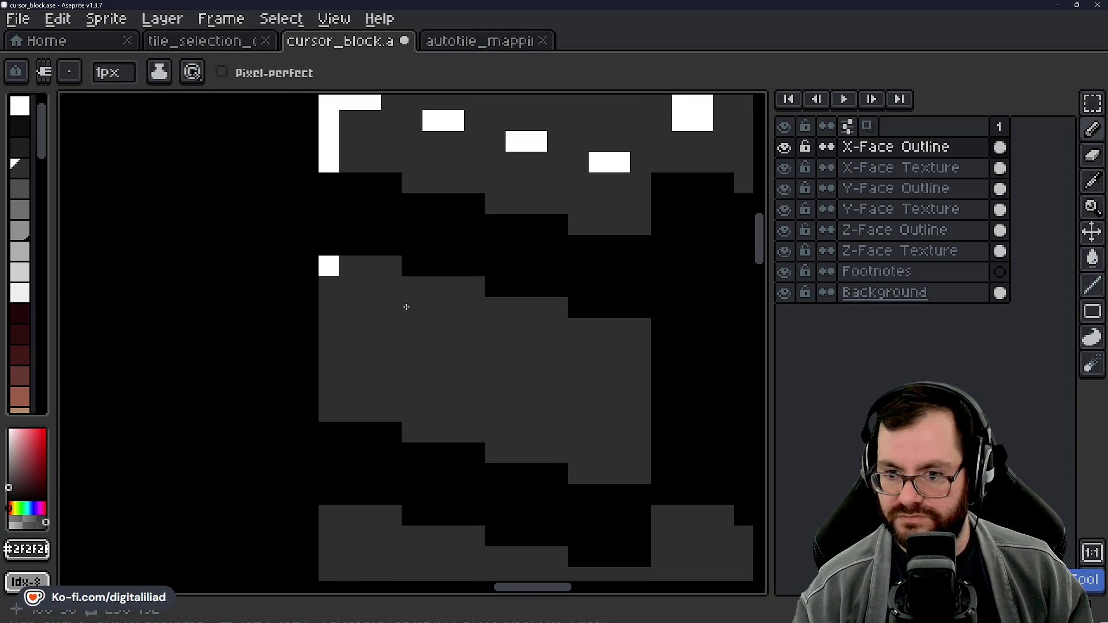
drag(405, 307, 247, 404)
scroll(341, 360, down, 1)
click(784, 168)
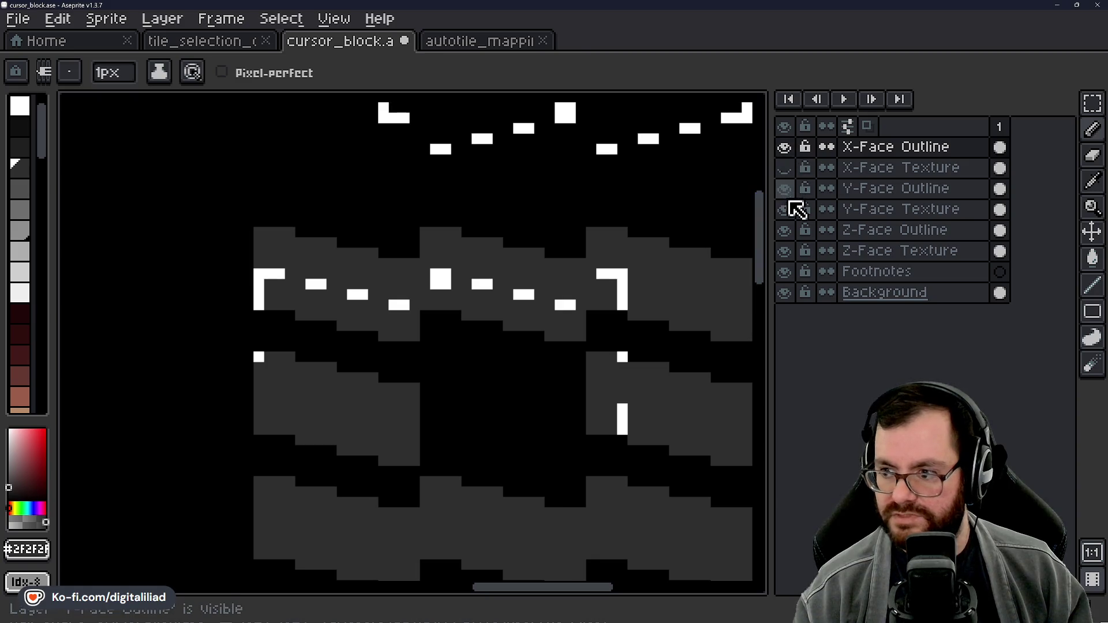
Step: Hide the Y-Face Texture layer and switch to the Eraser
click(784, 210)
scroll(530, 303, down, 1)
scroll(530, 303, down, 1)
scroll(539, 329, up, 5)
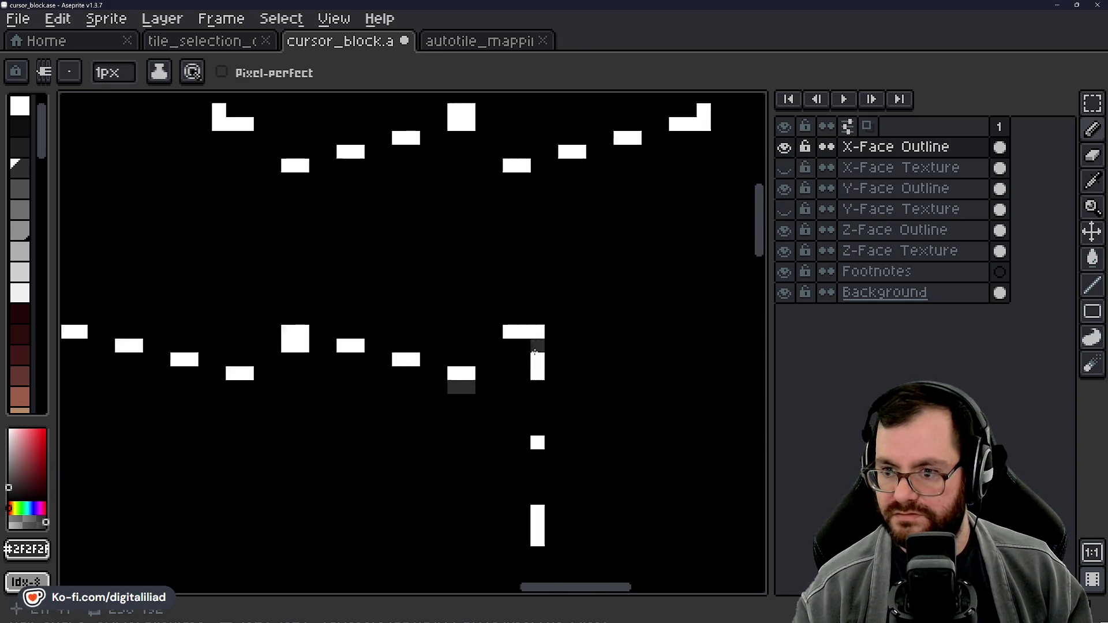
key(e)
scroll(385, 432, down, 4)
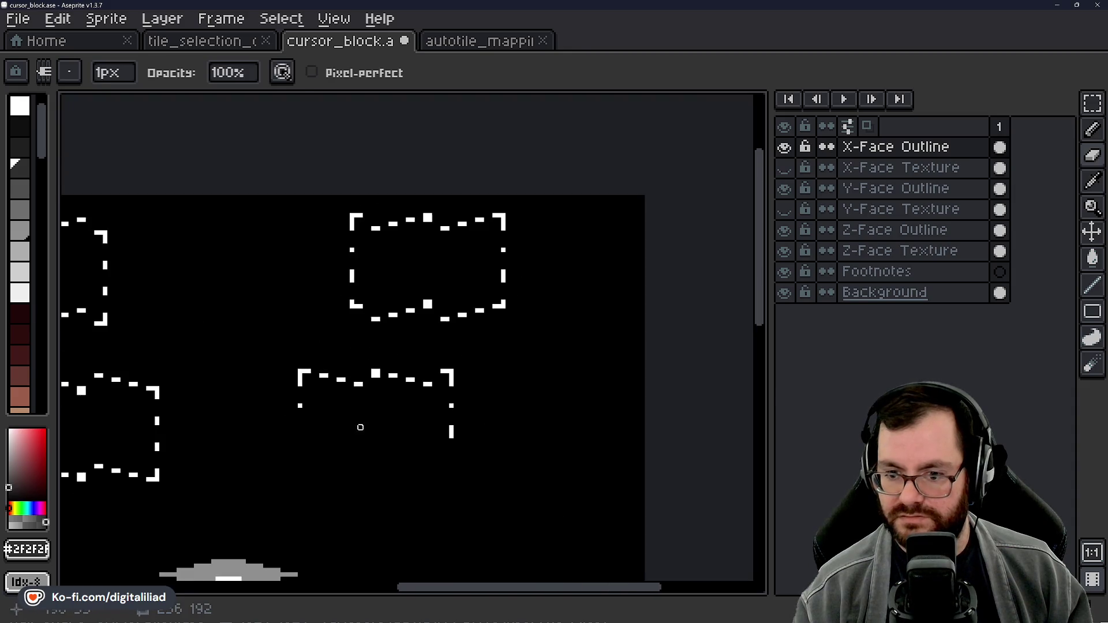
mouse_move(519, 256)
mouse_down()
mouse_move(581, 371)
mouse_move(720, 377)
mouse_move(599, 317)
mouse_move(566, 403)
mouse_move(554, 323)
mouse_up()
Step: Hide the Z-Face Texture layer and save cursor_block.ase
click(785, 251)
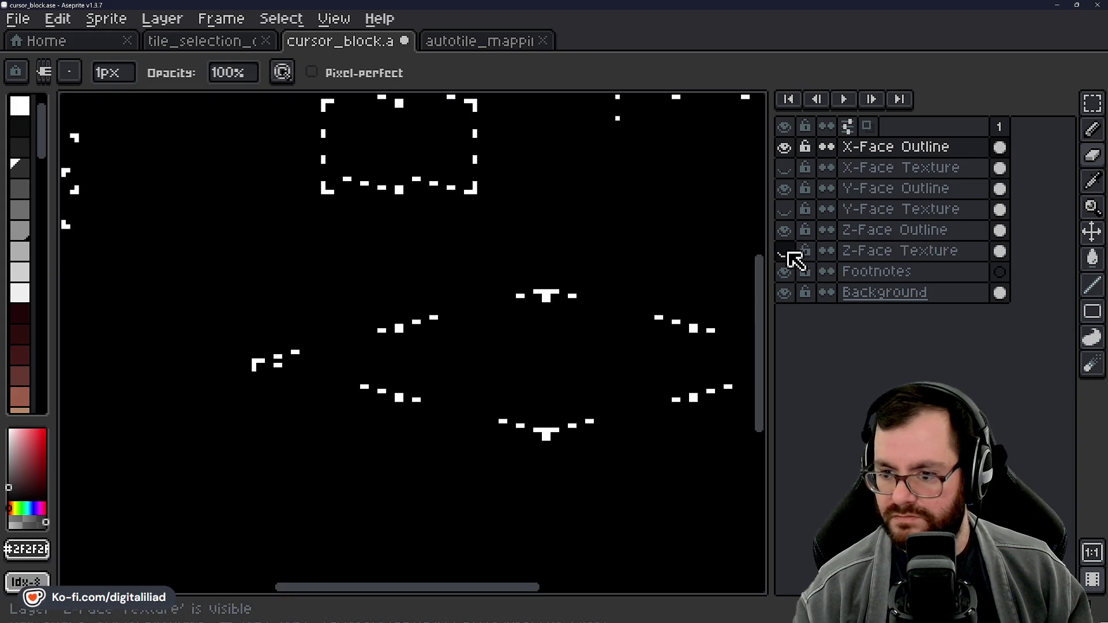
scroll(396, 314, down, 3)
mouse_move(492, 287)
mouse_down()
mouse_move(496, 315)
mouse_move(470, 314)
mouse_move(554, 321)
mouse_move(451, 346)
mouse_move(501, 347)
mouse_up()
scroll(496, 314, up, 1)
scroll(554, 365, up, 1)
drag(571, 368, 496, 356)
key(ctrl+s)
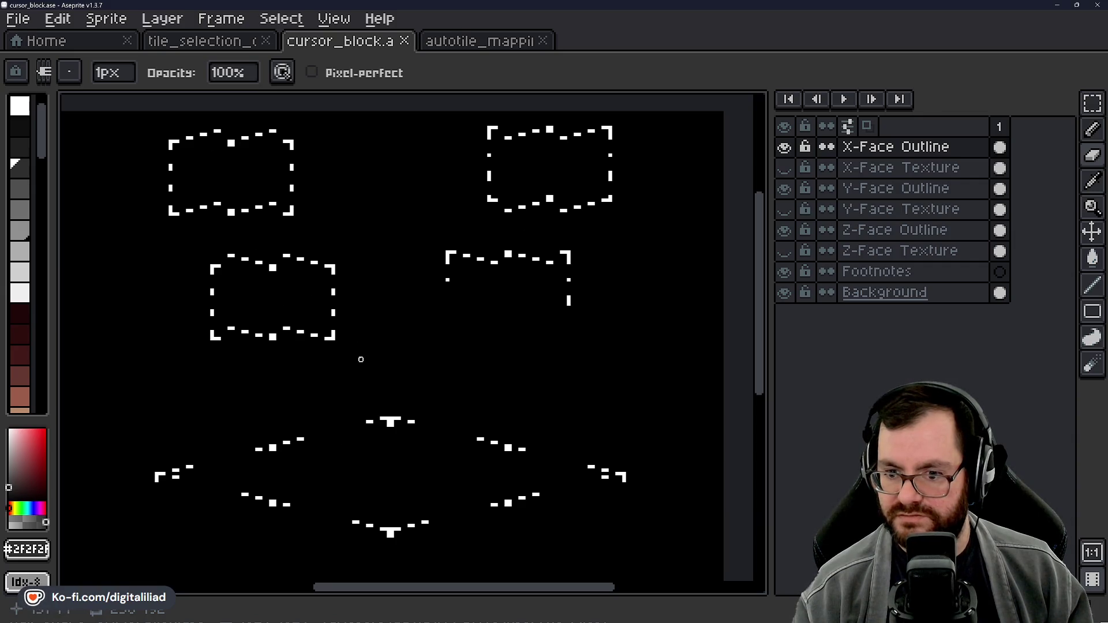
scroll(500, 374, up, 5)
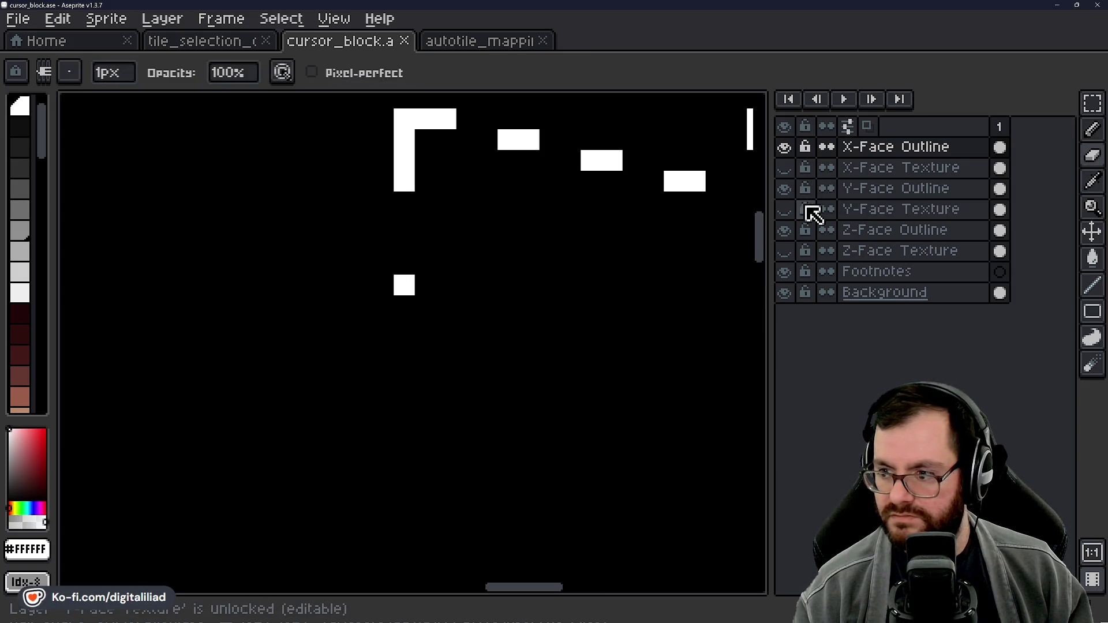
Step: Show the Y-Face Texture layer and add a white pixel below the bracket's corner block
click(784, 209)
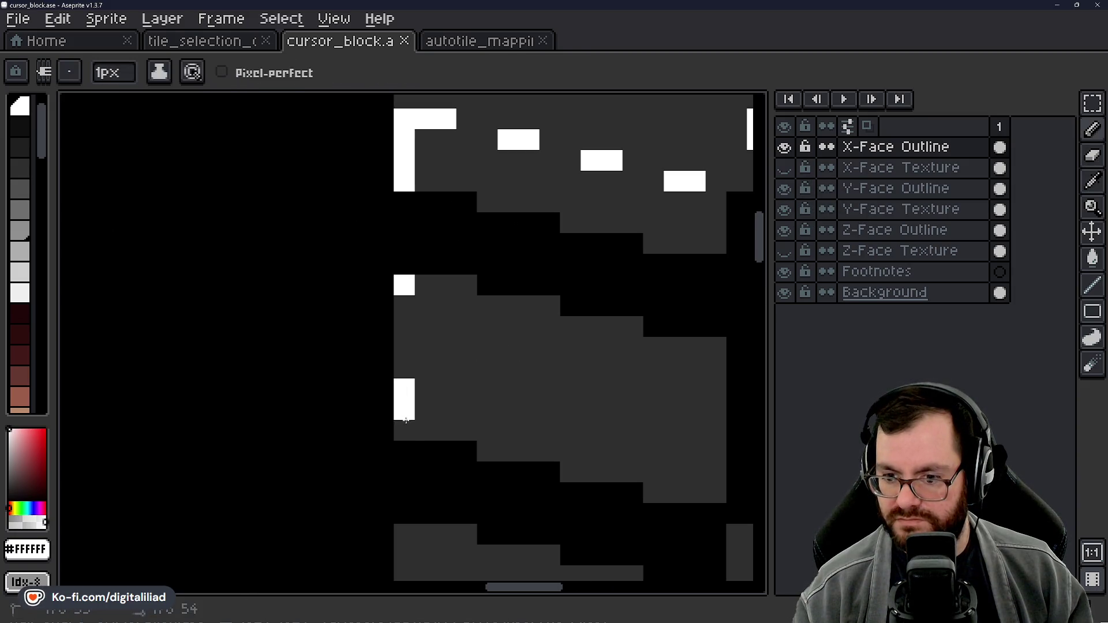
click(404, 431)
drag(465, 450, 383, 222)
scroll(355, 281, down, 2)
scroll(354, 282, down, 3)
scroll(423, 379, up, 2)
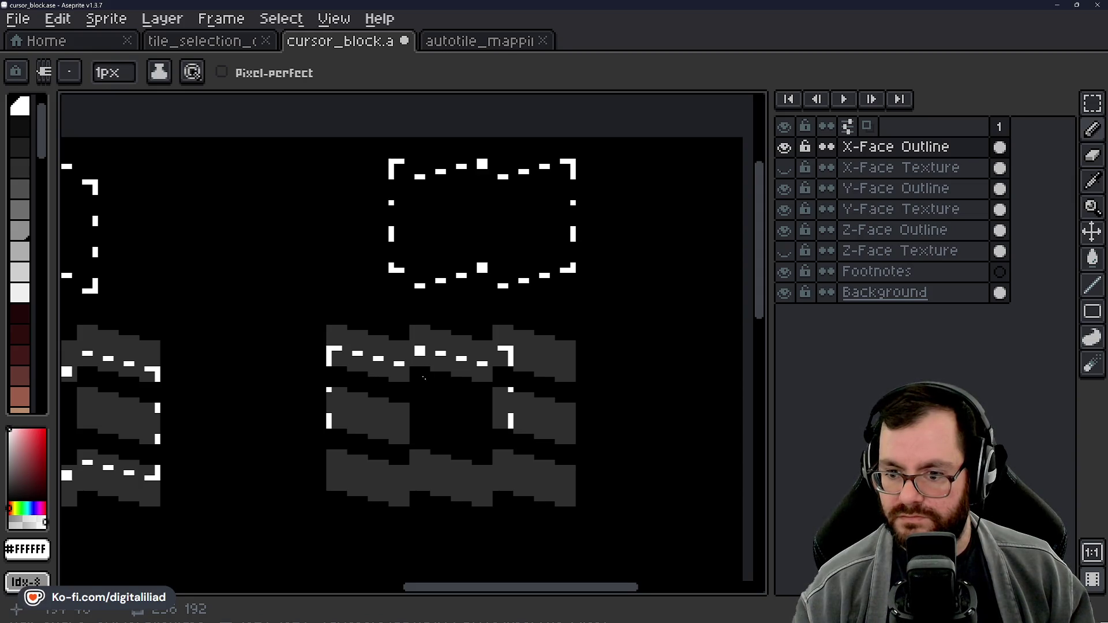
scroll(432, 408, down, 2)
scroll(401, 389, up, 4)
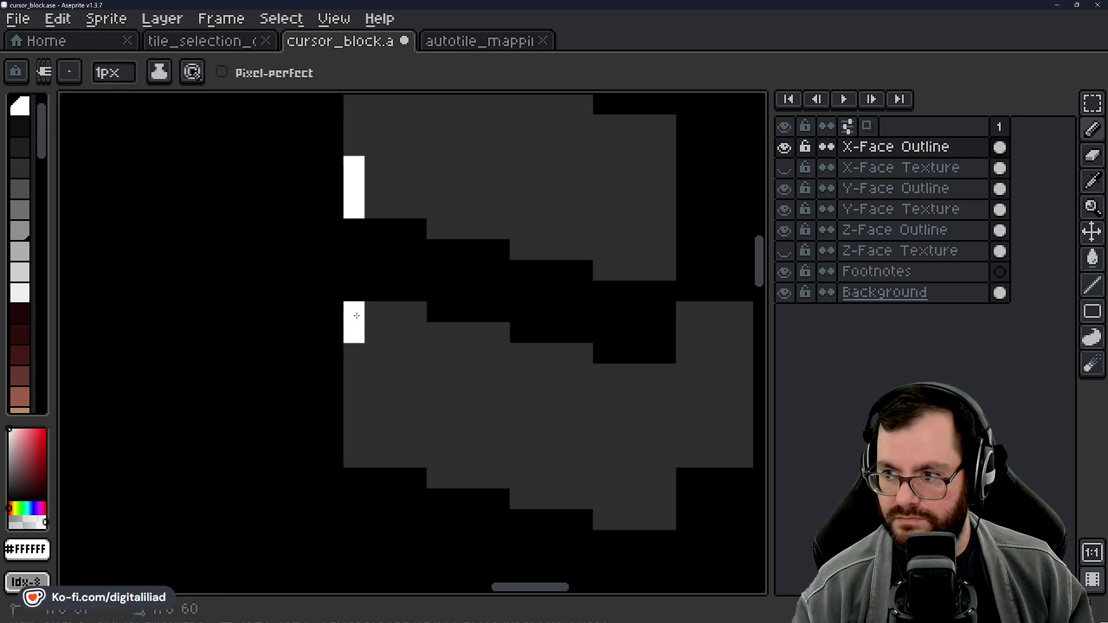
scroll(357, 316, down, 3)
Step: Toggle X-Face Outline's visibility to compare, then show the X-Face Texture layer again
click(784, 148)
click(784, 148)
click(784, 148)
click(784, 148)
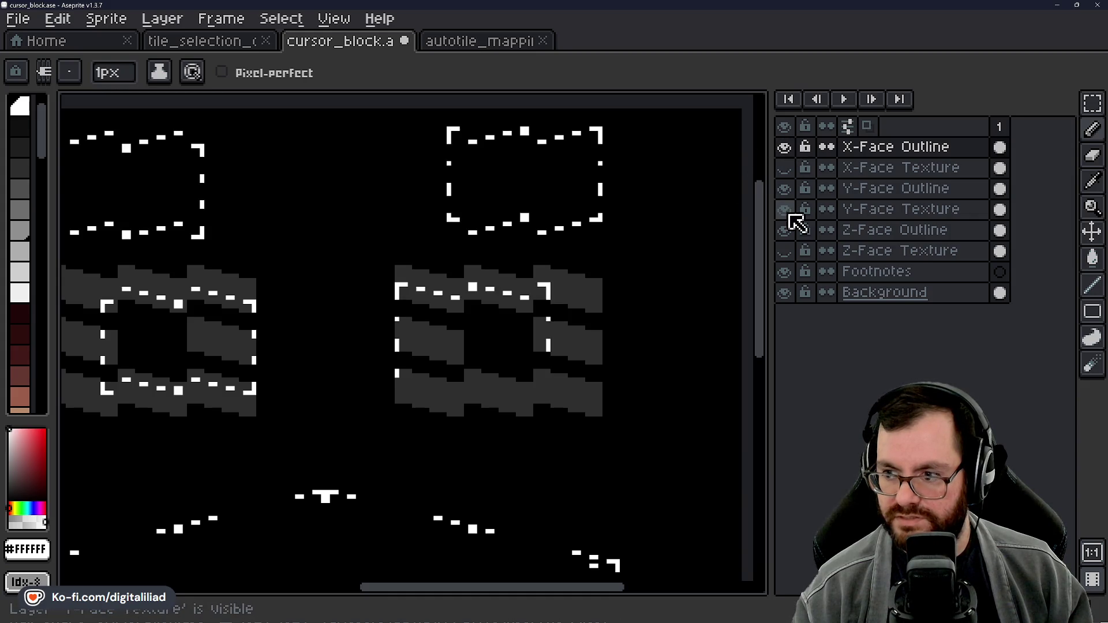
click(784, 168)
scroll(307, 360, up, 4)
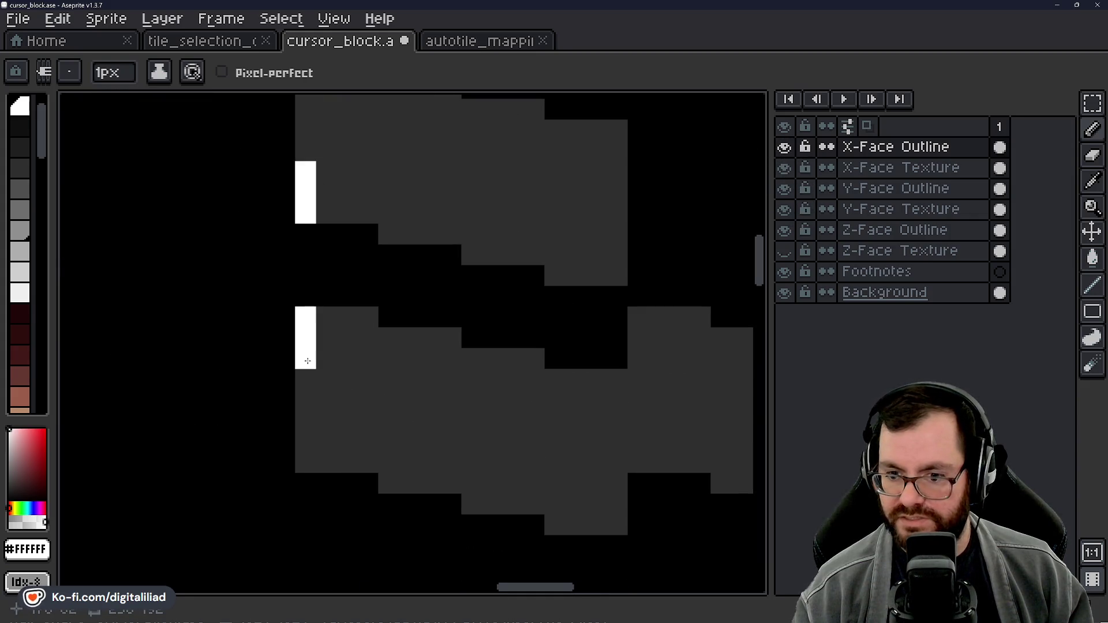
scroll(330, 340, down, 5)
scroll(400, 339, up, 2)
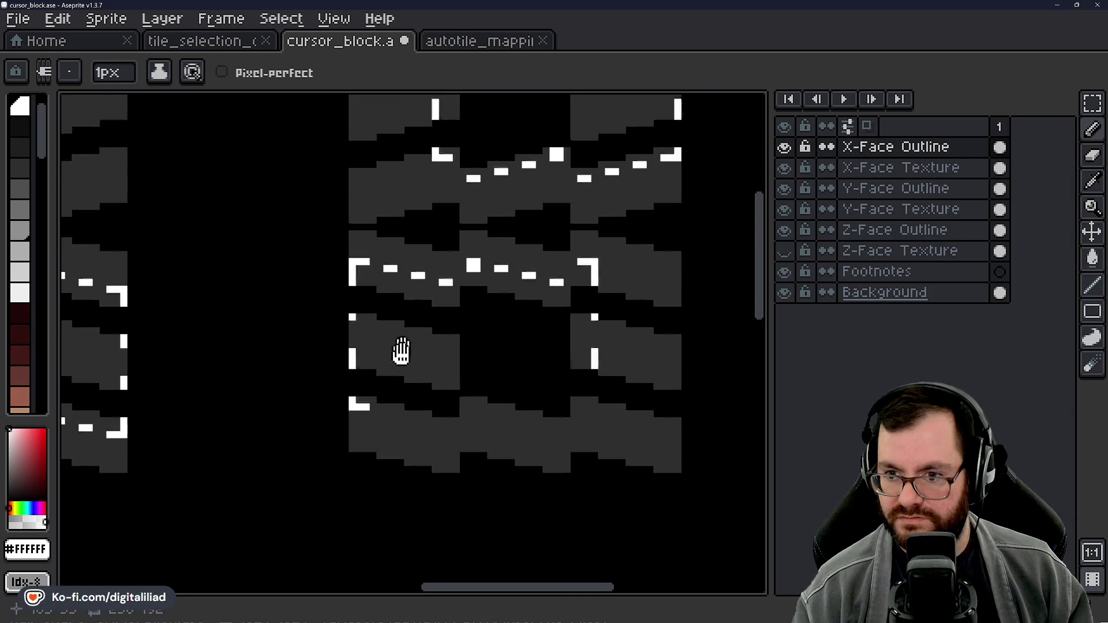
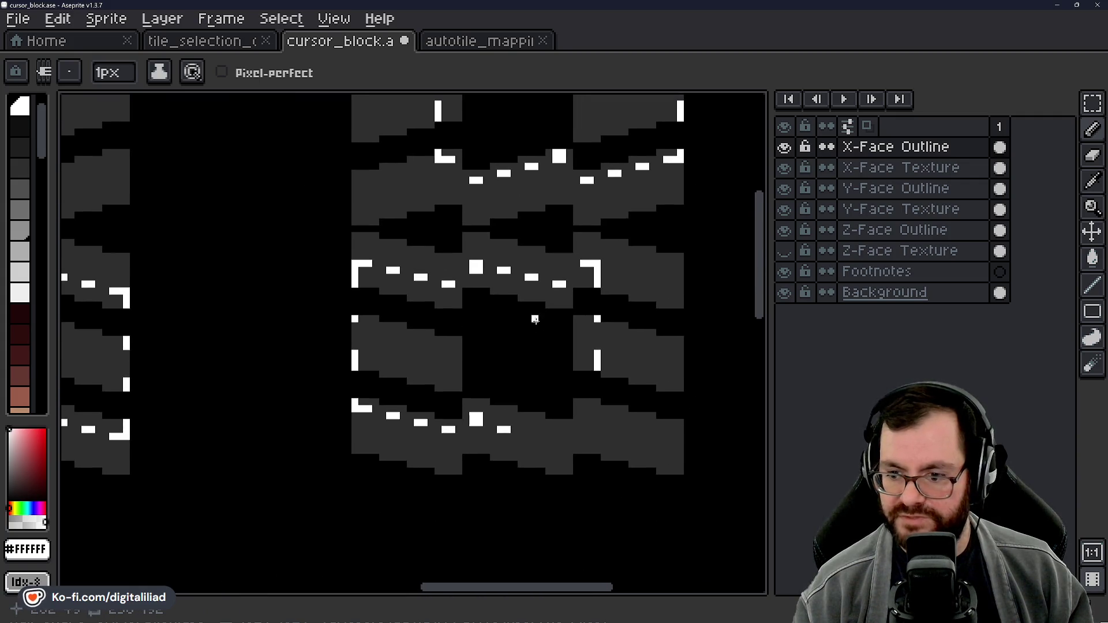
Step: Pencil white dash pixels beside the small blocks on the X-Face Outline layer
drag(535, 324, 495, 360)
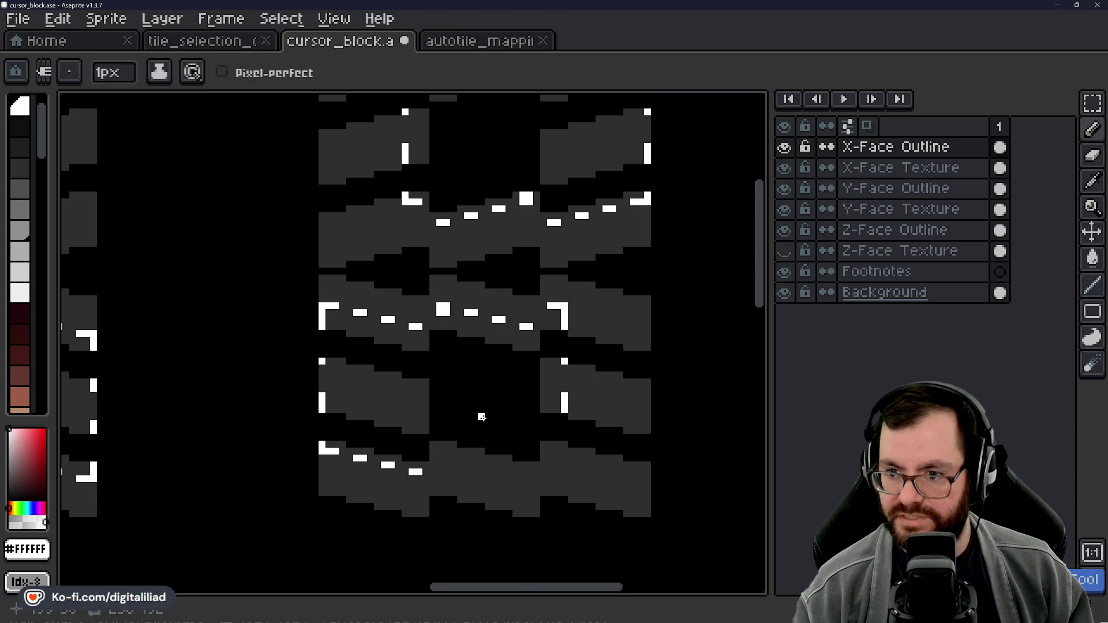
scroll(487, 409, up, 3)
key(ctrl+z)
drag(413, 343, 414, 358)
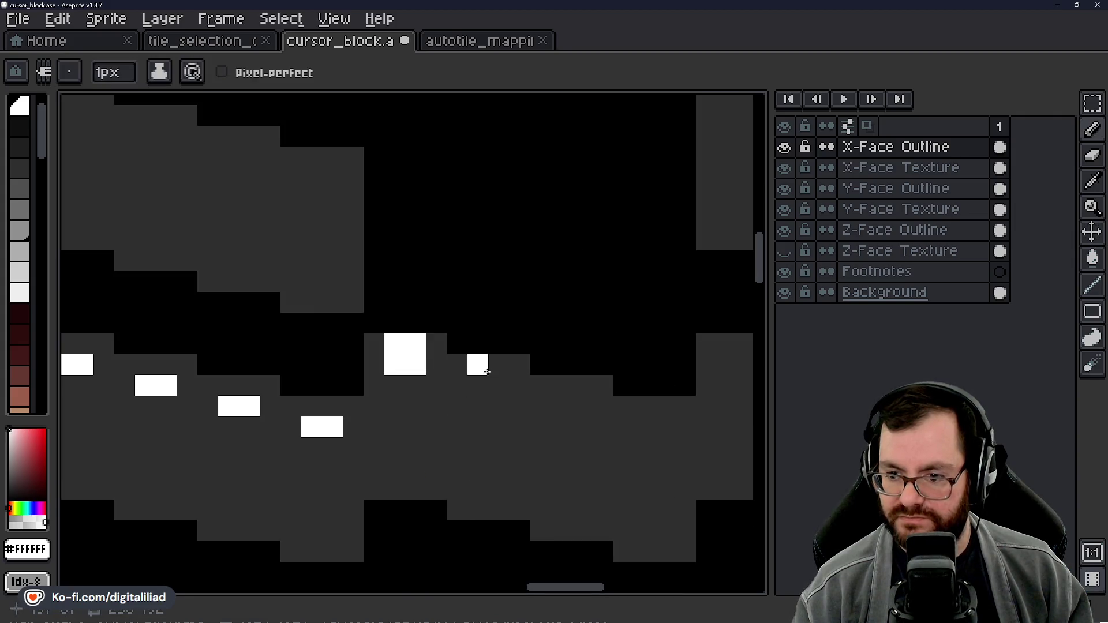
mouse_move(479, 385)
mouse_down()
mouse_move(500, 385)
mouse_move(407, 356)
mouse_up()
click(469, 358)
click(573, 378)
click(487, 358)
click(534, 378)
Step: Check the lower cube outlines and save cursor_block.ase
scroll(423, 273, down, 3)
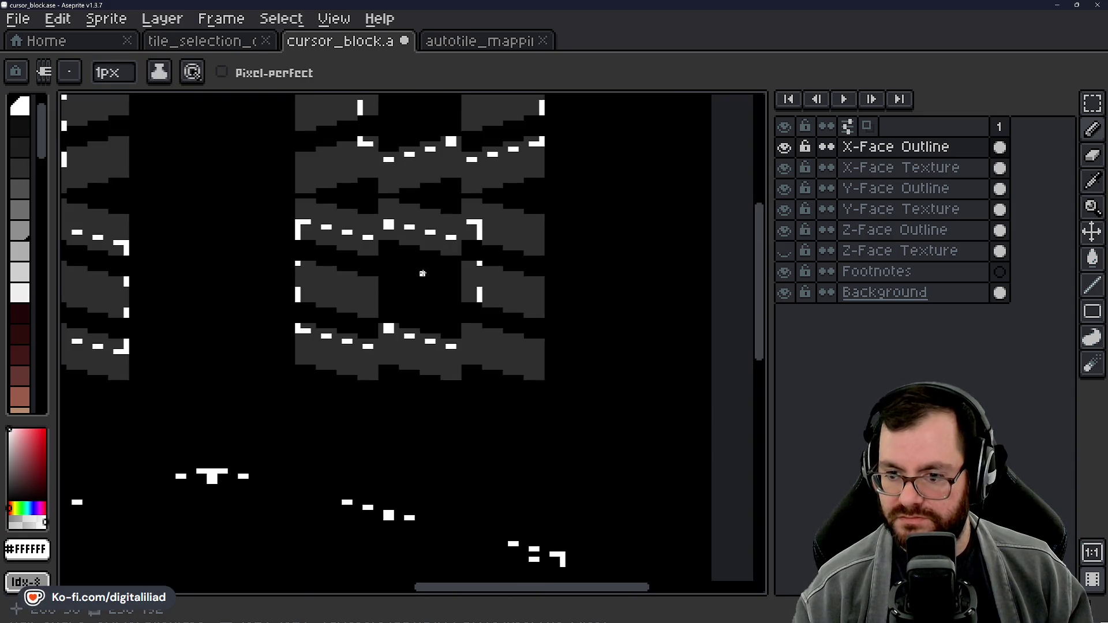
drag(423, 274, 413, 347)
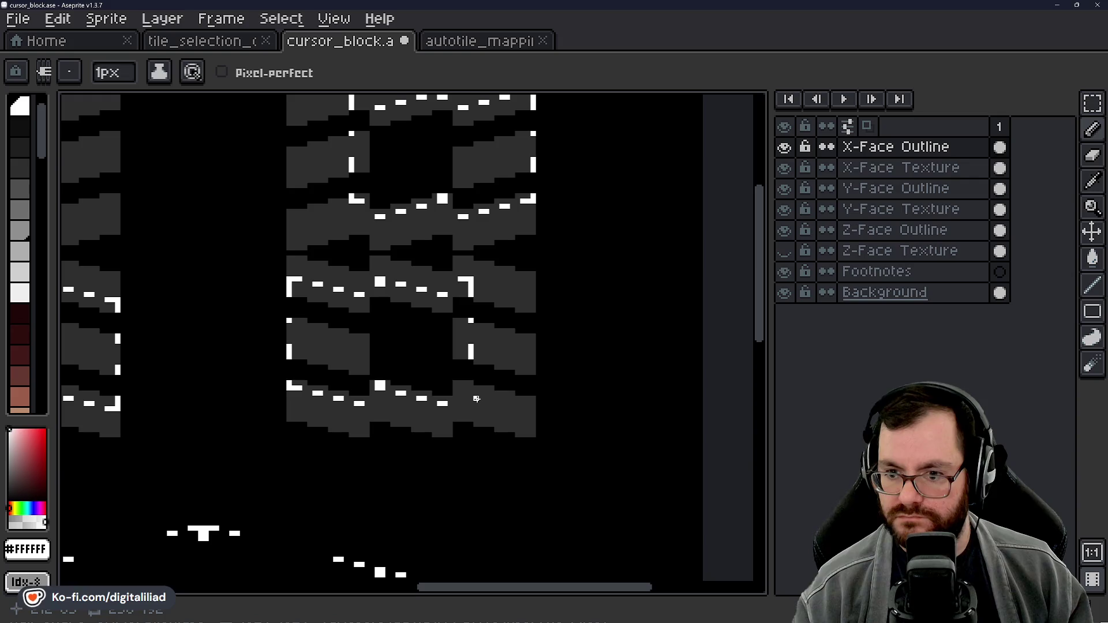
scroll(476, 398, up, 3)
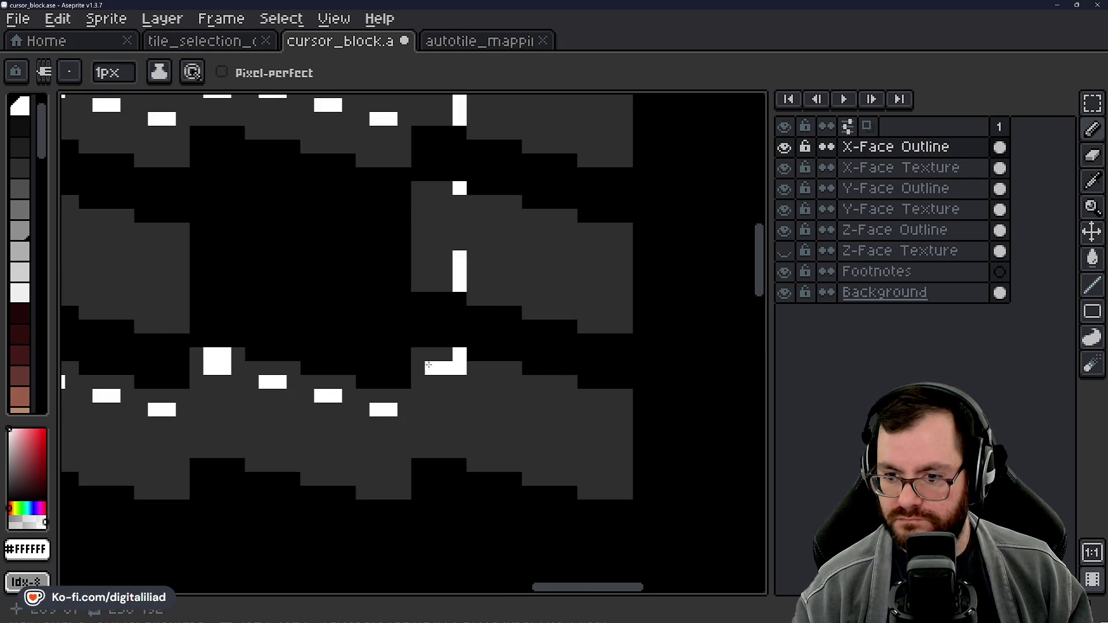
scroll(429, 366, down, 4)
scroll(476, 124, up, 1)
key(ctrl+s)
scroll(480, 349, left, 2)
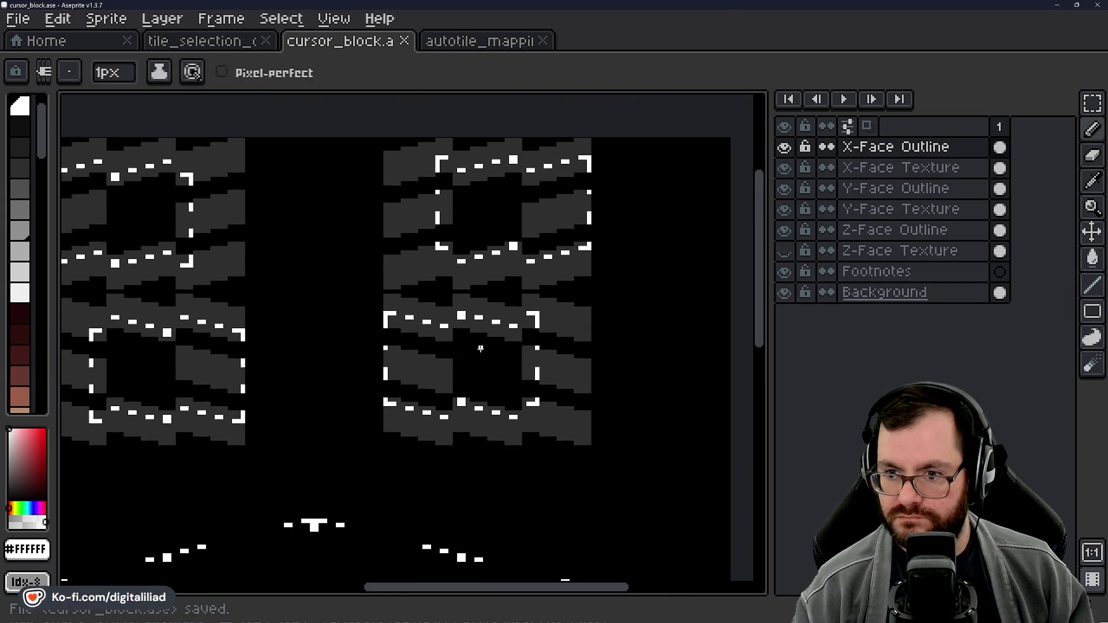
scroll(480, 348, down, 2)
mouse_move(480, 349)
mouse_down()
mouse_move(527, 336)
mouse_move(514, 302)
mouse_move(518, 319)
mouse_up()
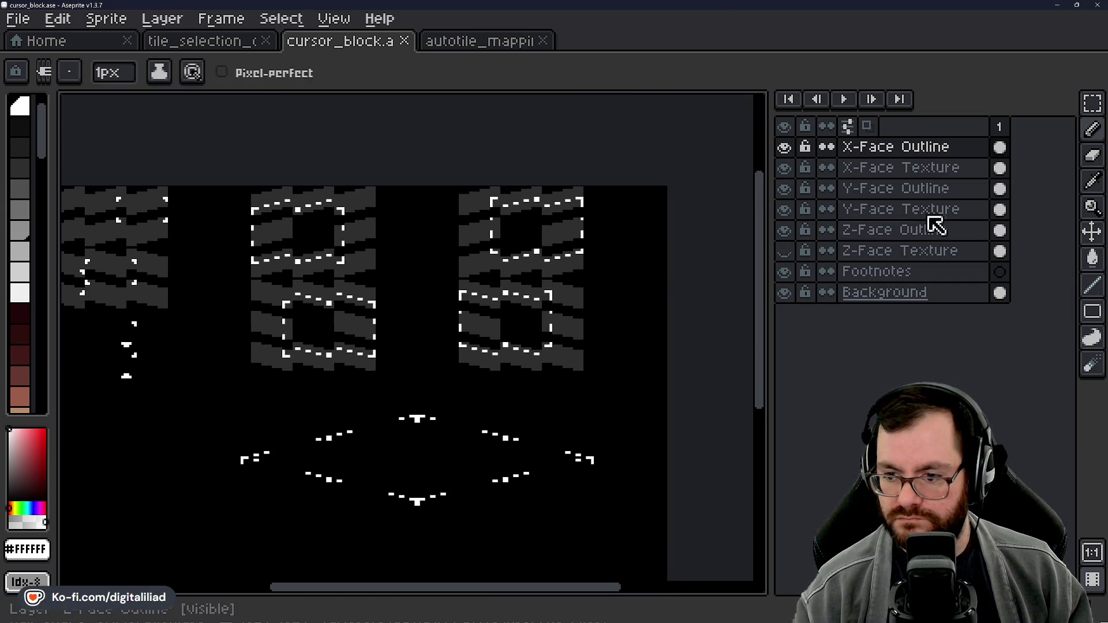
Step: Marquee-select the lower-middle cube outline block on X-Face Outline, lift it and drop it to clear the selection
click(1092, 104)
scroll(606, 307, up, 2)
mouse_move(369, 287)
mouse_down()
mouse_move(510, 381)
mouse_move(512, 371)
mouse_up()
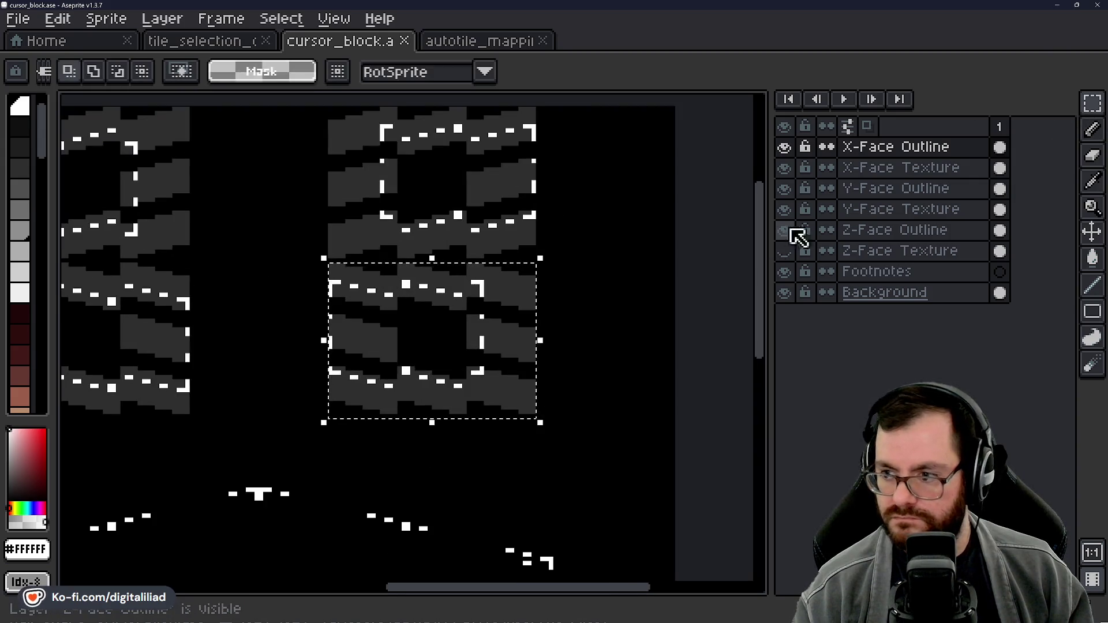
click(794, 188)
click(843, 149)
click(517, 335)
click(613, 279)
Step: Toggle X-Face Outline visibility, reveal the Z-Face Texture layer, and select the Z-Face Outline layer
click(785, 147)
click(785, 147)
scroll(599, 396, down, 5)
scroll(599, 395, left, 5)
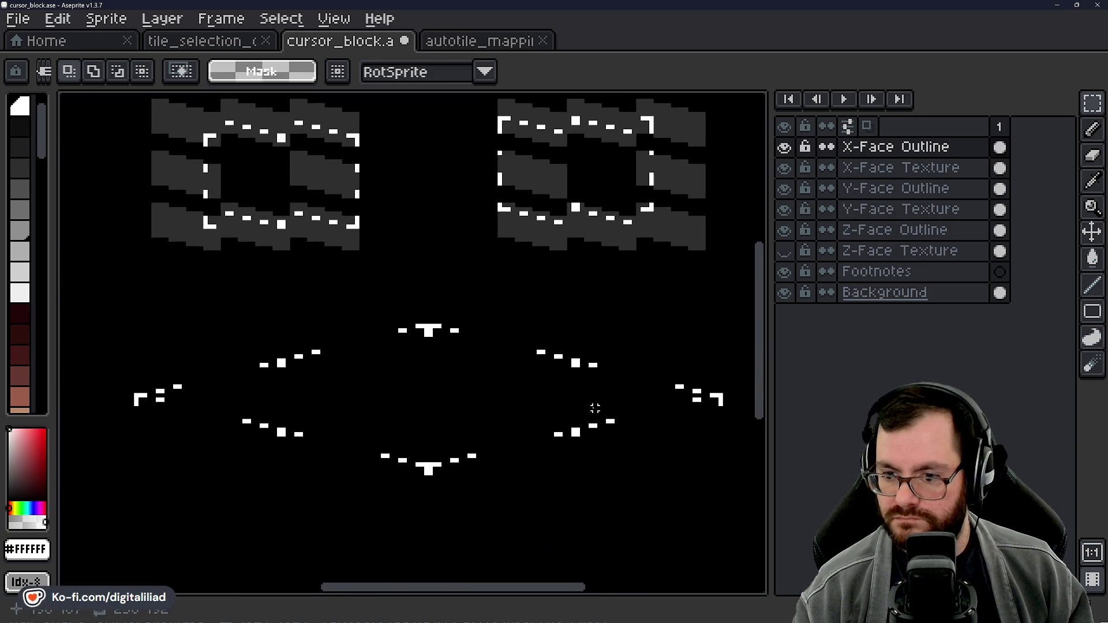
scroll(600, 396, down, 2)
click(783, 251)
scroll(542, 400, down, 1)
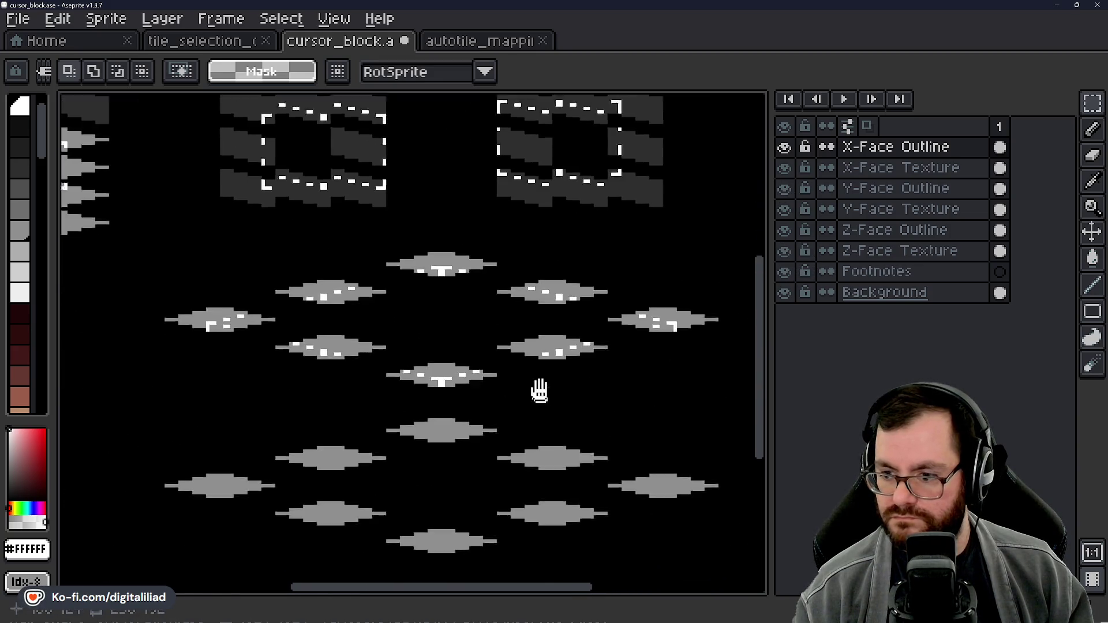
scroll(542, 400, down, 2)
click(849, 229)
scroll(501, 302, up, 1)
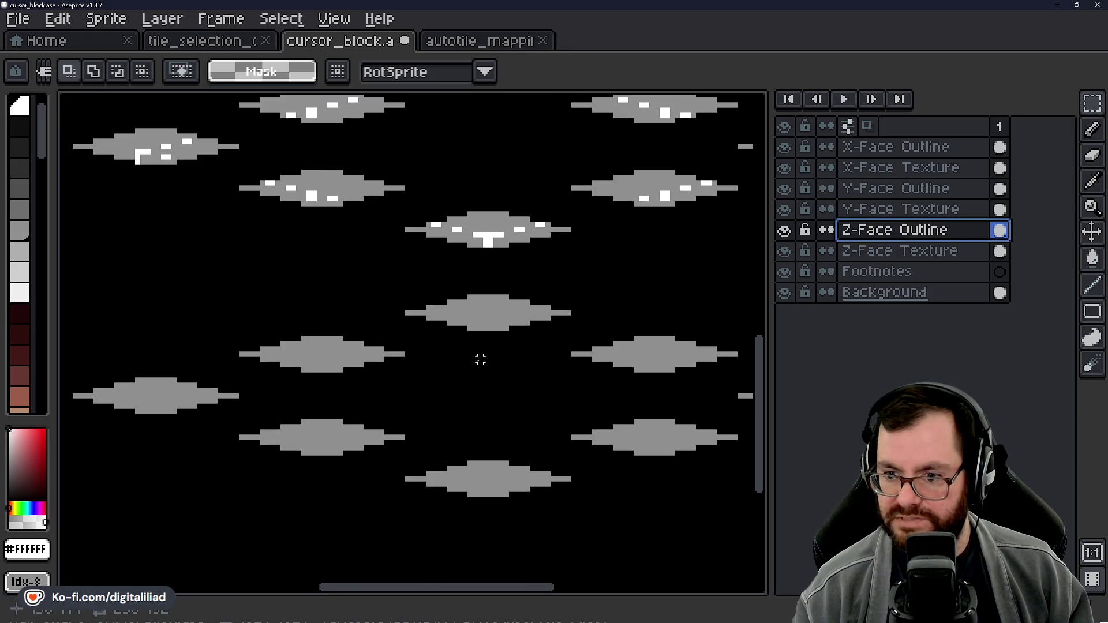
Step: Save cursor_block.ase
scroll(480, 359, right, 5)
key(ctrl+s)
scroll(260, 393, left, 10)
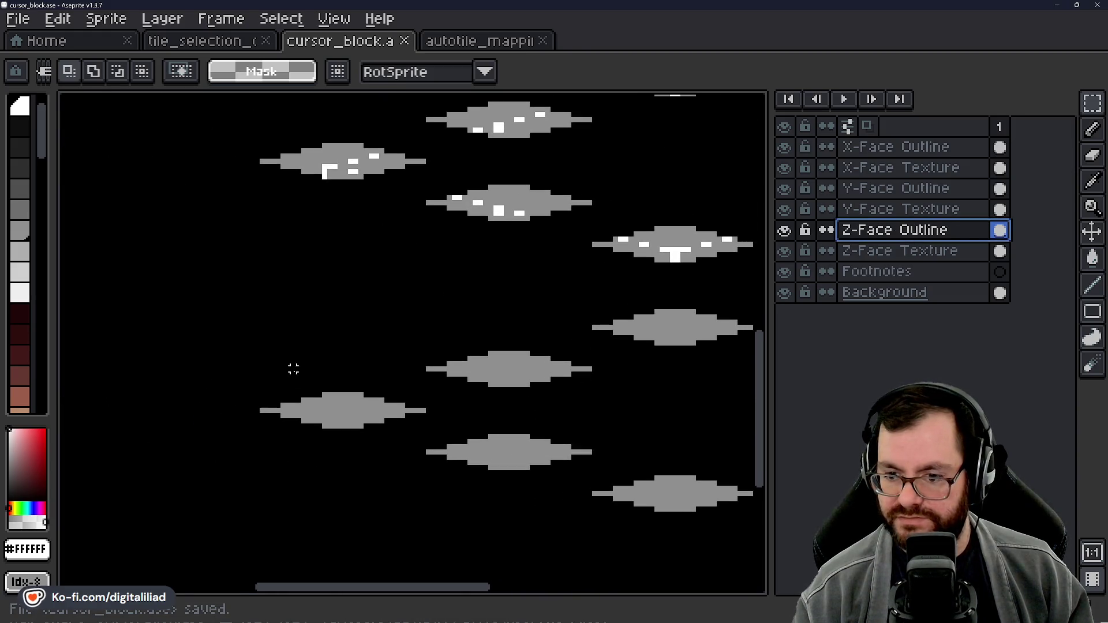
Step: Pan around the sprite, then switch to the tile_selection_outline reference sheet
scroll(553, 332, right, 6)
scroll(553, 333, down, 1)
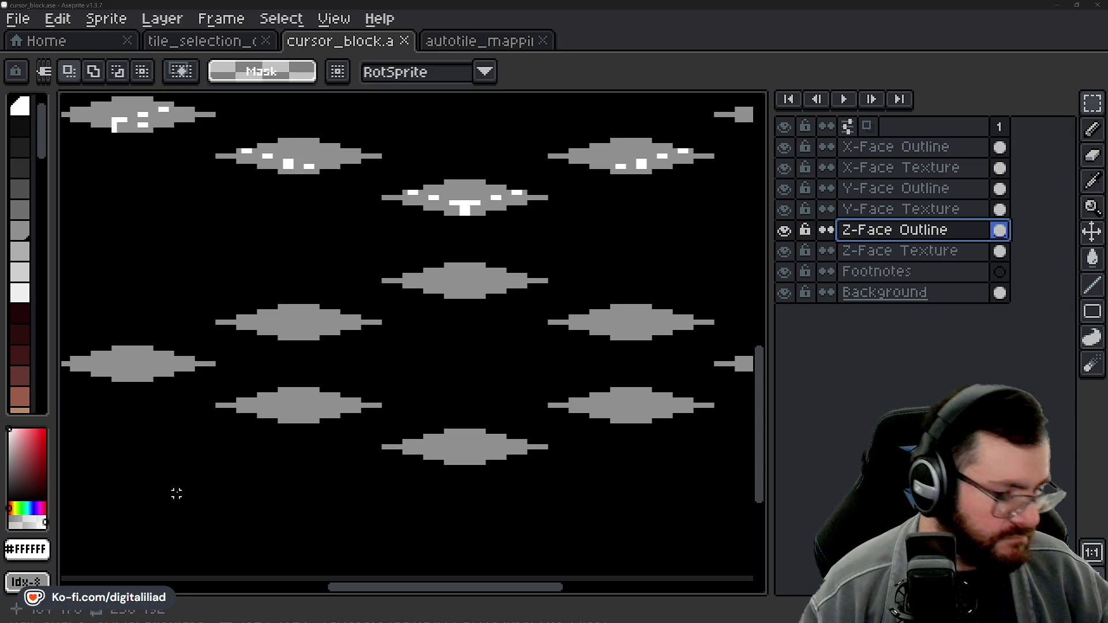
scroll(199, 478, down, 3)
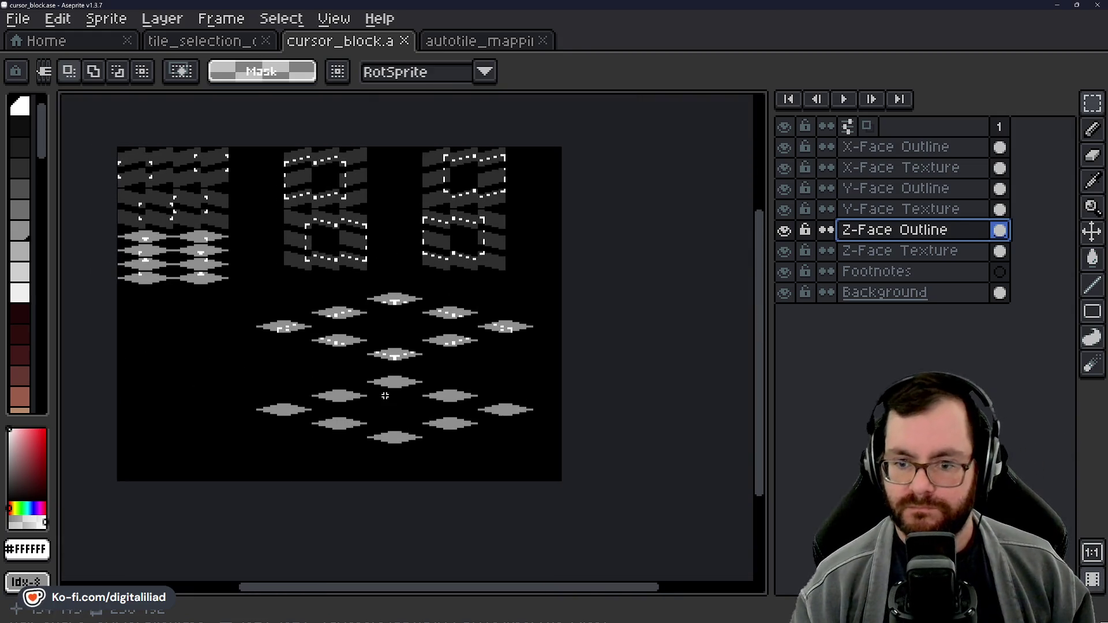
scroll(363, 408, up, 2)
scroll(363, 408, down, 2)
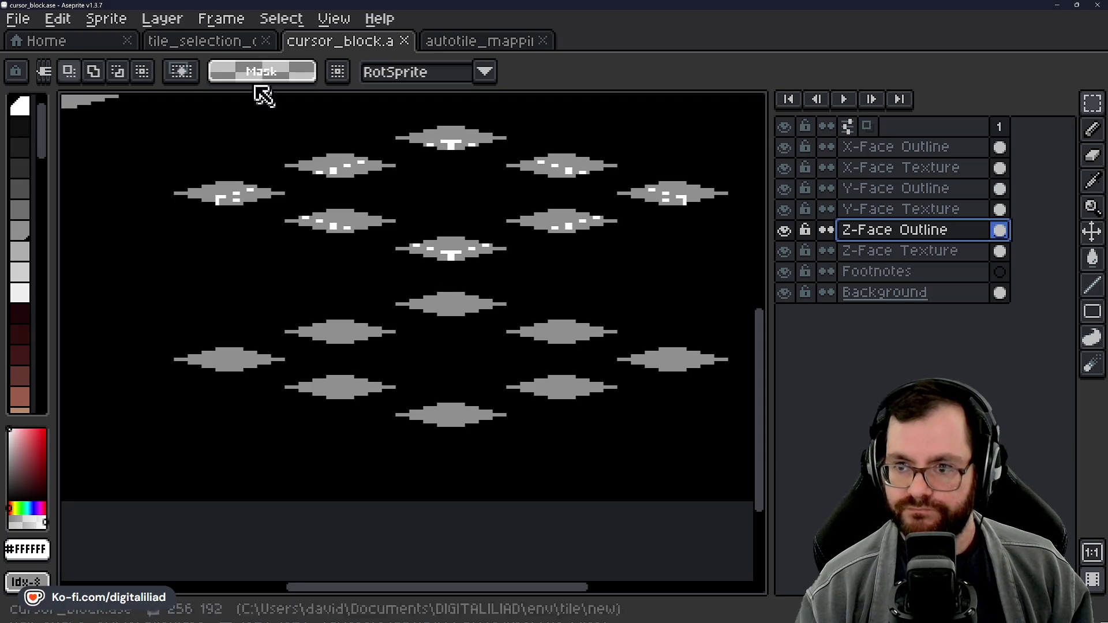
click(218, 42)
scroll(415, 359, down, 3)
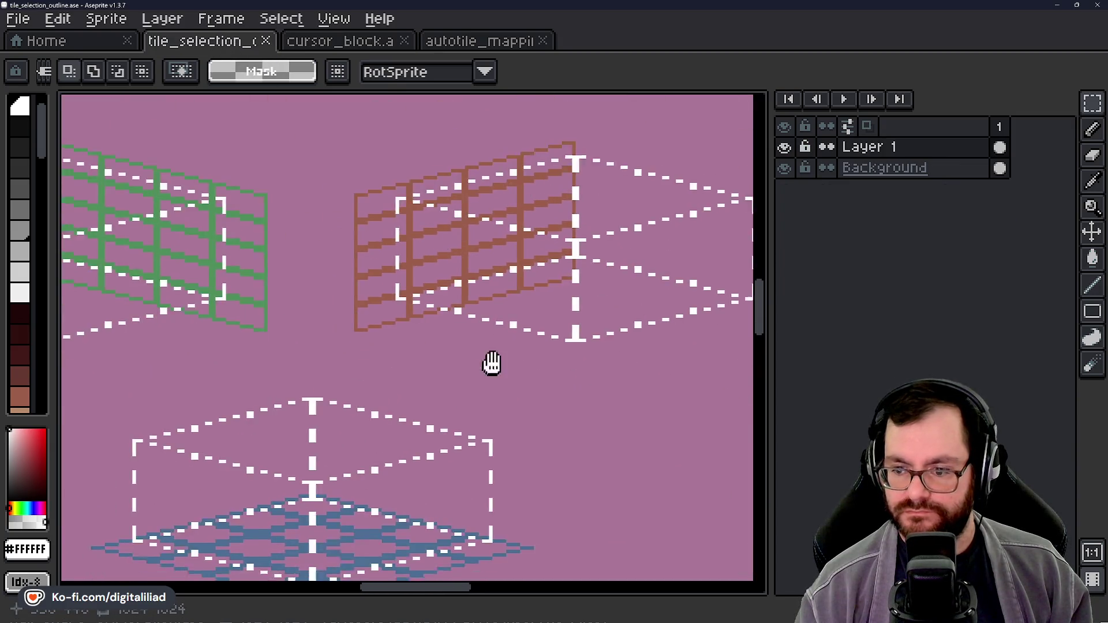
Step: Study the reference's dashed top-face outline, save it, and return to cursor_block
scroll(488, 369, down, 3)
scroll(468, 375, up, 2)
drag(455, 361, 464, 374)
key(ctrl+s)
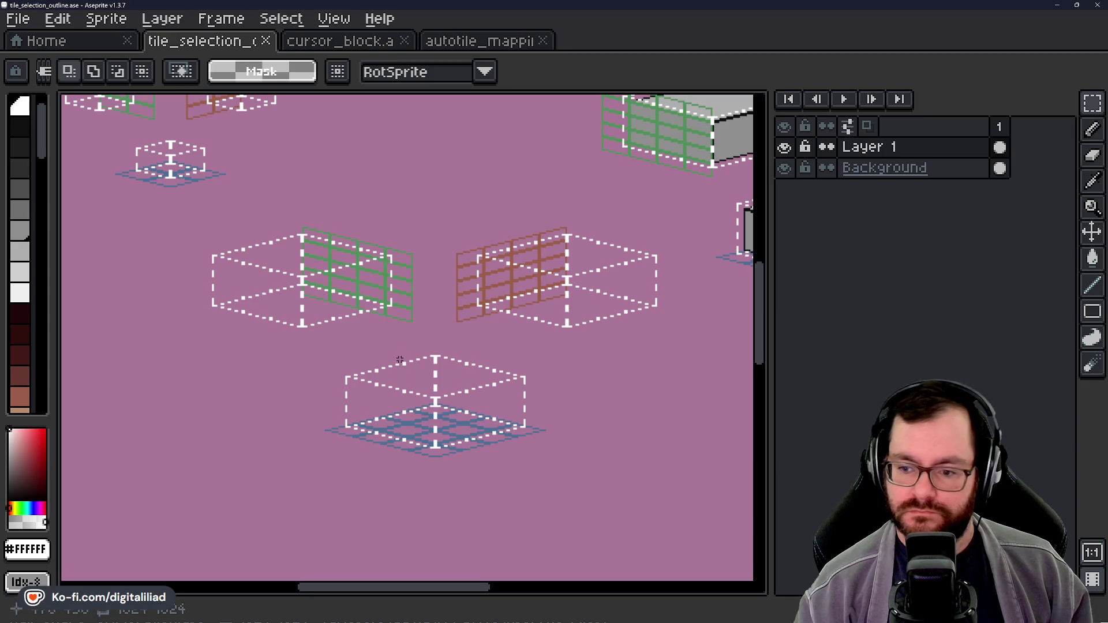
scroll(429, 396, up, 4)
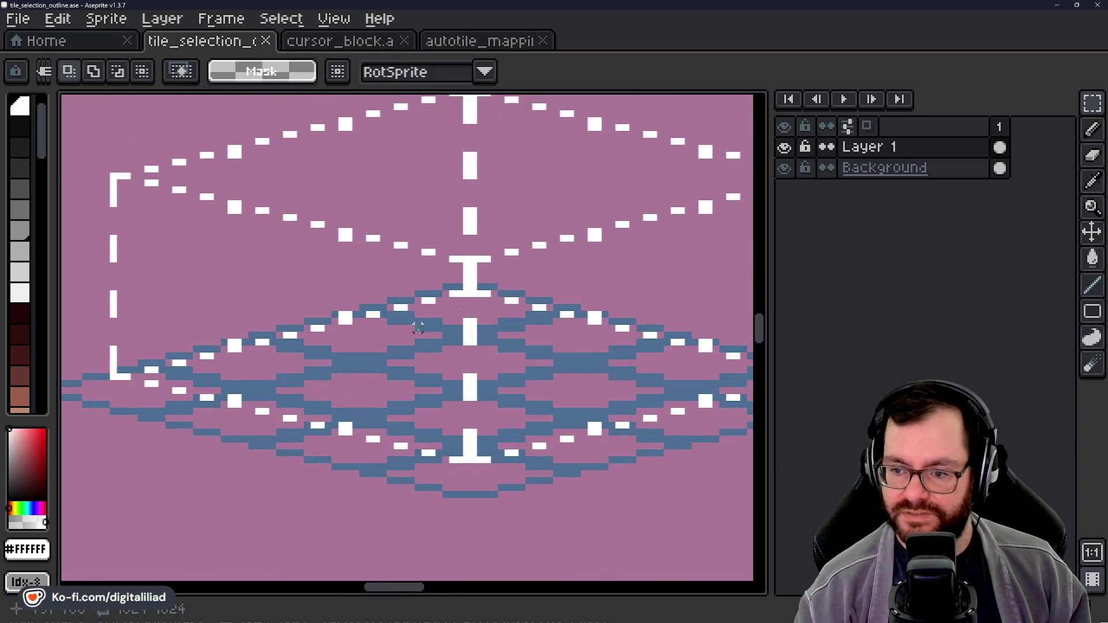
mouse_move(481, 391)
mouse_down()
mouse_move(468, 389)
mouse_move(464, 367)
mouse_up()
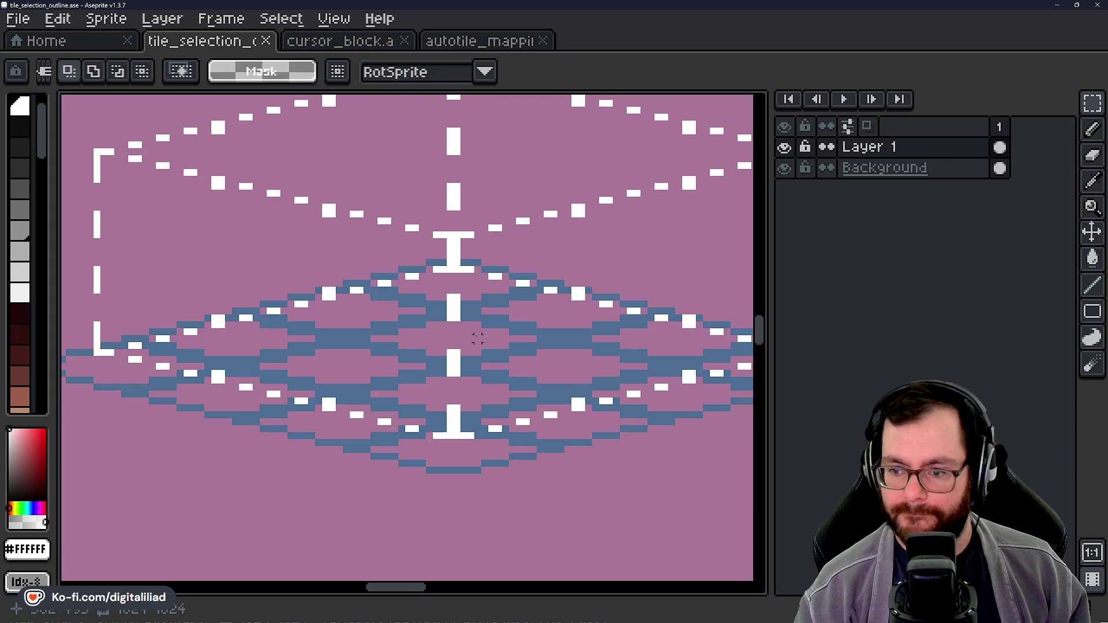
click(356, 54)
scroll(434, 245, up, 4)
Step: With the Pencil, paint white dashes along the diamond's top edge and left slope on Z-Face Outline
key(b)
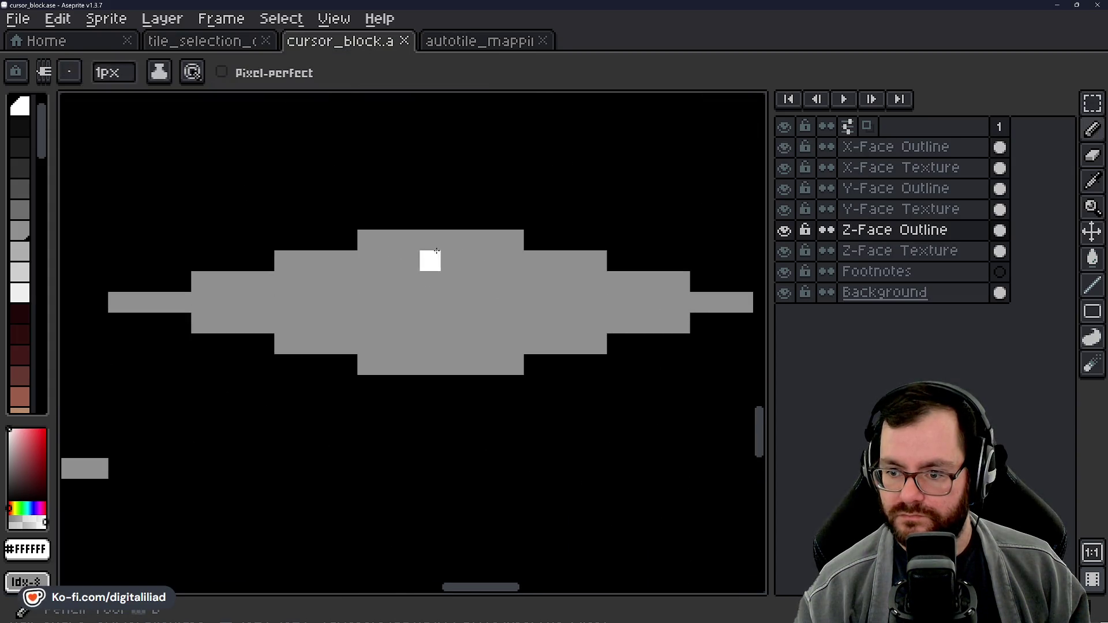
click(435, 244)
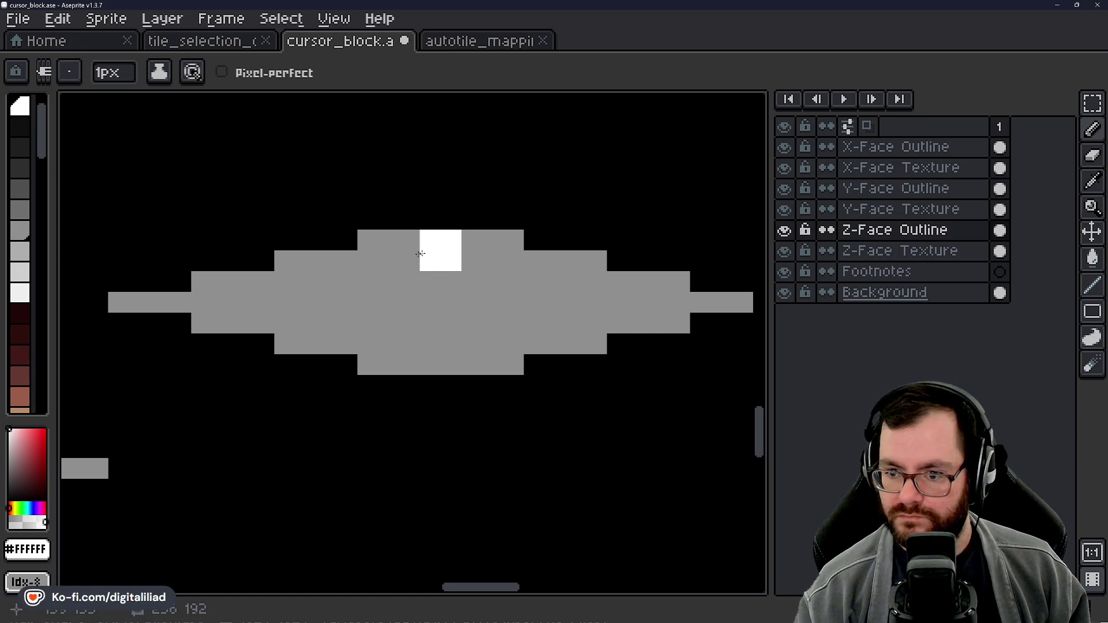
mouse_move(387, 260)
mouse_down()
mouse_move(493, 260)
mouse_move(438, 279)
mouse_up()
scroll(459, 295, left, 3)
drag(376, 299, 362, 292)
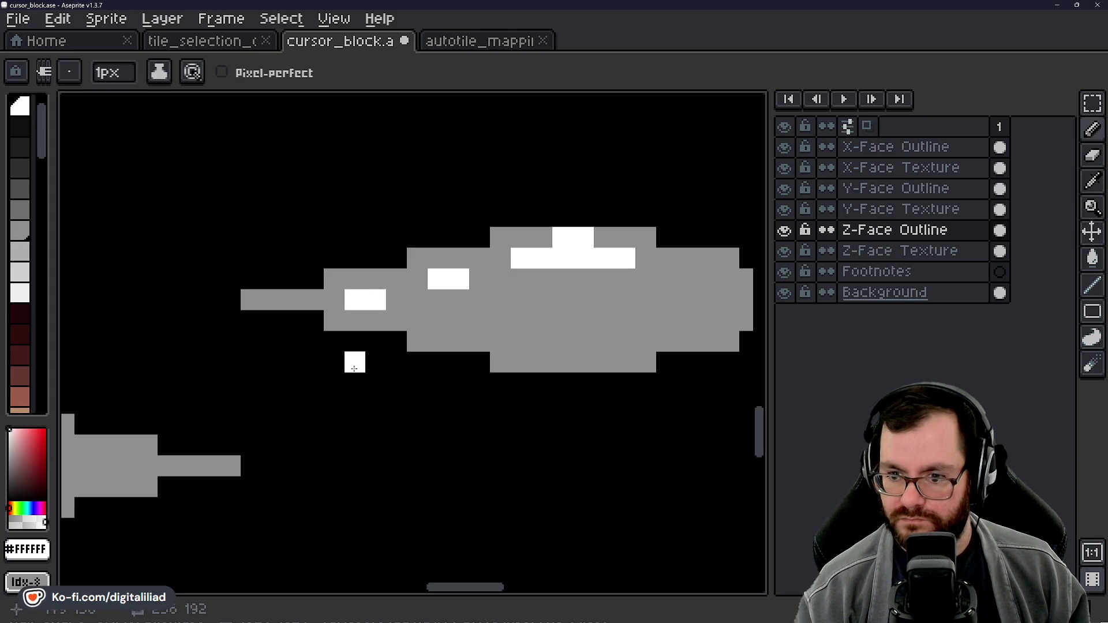
drag(597, 298, 383, 300)
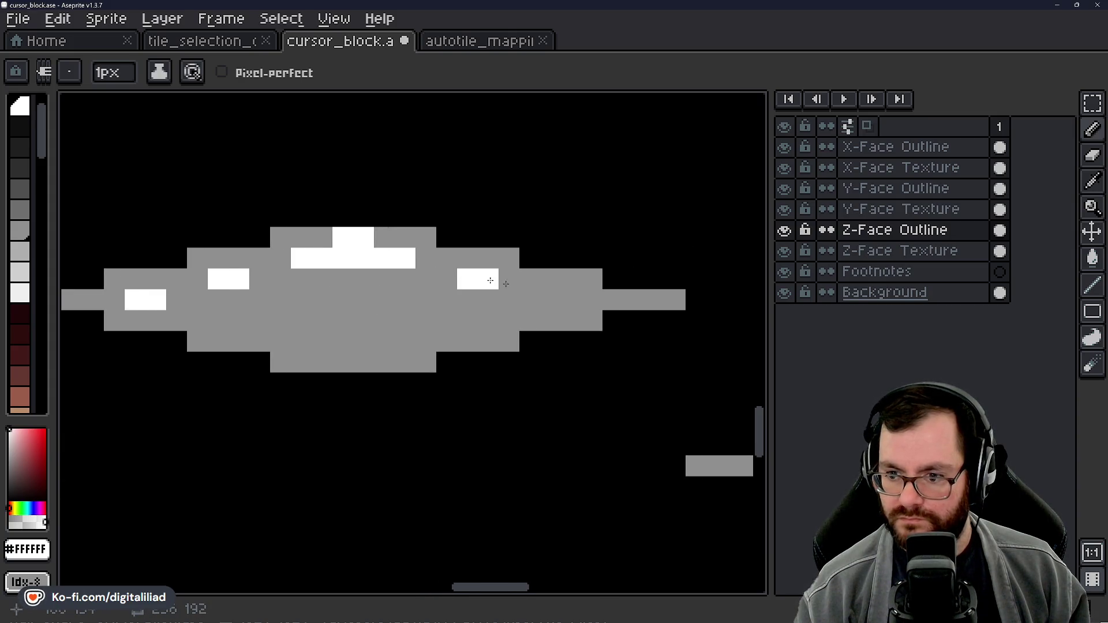
scroll(565, 294, down, 3)
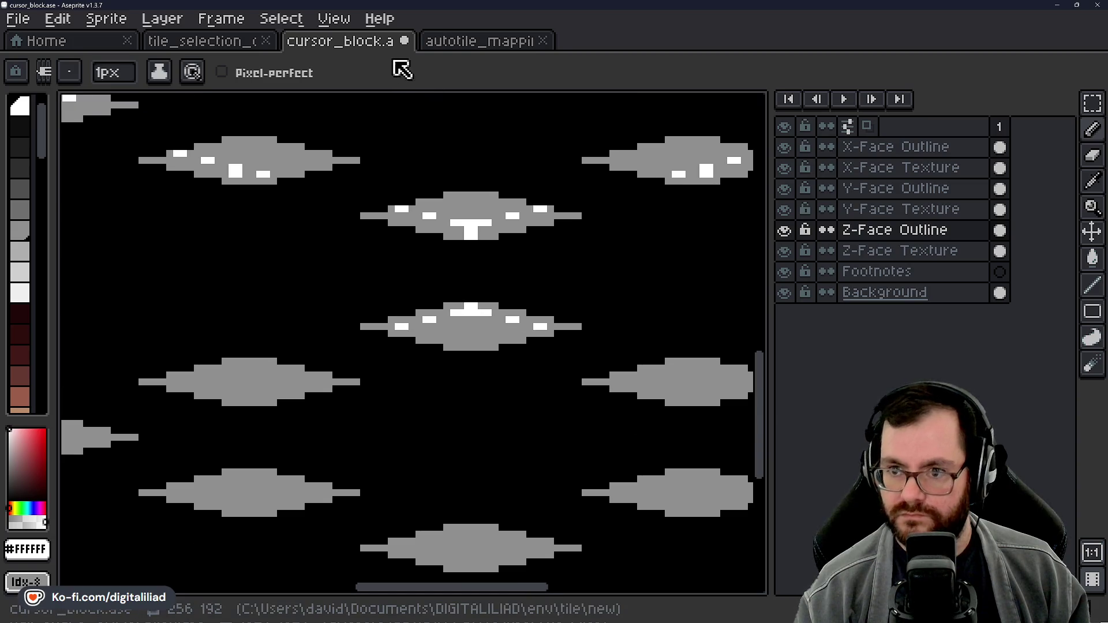
Step: Flip through the autotile_mapping and cursor_block tabs to the tile_selection_outline reference
click(456, 44)
click(369, 45)
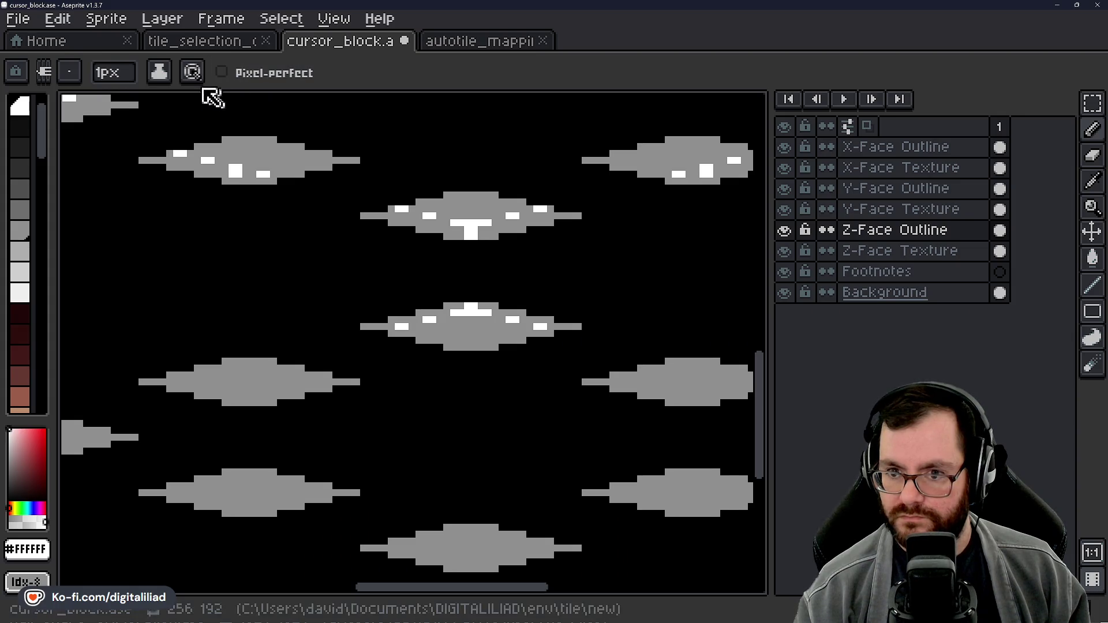
click(214, 49)
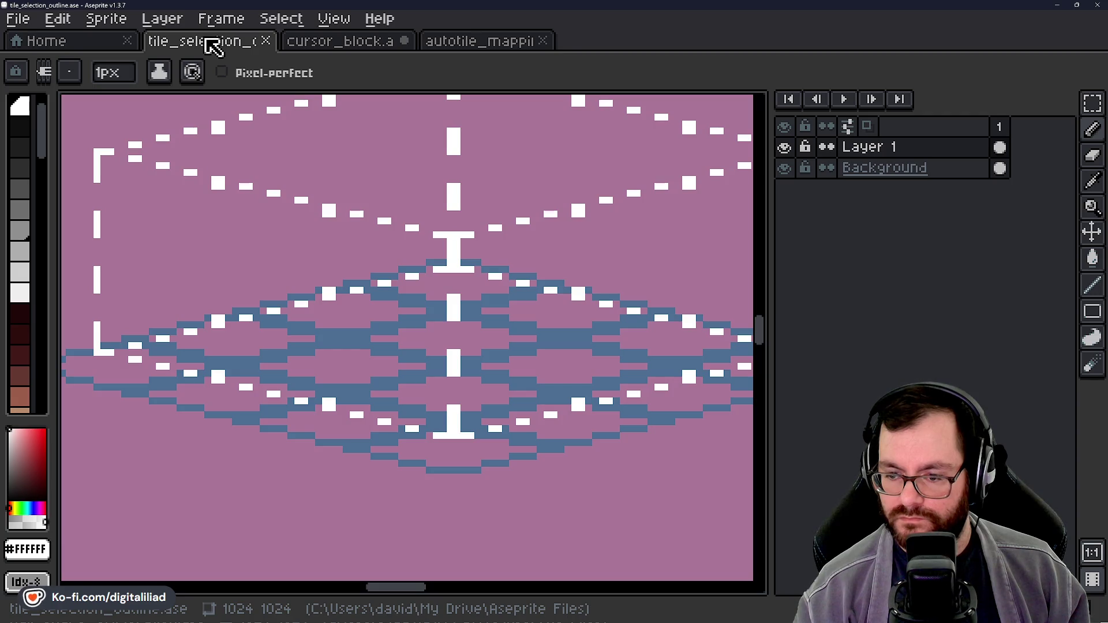
Step: Compare cursor_block with the reference's top-face dash spacing, then zoom in on a cursor_block diamond
click(331, 46)
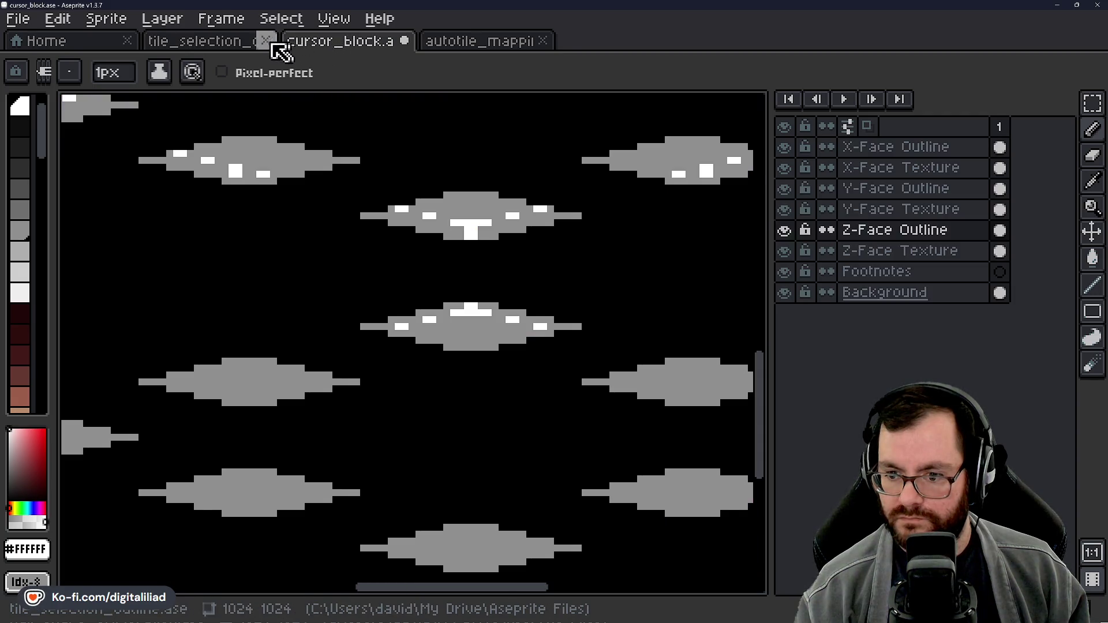
click(232, 46)
drag(331, 276, 437, 244)
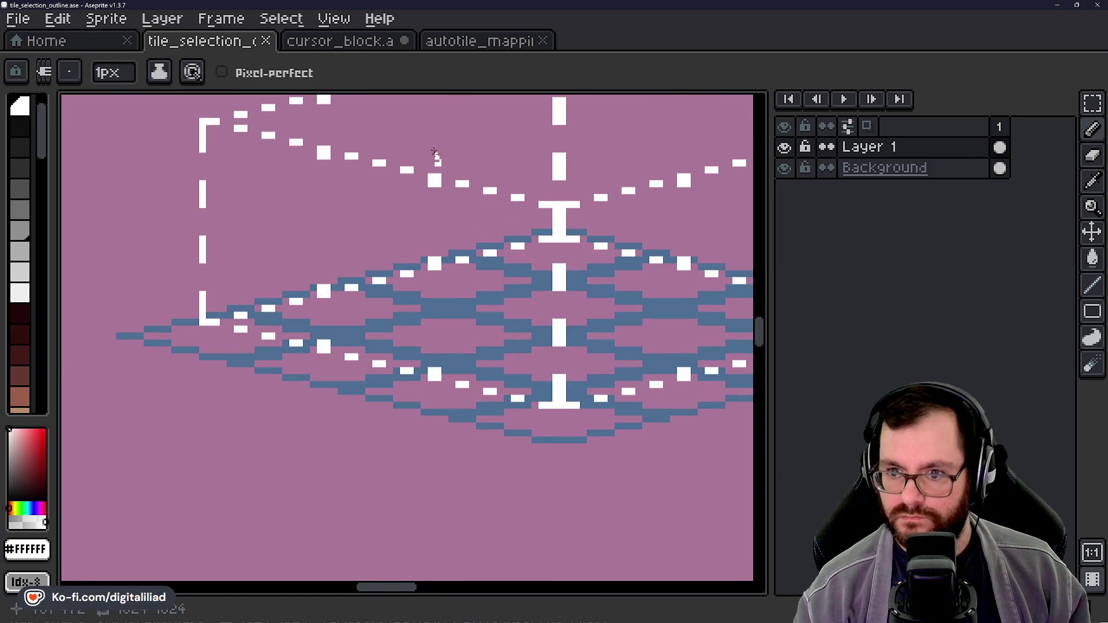
click(362, 51)
scroll(370, 282, up, 3)
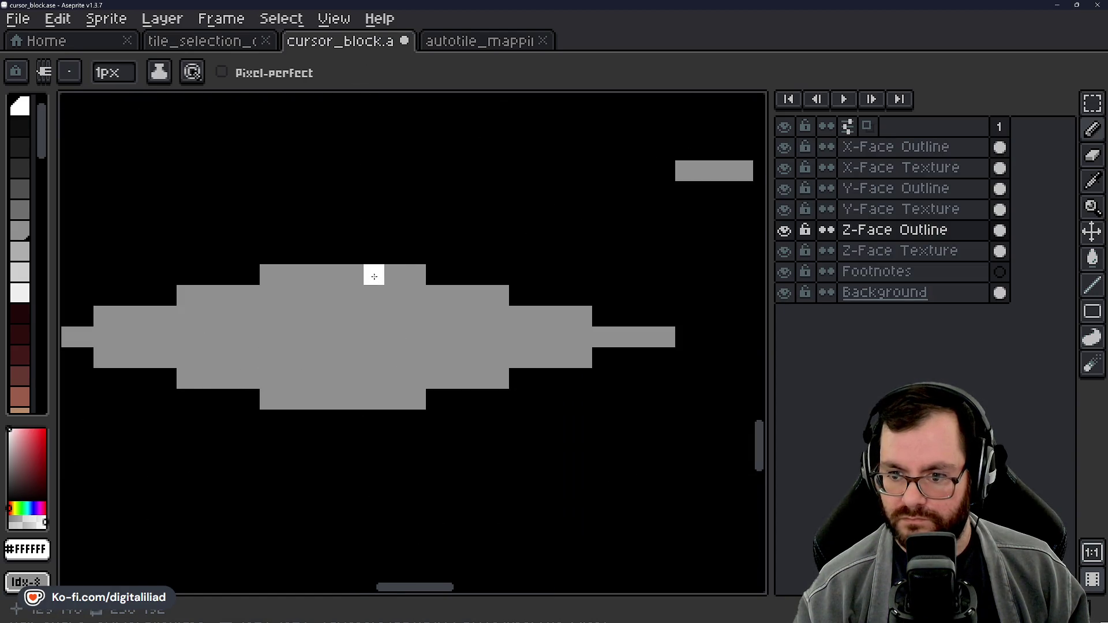
Step: Paint a 2x2 white block at the diamond's top plus a dash on its edge
drag(395, 276, 374, 277)
drag(311, 295, 407, 299)
click(386, 279)
click(387, 300)
click(408, 300)
drag(387, 342, 491, 331)
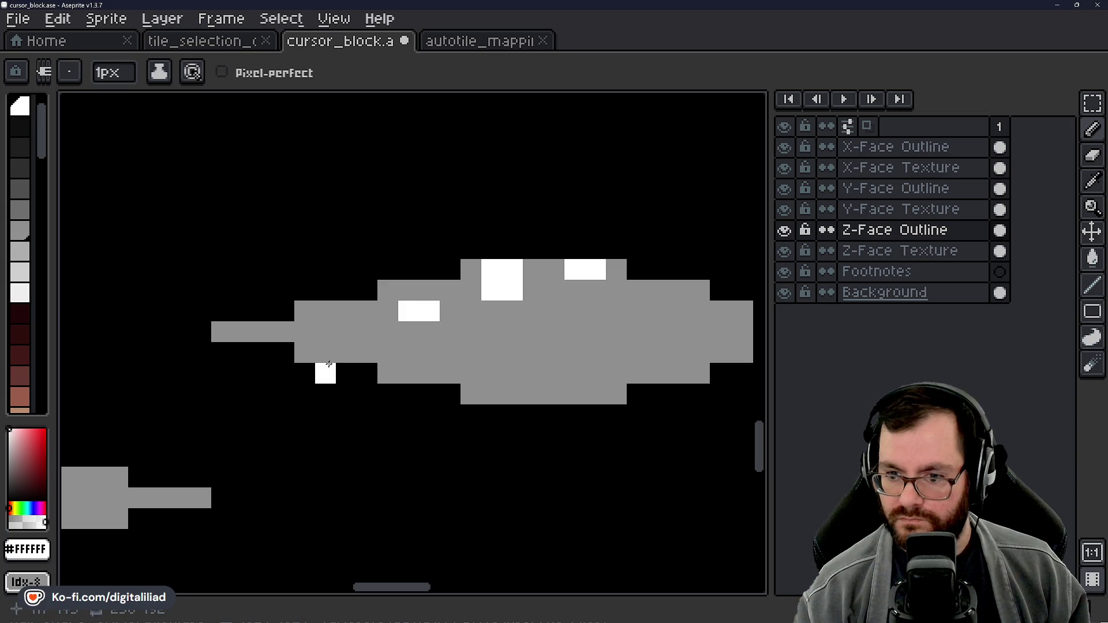
Step: Add white dash pixels on the next tile, then save cursor_block.ase
scroll(332, 328, down, 3)
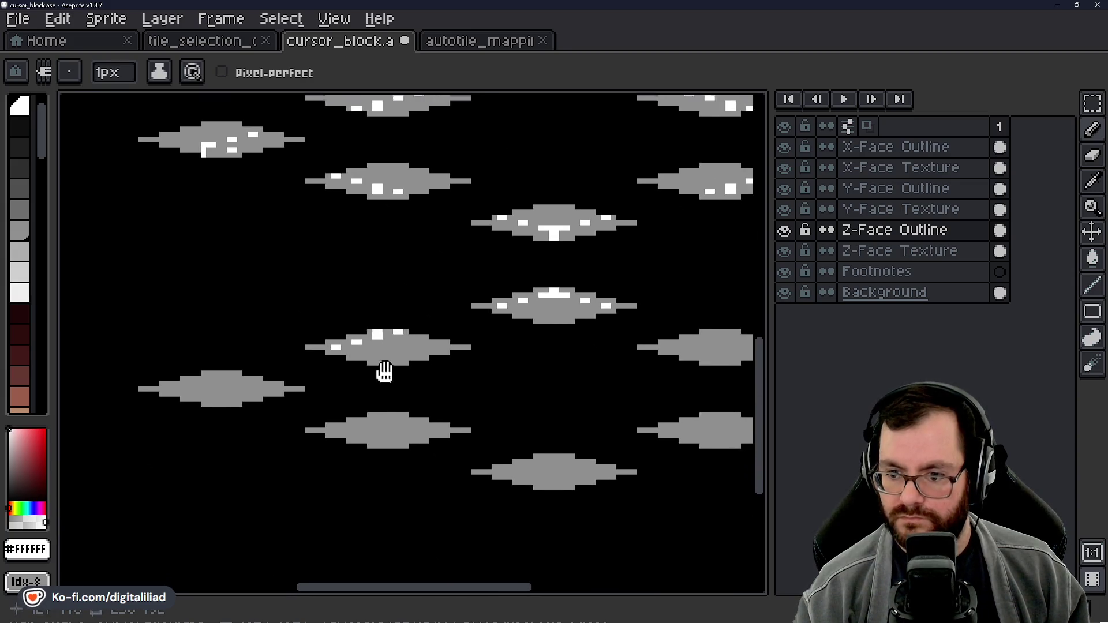
scroll(383, 371, right, 3)
scroll(485, 333, up, 3)
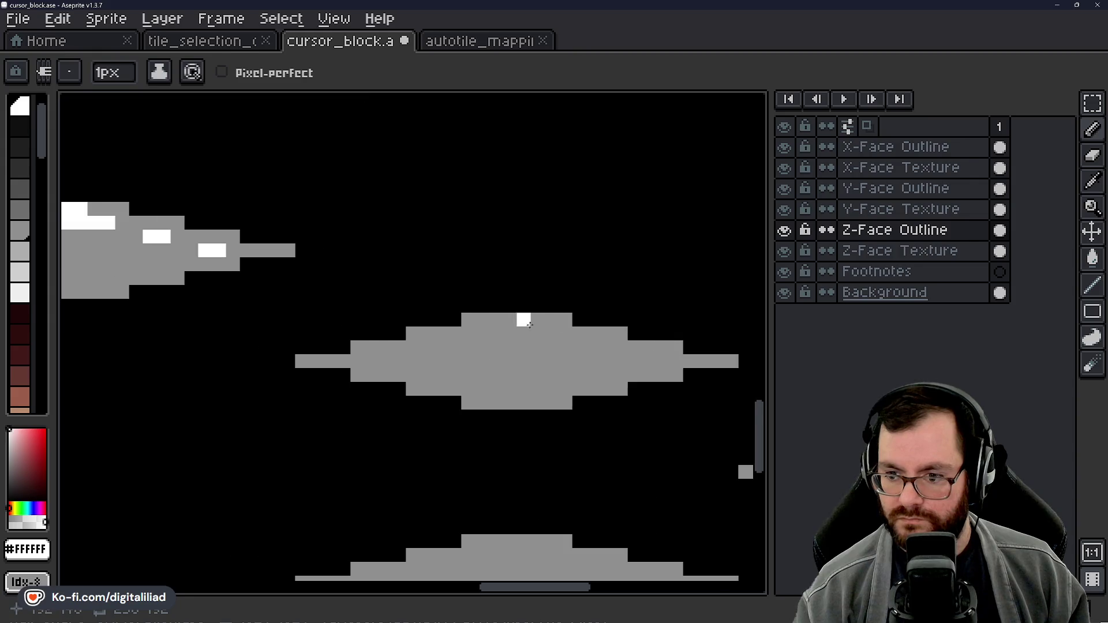
click(458, 318)
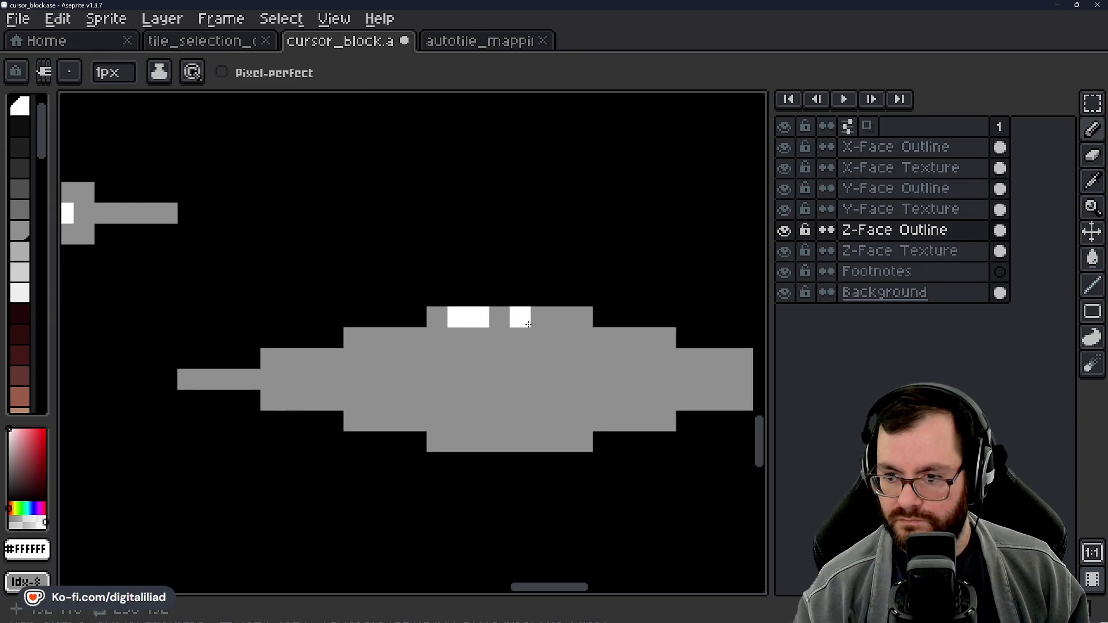
drag(558, 324, 549, 339)
scroll(414, 341, right, 3)
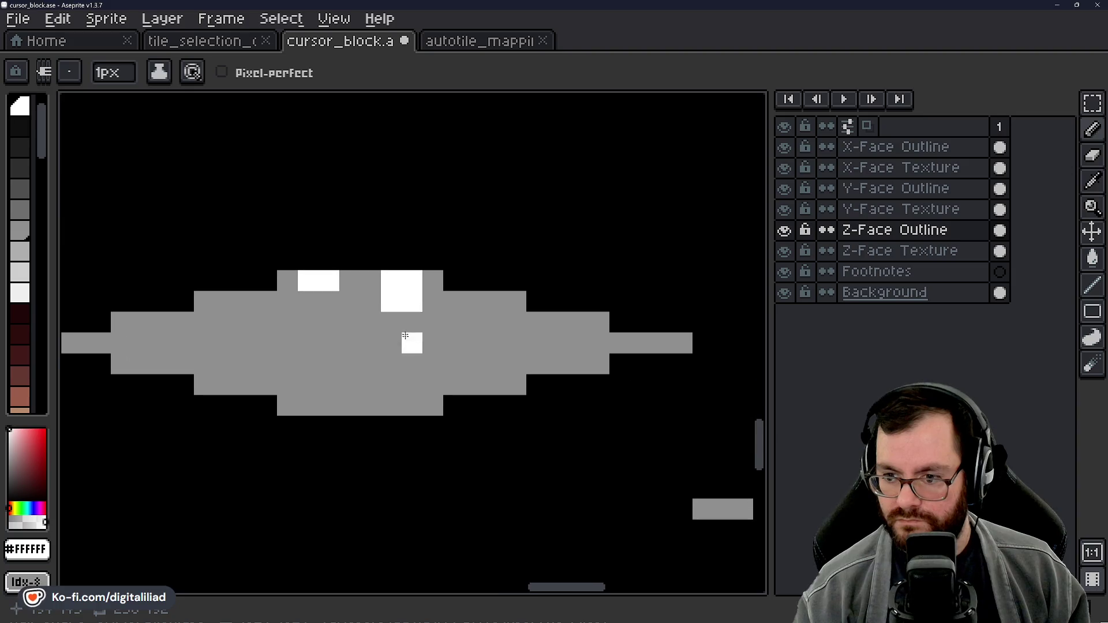
click(474, 322)
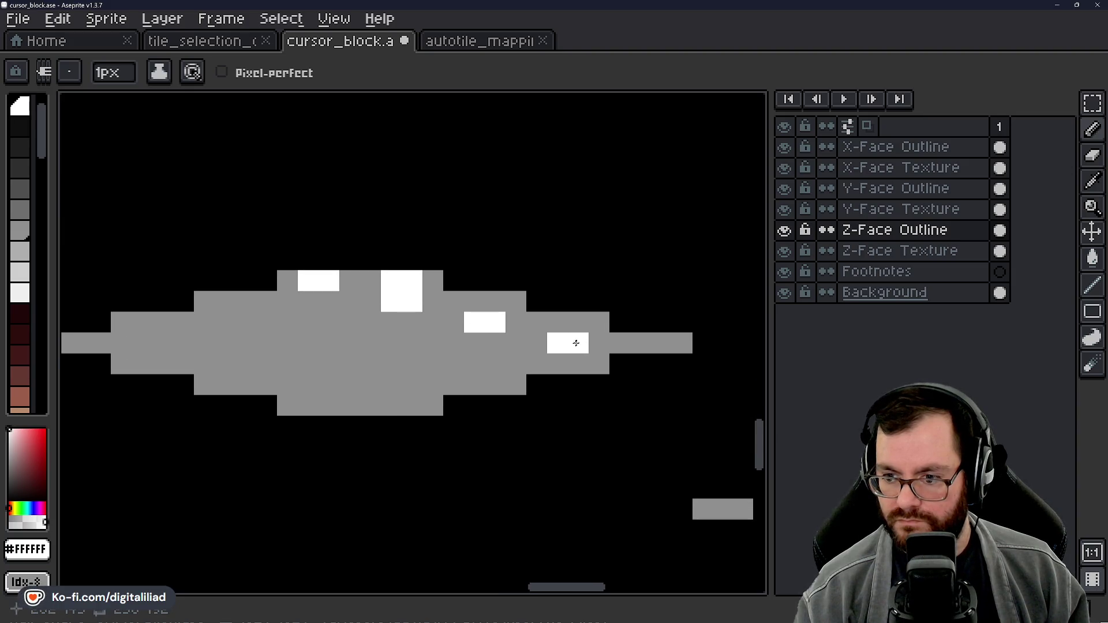
scroll(577, 342, down, 4)
key(ctrl+s)
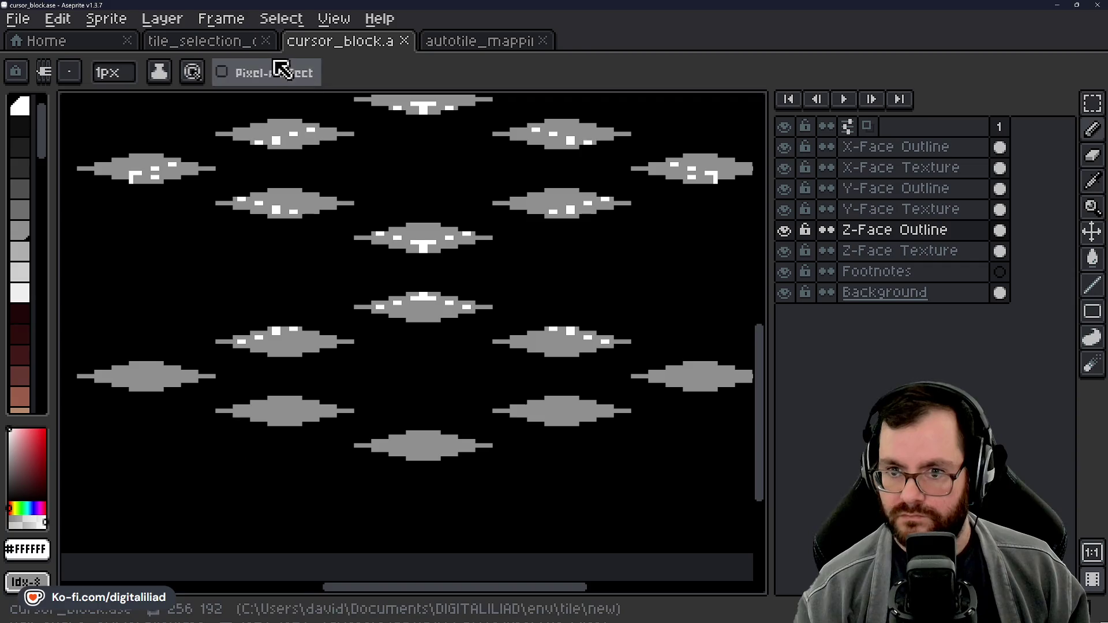
Step: Compare the sprite against the tile_selection_outline reference sheet
click(247, 42)
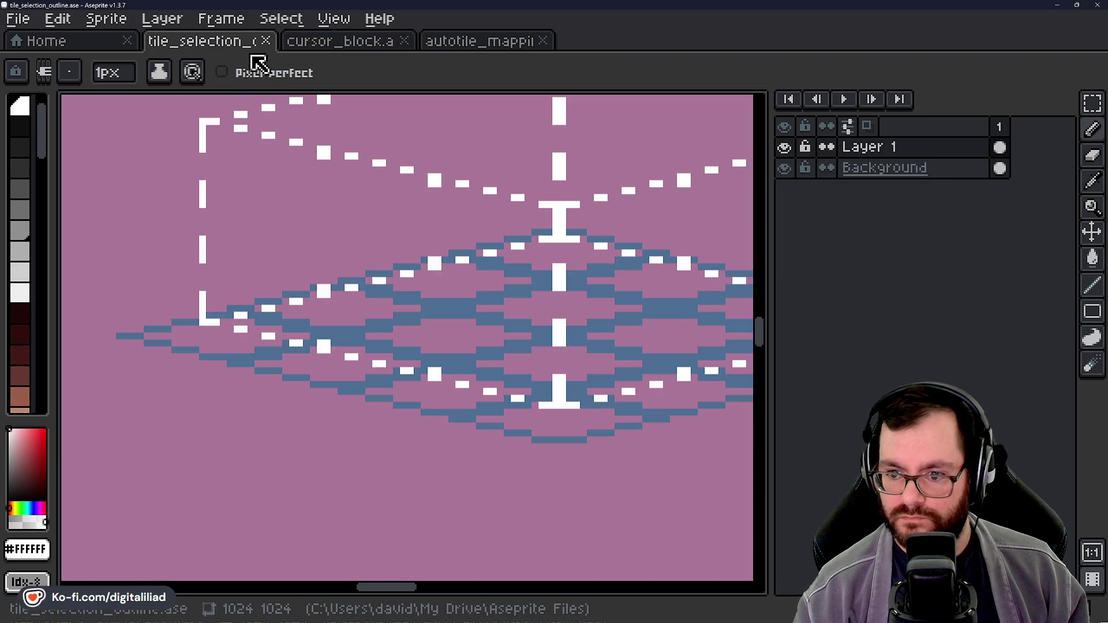
click(320, 42)
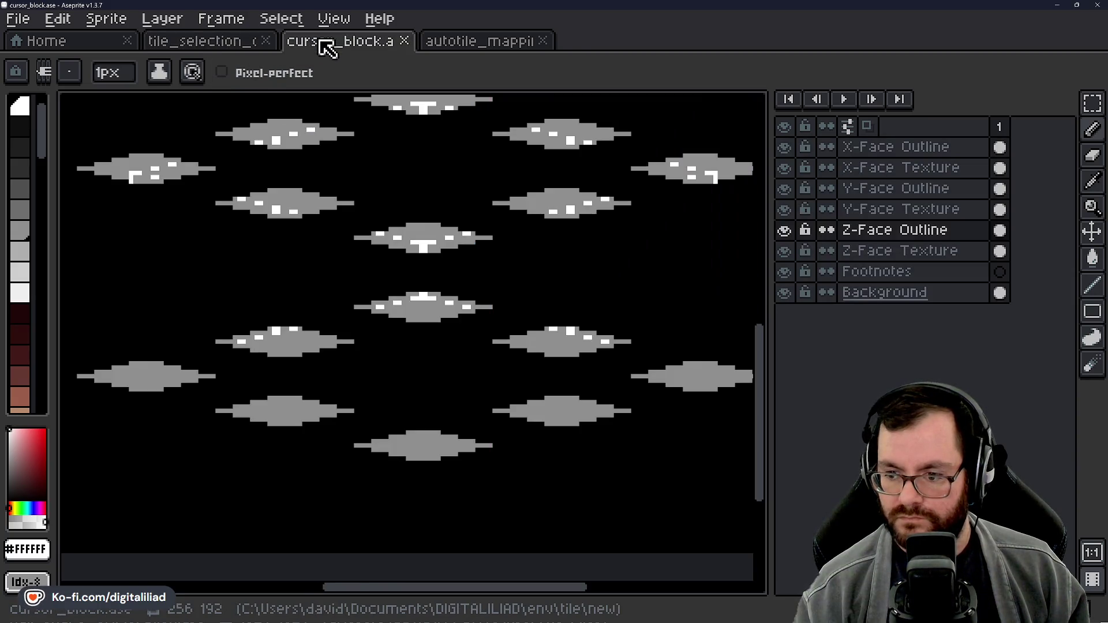
click(223, 45)
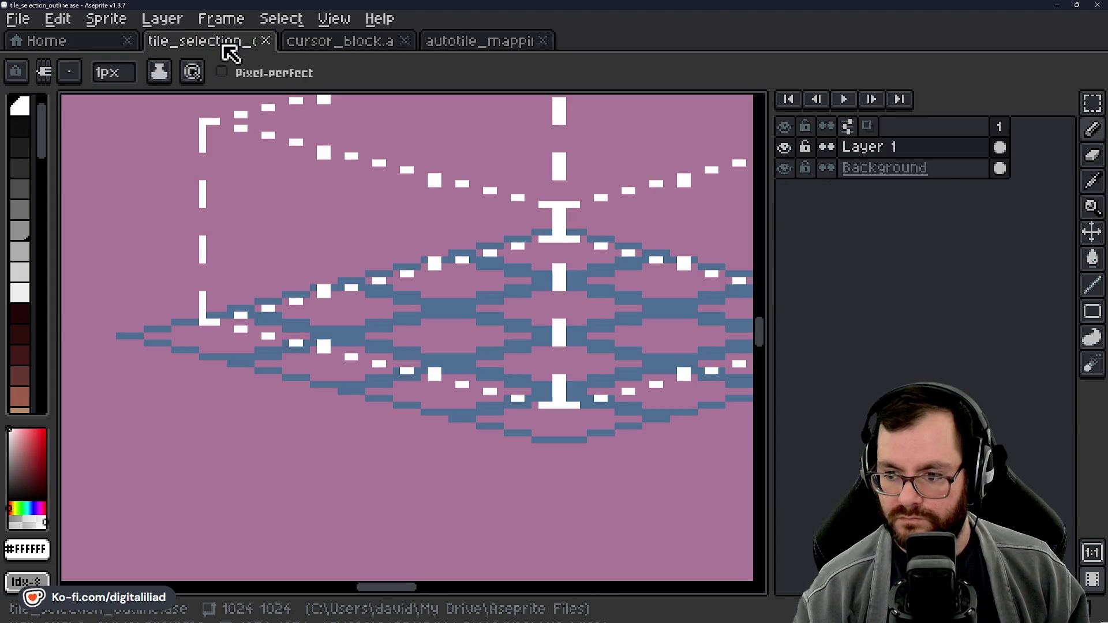
click(358, 45)
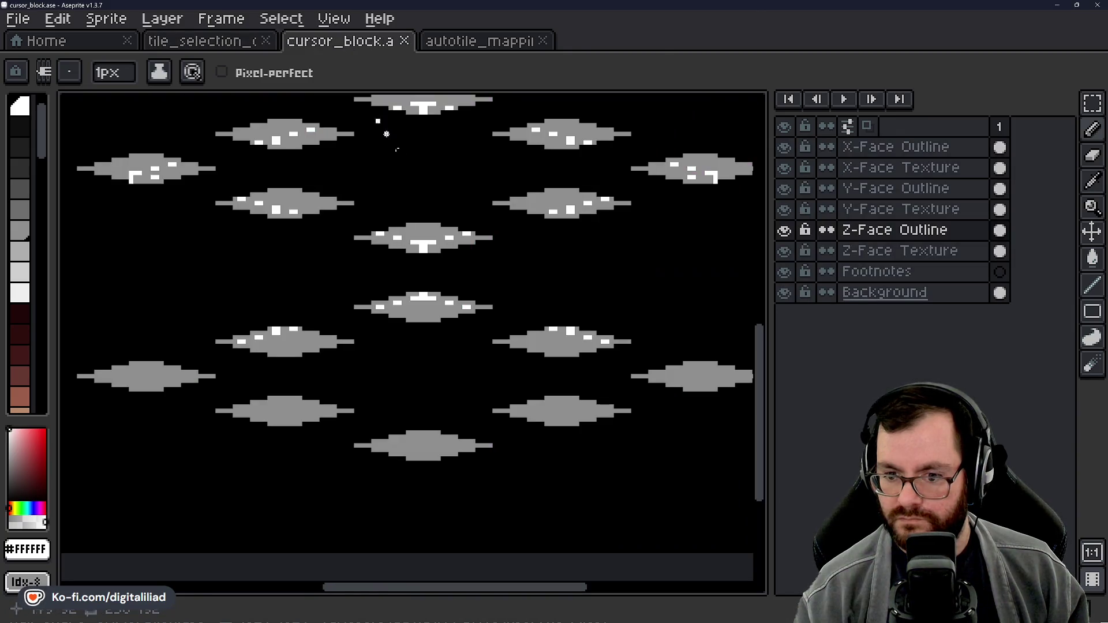
Step: Paint white pixels along a grey tile's top edge and beside its white block
drag(286, 304, 351, 341)
scroll(351, 340, up, 5)
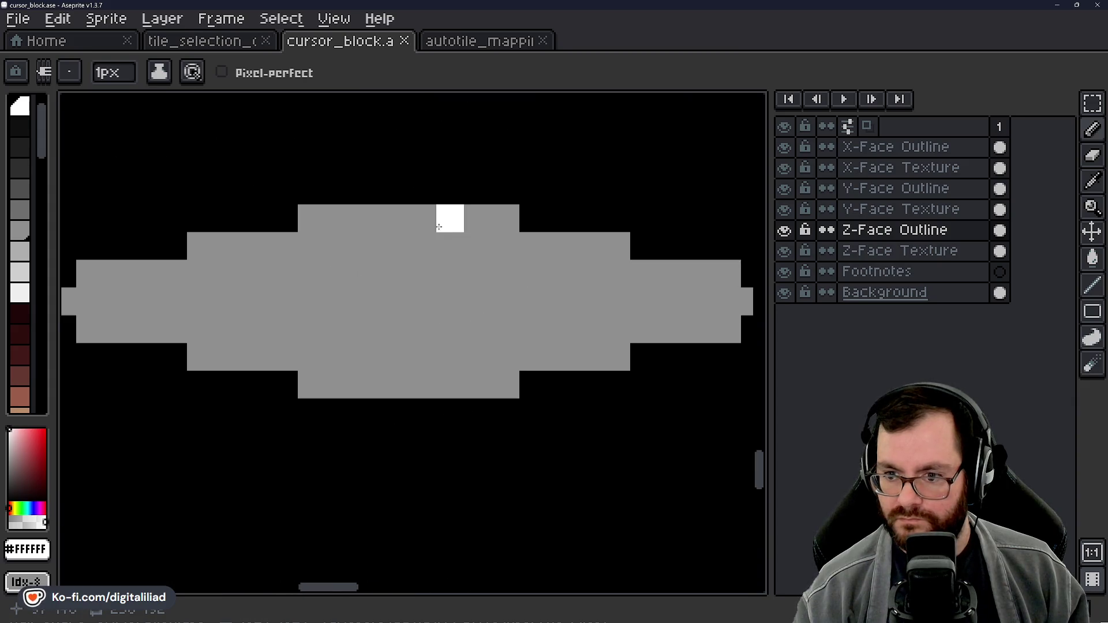
drag(453, 223, 477, 222)
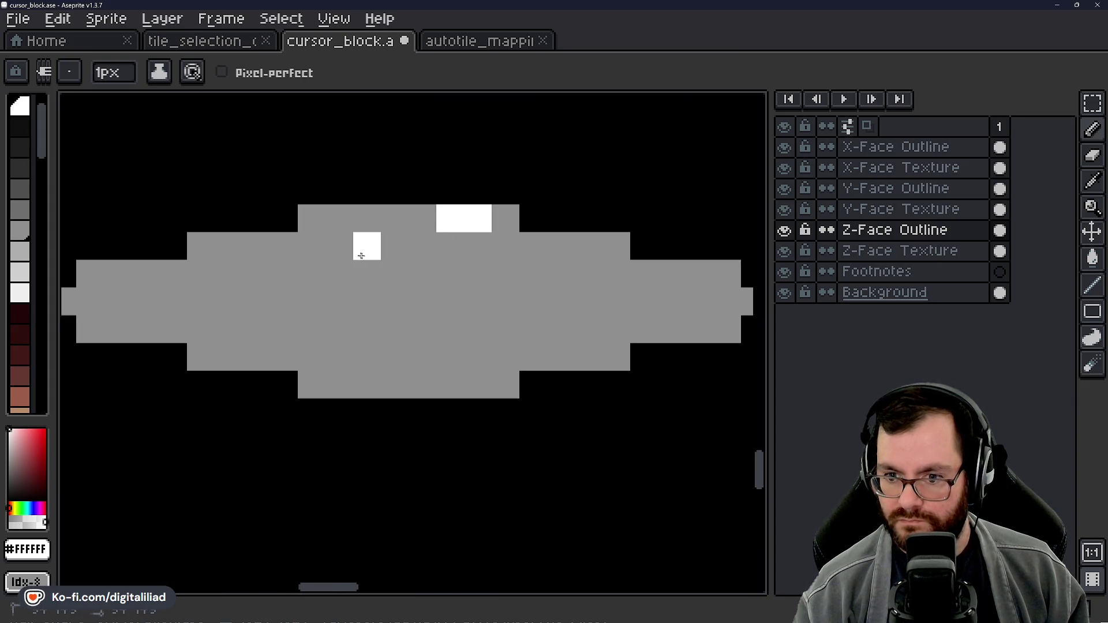
drag(362, 255, 341, 254)
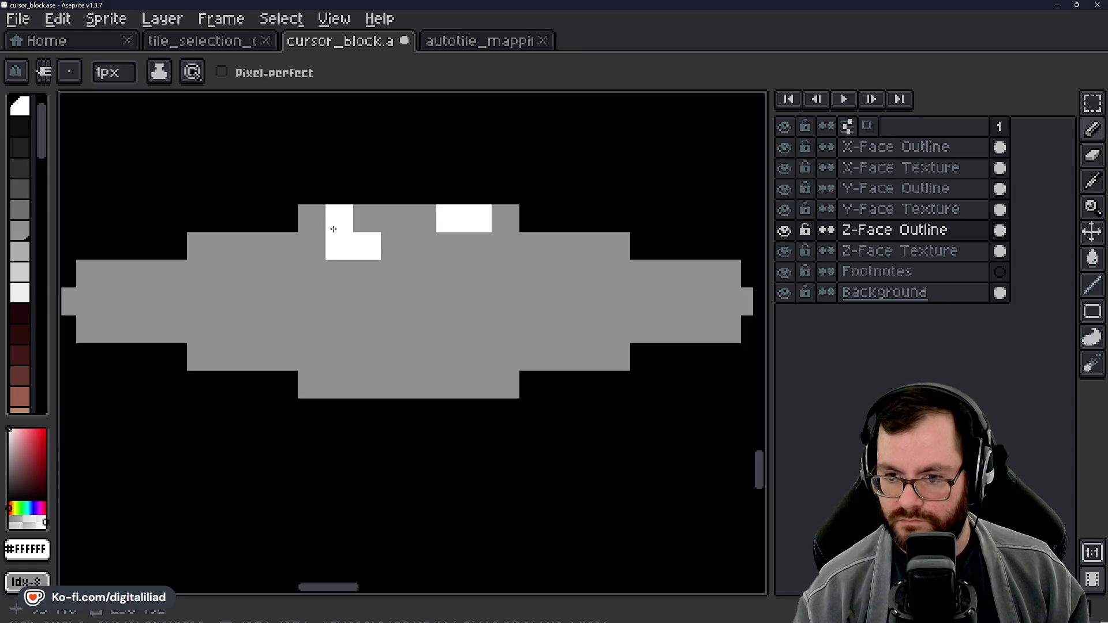
click(312, 246)
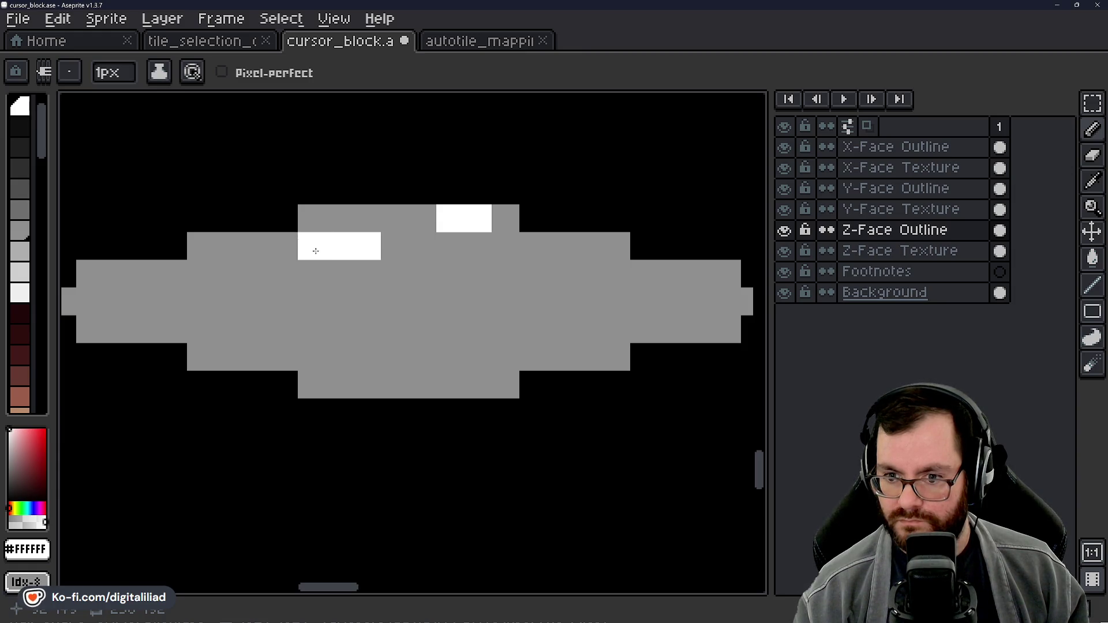
click(312, 219)
Step: After rechecking the reference, pencil a row of white dash pixels on the tile and save
click(231, 43)
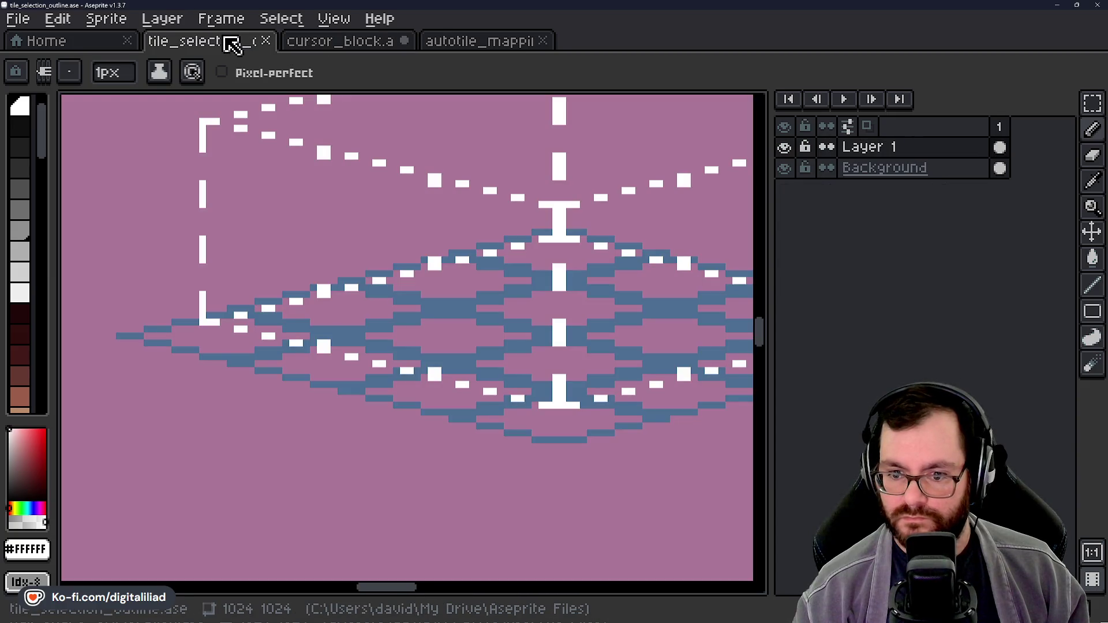
click(322, 46)
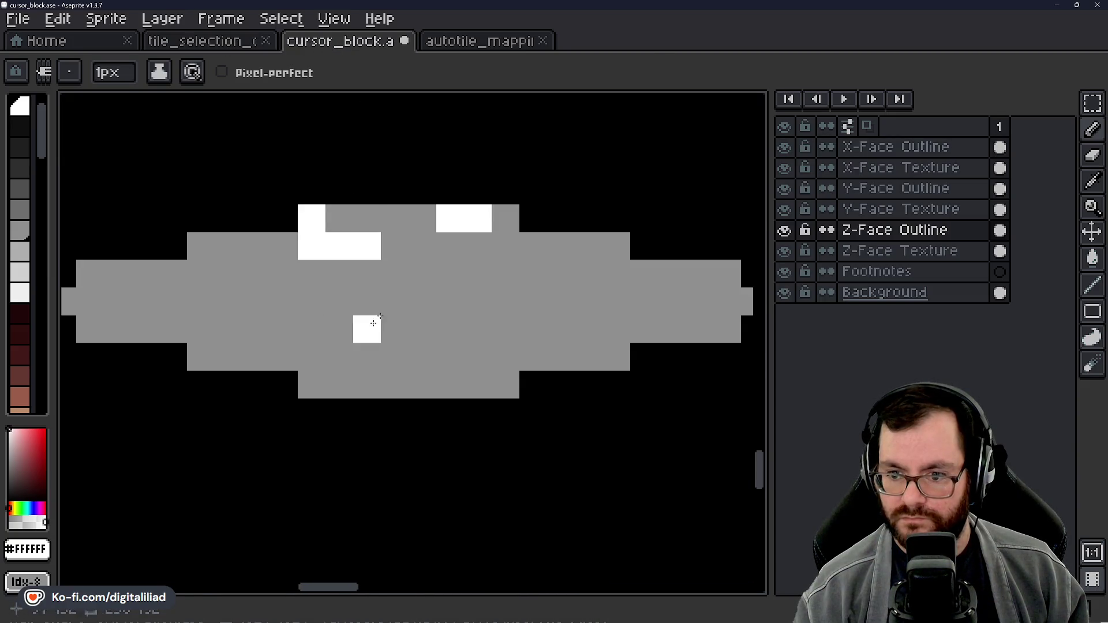
click(450, 274)
drag(488, 327, 302, 337)
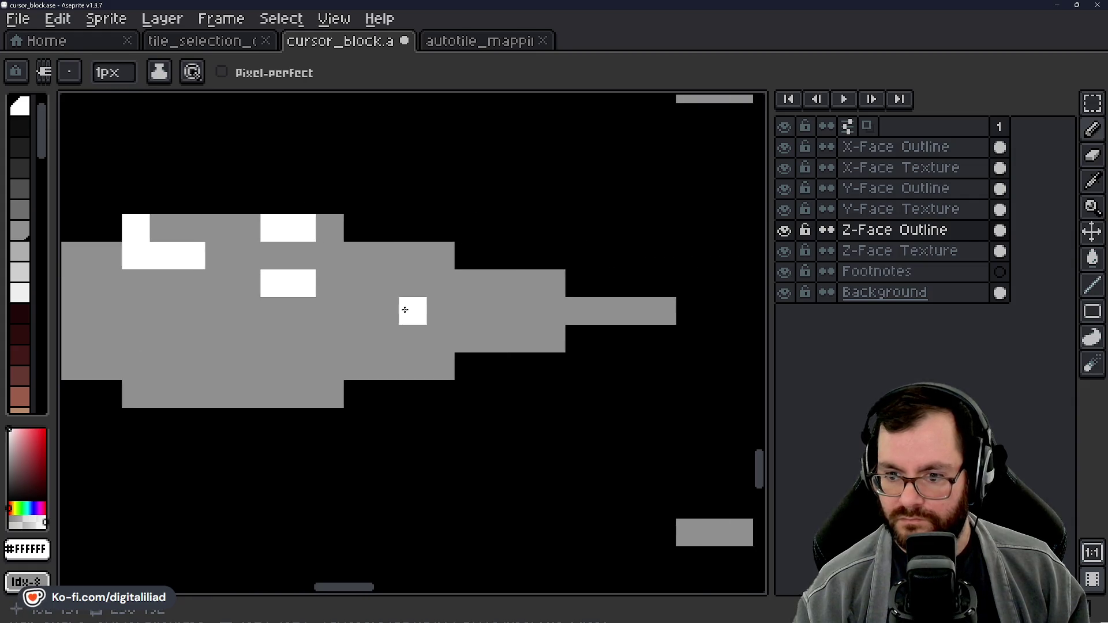
drag(384, 311, 429, 324)
drag(503, 341, 523, 340)
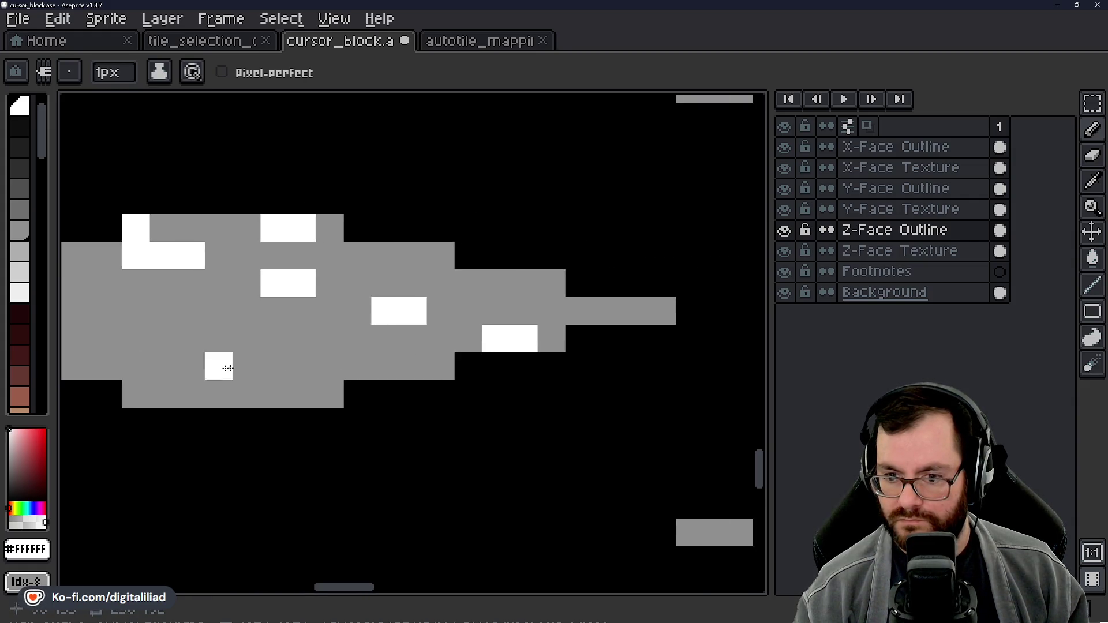
scroll(247, 366, down, 4)
drag(247, 366, 208, 322)
key(ctrl+s)
Step: Replace the last painted white strip with a single white pixel
mouse_move(468, 324)
mouse_down()
mouse_move(396, 324)
mouse_move(542, 339)
mouse_move(459, 325)
mouse_move(456, 345)
mouse_move(402, 347)
mouse_up()
scroll(459, 325, up, 2)
key(ctrl+z)
click(432, 347)
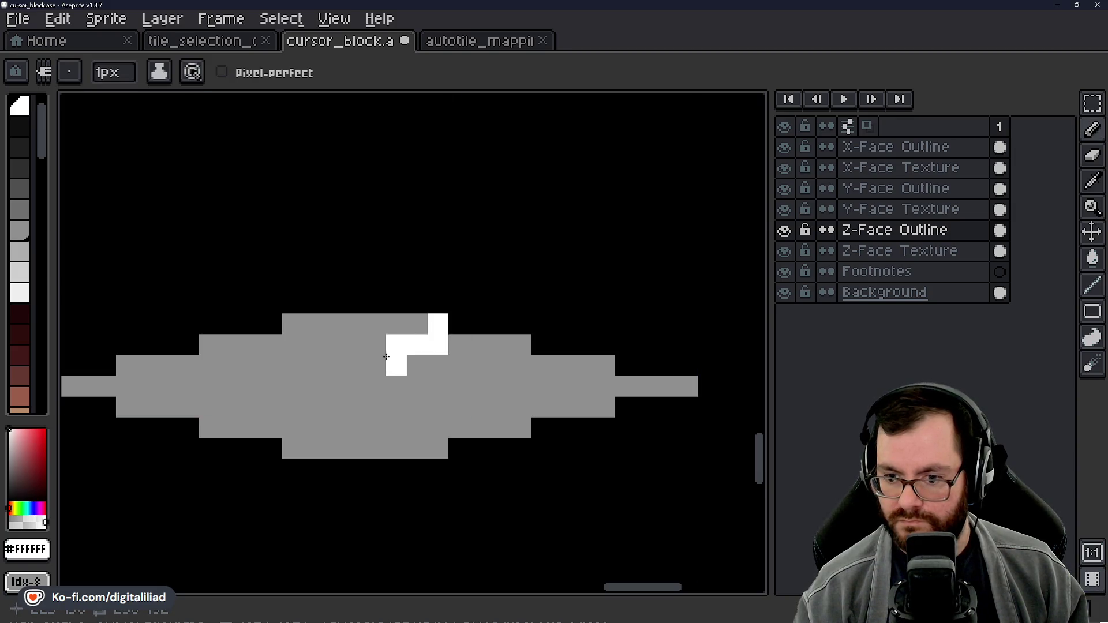
Step: Paint white pixels along the next tile's top row and beside its block, then save
drag(387, 357, 472, 373)
drag(421, 341, 400, 341)
drag(390, 388, 500, 341)
mouse_move(562, 364)
mouse_down()
mouse_move(370, 346)
mouse_move(471, 321)
mouse_move(436, 312)
mouse_up()
drag(390, 364, 512, 356)
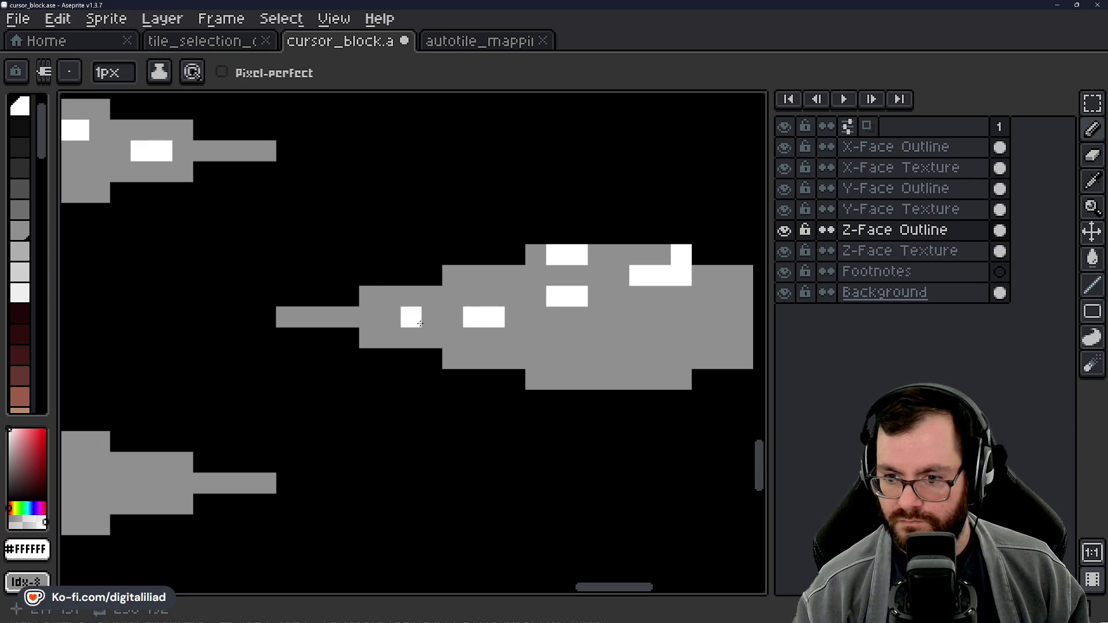
scroll(398, 338, down, 5)
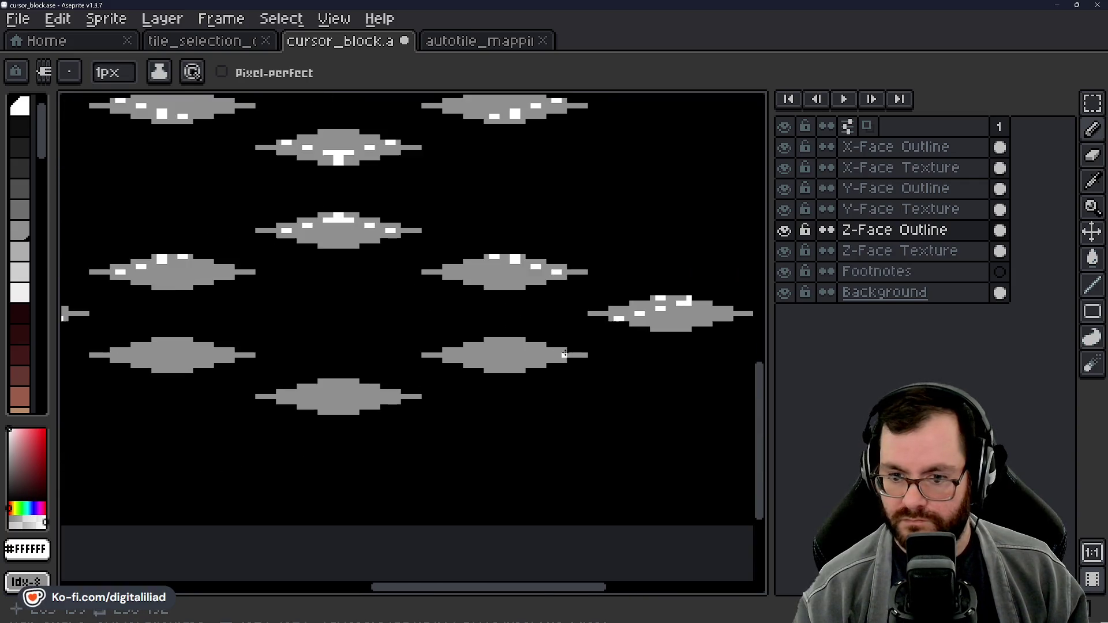
mouse_move(301, 350)
mouse_down()
mouse_move(404, 349)
mouse_move(395, 340)
mouse_up()
key(ctrl+s)
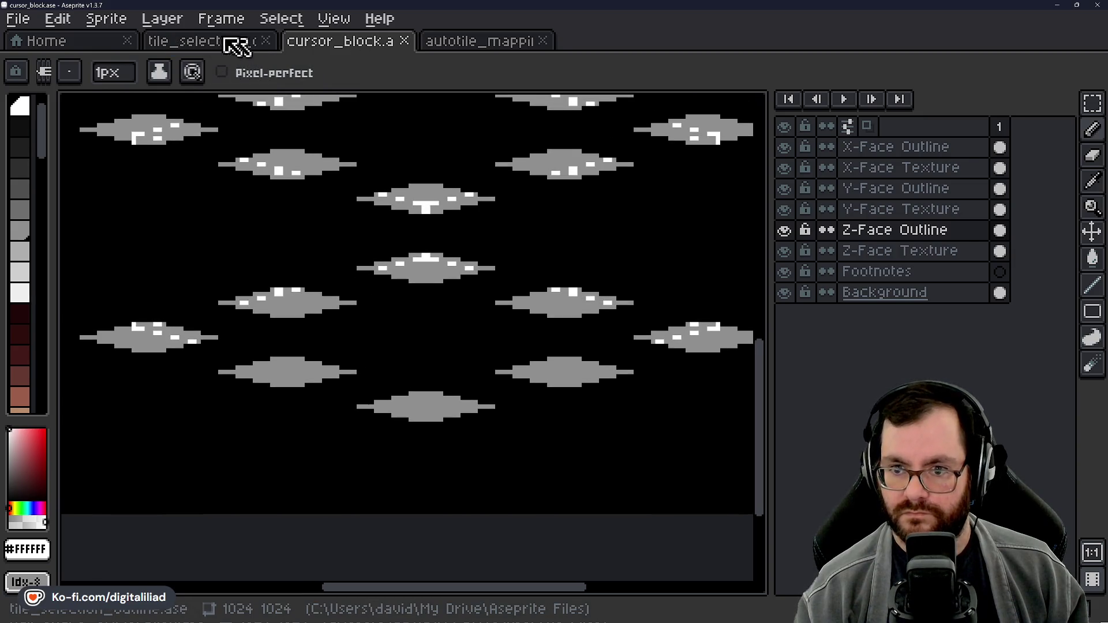
Step: Compare the tile_selection_outline reference sheet against the cursor_block sprite
click(218, 40)
scroll(356, 317, up, 4)
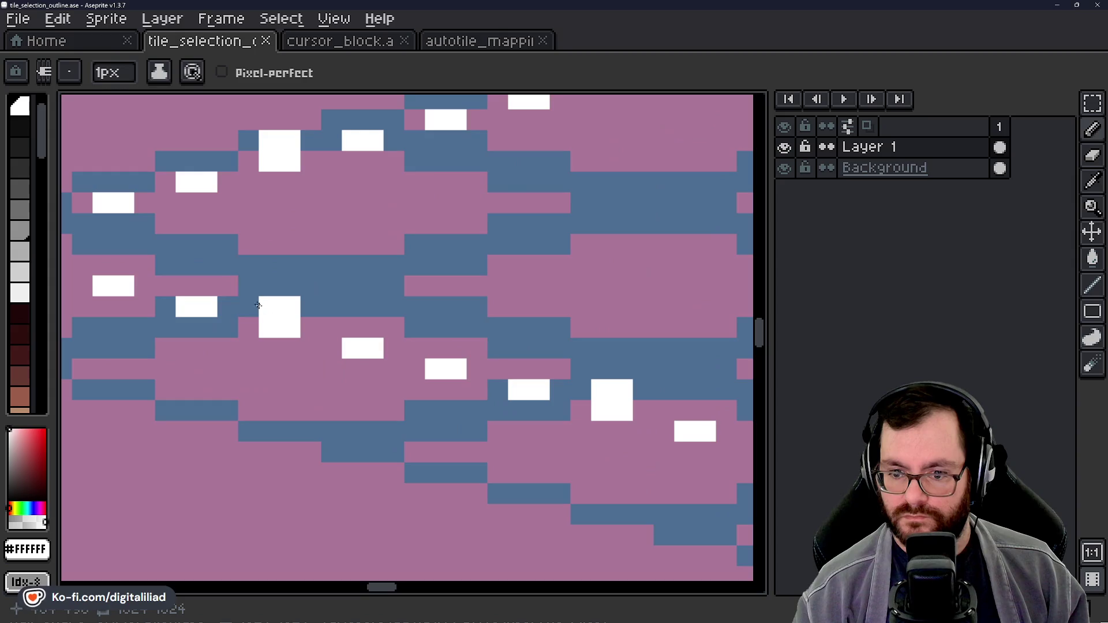
scroll(298, 332, down, 2)
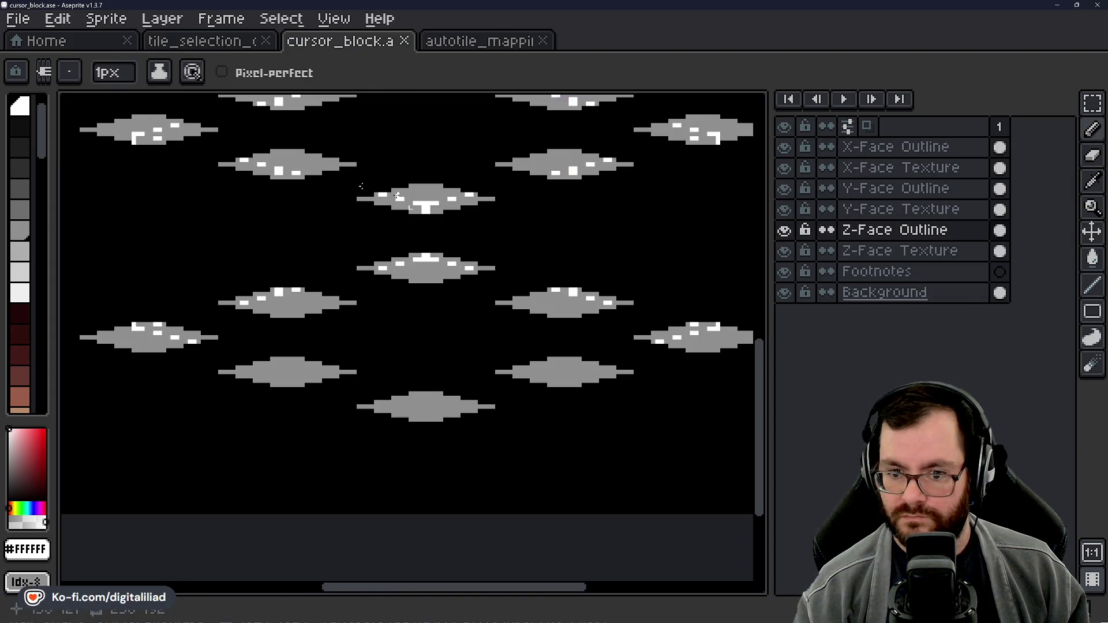
click(190, 42)
scroll(309, 344, up, 1)
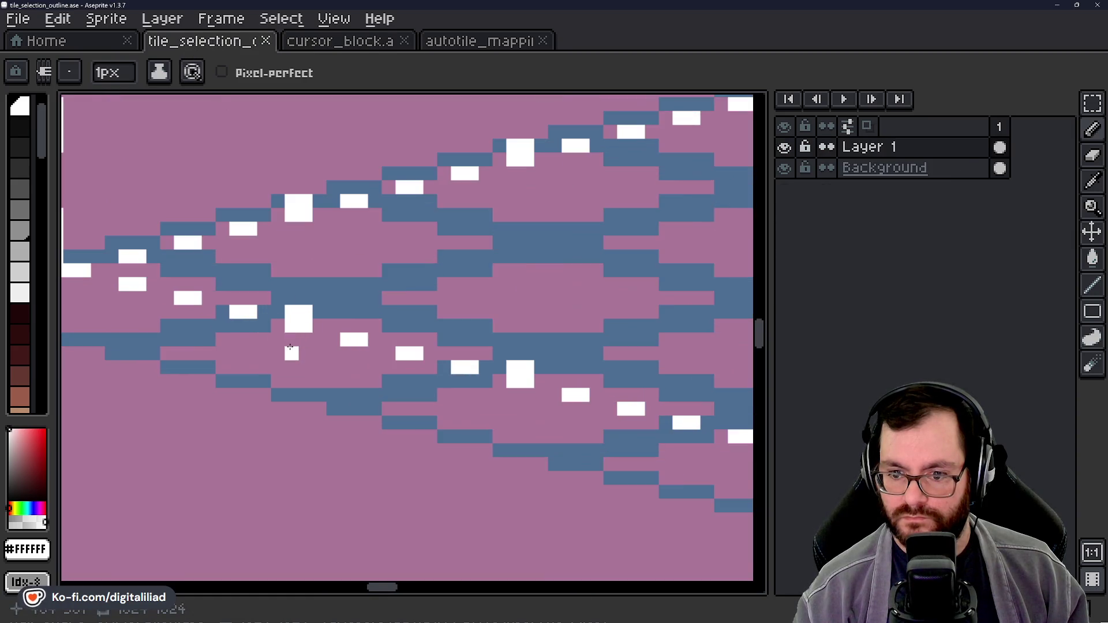
click(344, 41)
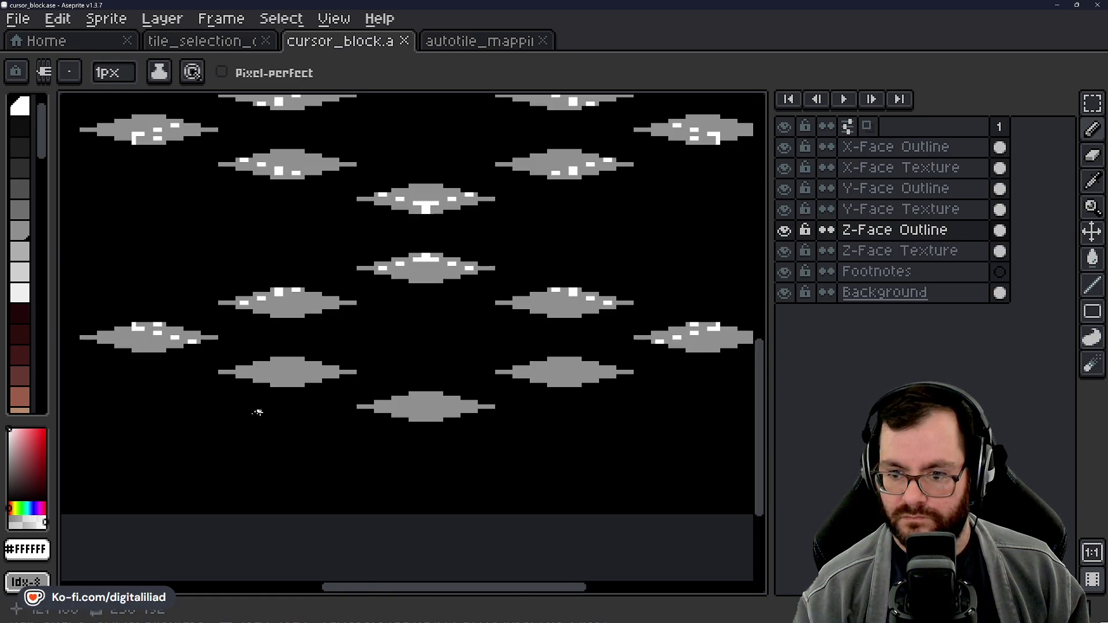
scroll(345, 281, up, 3)
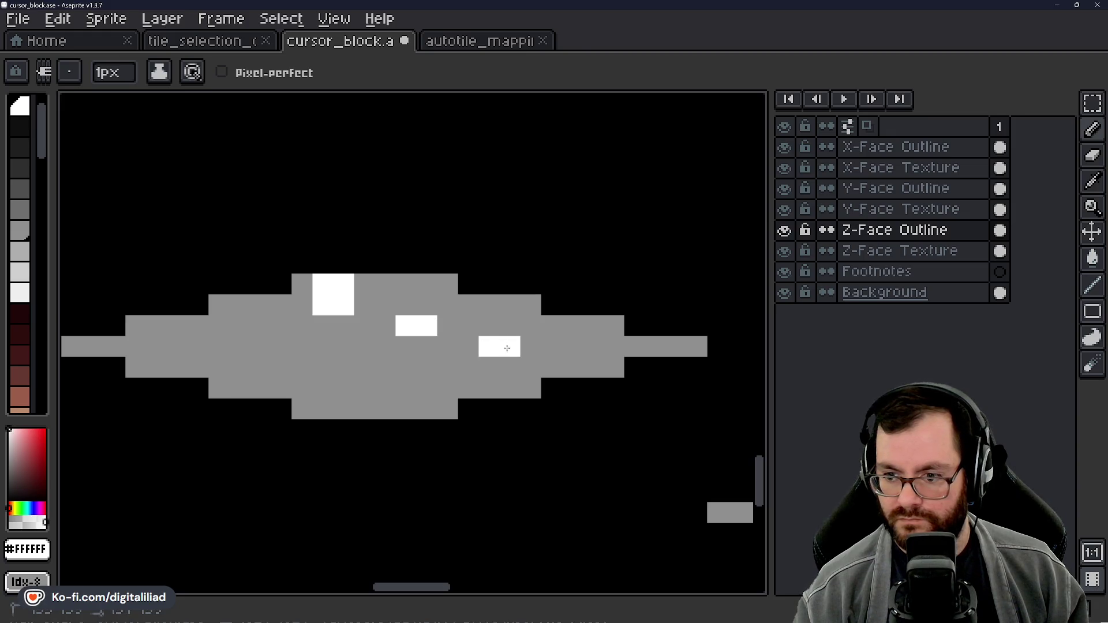
scroll(591, 364, down, 3)
scroll(416, 339, down, 2)
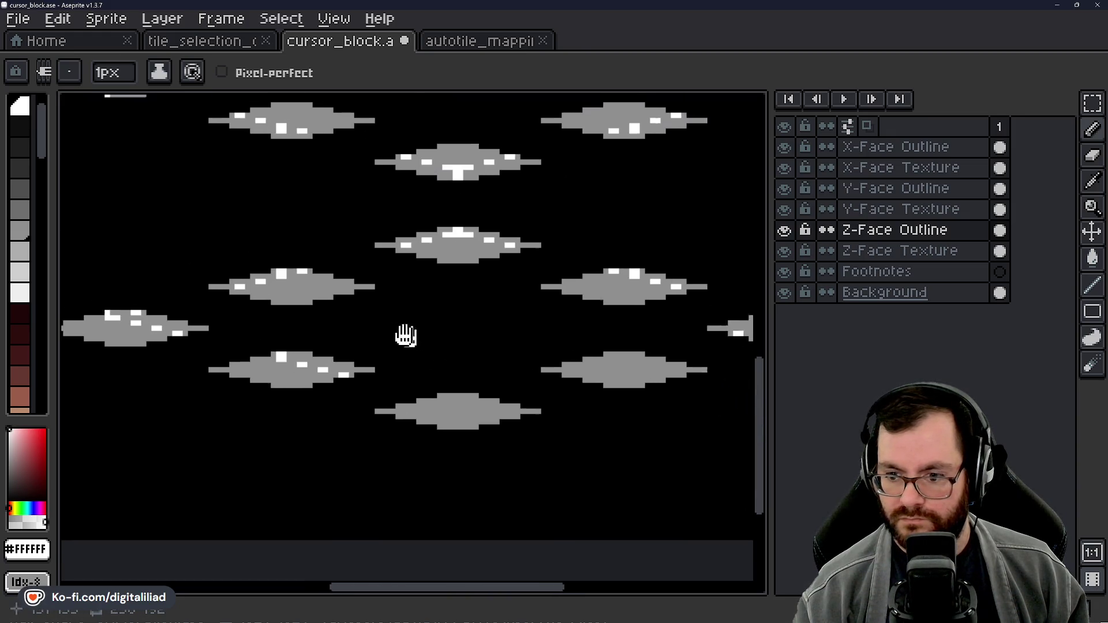
click(242, 42)
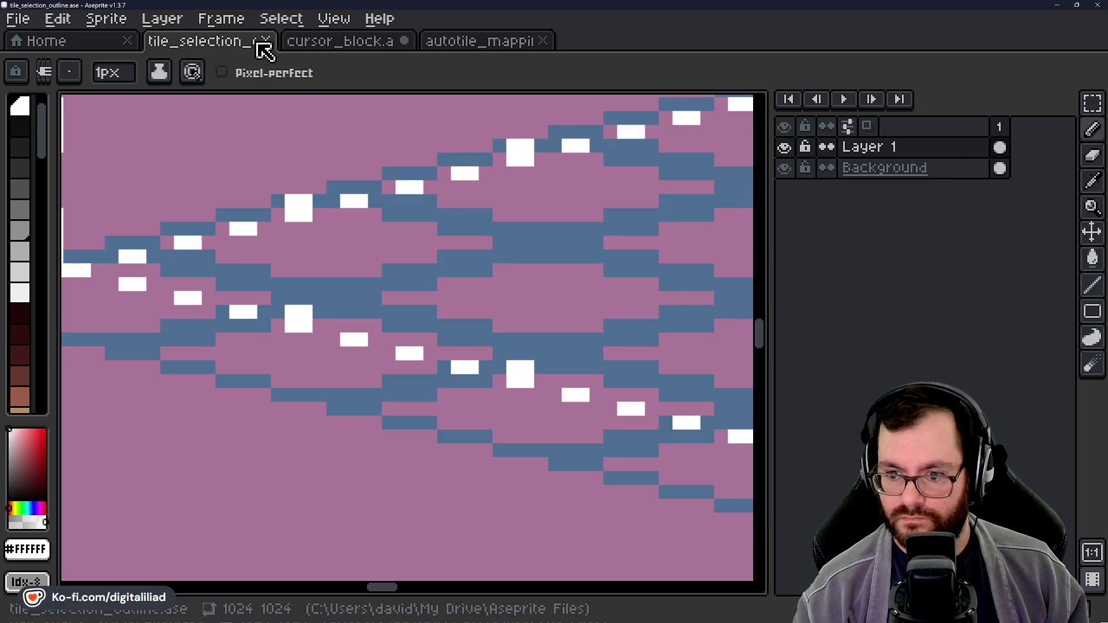
click(311, 41)
Step: Pan and zoom around the grey diamond face tiles in cursor_block
scroll(338, 271, down, 1)
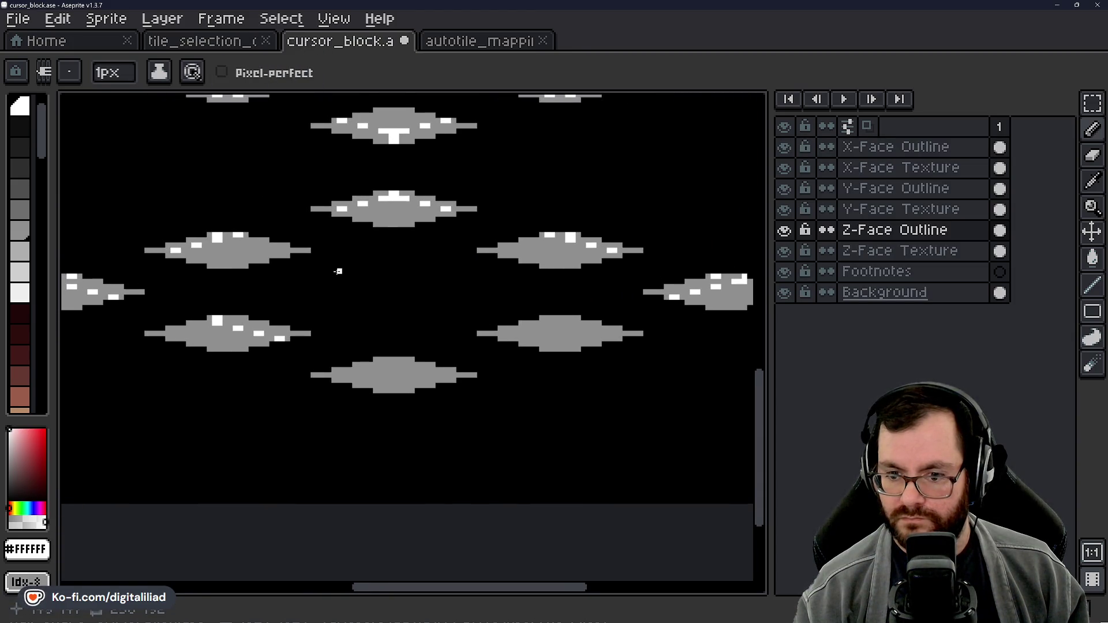
scroll(381, 260, down, 3)
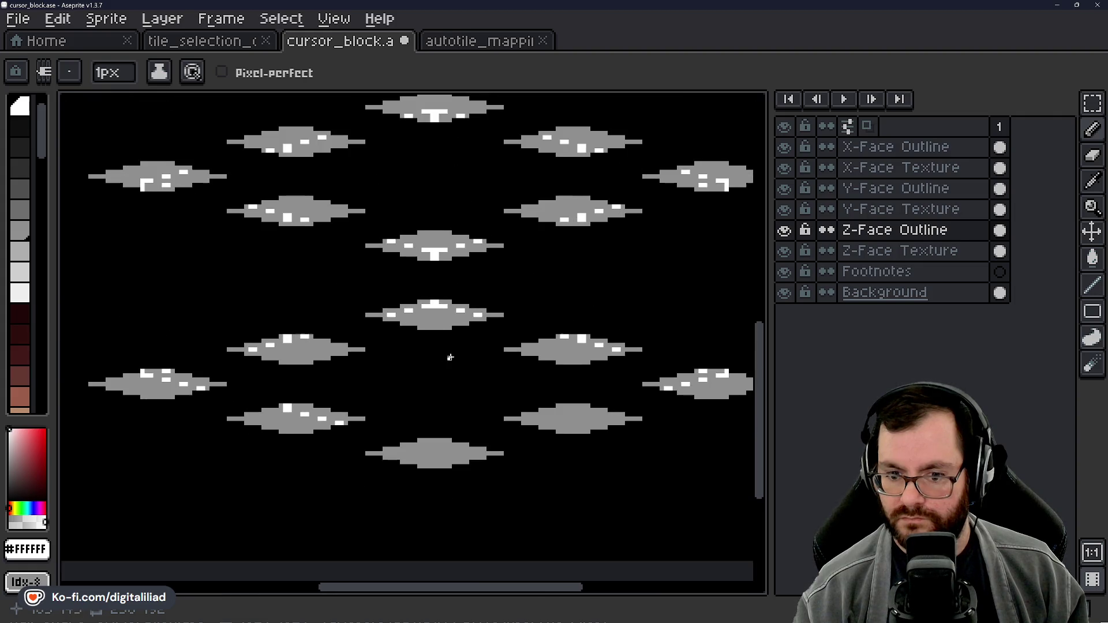
drag(463, 372, 474, 409)
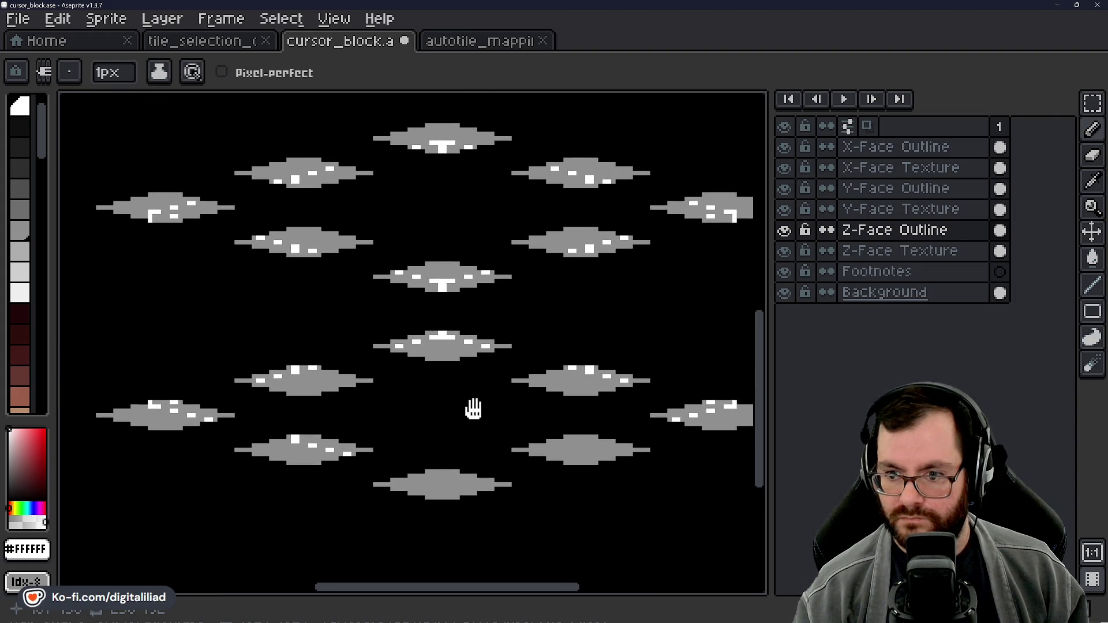
scroll(474, 410, down, 2)
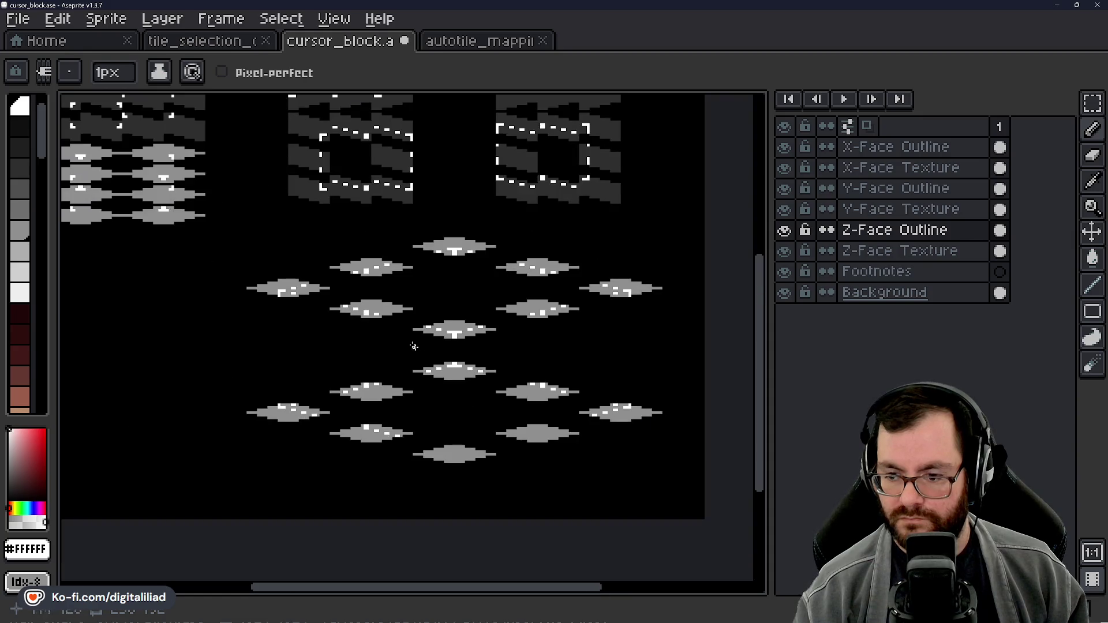
mouse_move(396, 321)
mouse_down()
mouse_move(452, 395)
mouse_move(396, 254)
mouse_up()
scroll(396, 255, up, 3)
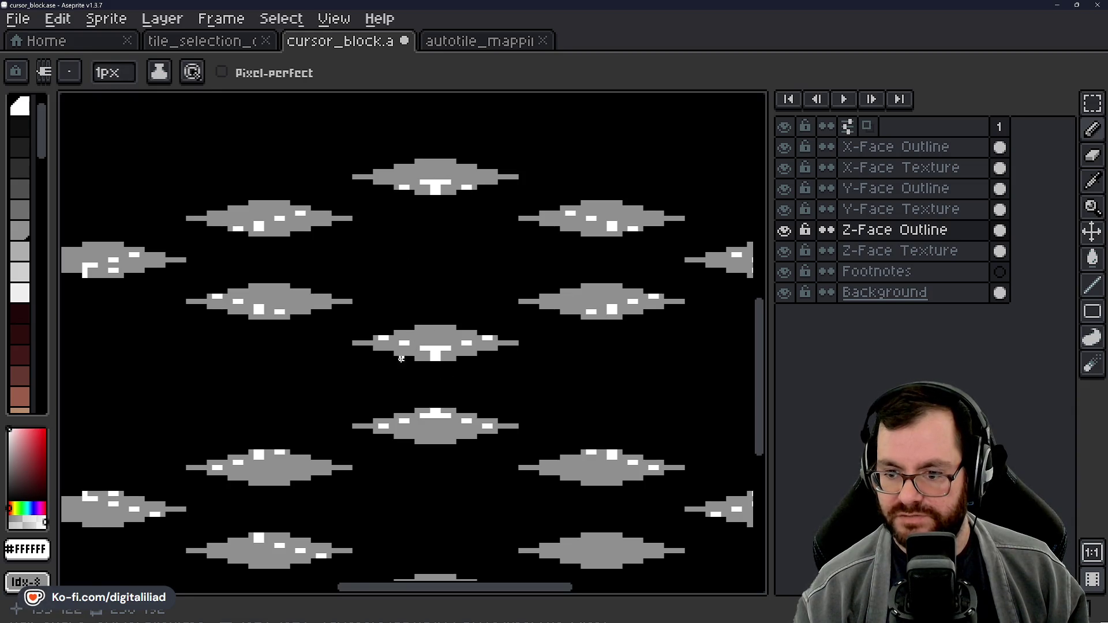
scroll(401, 359, down, 4)
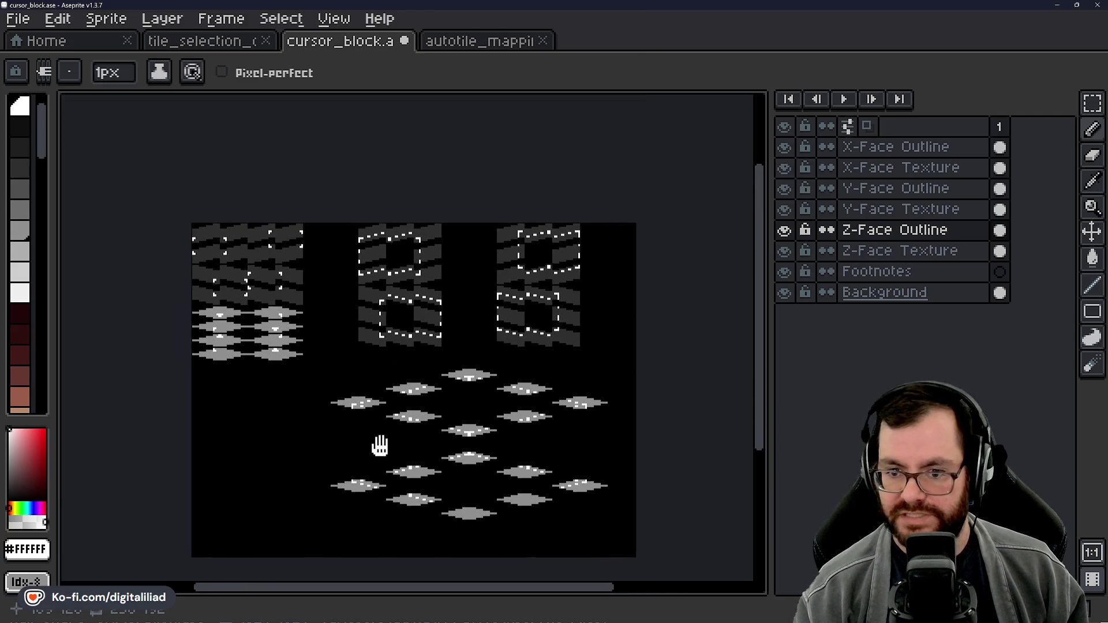
scroll(412, 459, up, 4)
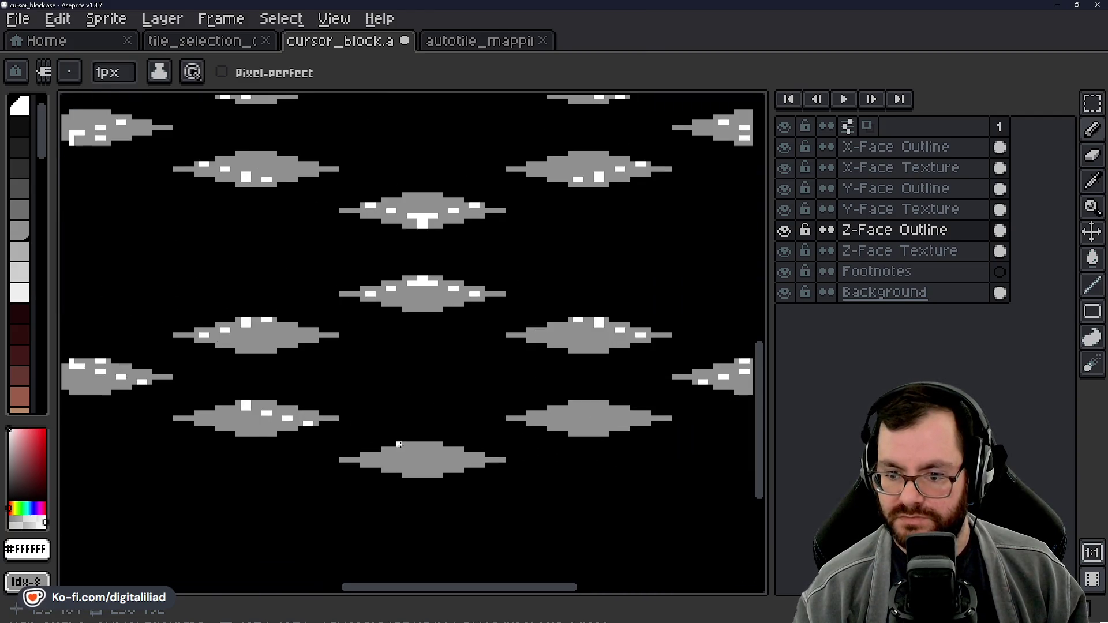
scroll(410, 424, up, 3)
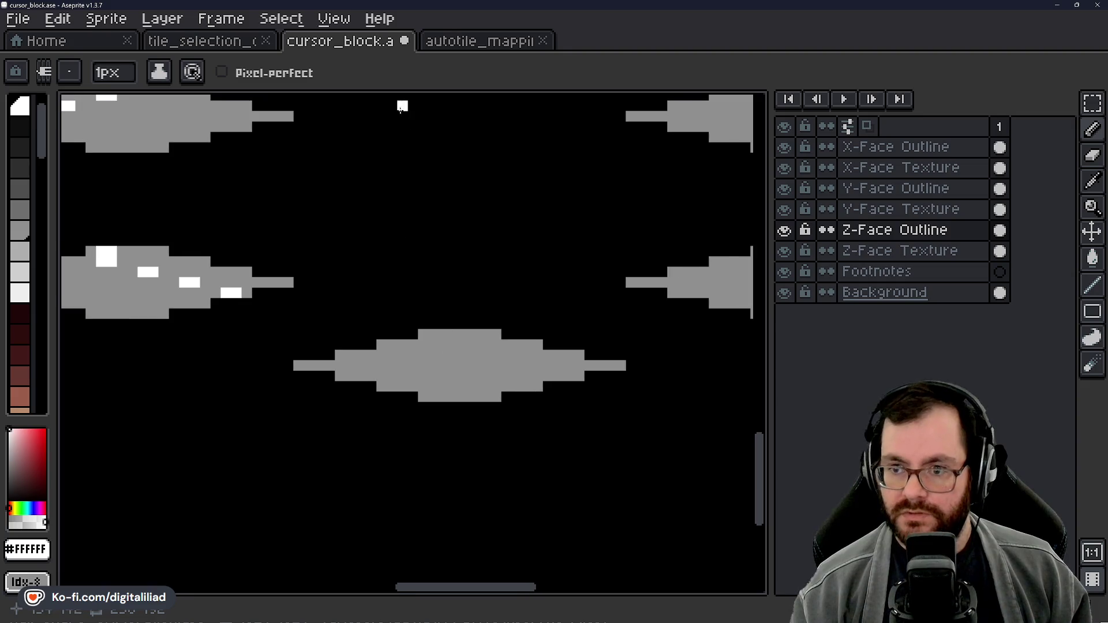
Step: Recheck the reference, then paint a white dash on the lowest tile's top edge and save
click(198, 42)
scroll(483, 339, up, 4)
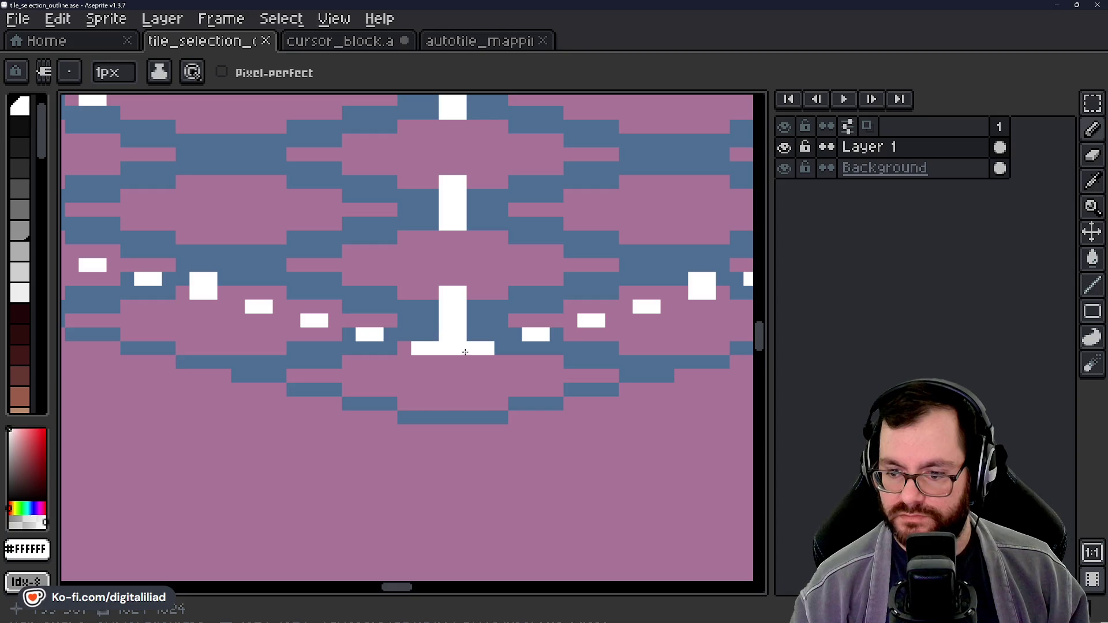
click(338, 41)
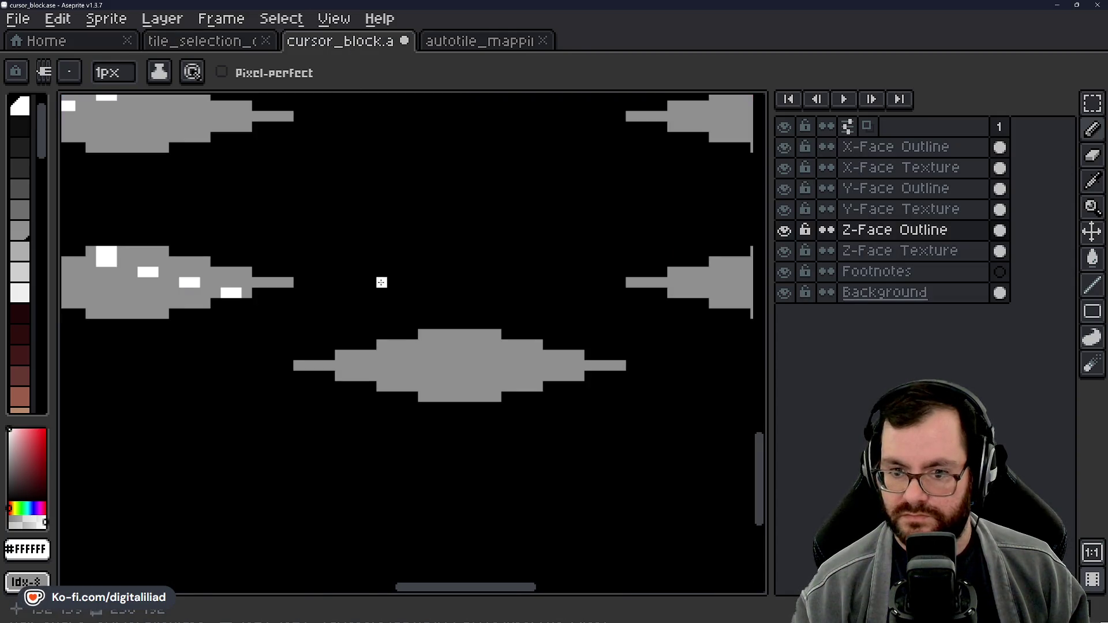
scroll(341, 272, up, 3)
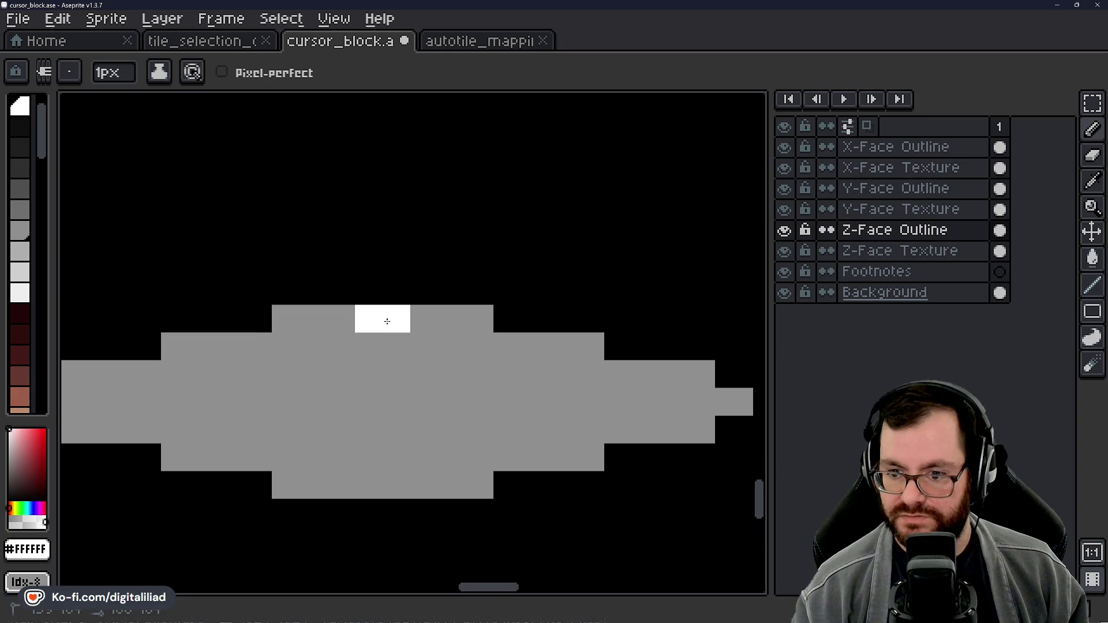
mouse_move(391, 346)
mouse_down()
mouse_move(353, 346)
mouse_move(461, 350)
mouse_up()
scroll(447, 347, down, 4)
key(ctrl+s)
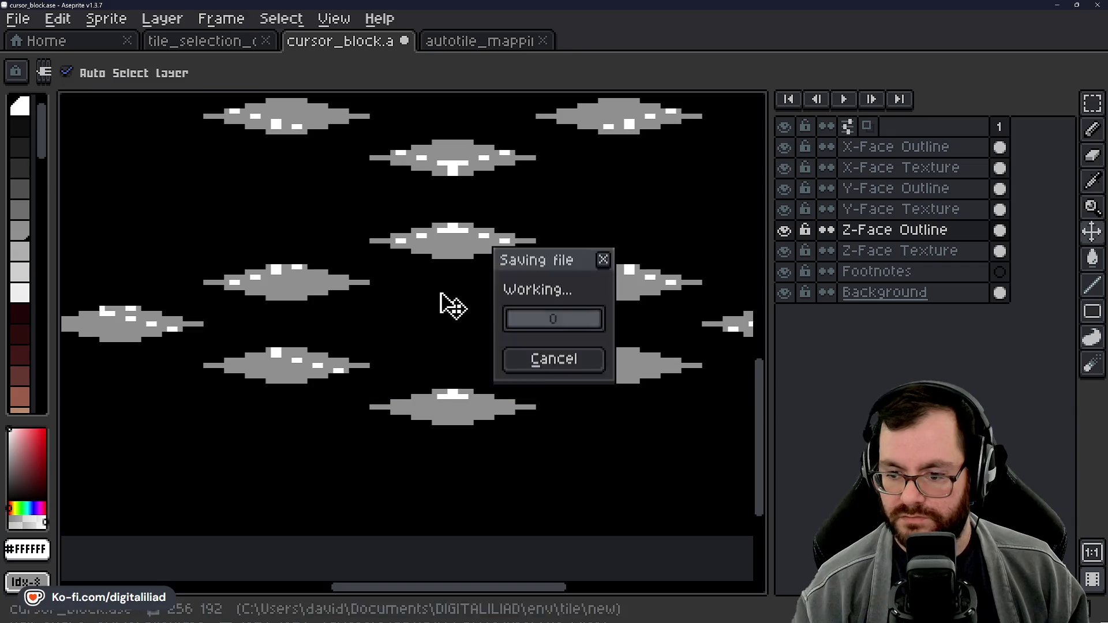
Step: Paint extra white pixels on the grey face tiles and save cursor_block
scroll(453, 306, up, 2)
mouse_move(391, 345)
mouse_down()
mouse_move(643, 322)
mouse_move(285, 346)
mouse_move(604, 290)
mouse_up()
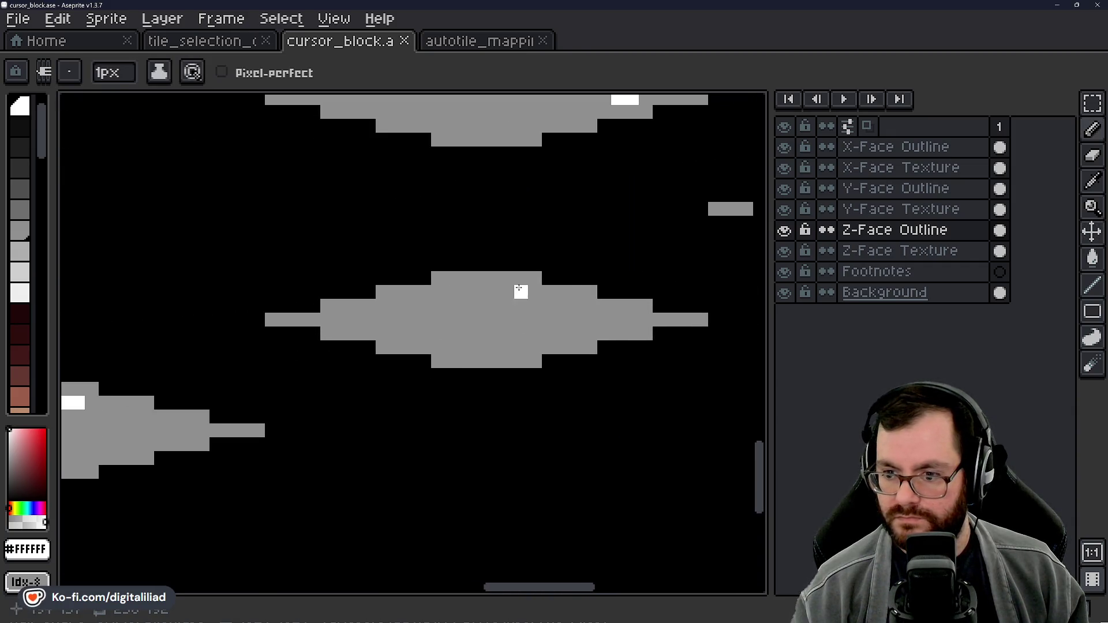
scroll(518, 288, up, 2)
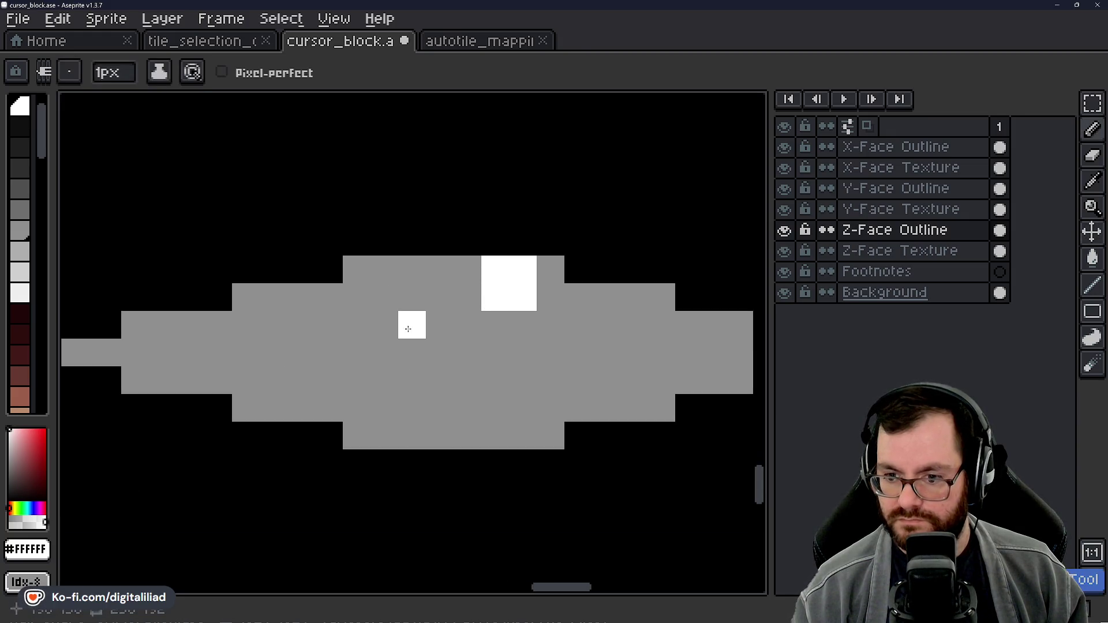
drag(358, 375, 469, 376)
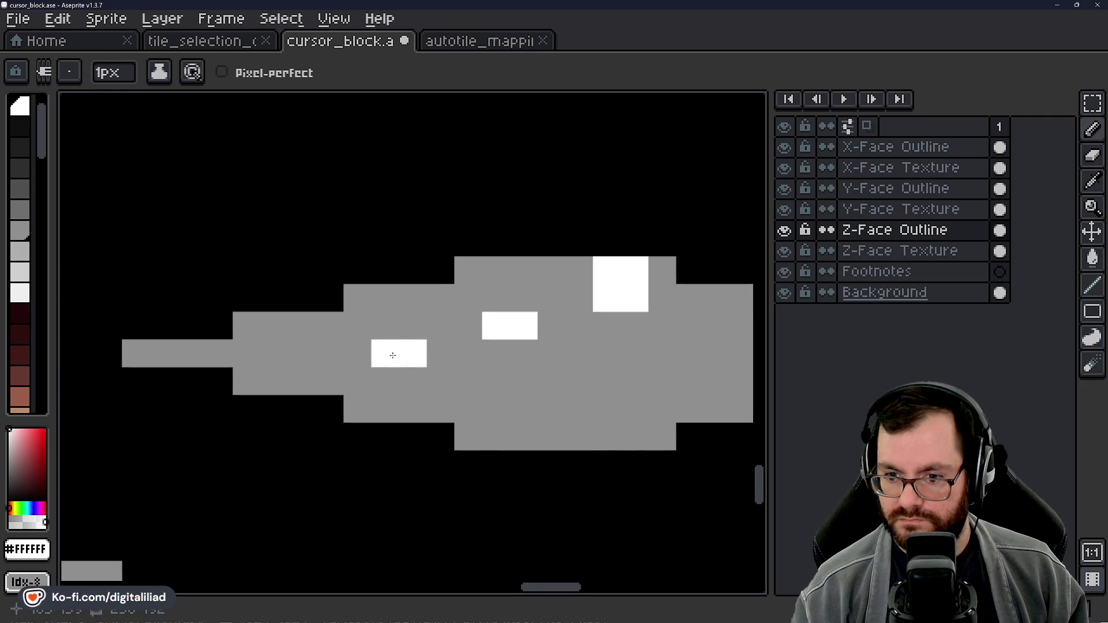
scroll(280, 386, down, 2)
scroll(480, 350, up, 2)
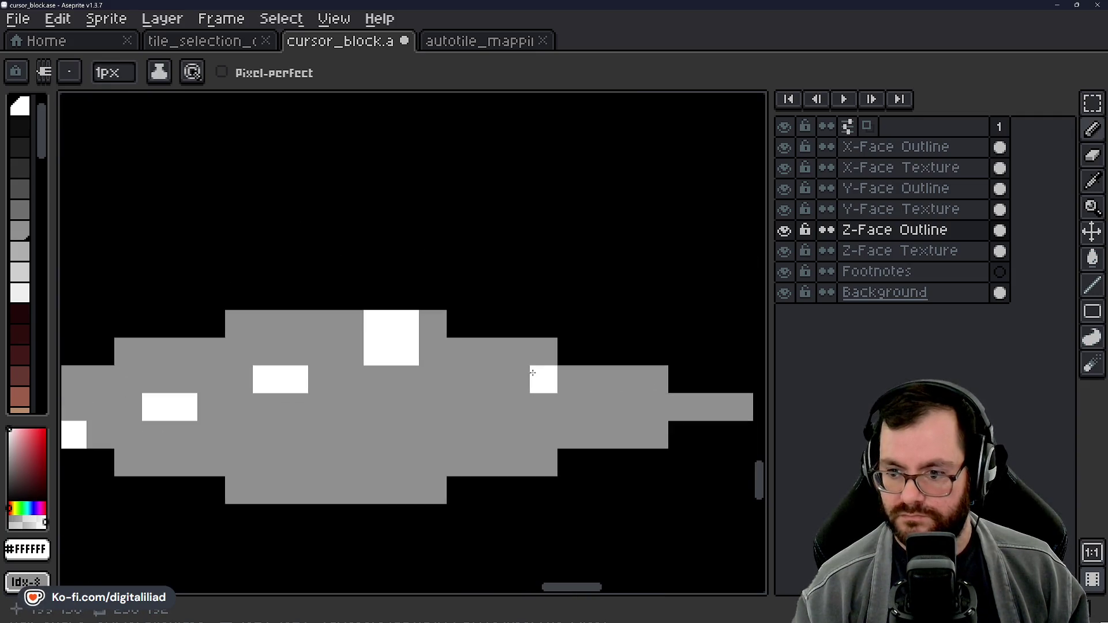
scroll(489, 351, down, 3)
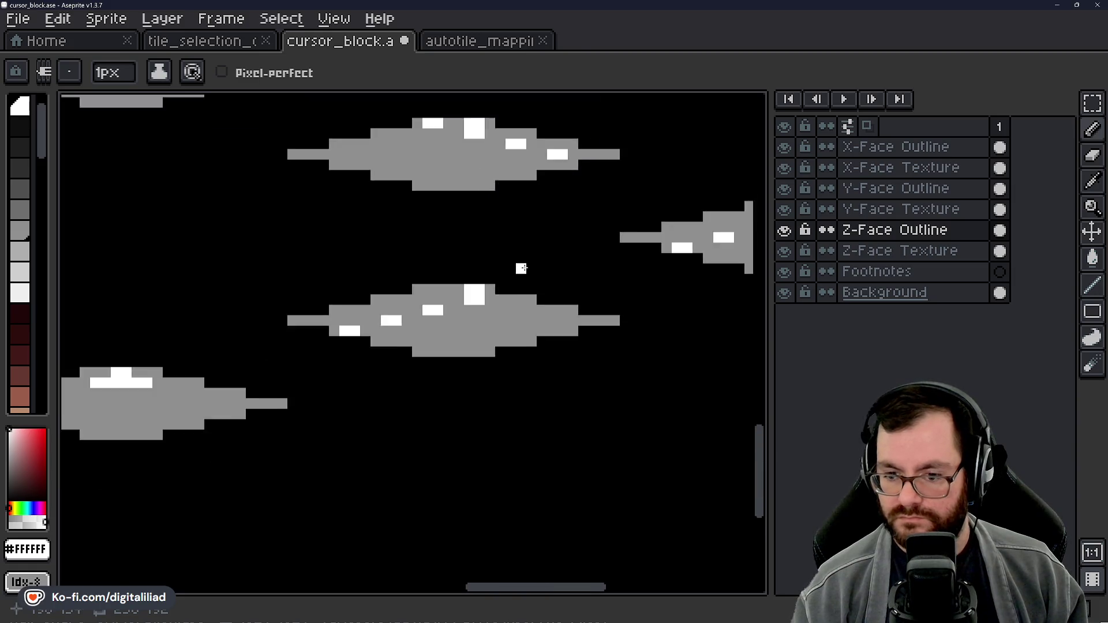
mouse_move(509, 345)
mouse_down()
mouse_move(452, 396)
mouse_move(708, 378)
mouse_up()
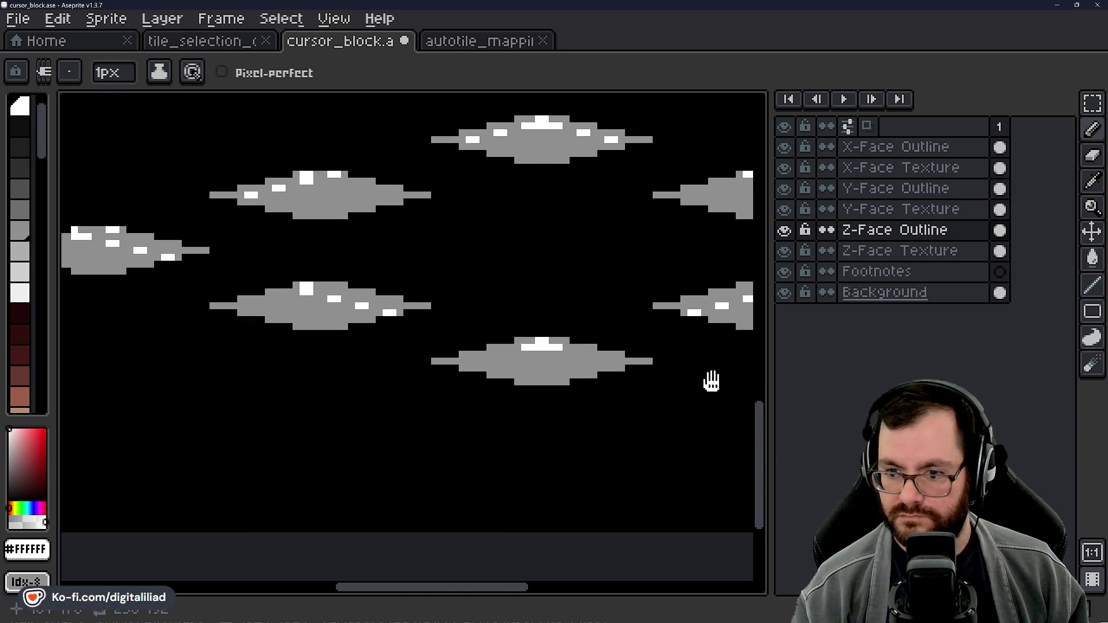
scroll(600, 378, down, 1)
drag(601, 378, 519, 396)
key(ctrl+s)
Step: Pan over the enlarged sprite toward its top-left, then view the tile_selection_outline sheet
mouse_move(564, 292)
mouse_down()
mouse_move(515, 410)
mouse_move(548, 351)
mouse_up()
scroll(549, 351, down, 1)
scroll(508, 363, down, 1)
mouse_move(519, 268)
mouse_down()
mouse_move(519, 482)
mouse_move(469, 284)
mouse_move(511, 216)
mouse_move(517, 448)
mouse_move(415, 375)
mouse_up()
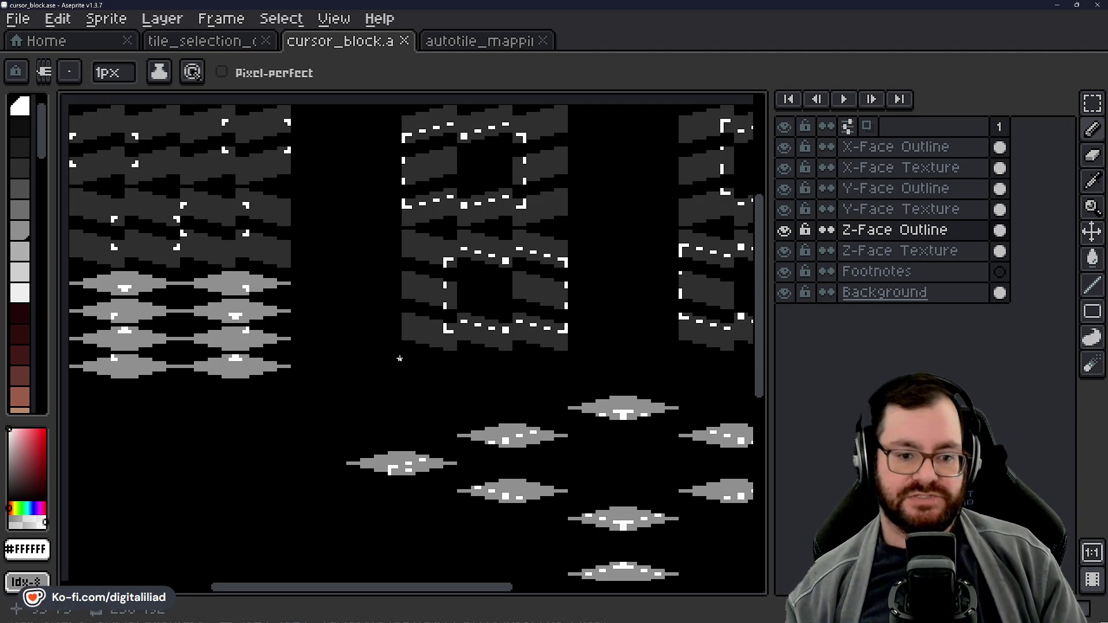
scroll(430, 382, right, 3)
scroll(317, 302, left, 6)
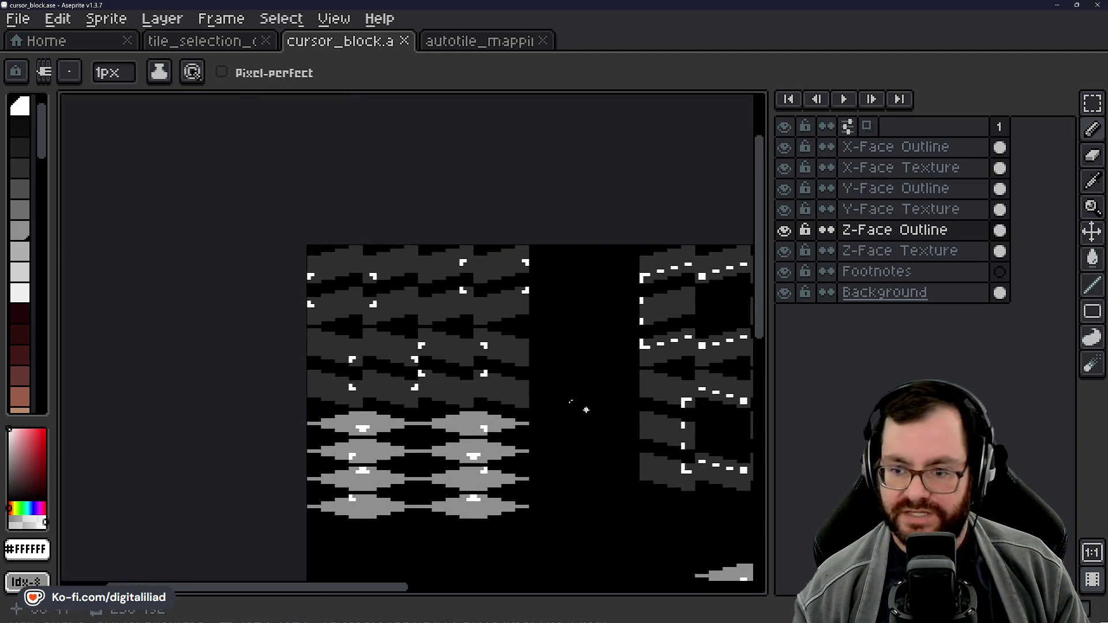
scroll(511, 314, up, 2)
drag(594, 384, 717, 475)
scroll(514, 320, up, 1)
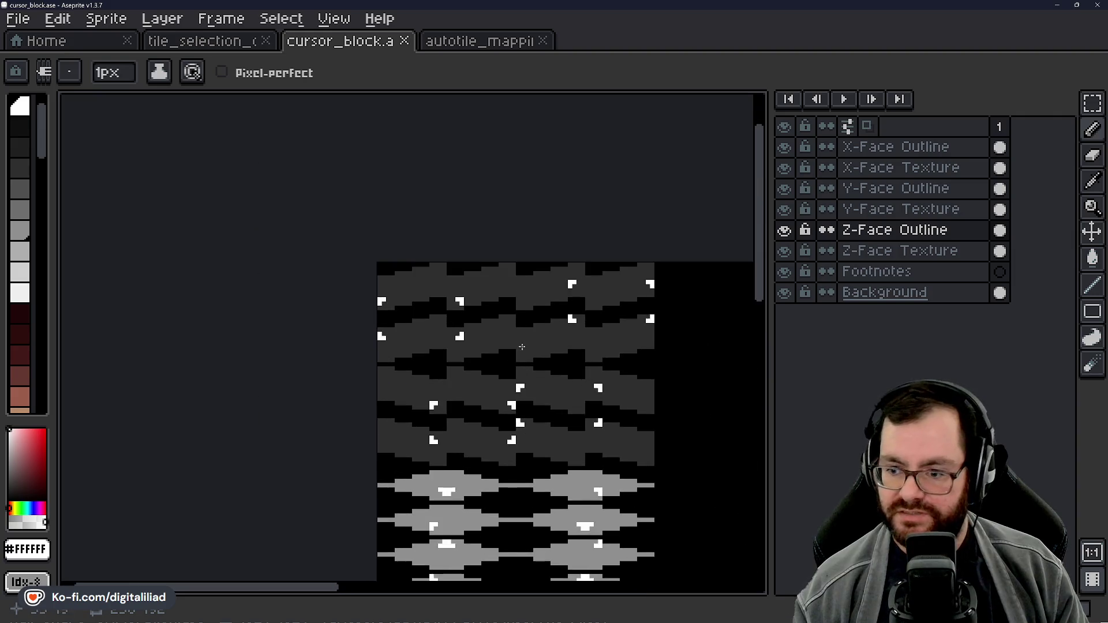
drag(513, 320, 408, 248)
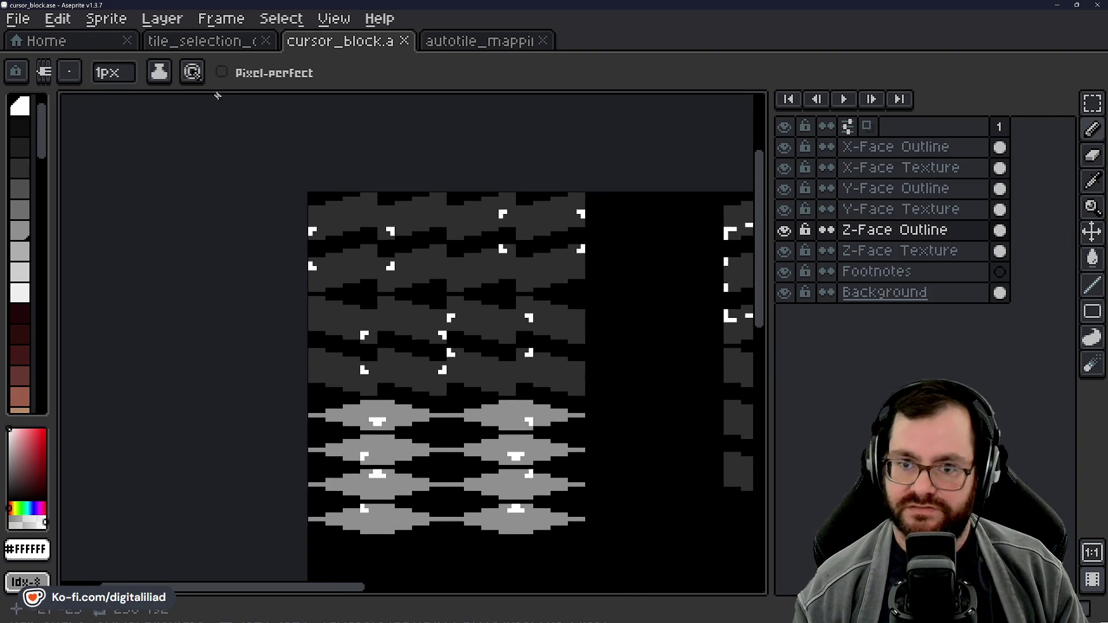
click(206, 43)
scroll(396, 375, down, 5)
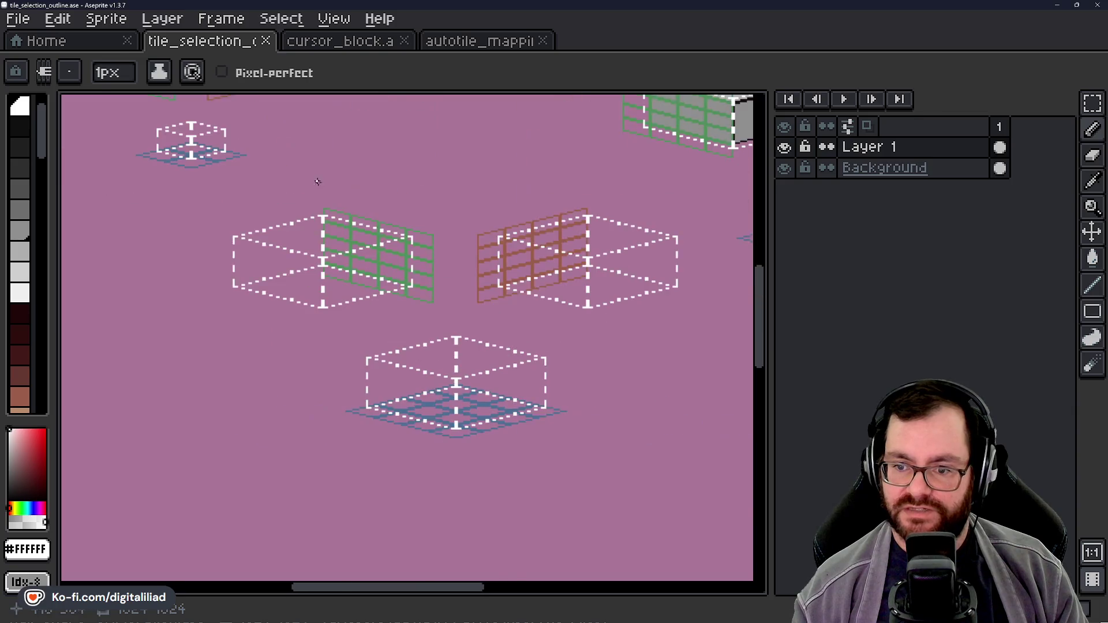
mouse_move(363, 178)
mouse_down()
mouse_move(493, 293)
mouse_move(375, 329)
mouse_move(485, 347)
mouse_up()
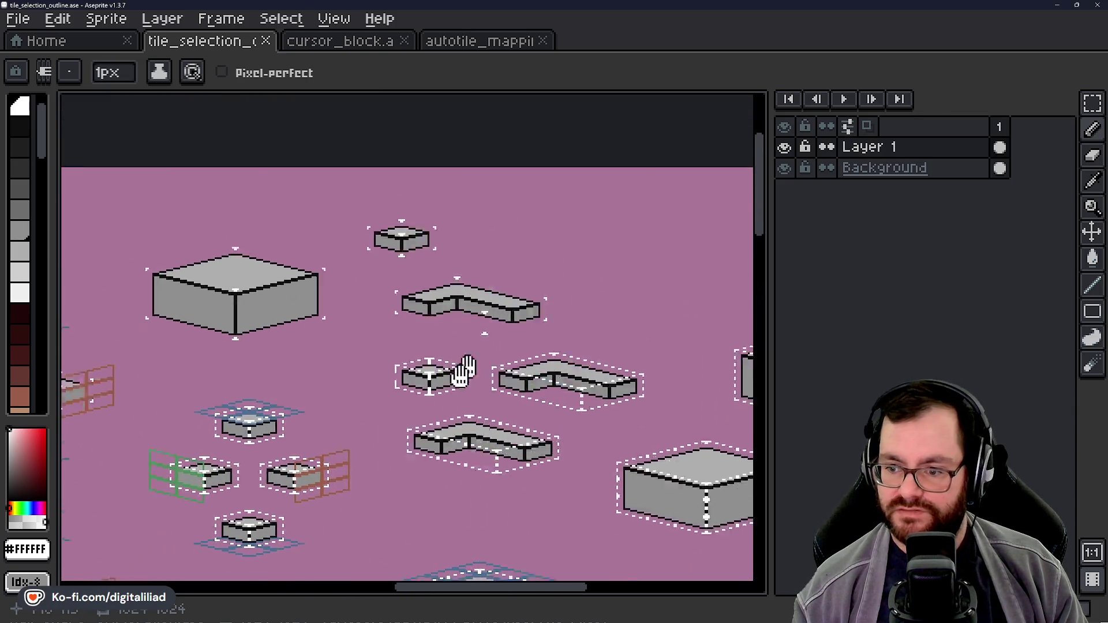
scroll(427, 317, up, 4)
mouse_move(420, 313)
mouse_down()
mouse_move(311, 346)
mouse_move(322, 342)
mouse_up()
scroll(321, 341, up, 3)
drag(529, 348, 751, 319)
scroll(179, 322, down, 3)
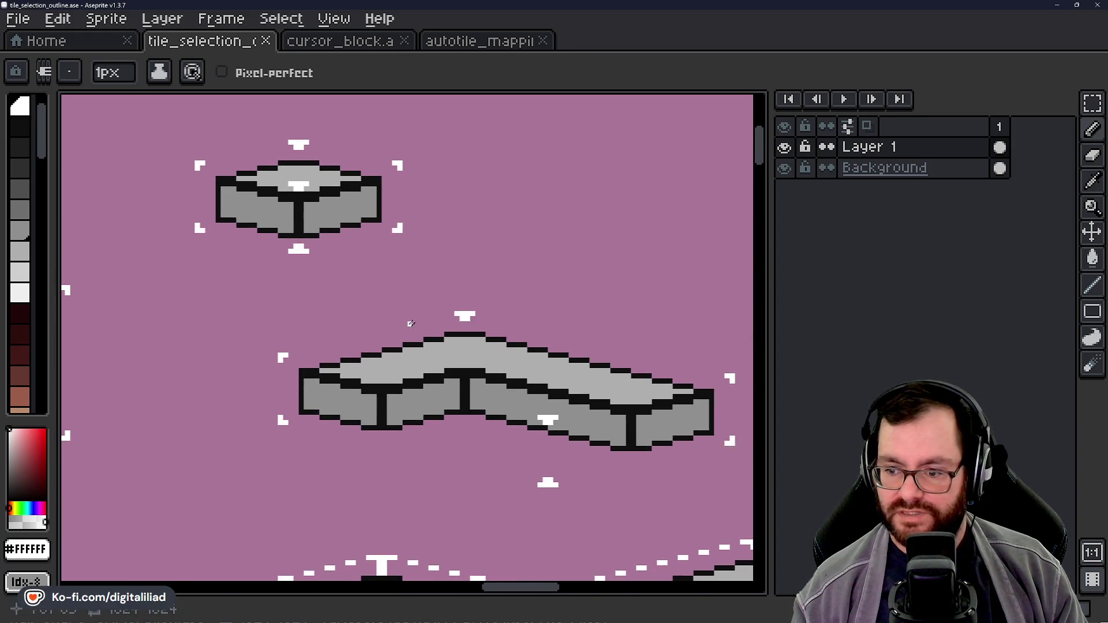
drag(408, 321, 371, 351)
scroll(401, 404, down, 2)
drag(402, 404, 326, 135)
scroll(326, 230, up, 2)
mouse_move(463, 304)
mouse_down()
mouse_move(574, 181)
mouse_move(622, 259)
mouse_move(631, 247)
mouse_move(648, 352)
mouse_move(658, 321)
mouse_up()
mouse_move(275, 571)
mouse_down()
mouse_move(354, 456)
mouse_move(564, 433)
mouse_move(416, 376)
mouse_move(471, 507)
mouse_up()
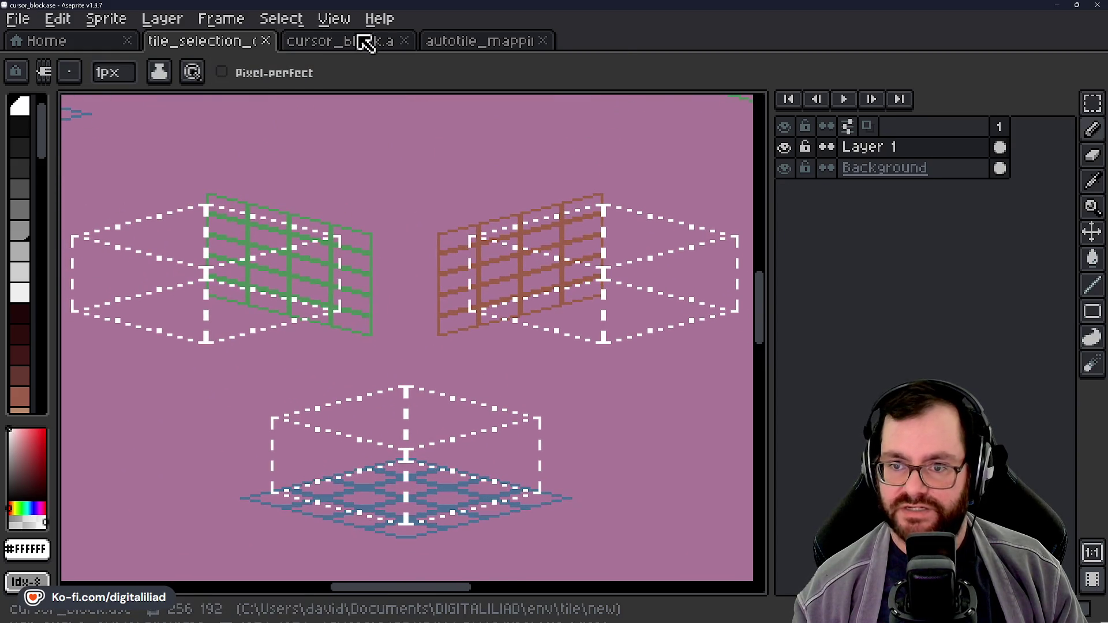
click(363, 42)
drag(523, 181, 498, 147)
drag(424, 347, 185, 310)
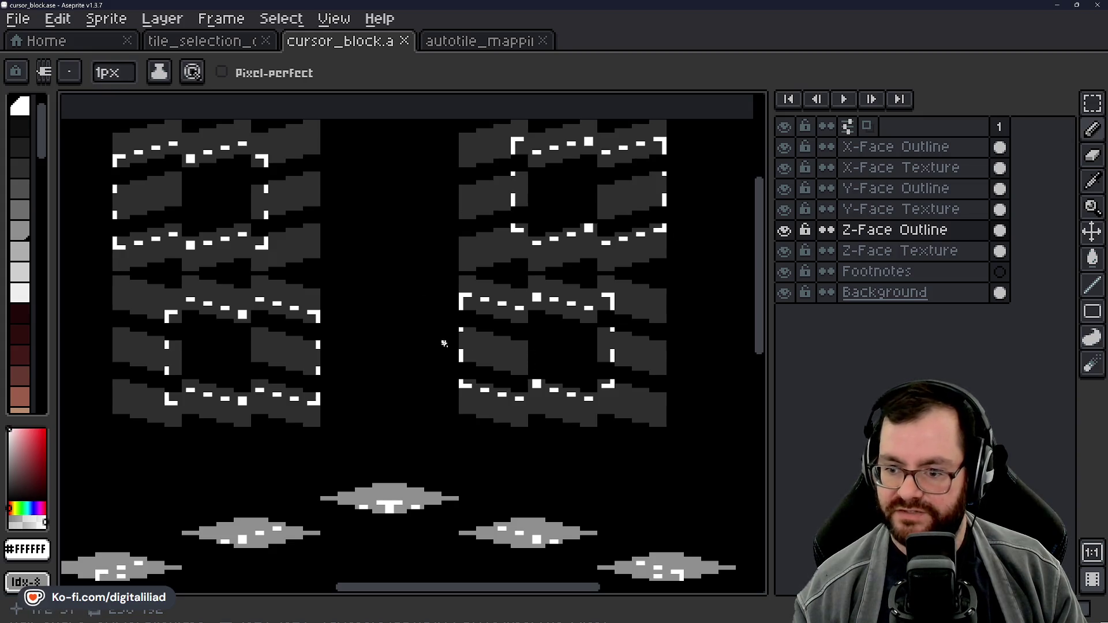
drag(398, 329, 418, 287)
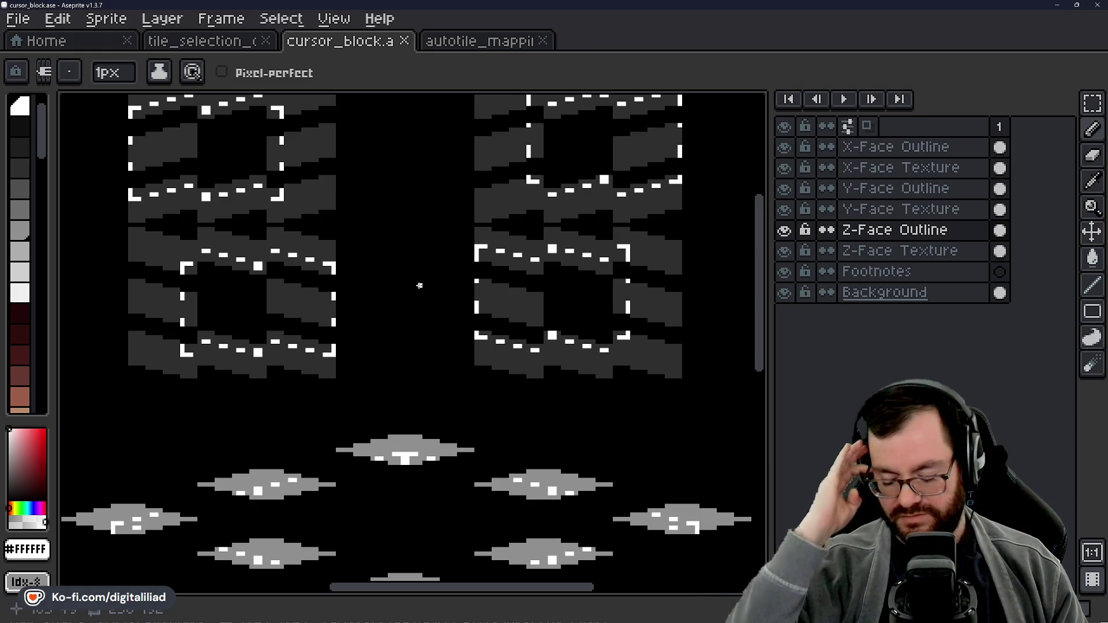
scroll(537, 437, down, 2)
scroll(401, 342, up, 1)
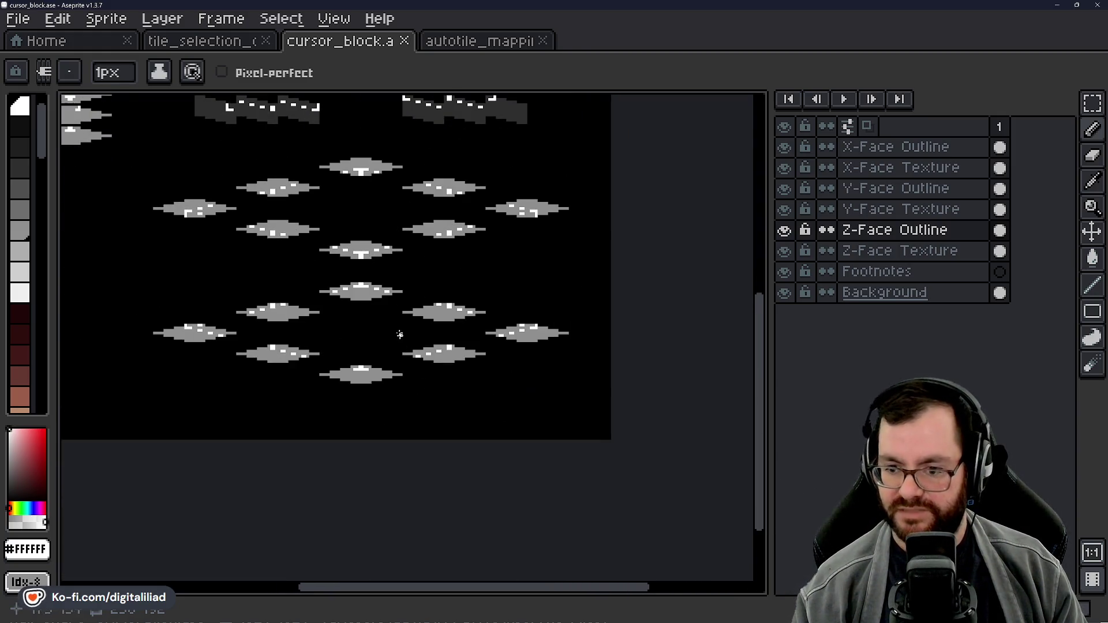
scroll(393, 213, up, 5)
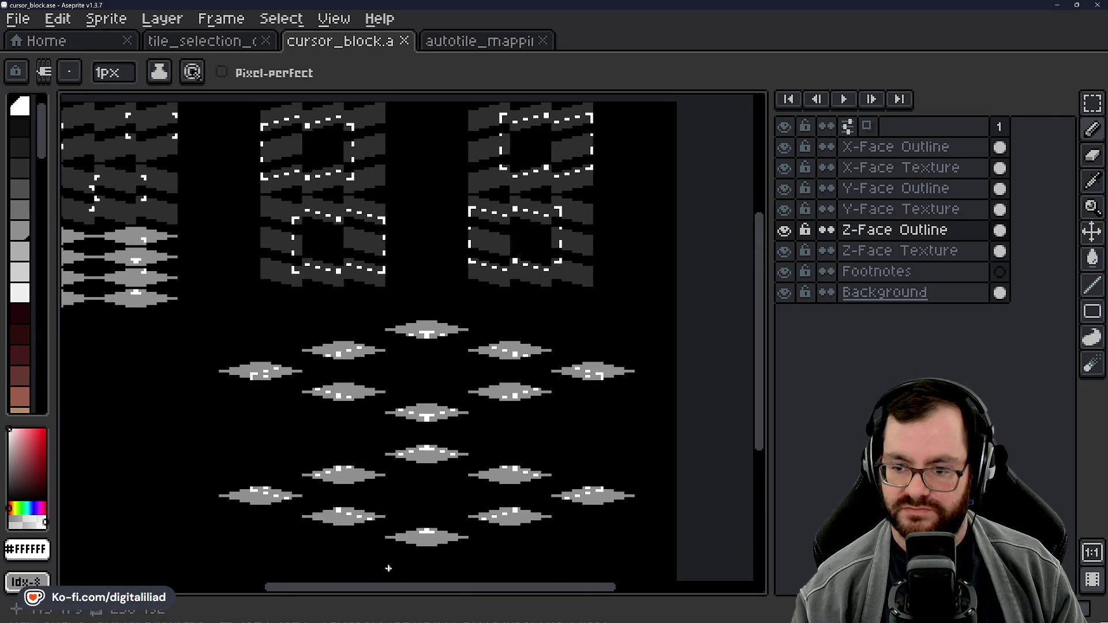
scroll(421, 433, down, 3)
scroll(467, 273, up, 2)
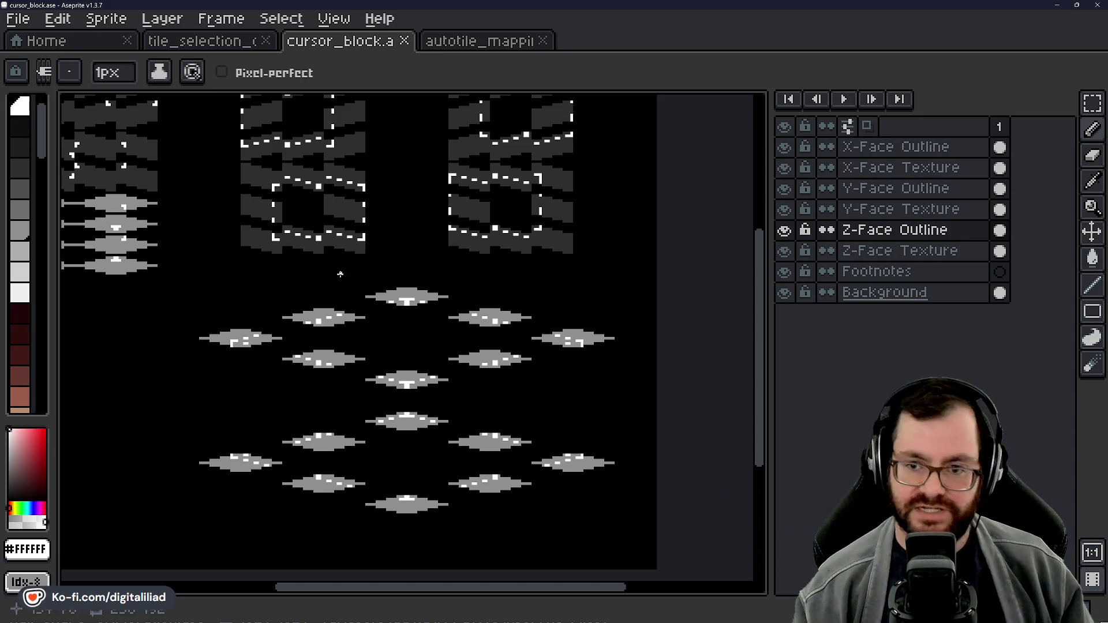
click(205, 42)
scroll(415, 358, right, 5)
scroll(398, 357, up, 2)
scroll(397, 357, right, 5)
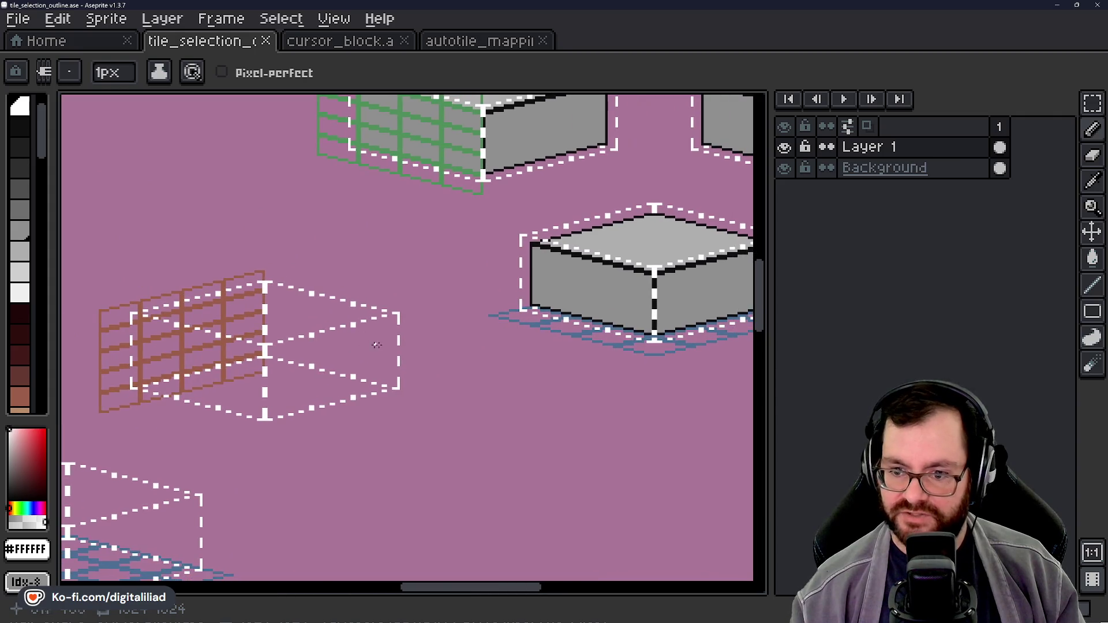
scroll(367, 344, up, 1)
mouse_move(433, 340)
mouse_down()
mouse_move(379, 341)
mouse_move(260, 379)
mouse_move(485, 347)
mouse_up()
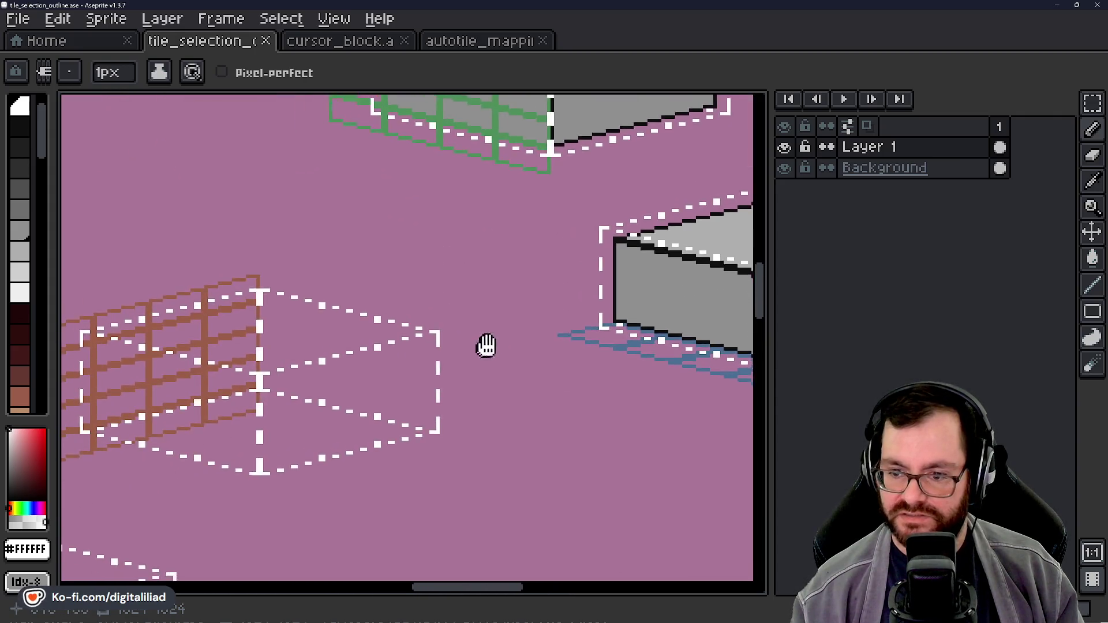
scroll(347, 373, up, 2)
scroll(304, 391, left, 1)
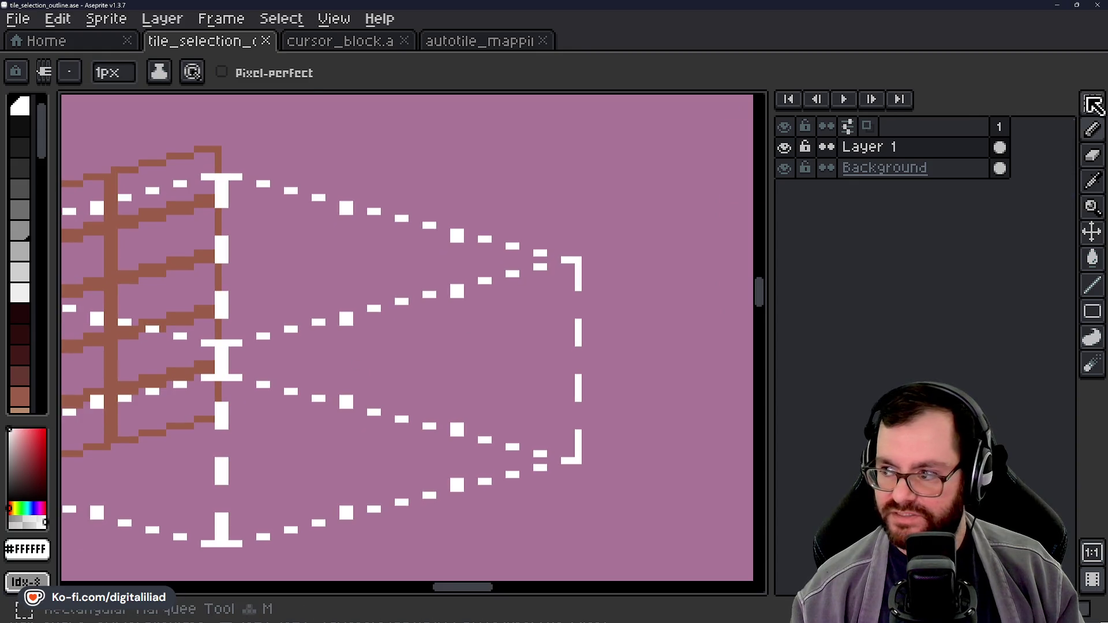
click(1090, 102)
drag(222, 347, 586, 252)
click(647, 267)
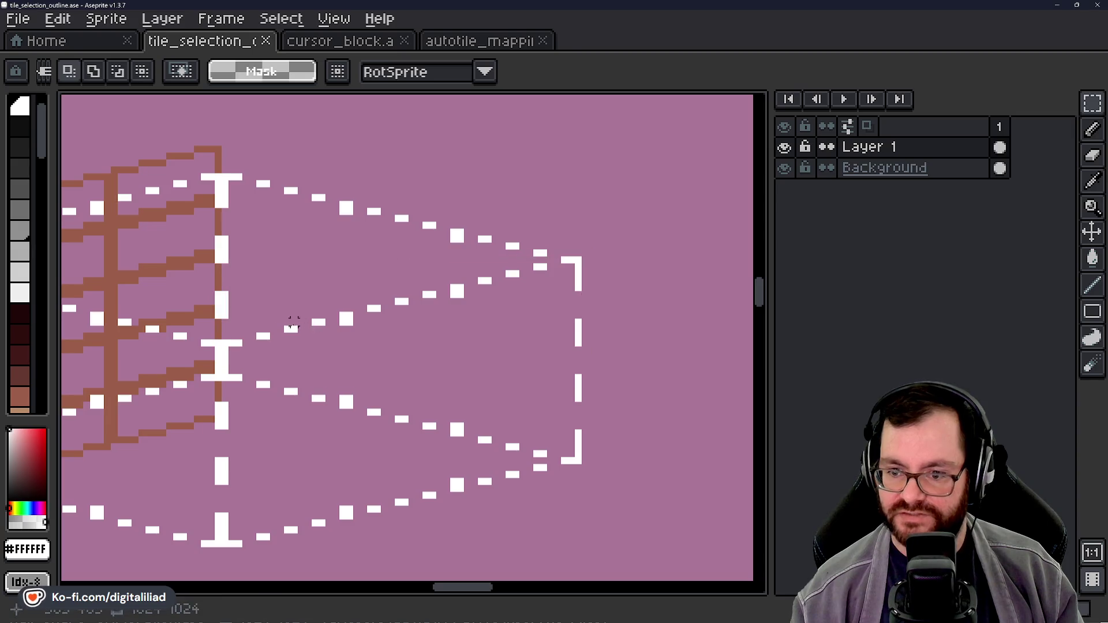
mouse_move(343, 301)
mouse_down()
mouse_move(366, 352)
mouse_move(430, 305)
mouse_move(474, 314)
mouse_move(453, 289)
mouse_up()
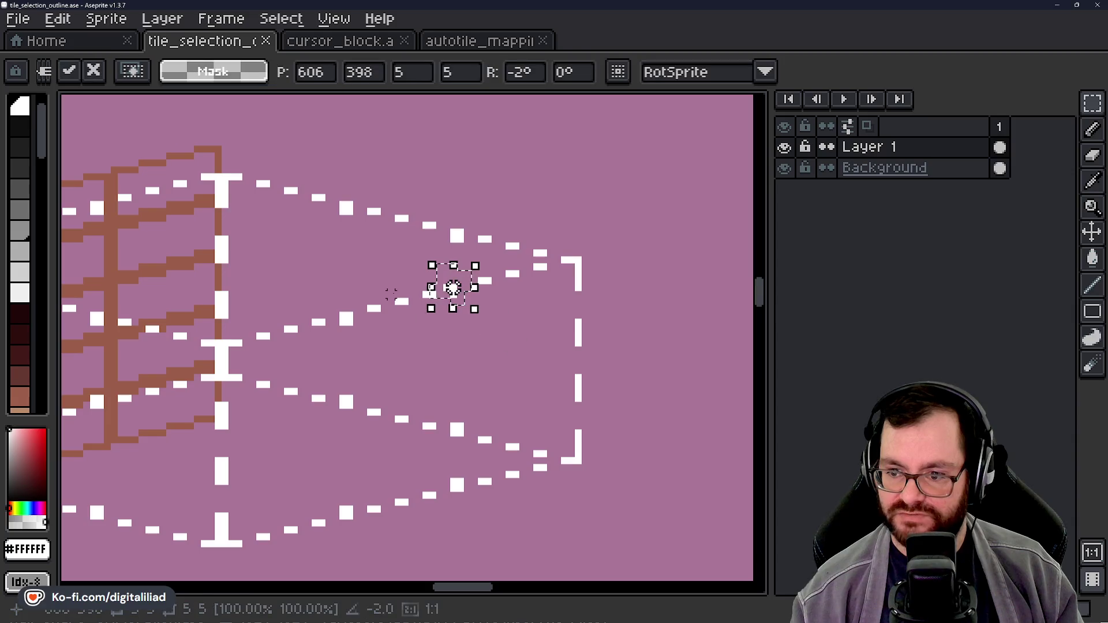
click(522, 357)
key(ctrl+z)
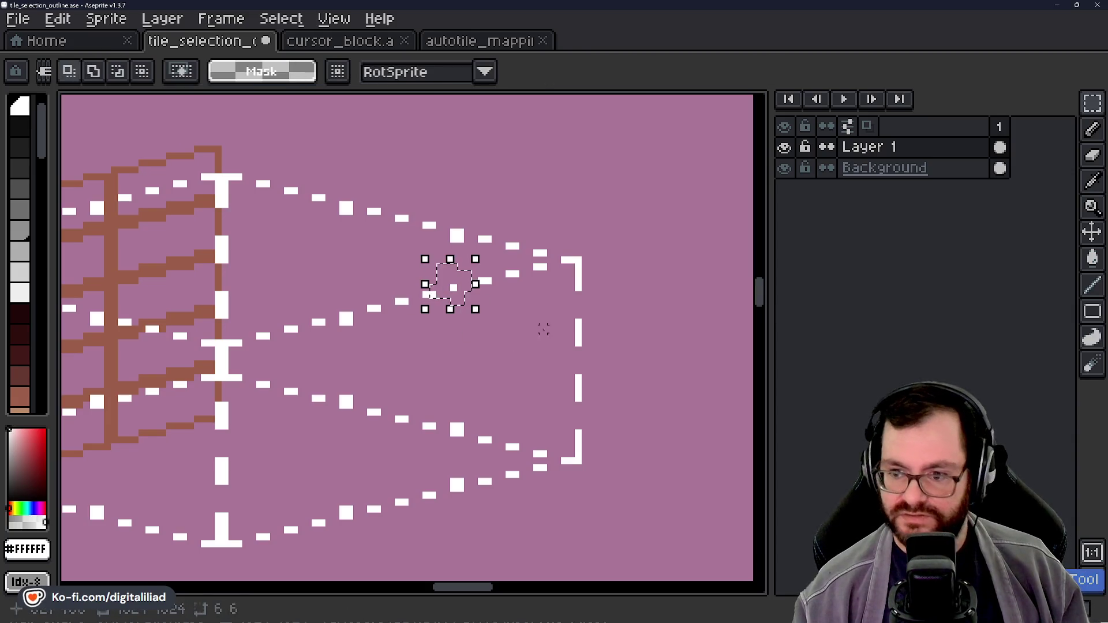
key(ctrl+z)
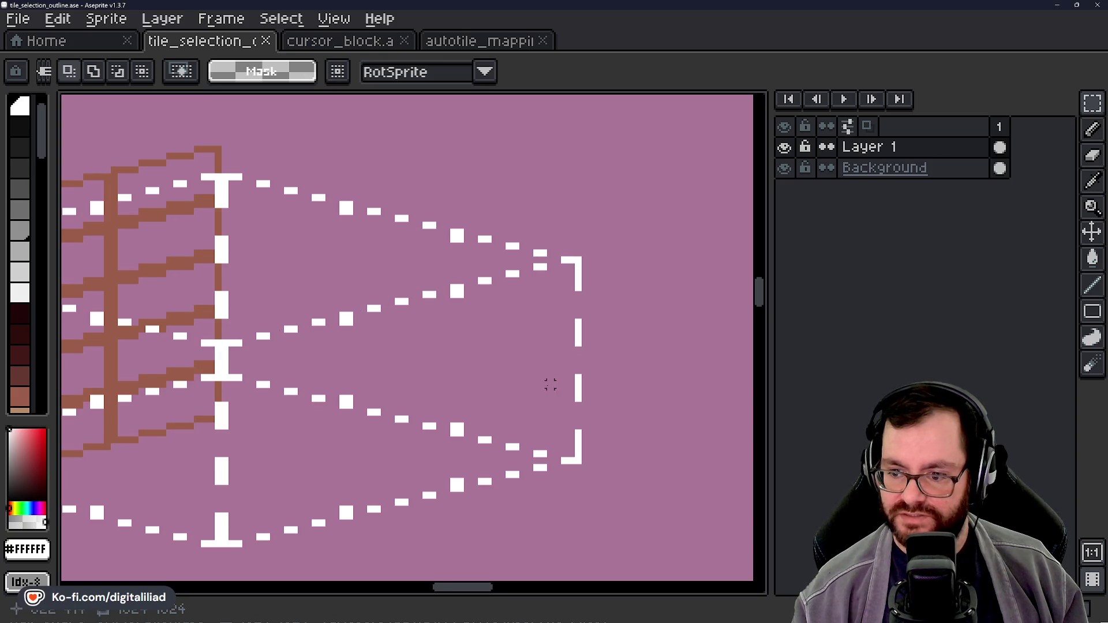
drag(550, 385, 366, 322)
scroll(366, 322, up, 2)
drag(325, 180, 485, 312)
drag(353, 318, 485, 424)
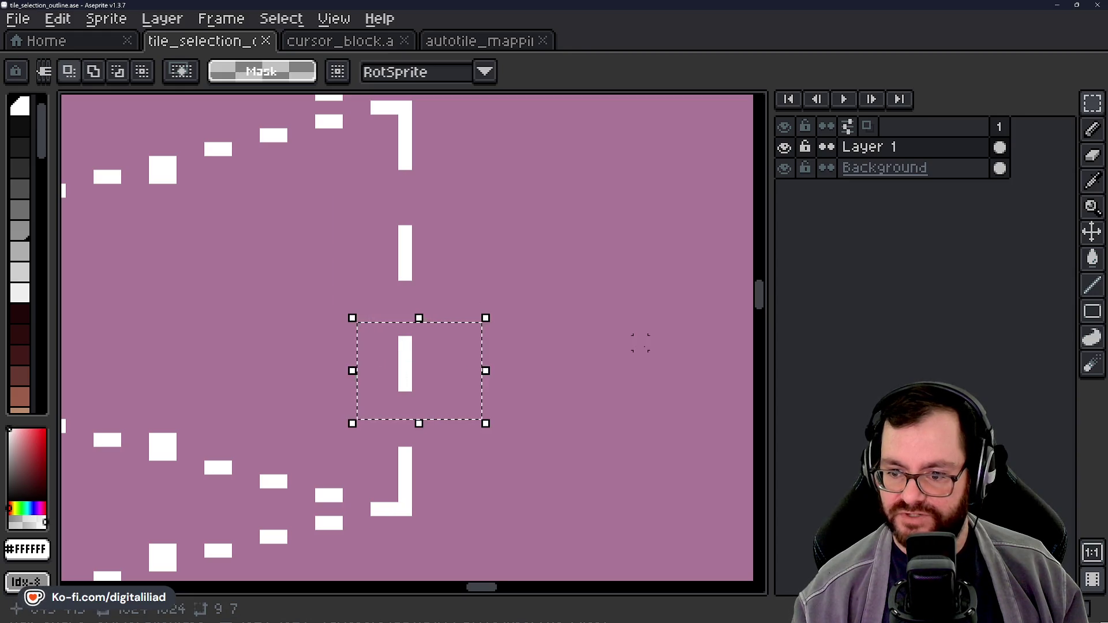
key(ctrl+d)
scroll(515, 359, down, 2)
drag(445, 290, 532, 371)
click(445, 347)
mouse_move(439, 338)
mouse_down()
mouse_move(477, 388)
mouse_move(484, 483)
mouse_up()
click(451, 407)
click(507, 346)
scroll(502, 340, down, 1)
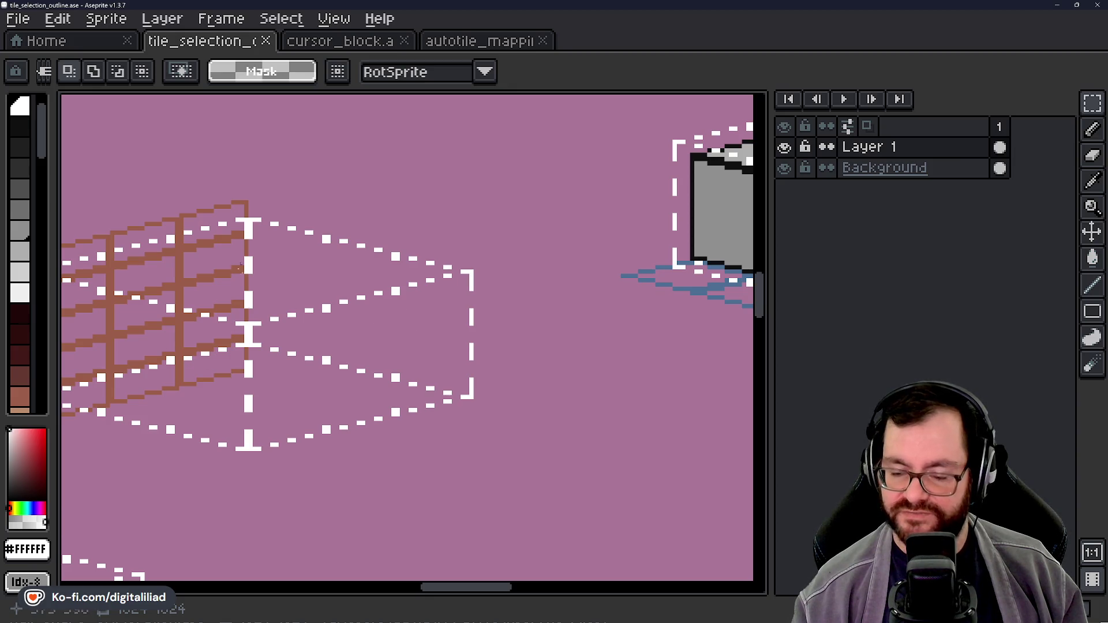
scroll(326, 309, down, 1)
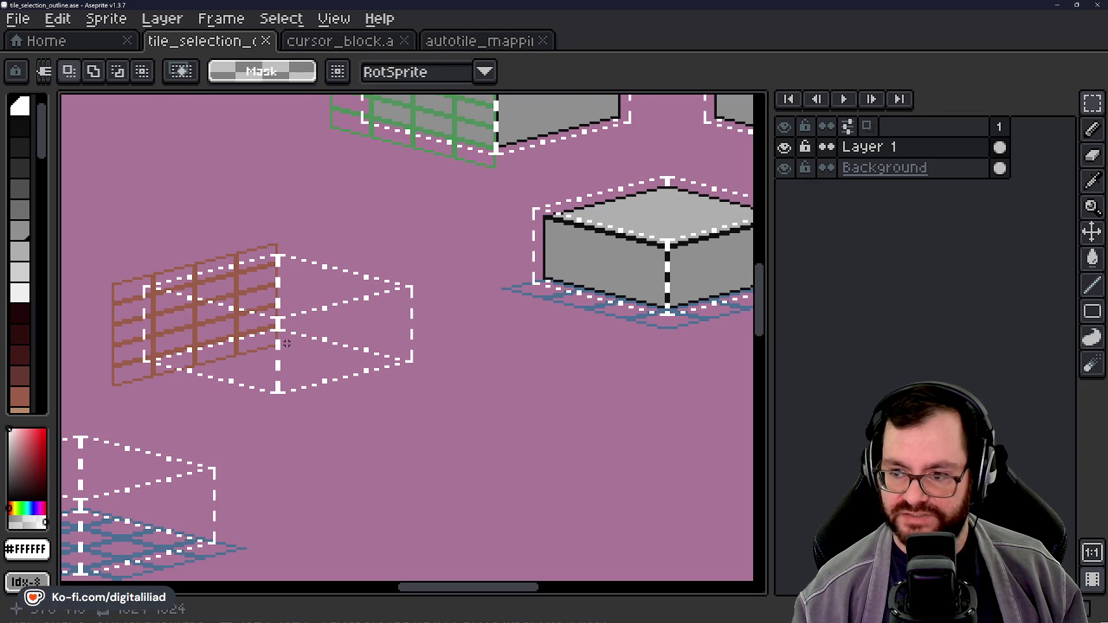
scroll(284, 341, down, 3)
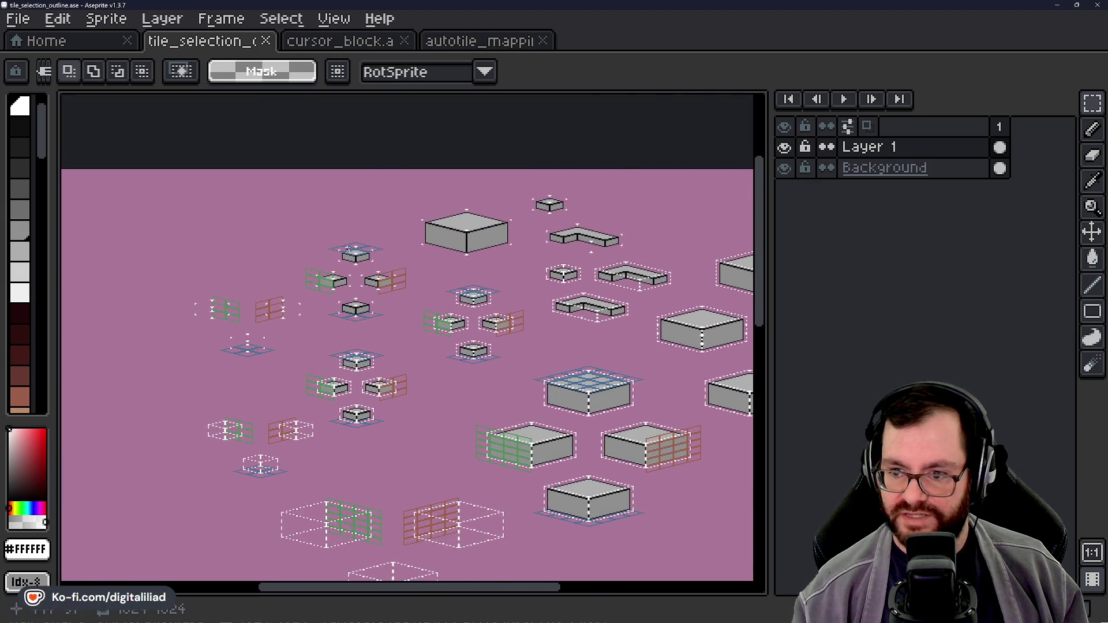
scroll(453, 219, up, 4)
mouse_move(121, 267)
mouse_down()
mouse_move(396, 462)
mouse_move(554, 490)
mouse_up()
scroll(388, 478, right, 5)
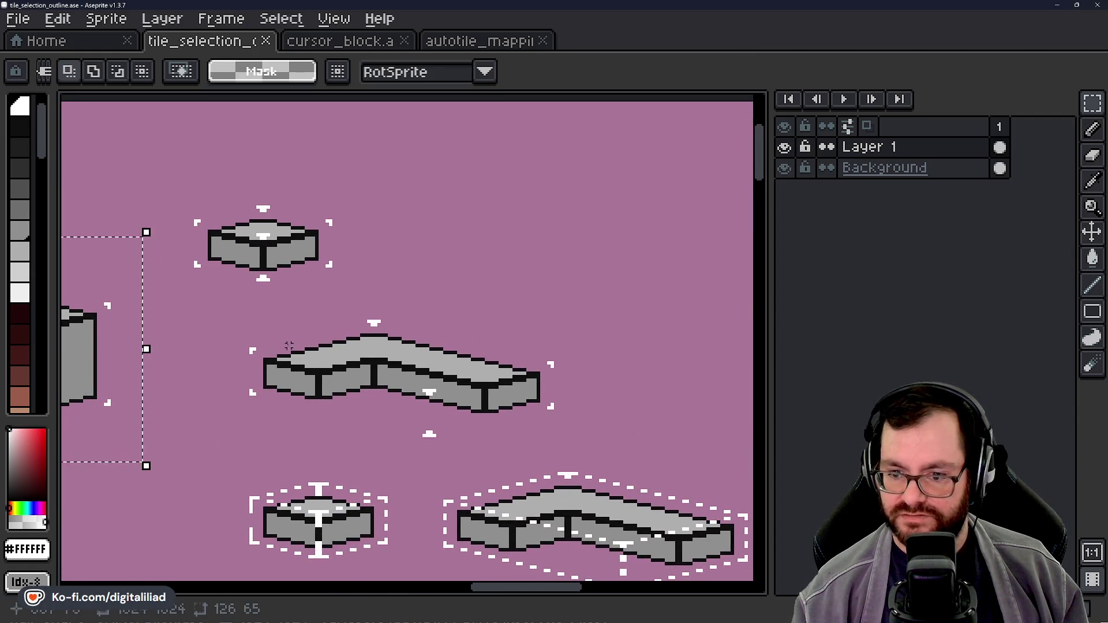
drag(227, 311, 576, 448)
scroll(546, 386, down, 5)
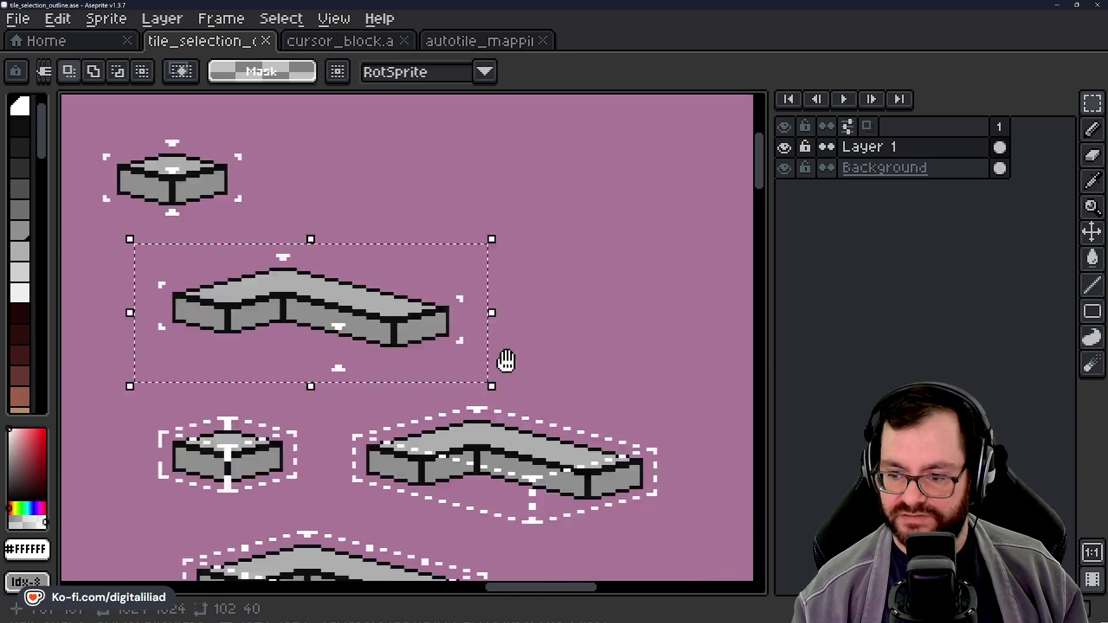
click(475, 465)
scroll(331, 438, up, 1)
mouse_move(197, 278)
mouse_down()
mouse_move(601, 388)
mouse_move(620, 442)
mouse_up()
mouse_move(180, 313)
mouse_down()
mouse_move(279, 428)
mouse_move(533, 601)
mouse_move(446, 526)
mouse_up()
mouse_move(184, 263)
mouse_down()
mouse_move(500, 451)
mouse_move(646, 459)
mouse_up()
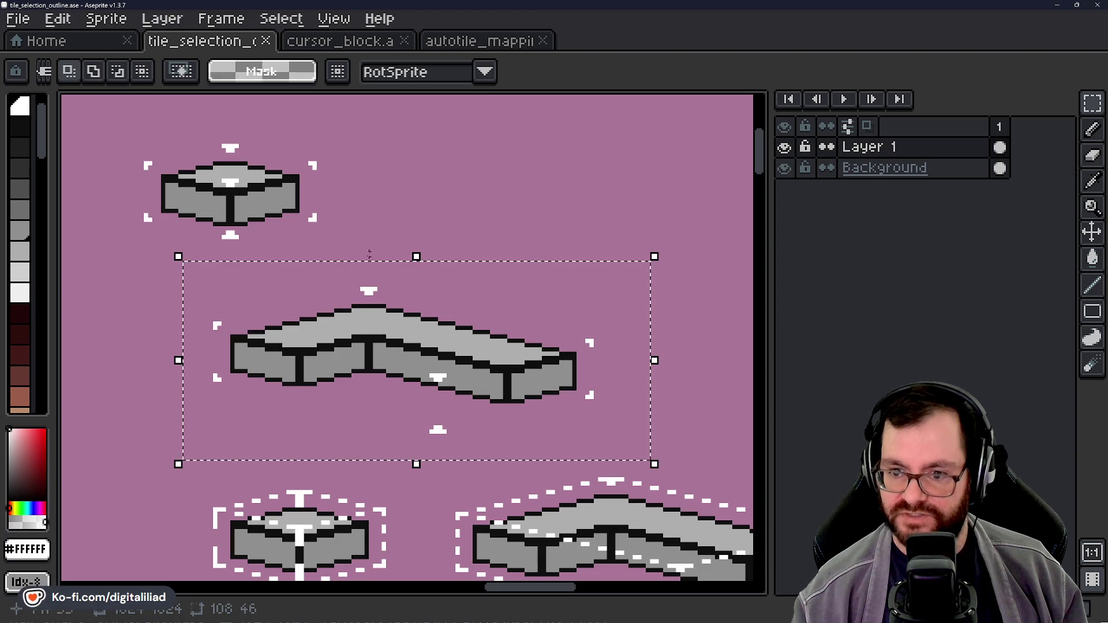
click(167, 350)
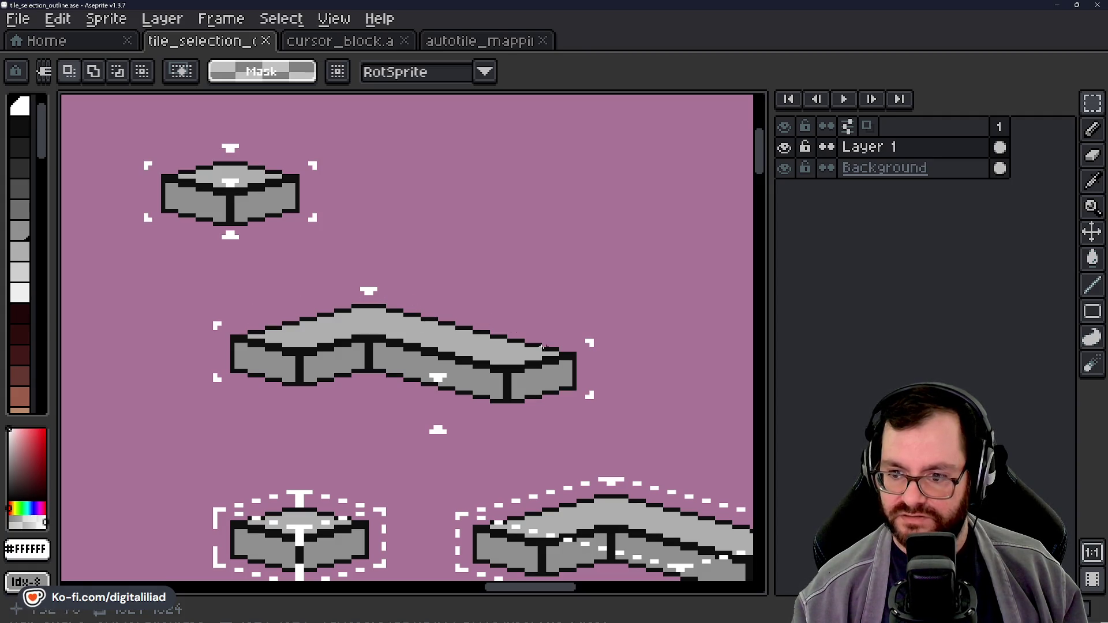
scroll(545, 344, down, 5)
scroll(491, 355, down, 2)
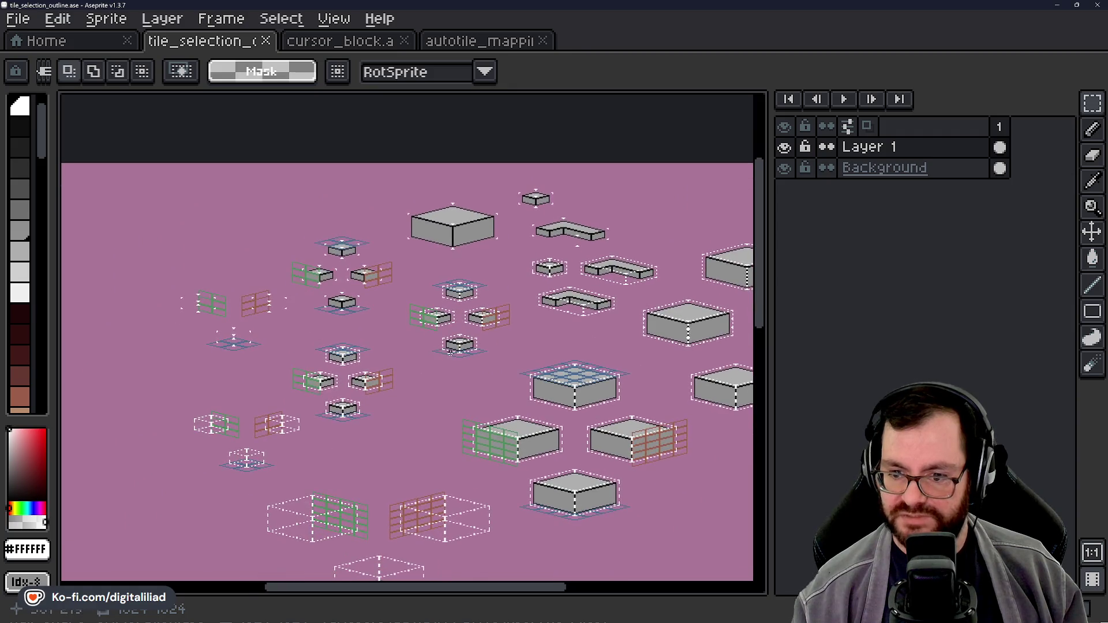
scroll(468, 236, up, 4)
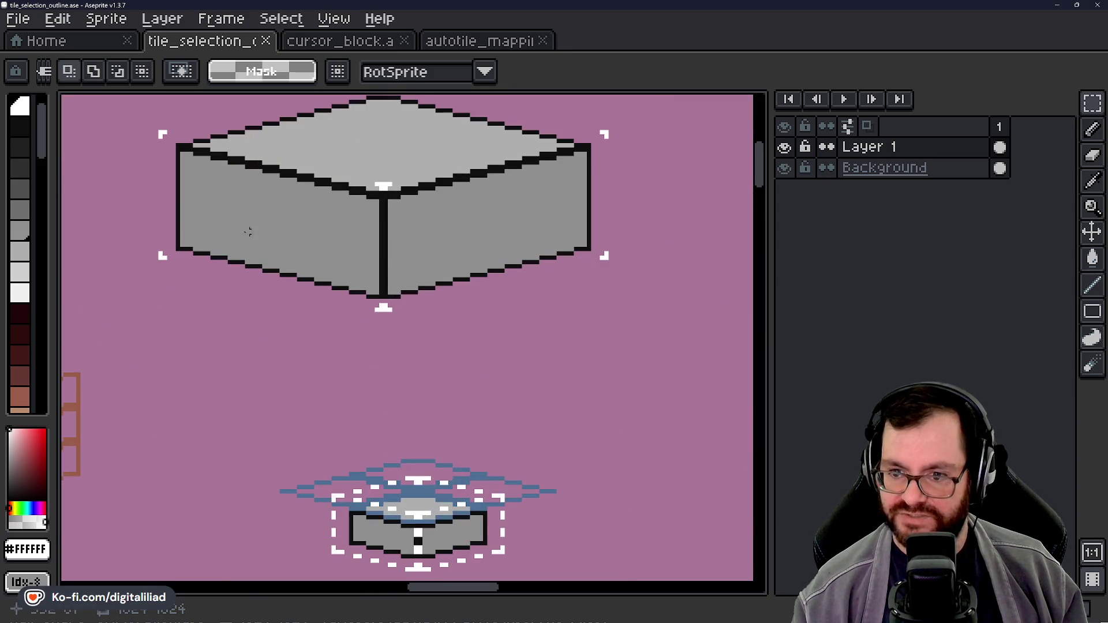
scroll(314, 169, down, 2)
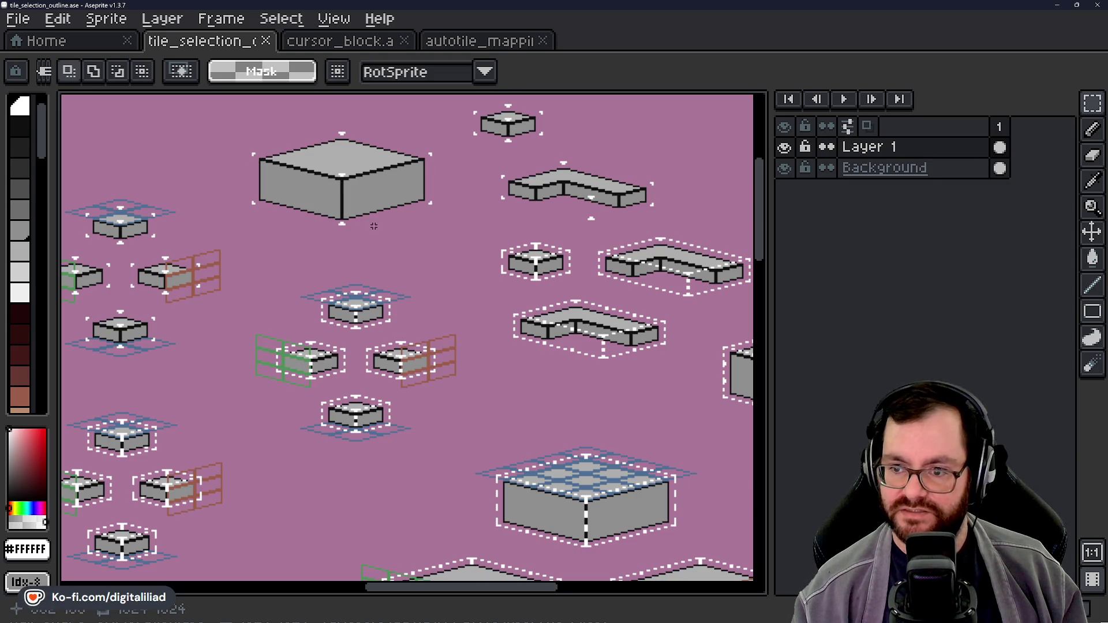
scroll(373, 223, up, 4)
drag(433, 327, 500, 388)
click(218, 450)
drag(217, 451, 646, 384)
drag(436, 352, 685, 463)
click(690, 470)
mouse_move(79, 272)
mouse_down()
mouse_move(383, 391)
mouse_move(396, 524)
mouse_up()
key(ctrl+d)
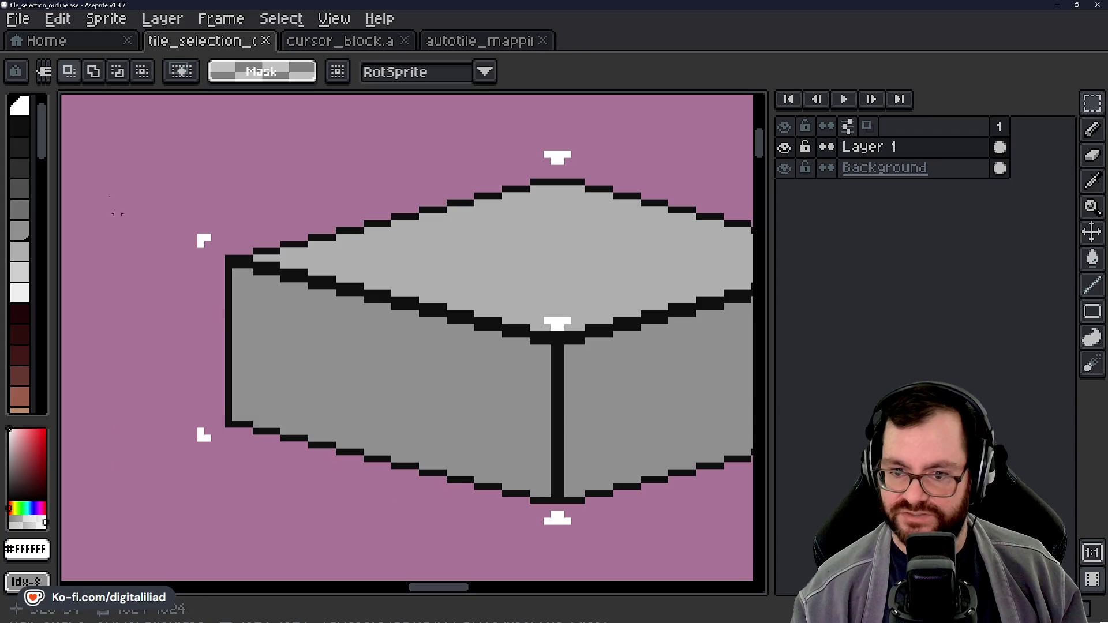
drag(156, 202, 250, 277)
scroll(366, 353, down, 3)
drag(393, 232, 482, 295)
drag(554, 397, 506, 419)
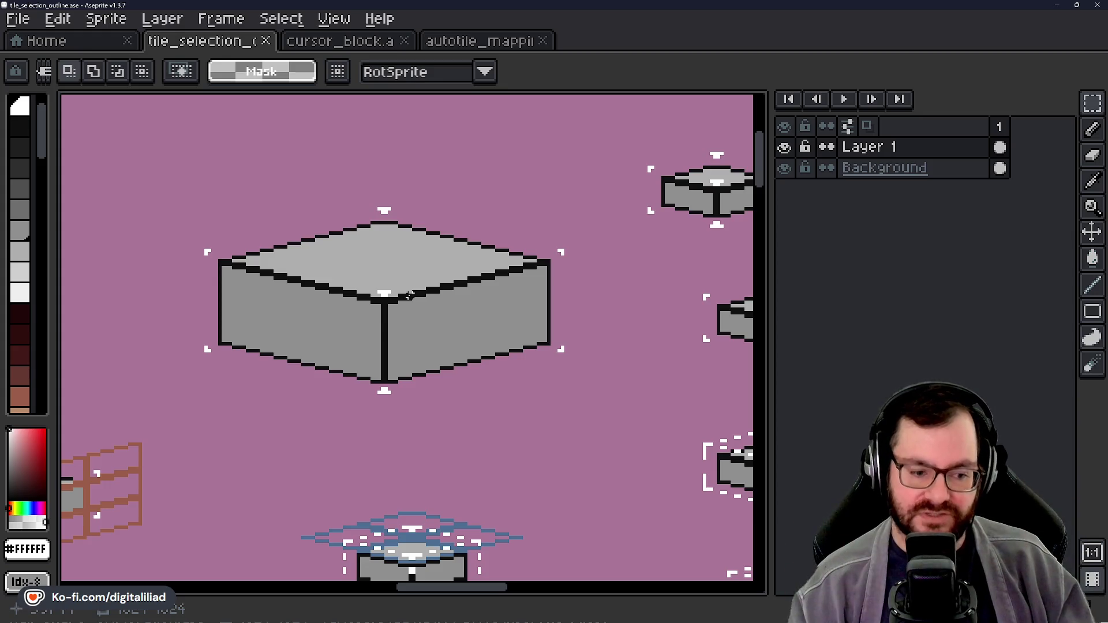
scroll(398, 390, down, 2)
drag(507, 445, 403, 231)
scroll(411, 358, down, 2)
scroll(440, 321, up, 1)
mouse_move(441, 321)
mouse_down()
mouse_move(437, 358)
mouse_move(431, 349)
mouse_move(444, 341)
mouse_up()
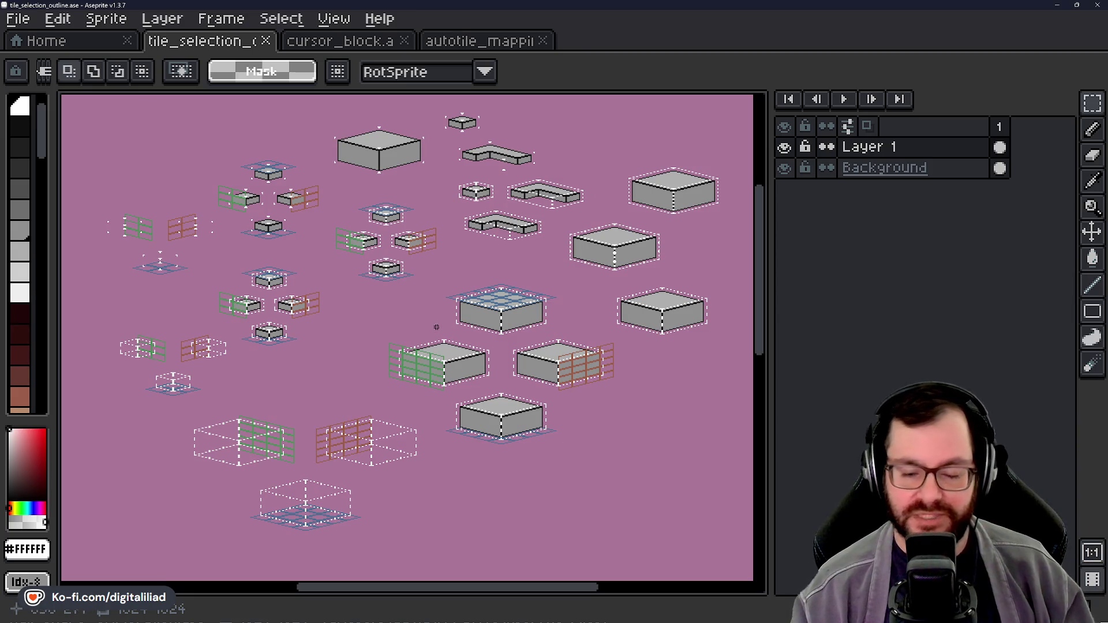
Step: Save tile_selection_outline.ase and centre the view on a dashed-outline box
key(ctrl+s)
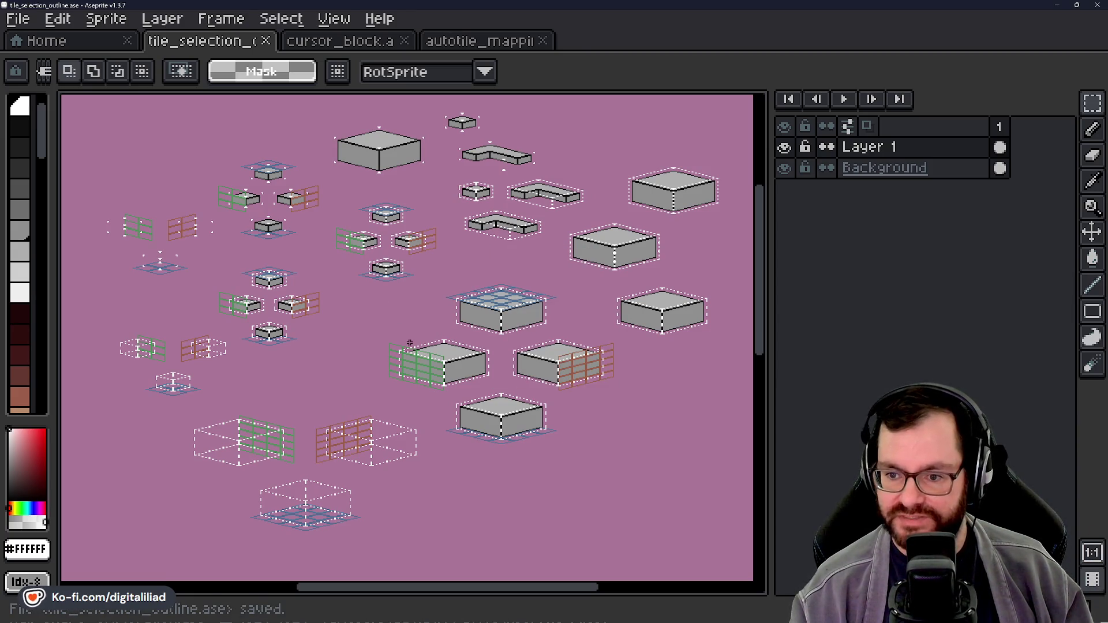
scroll(407, 361, down, 2)
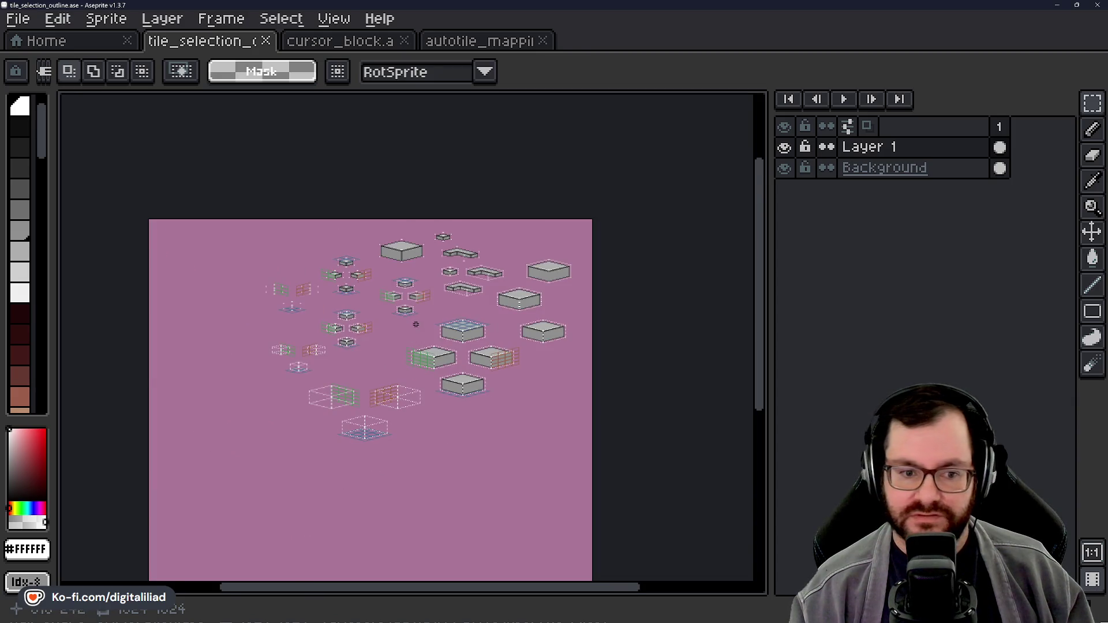
scroll(415, 325, up, 2)
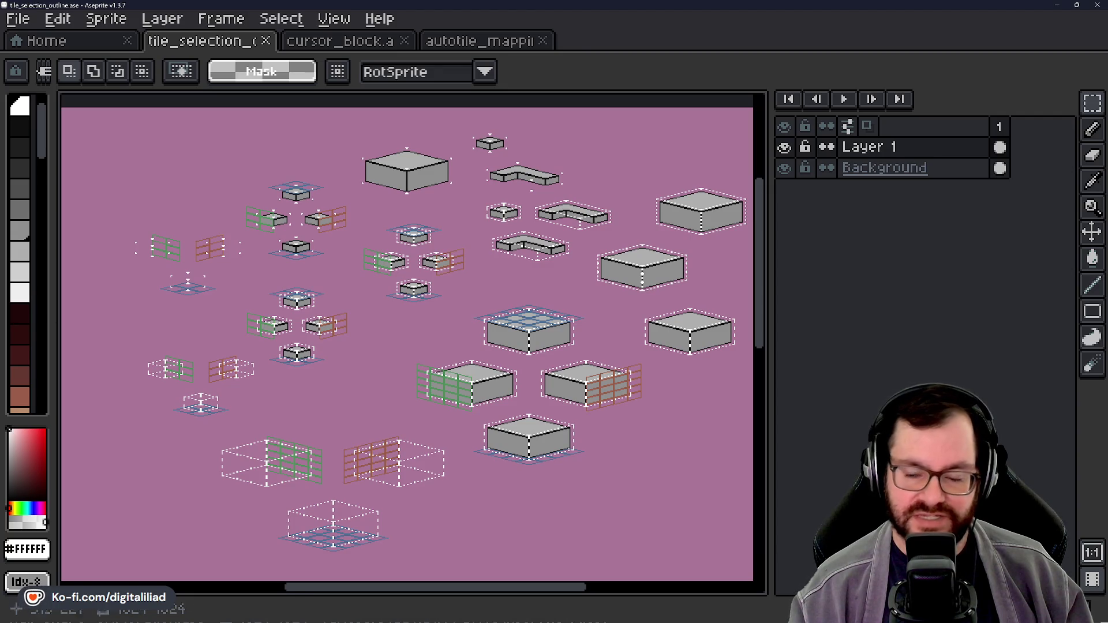
scroll(359, 302, up, 5)
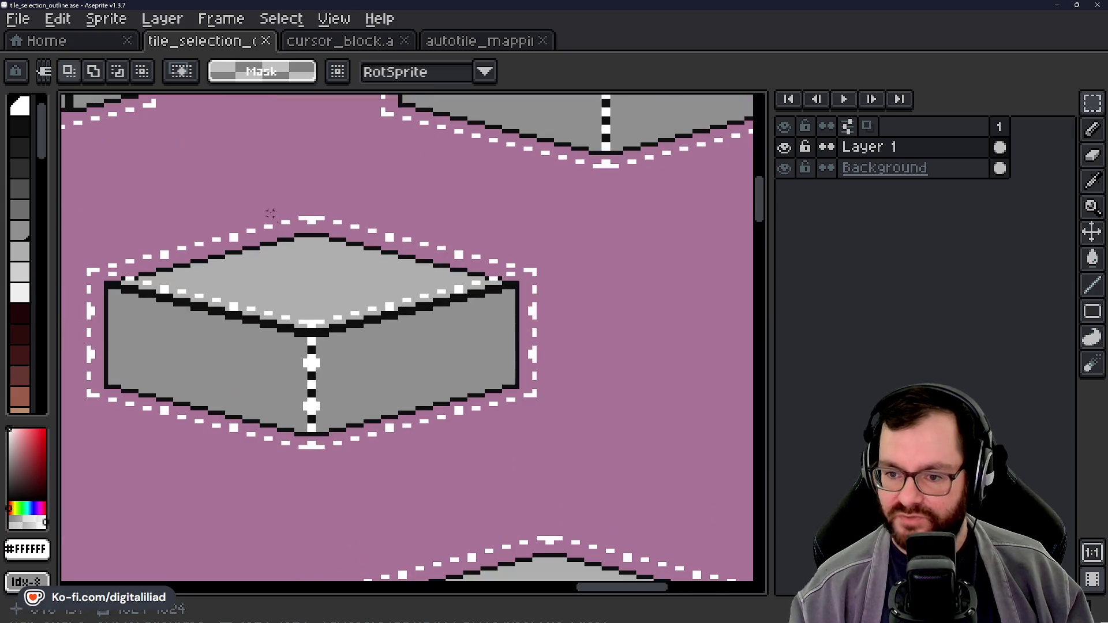
drag(314, 210, 408, 244)
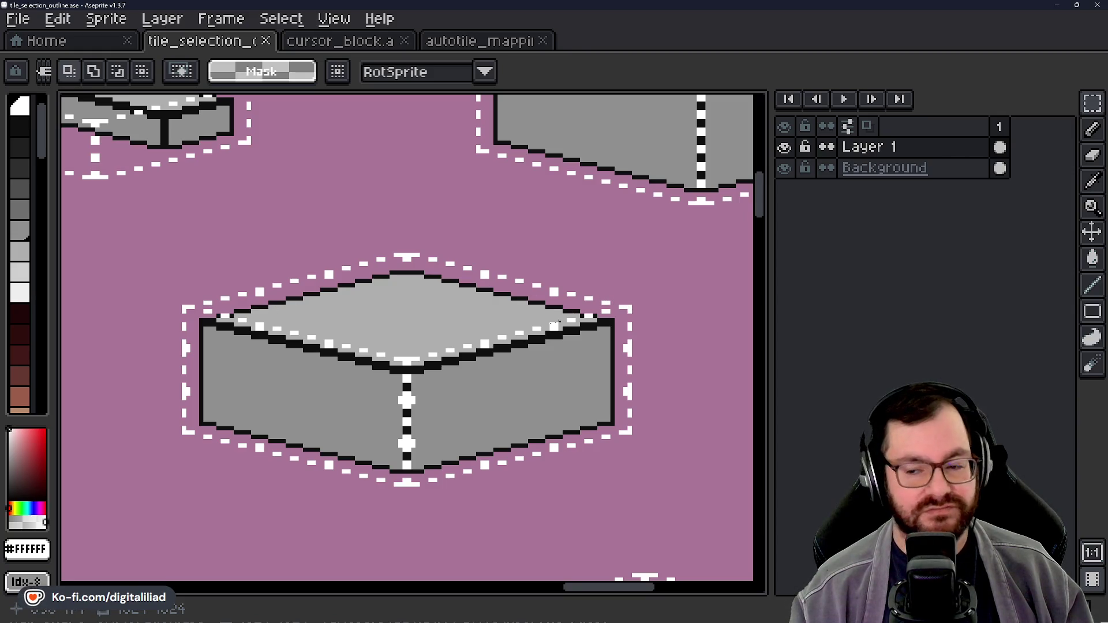
scroll(565, 319, down, 5)
drag(550, 314, 565, 282)
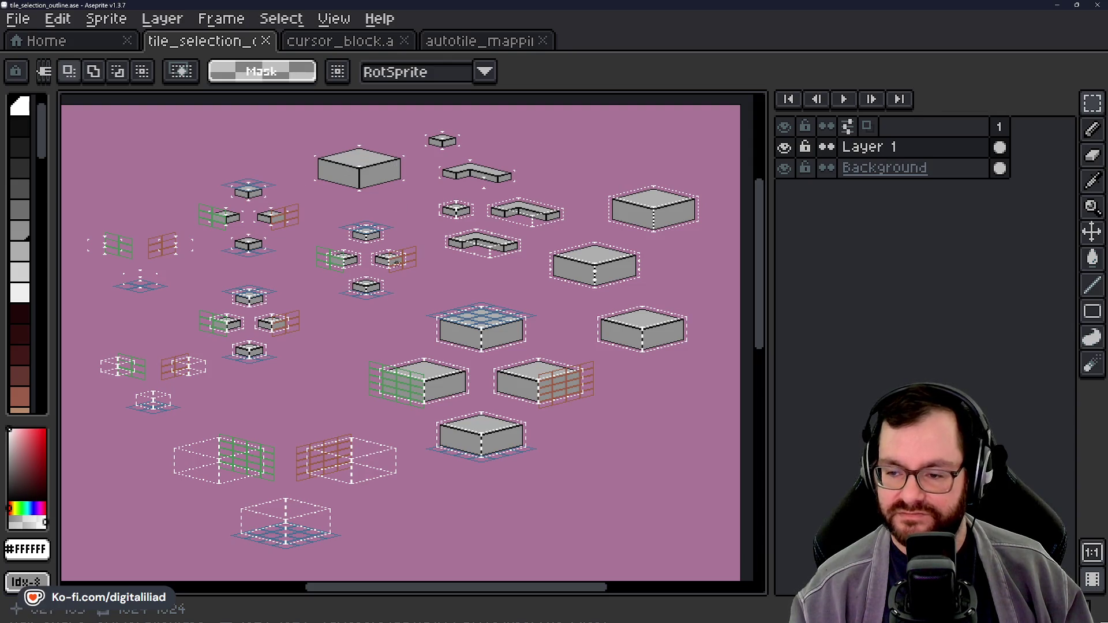
Step: Inspect the sprite's top edge, then return to cursor_block
scroll(682, 227, up, 5)
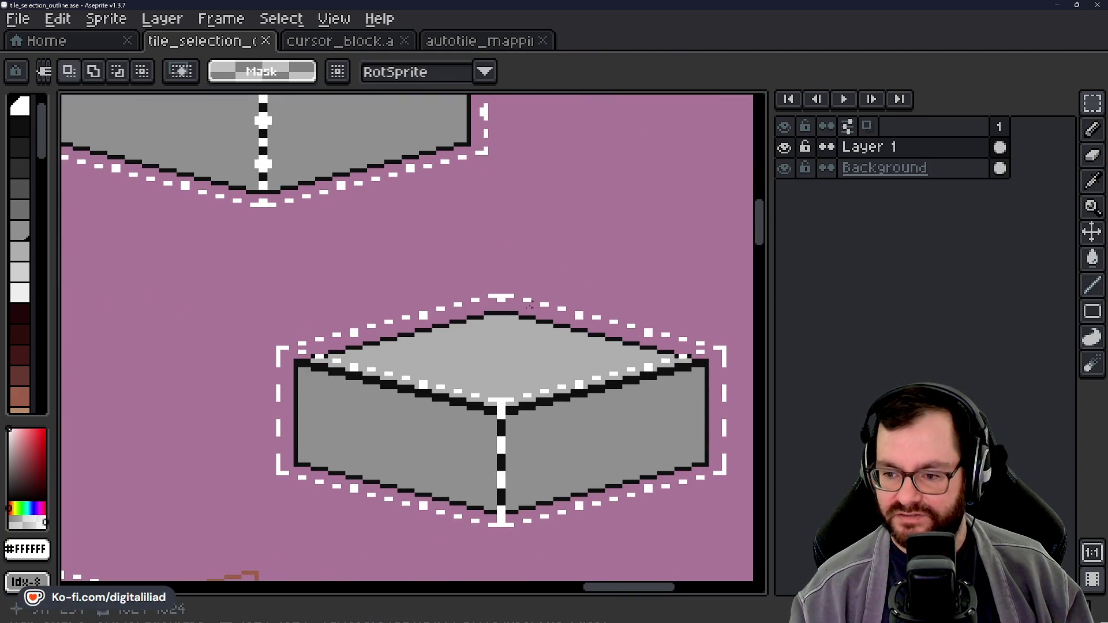
scroll(474, 277, down, 2)
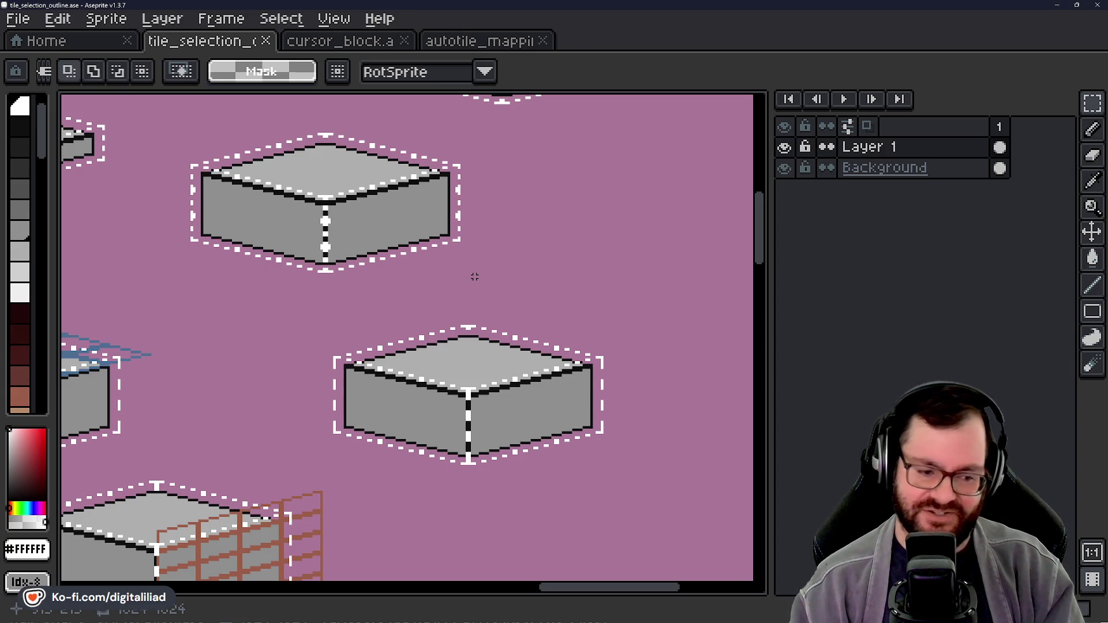
scroll(475, 277, down, 5)
scroll(490, 409, up, 2)
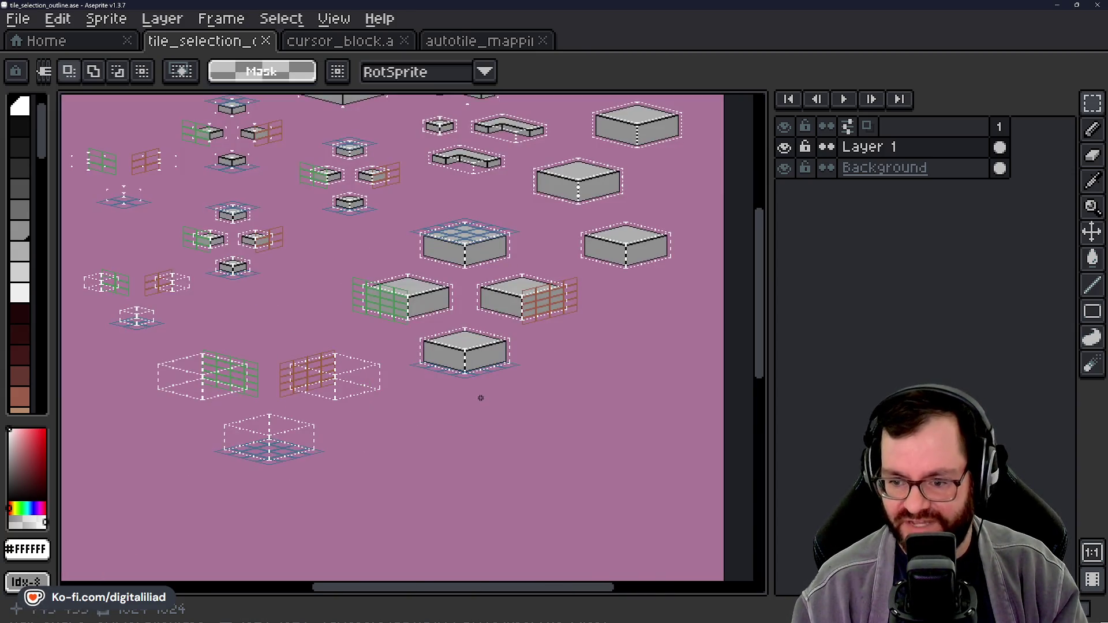
mouse_move(406, 254)
mouse_down()
mouse_move(421, 314)
mouse_move(462, 366)
mouse_move(407, 306)
mouse_up()
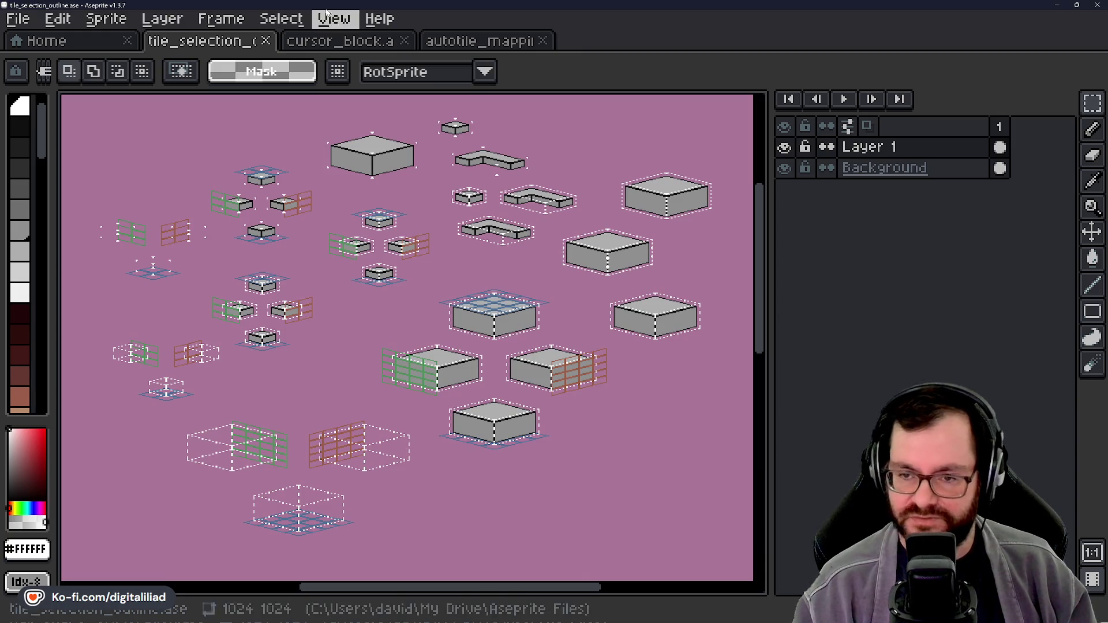
click(344, 43)
Step: Shift the cursor_block view left and save the sprite
scroll(462, 271, up, 1)
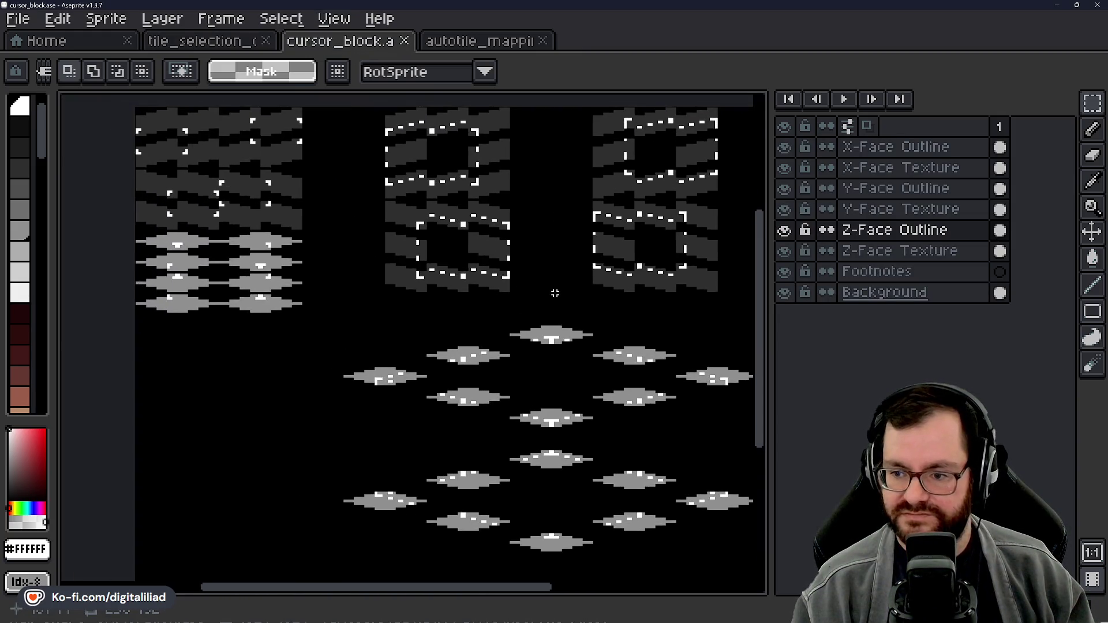
mouse_move(549, 300)
mouse_down()
mouse_move(462, 306)
mouse_move(490, 297)
mouse_move(490, 307)
mouse_up()
key(ctrl+s)
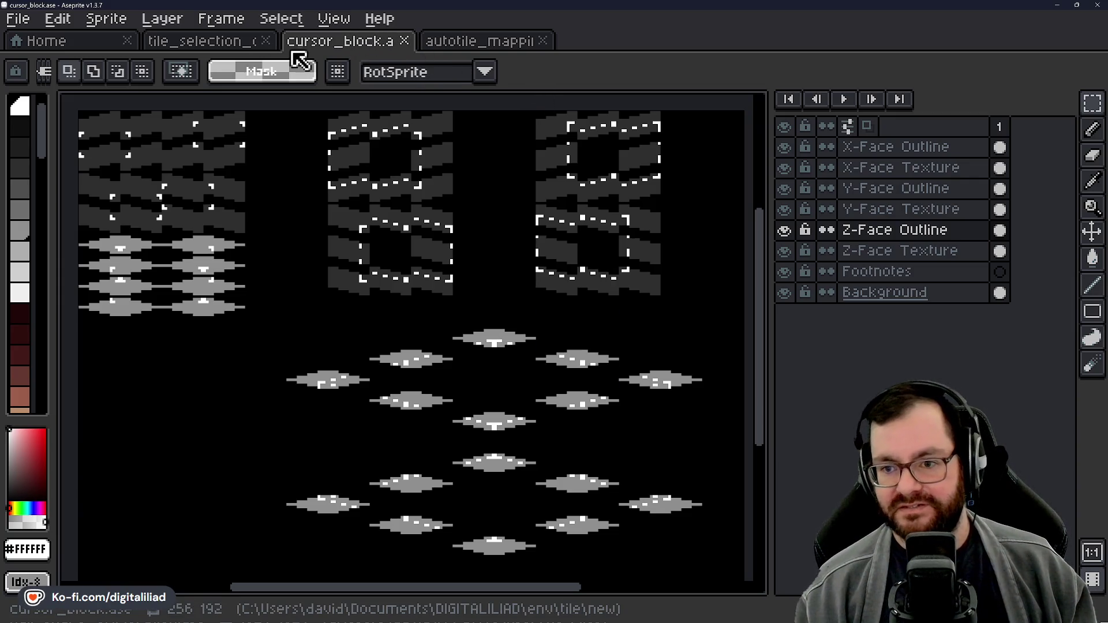
Step: Glance at the reference, then marquee-select the left block of face tiles
click(219, 46)
click(314, 47)
mouse_move(417, 261)
mouse_down()
mouse_move(434, 283)
mouse_move(442, 258)
mouse_move(531, 307)
mouse_up()
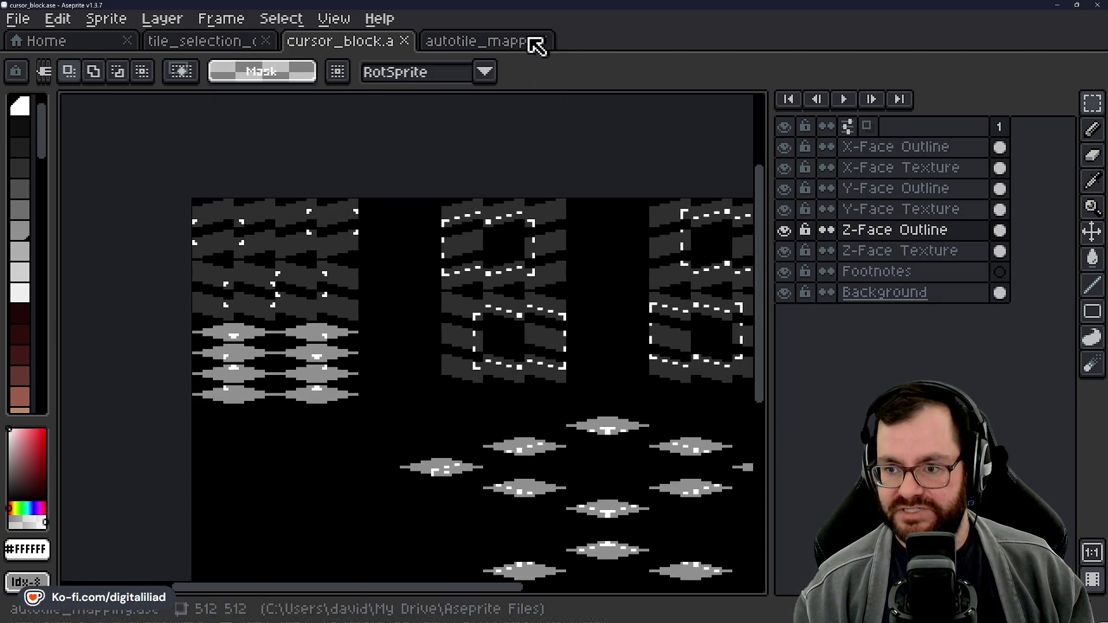
scroll(347, 295, up, 1)
drag(141, 166, 381, 478)
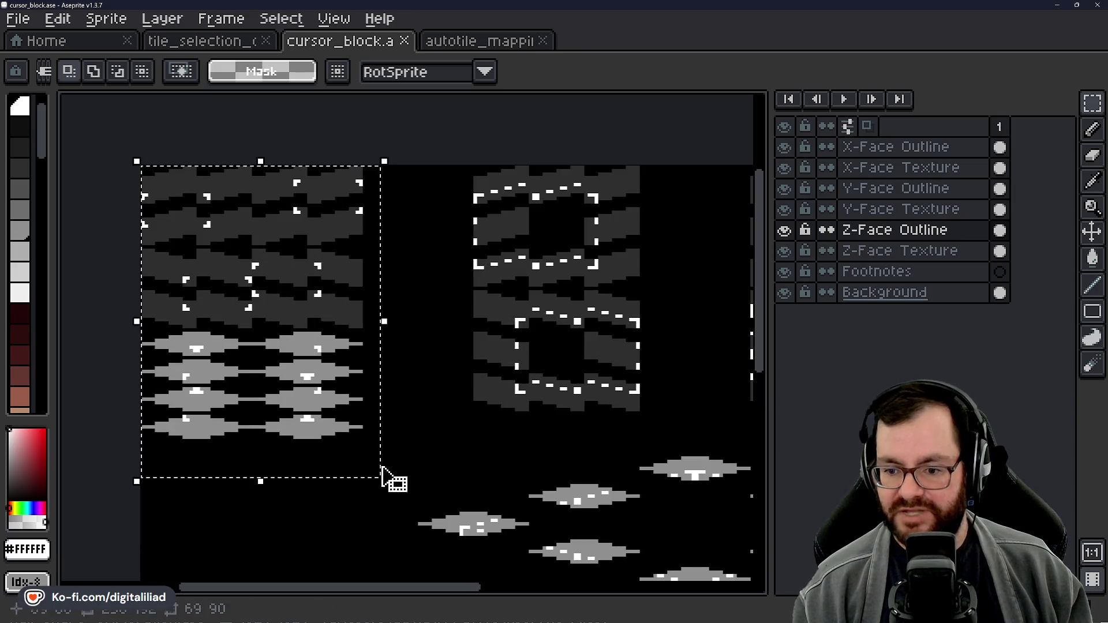
click(500, 43)
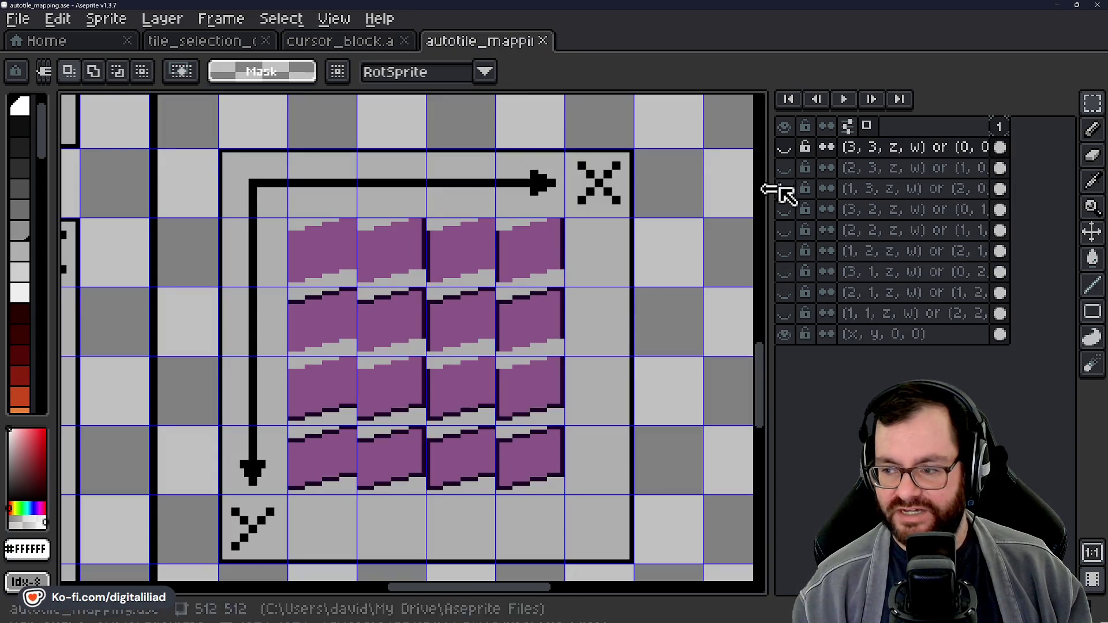
mouse_move(164, 125)
mouse_down()
mouse_move(618, 483)
mouse_move(686, 580)
mouse_up()
scroll(398, 254, down, 2)
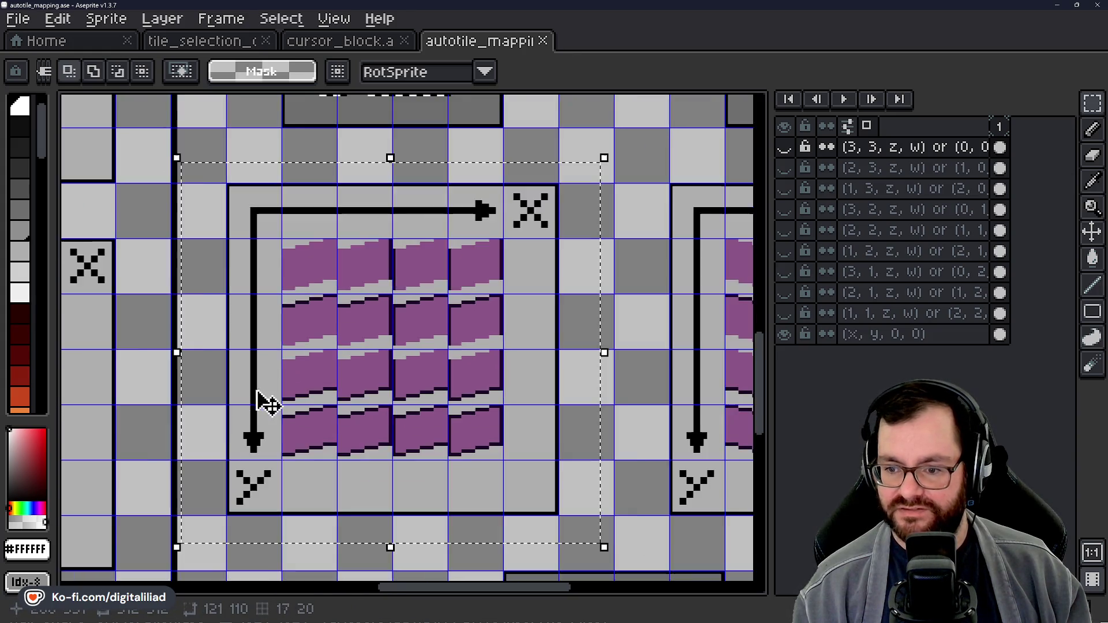
scroll(440, 400, down, 1)
mouse_move(440, 400)
mouse_down()
mouse_move(445, 240)
mouse_move(399, 265)
mouse_up()
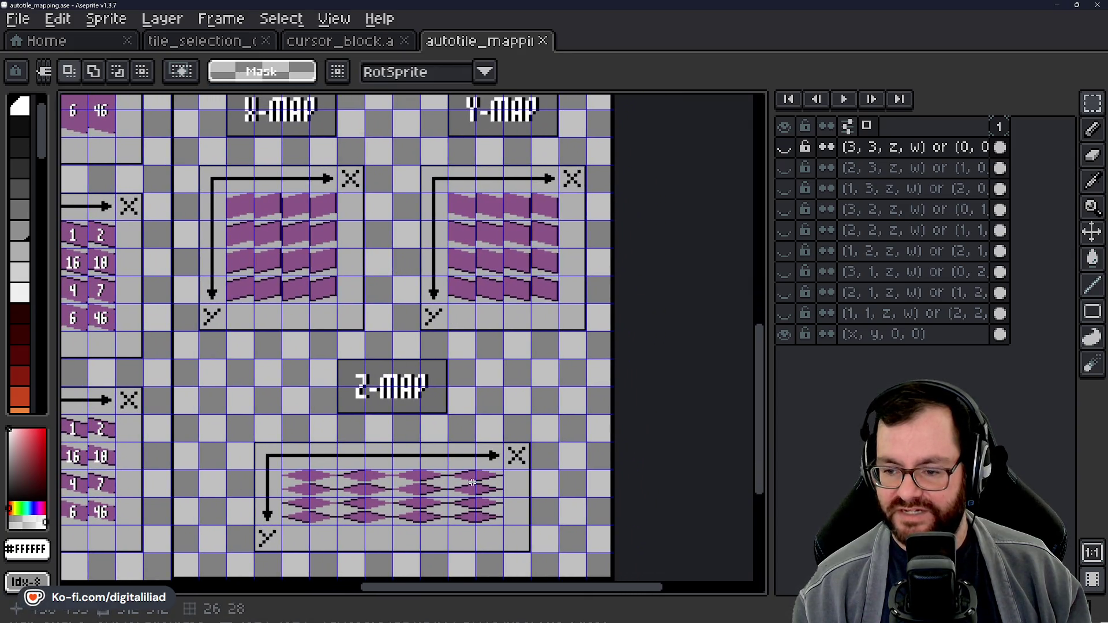
mouse_move(436, 370)
mouse_down()
mouse_move(437, 403)
mouse_move(782, 514)
mouse_up()
mouse_move(610, 352)
mouse_down()
mouse_move(619, 483)
mouse_move(421, 309)
mouse_move(403, 247)
mouse_move(412, 303)
mouse_up()
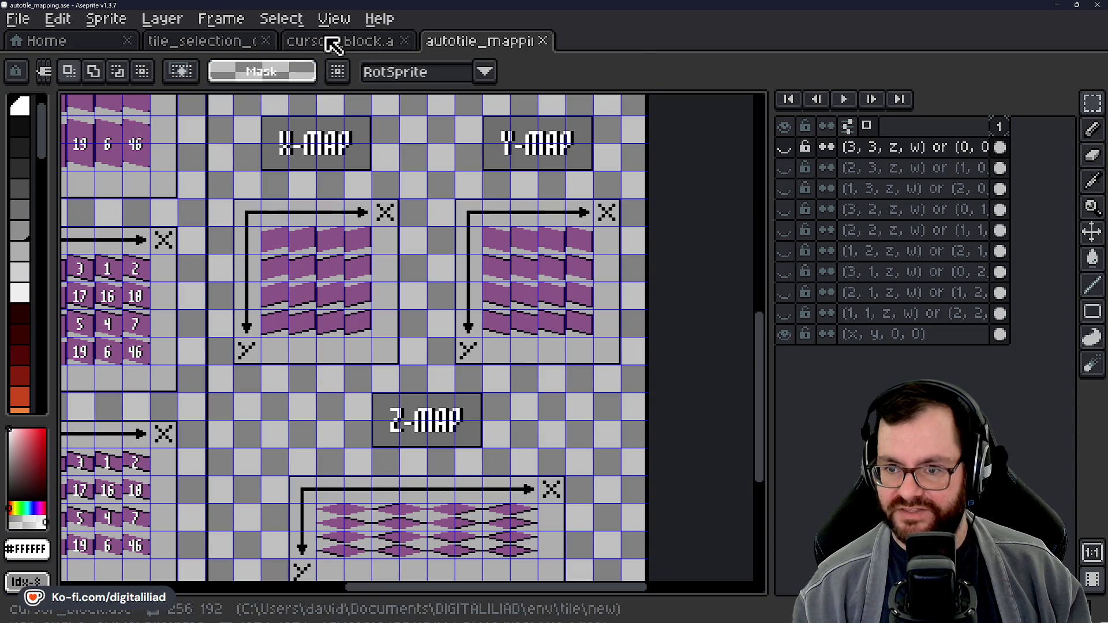
click(329, 41)
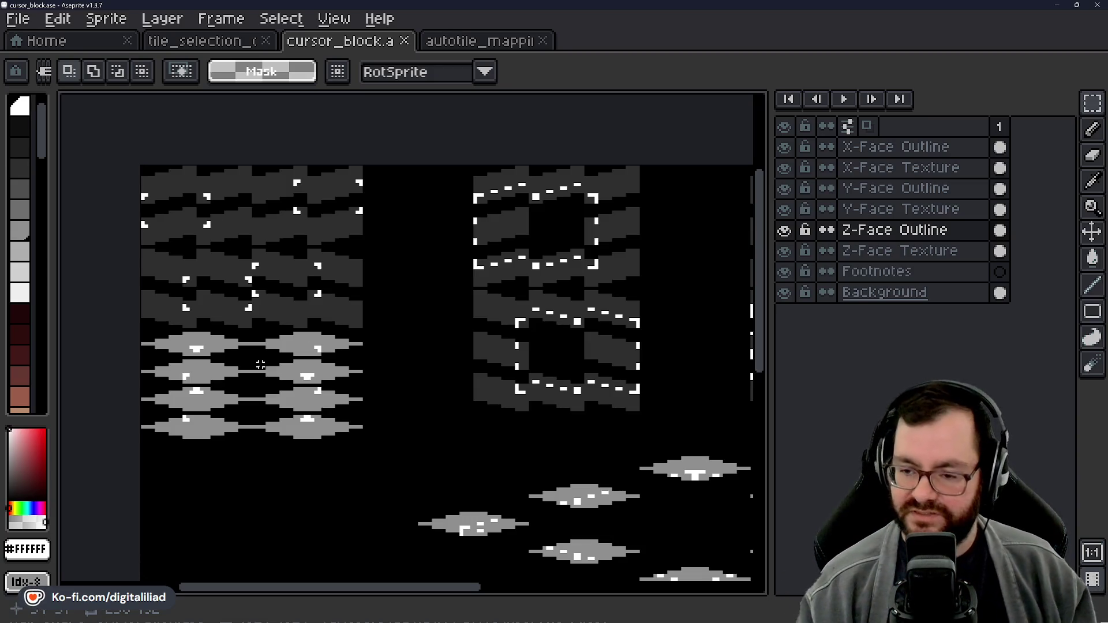
Step: Marquee-select and clear the upper and lower tile blocks to inspect them
mouse_move(458, 365)
mouse_down()
mouse_move(334, 299)
mouse_move(358, 252)
mouse_move(396, 247)
mouse_move(403, 300)
mouse_up()
scroll(333, 299, down, 1)
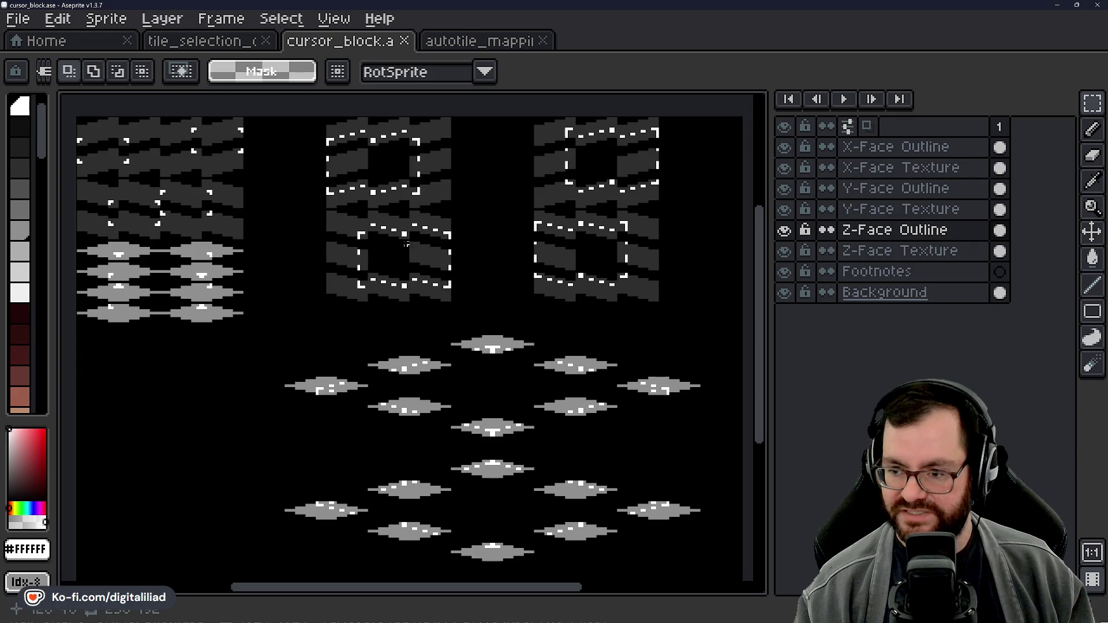
scroll(451, 309, up, 3)
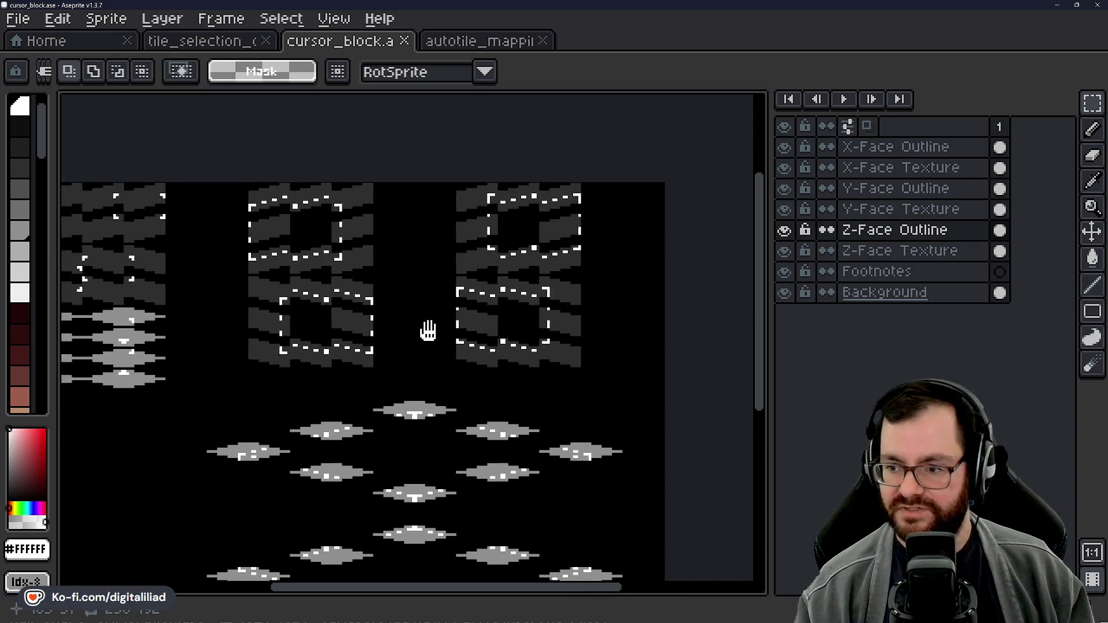
drag(256, 193, 555, 377)
drag(573, 488, 620, 386)
click(620, 387)
drag(321, 287, 635, 462)
click(486, 494)
Step: Select and clear the lower-right, upper-right and lower-middle cube outline blocks in turn
mouse_move(486, 494)
mouse_down()
mouse_move(574, 460)
mouse_move(589, 496)
mouse_up()
drag(418, 293, 704, 457)
click(432, 164)
mouse_move(425, 119)
mouse_down()
mouse_move(668, 254)
mouse_move(692, 289)
mouse_up()
click(458, 325)
drag(427, 300, 679, 462)
click(390, 288)
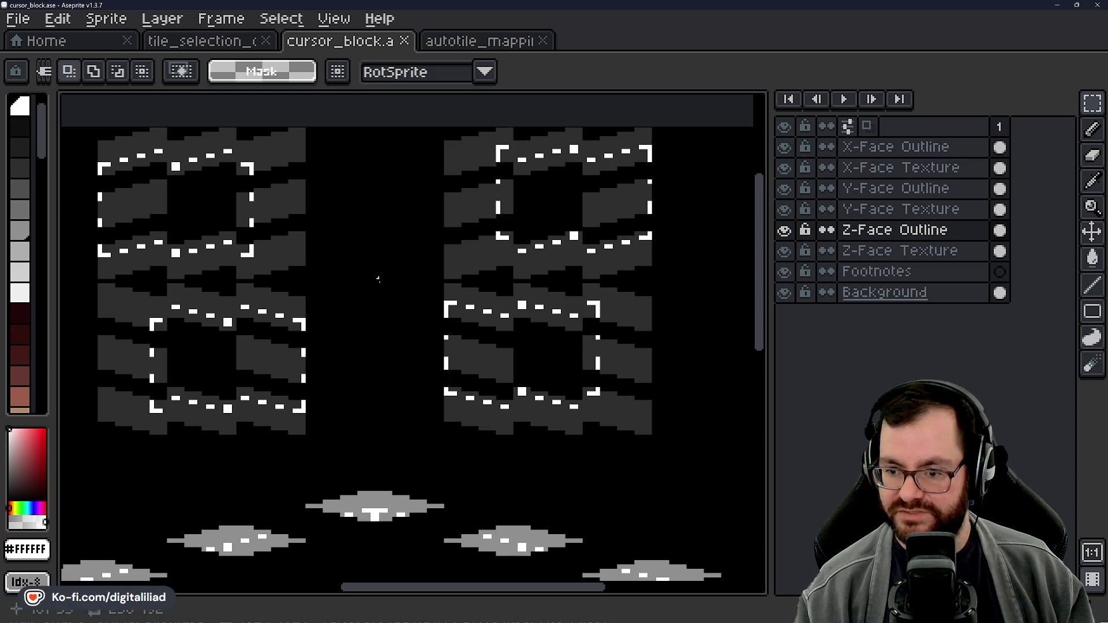
scroll(413, 390, left, 5)
mouse_move(259, 283)
mouse_down()
mouse_move(546, 414)
mouse_move(558, 442)
mouse_up()
click(512, 236)
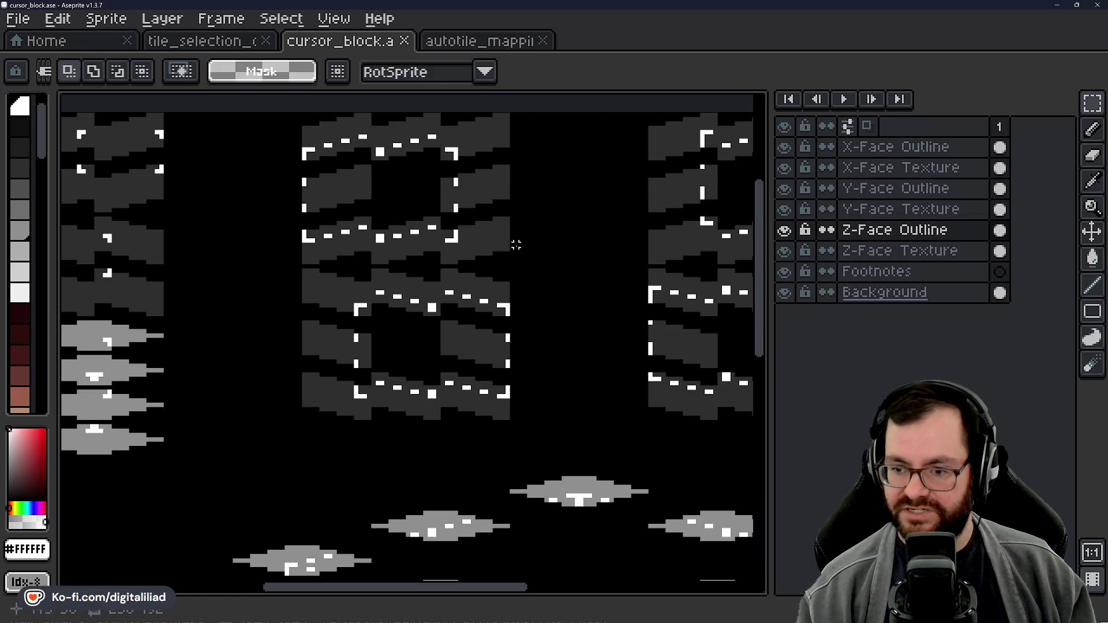
Step: Pan and scroll across cursor_block to review the rest of the sprite
drag(511, 264, 526, 352)
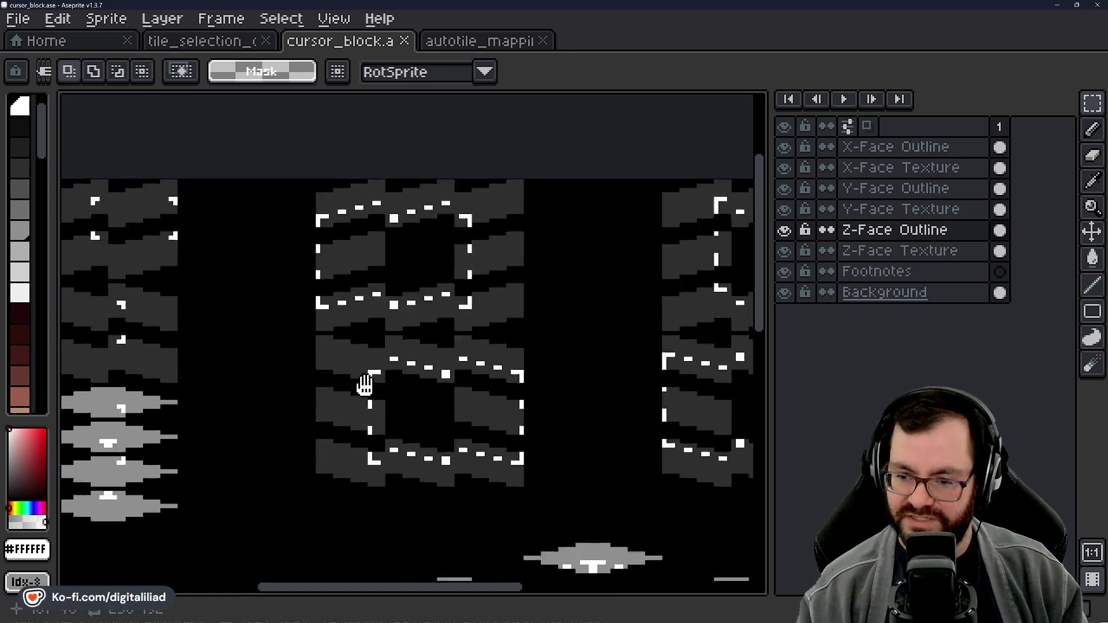
scroll(379, 379, down, 5)
scroll(392, 369, right, 2)
scroll(377, 327, down, 1)
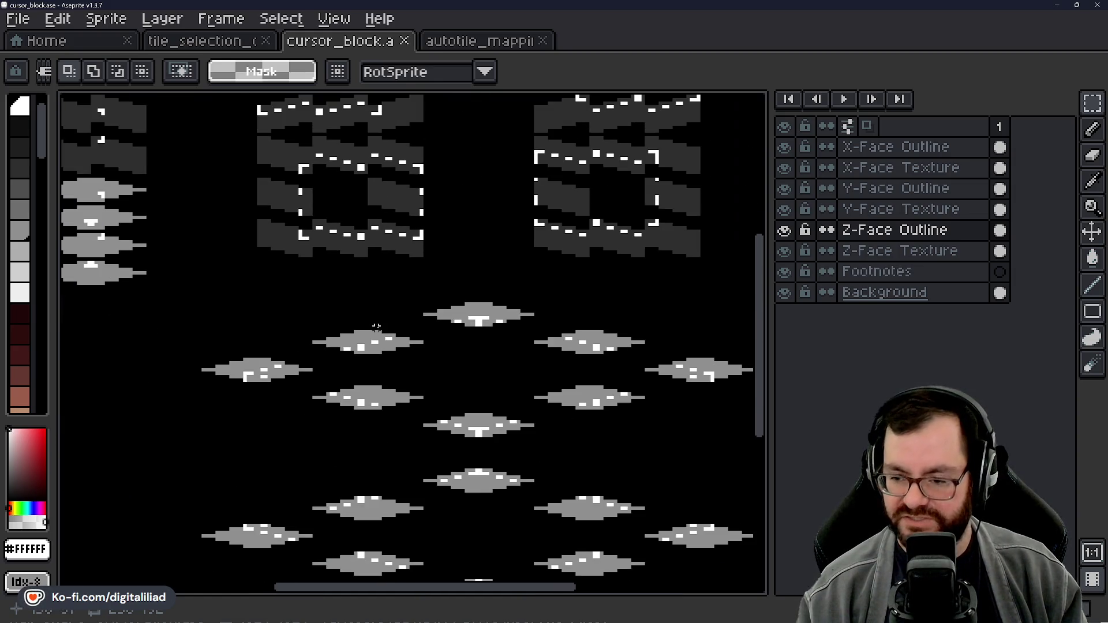
scroll(501, 418, up, 2)
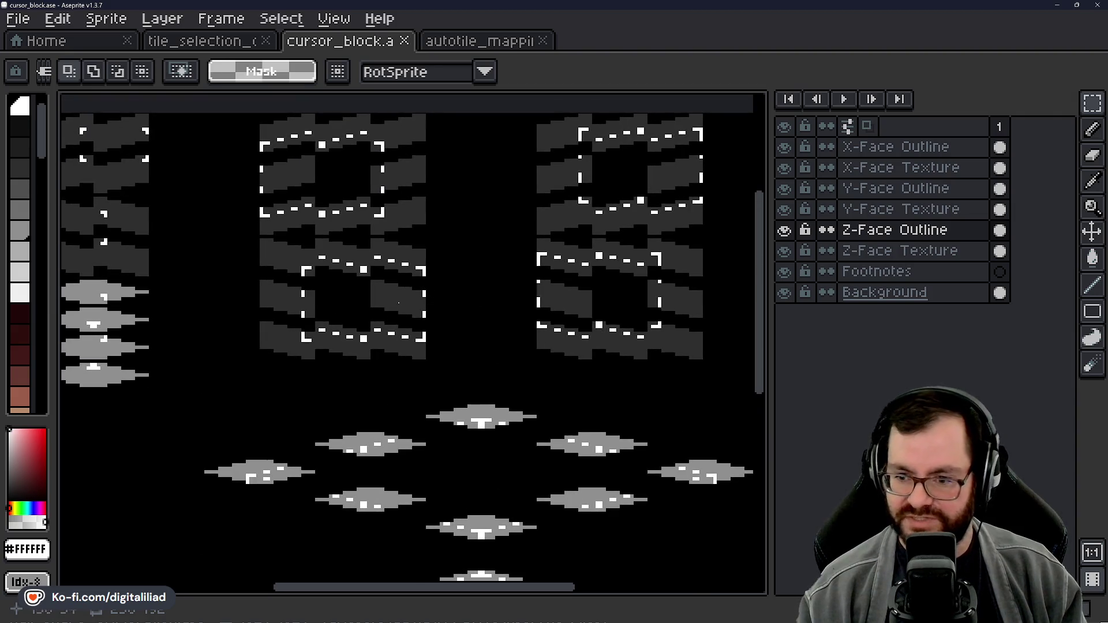
scroll(527, 452, down, 4)
scroll(527, 453, right, 1)
drag(473, 363, 473, 364)
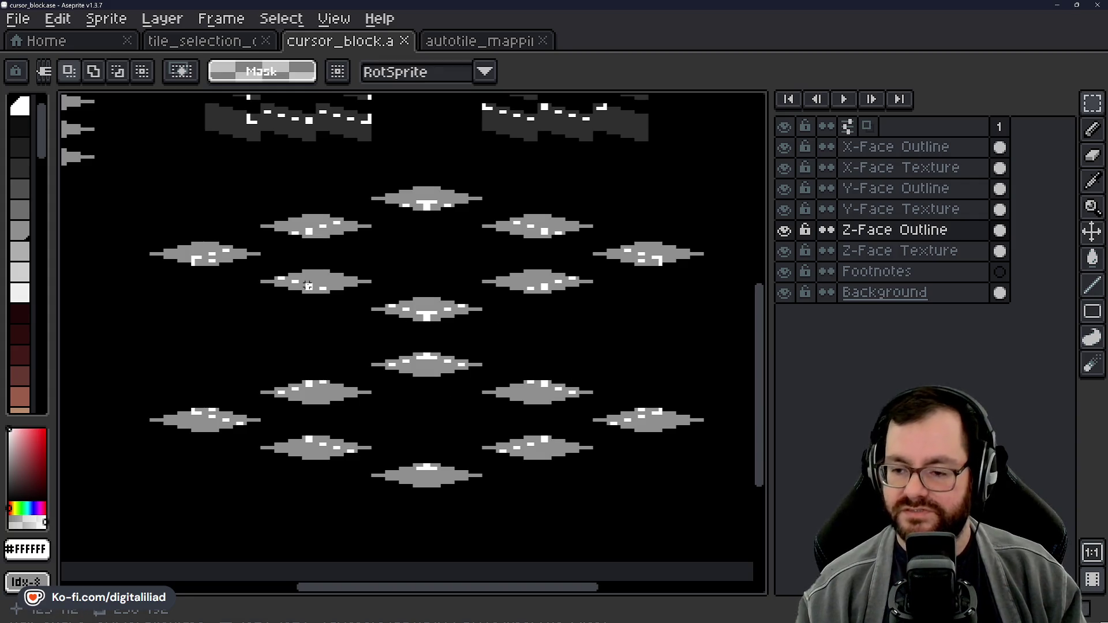
scroll(438, 408, down, 1)
Step: Select and deselect the left tile block area, then minimize Aseprite
mouse_move(440, 423)
mouse_down()
mouse_move(426, 339)
mouse_move(406, 340)
mouse_move(396, 321)
mouse_move(418, 329)
mouse_up()
scroll(561, 384, up, 1)
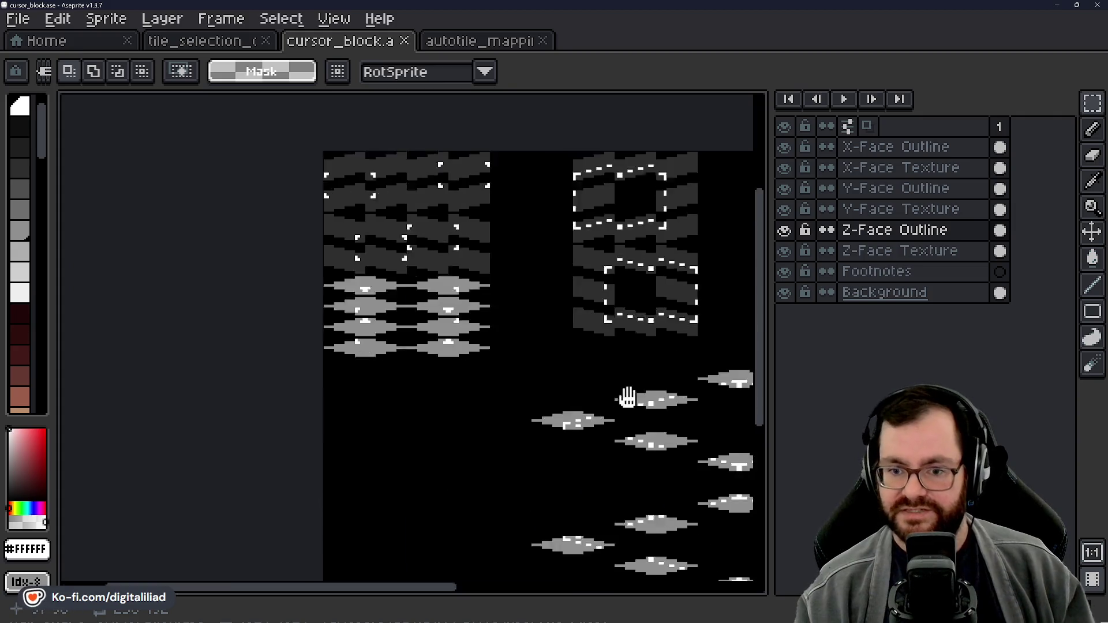
scroll(549, 256, up, 1)
drag(550, 256, 535, 322)
mouse_move(279, 180)
mouse_down()
mouse_move(470, 411)
mouse_move(565, 554)
mouse_up()
key(ctrl+d)
scroll(527, 284, down, 2)
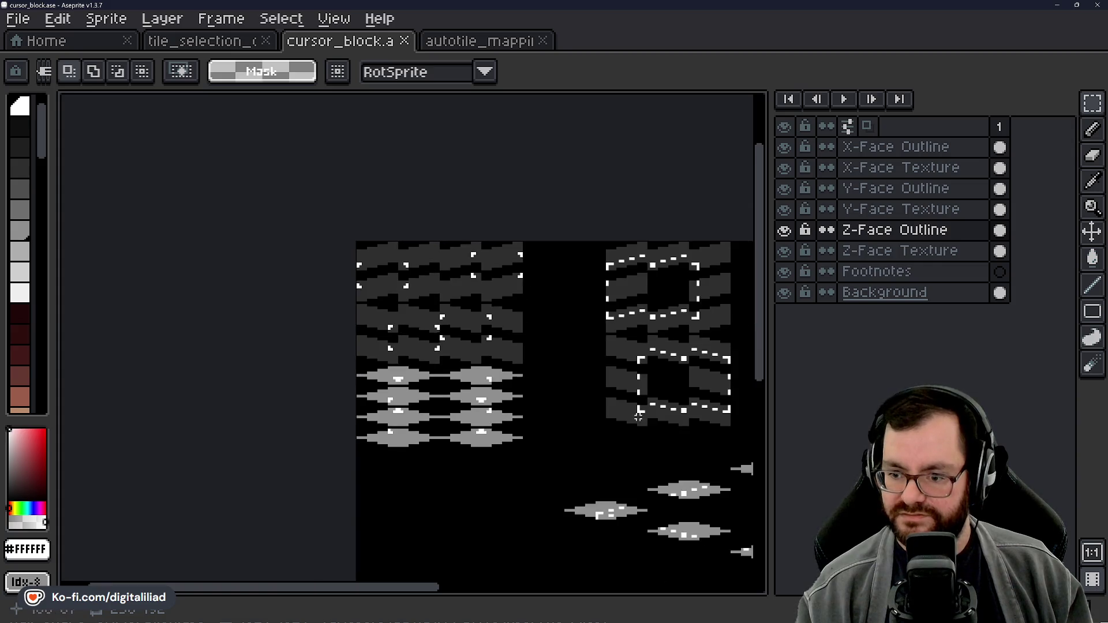
mouse_move(449, 432)
mouse_down()
mouse_move(432, 387)
mouse_move(452, 415)
mouse_move(437, 415)
mouse_up()
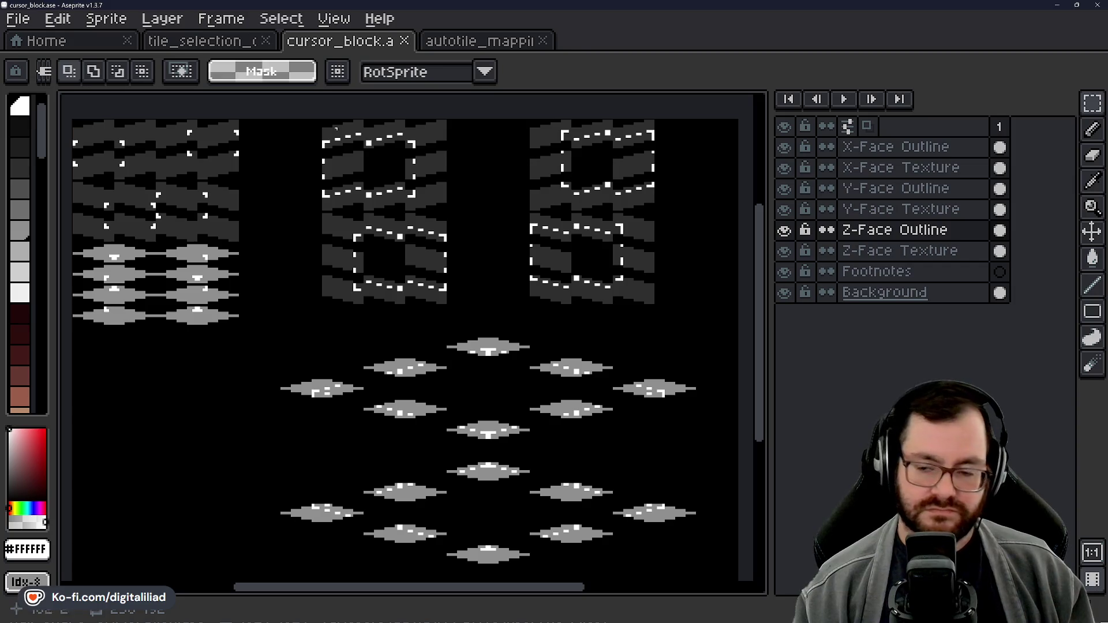
click(1057, 4)
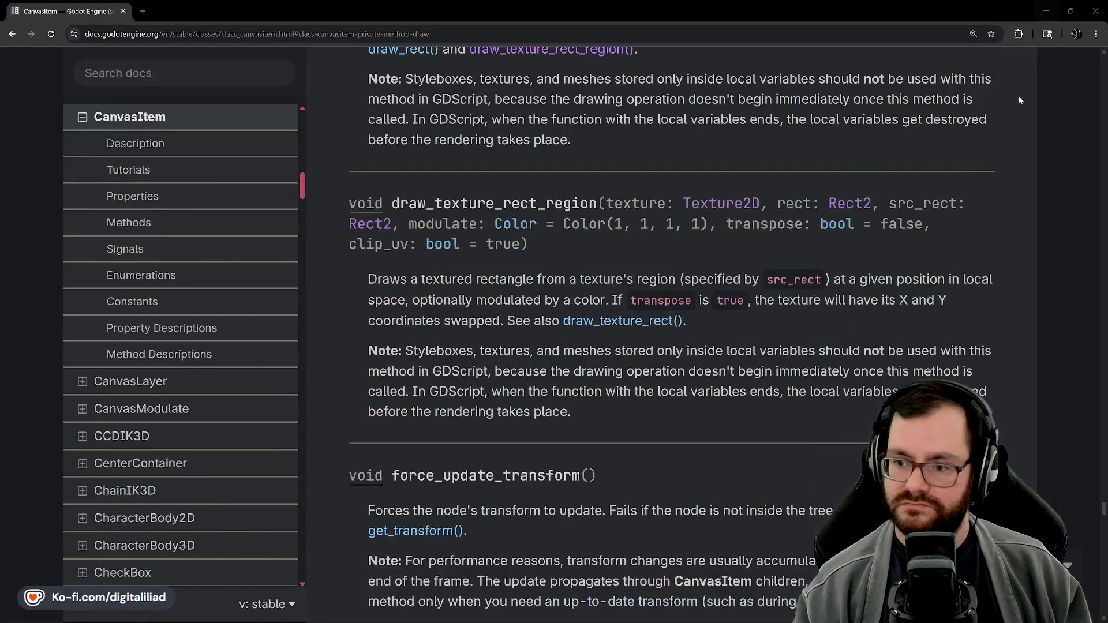
Step: Minimize the browser, Rider and Godot, then restore the CanvasItem docs
click(1046, 11)
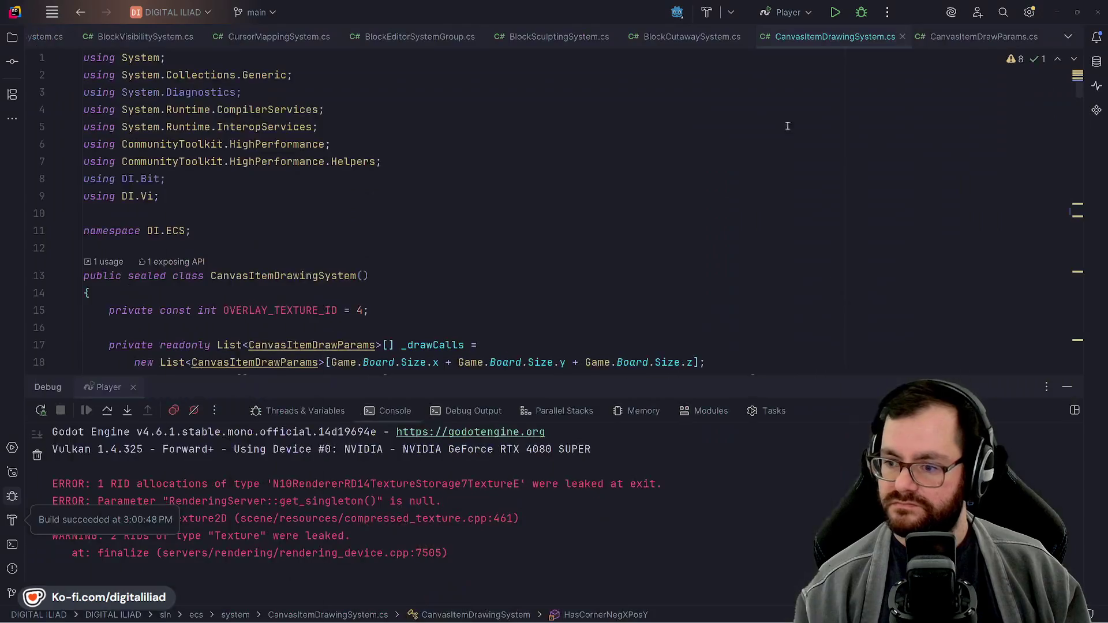
click(1058, 12)
click(1056, 5)
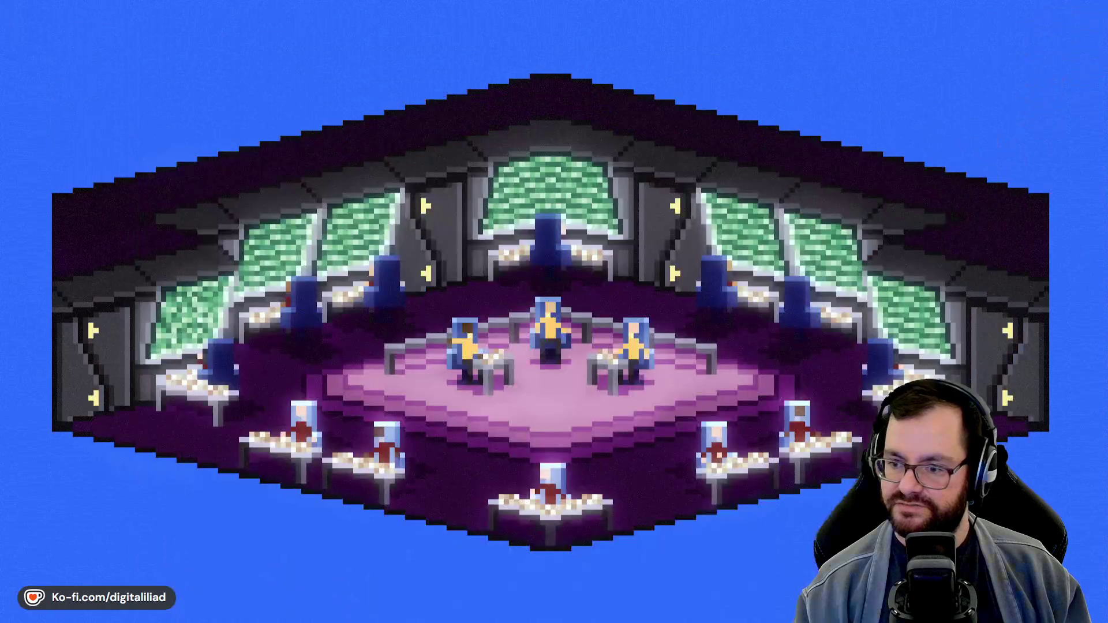
mouse_move(649, 613)
click(680, 576)
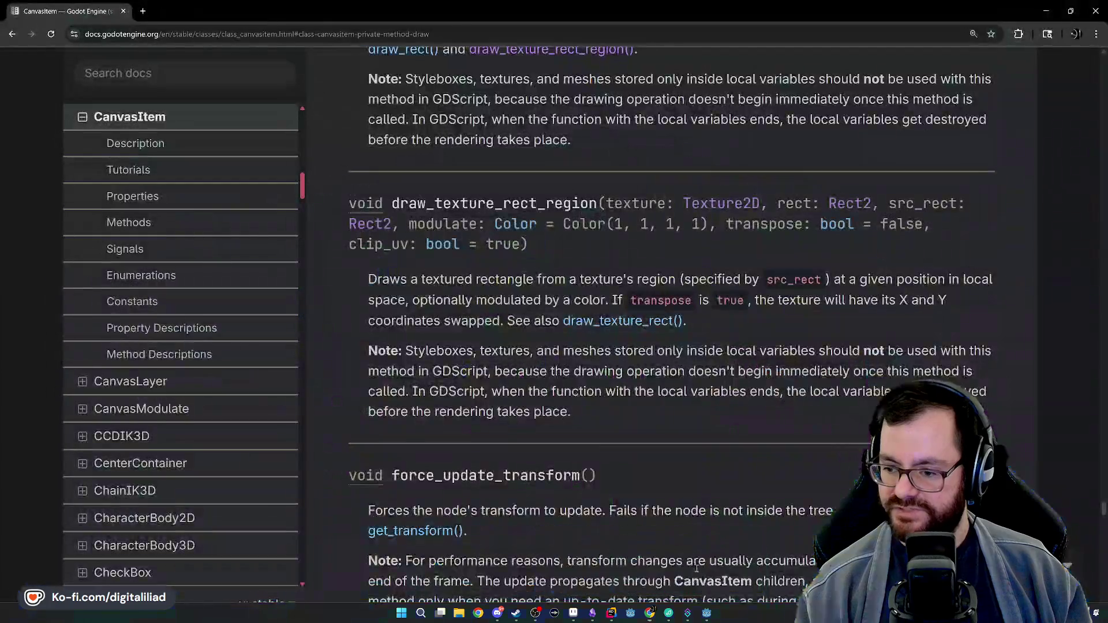
Step: Highlight the draw_texture_rect_region sentence about transpose being true
drag(609, 298, 819, 307)
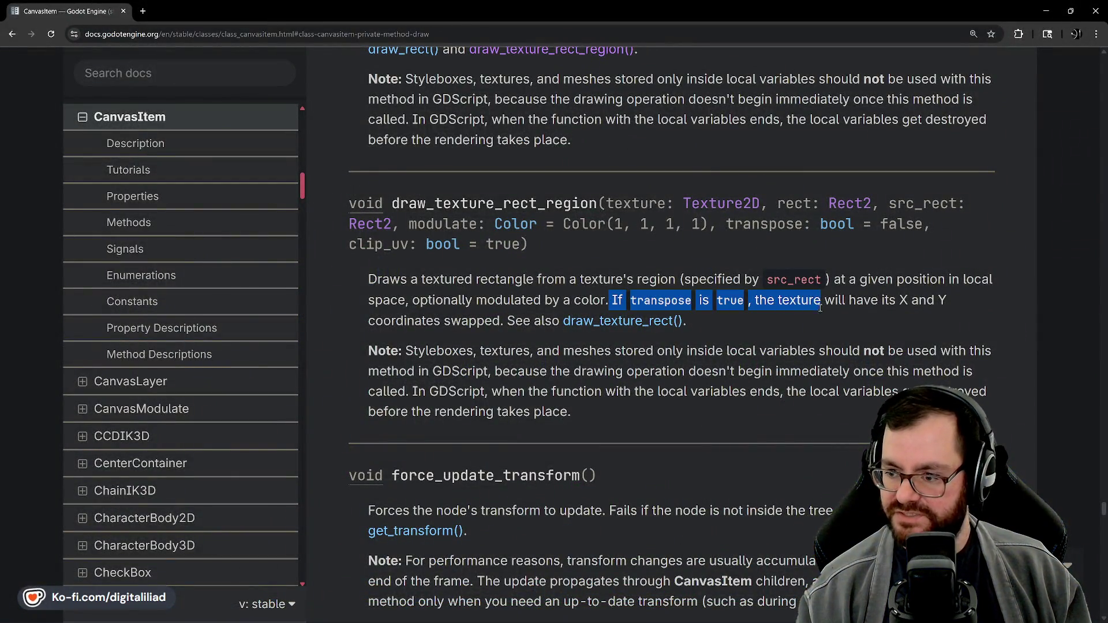
click(821, 317)
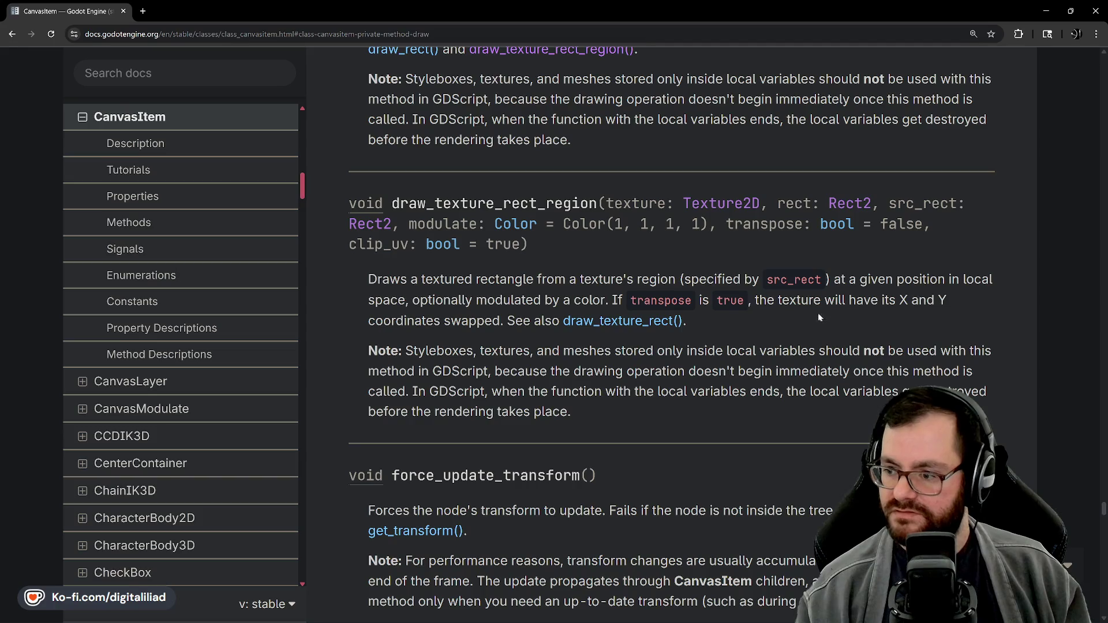
drag(617, 301, 801, 301)
click(801, 300)
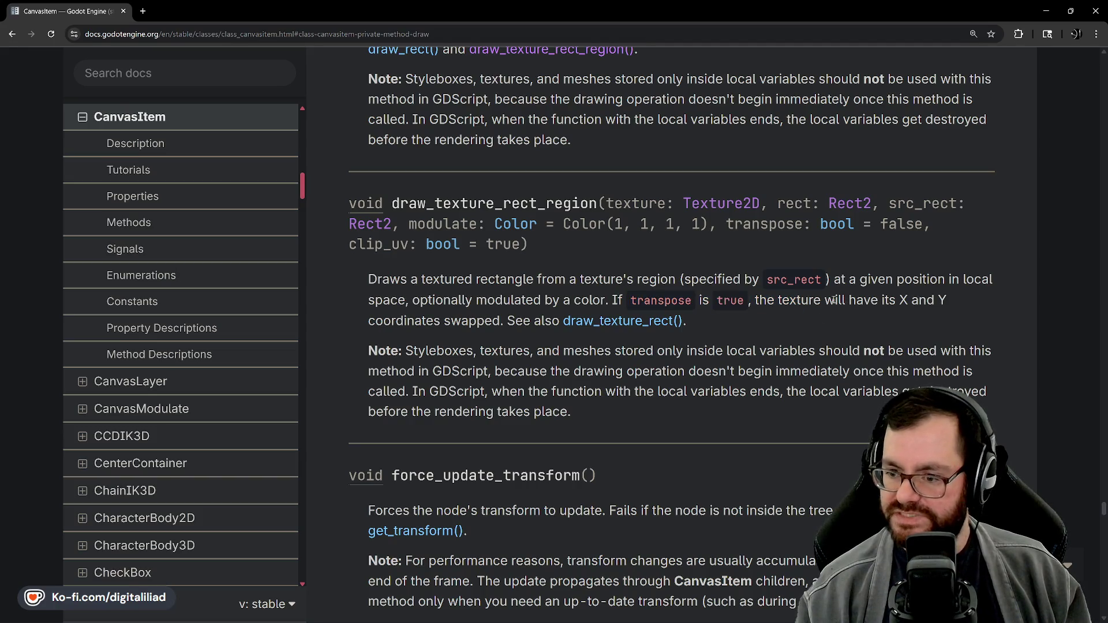
drag(629, 300, 801, 300)
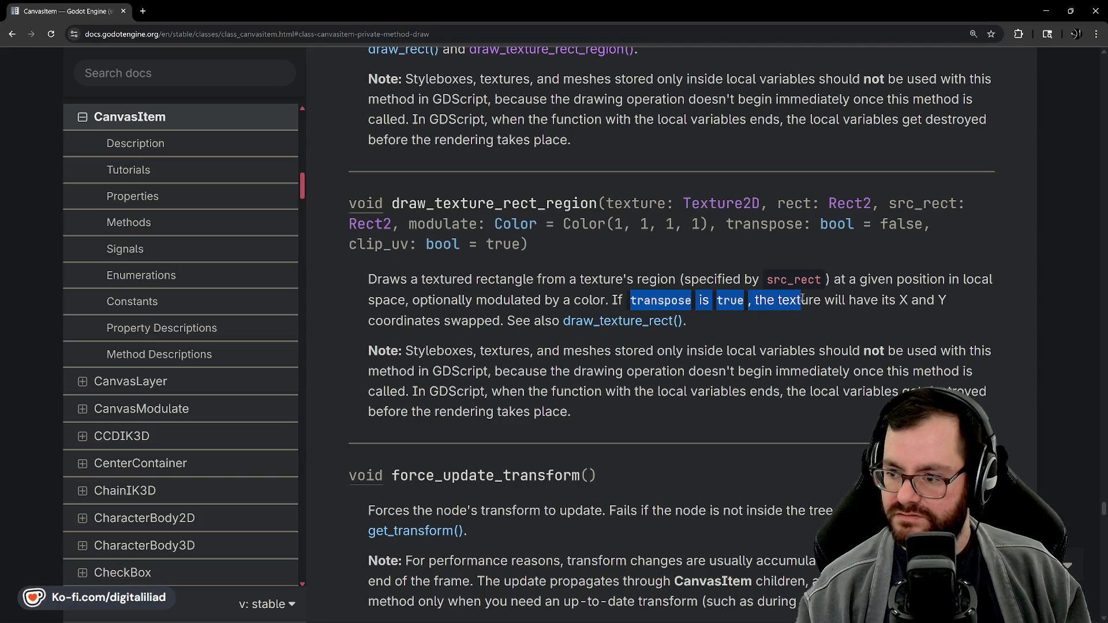
click(827, 332)
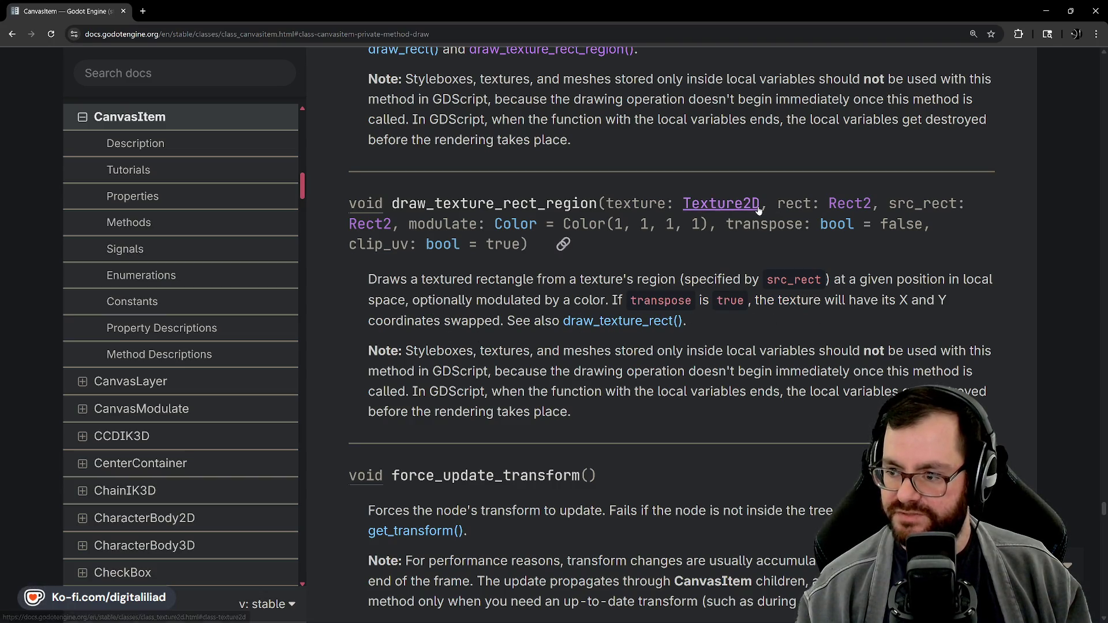
Step: Highlight the transpose and clip_uv parameters in the signature, then minimize the browser
drag(726, 224, 970, 241)
click(846, 307)
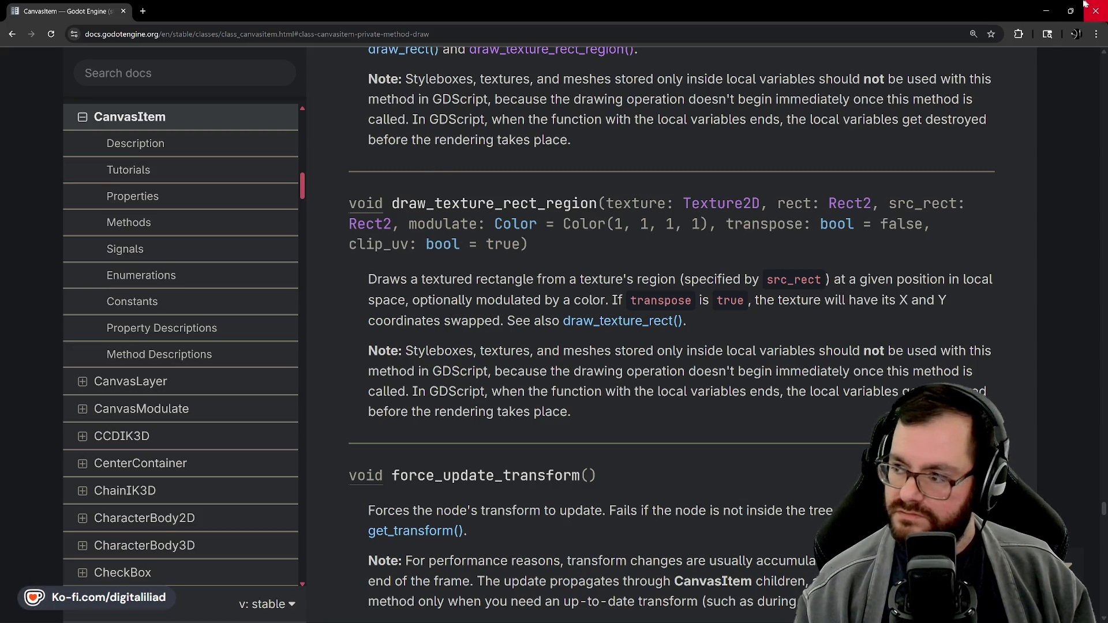
click(1045, 5)
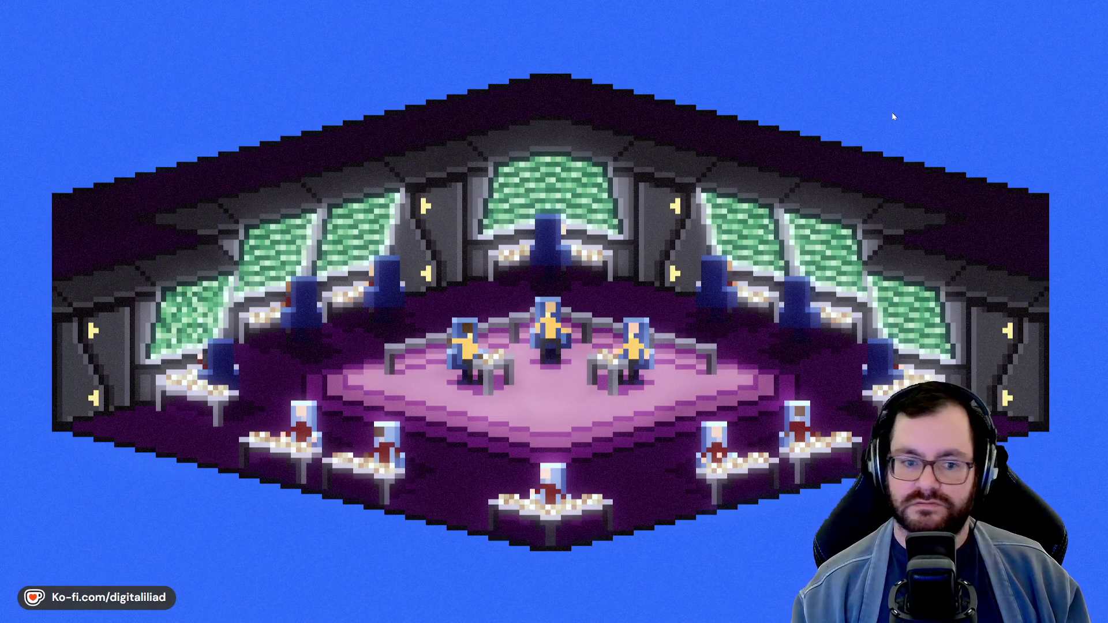